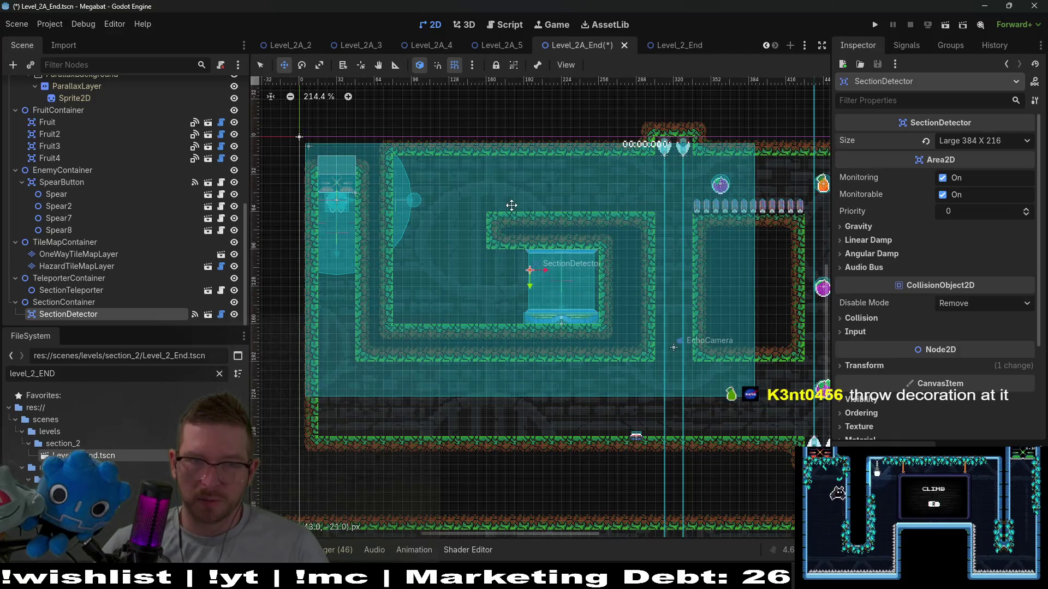
# Select the WorldTileMapLayer and choose the FOREST terrain for painting
pyautogui.scroll(-2, 505, 199)
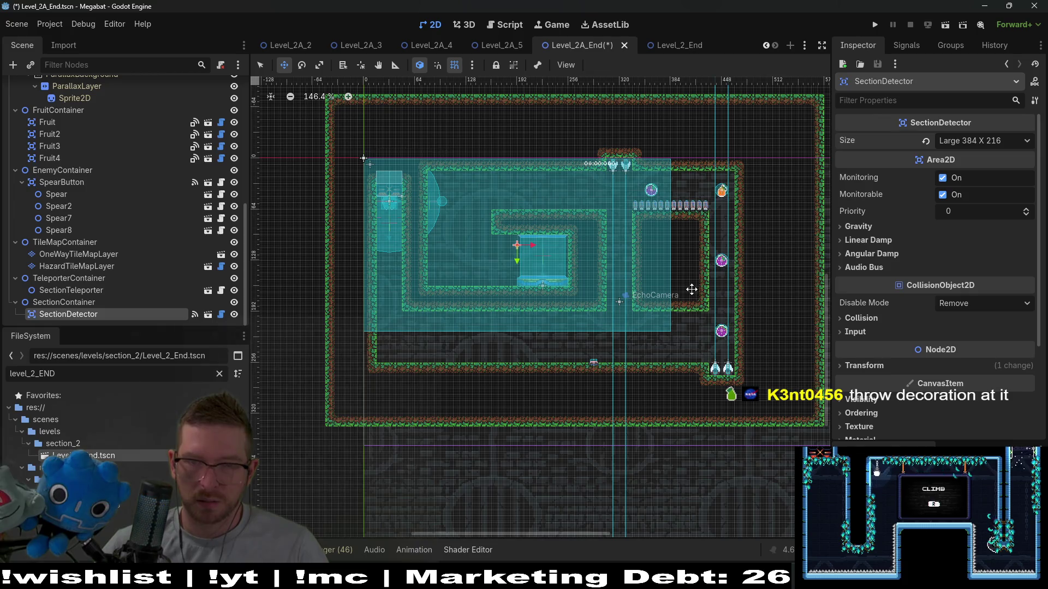
pyautogui.scroll(2, 692, 289)
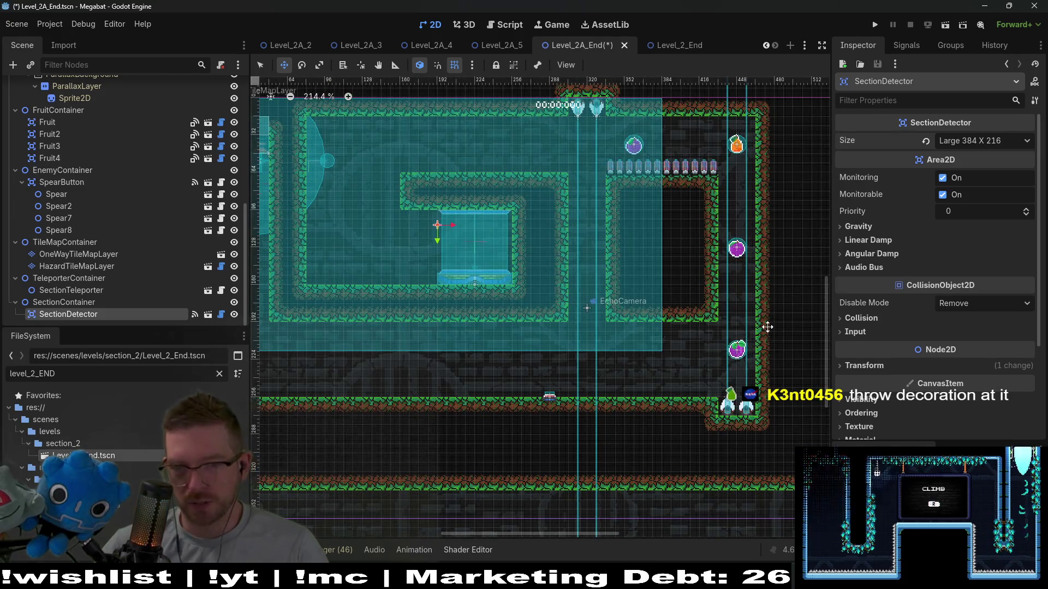
pyautogui.scroll(1, 385, 207)
pyautogui.scroll(5, 386, 208)
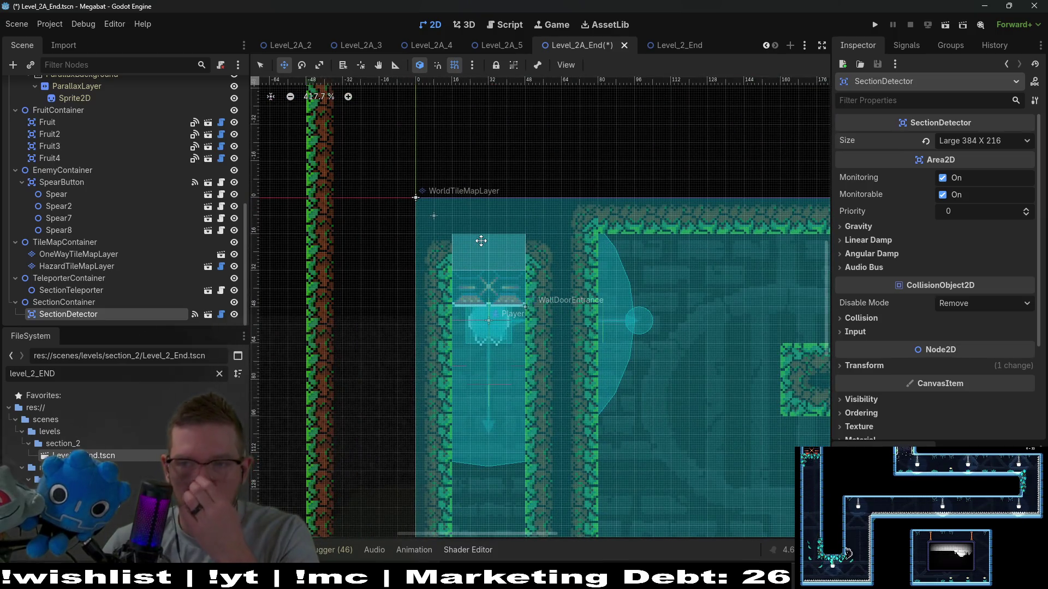
pyautogui.scroll(-4, 618, 248)
pyautogui.scroll(-4, 634, 302)
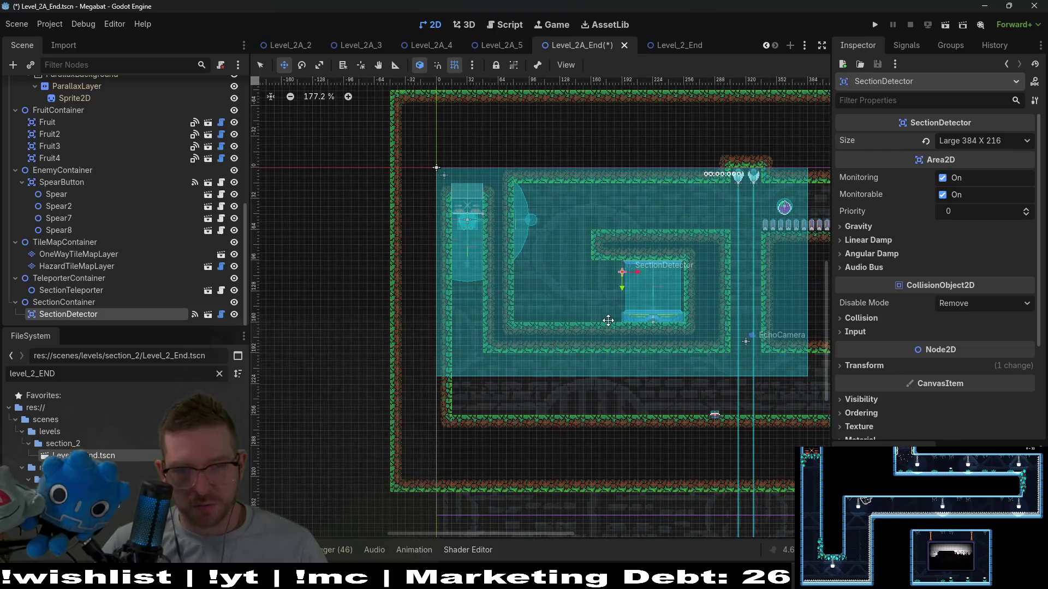
pyautogui.scroll(10, 70, 201)
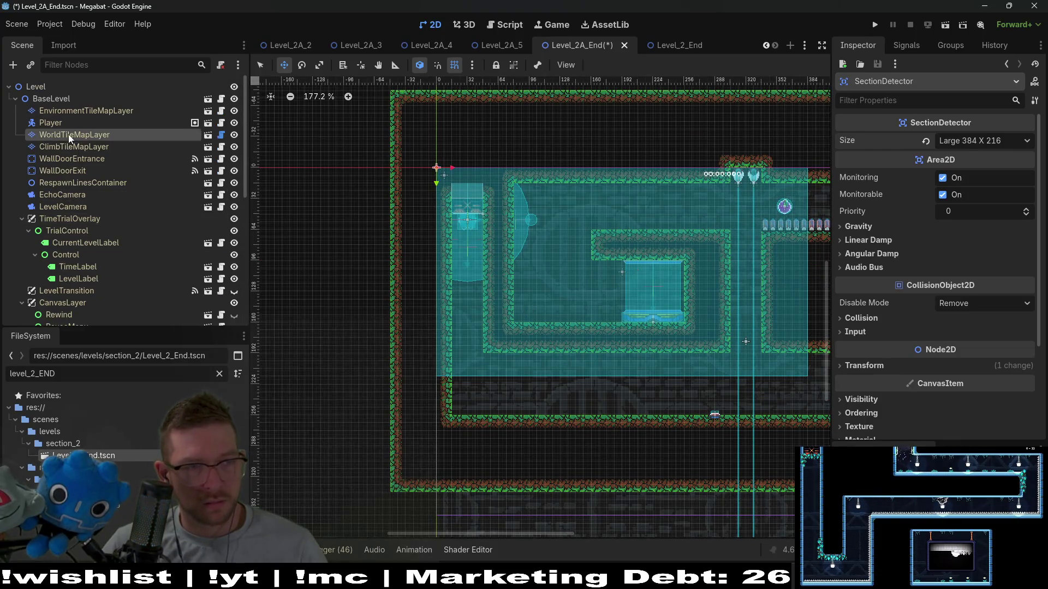
pyautogui.click(68, 134)
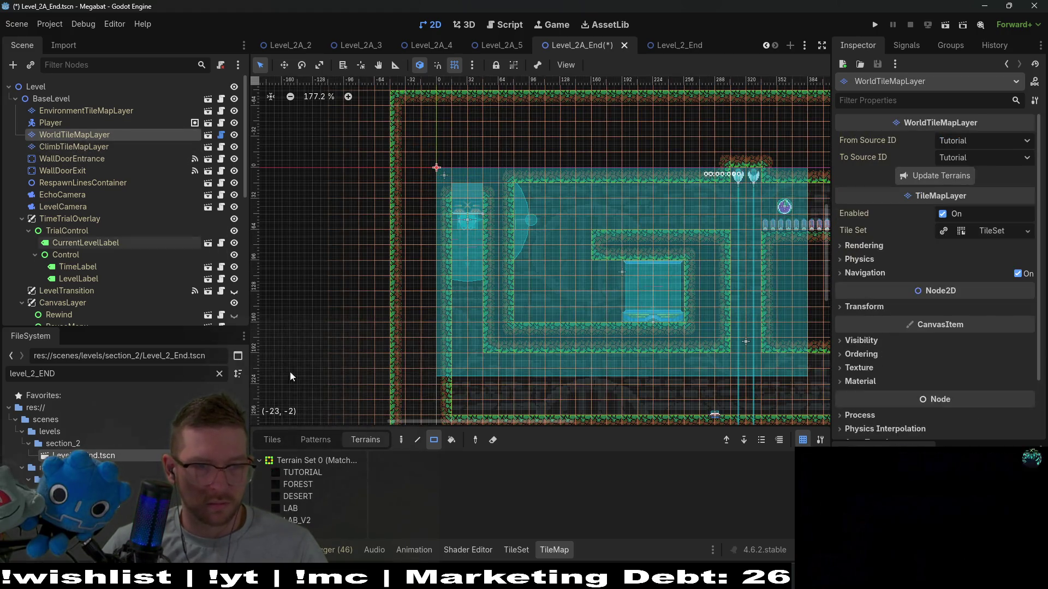
pyautogui.click(316, 483)
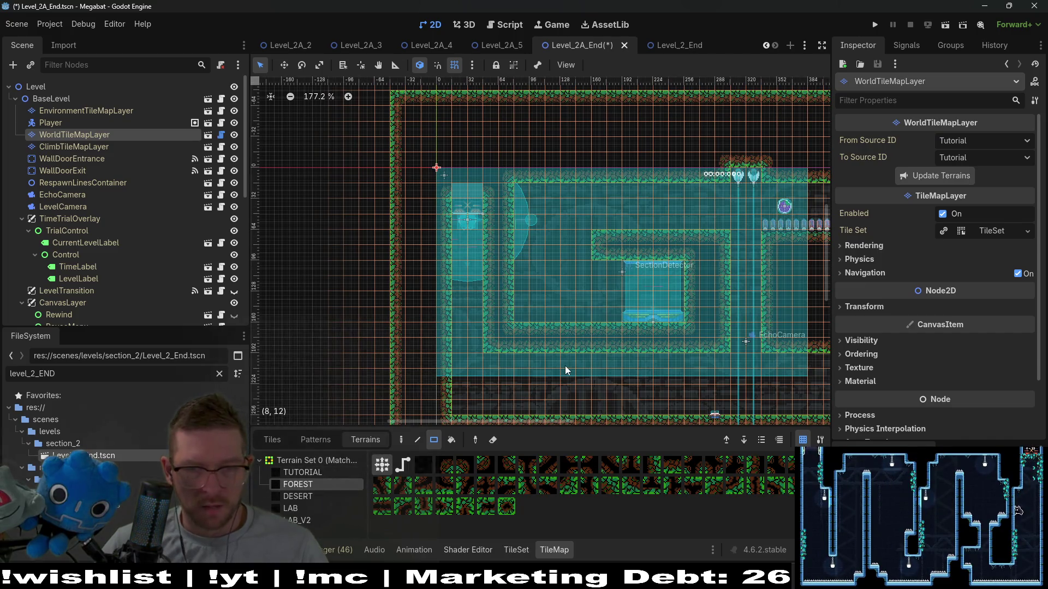
# Erase the inner wall's lower row and paint a 3x2 forest block, then undo those edits
pyautogui.scroll(4, 500, 337)
pyautogui.moveTo(486, 339)
pyautogui.mouseDown()
pyautogui.moveTo(705, 358)
pyautogui.moveTo(794, 346)
pyautogui.moveTo(604, 283)
pyautogui.mouseUp()
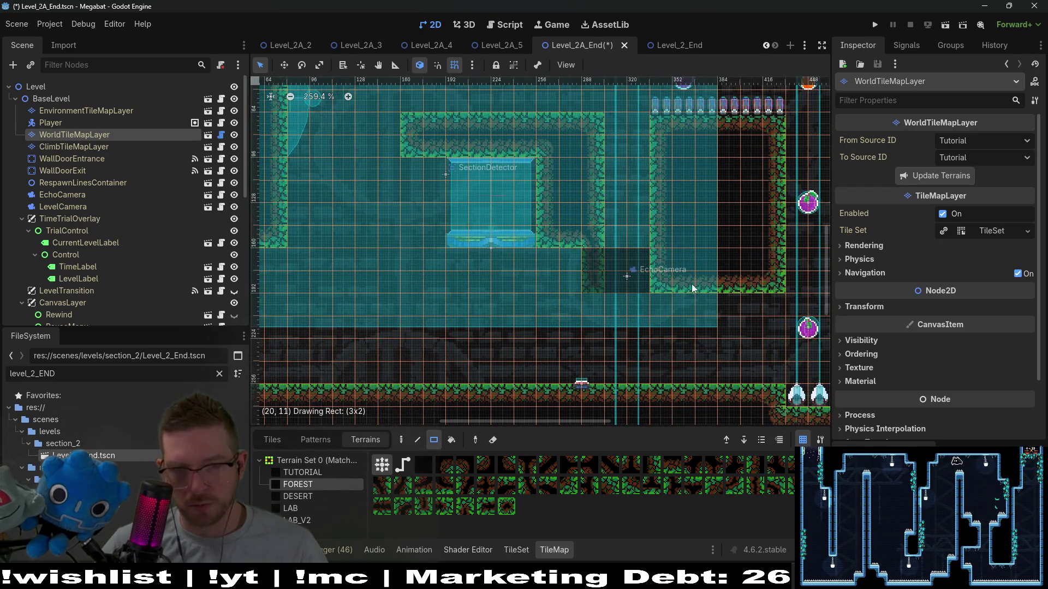
pyautogui.moveTo(691, 284); pyautogui.dragTo(705, 284)
pyautogui.scroll(-5, 782, 283)
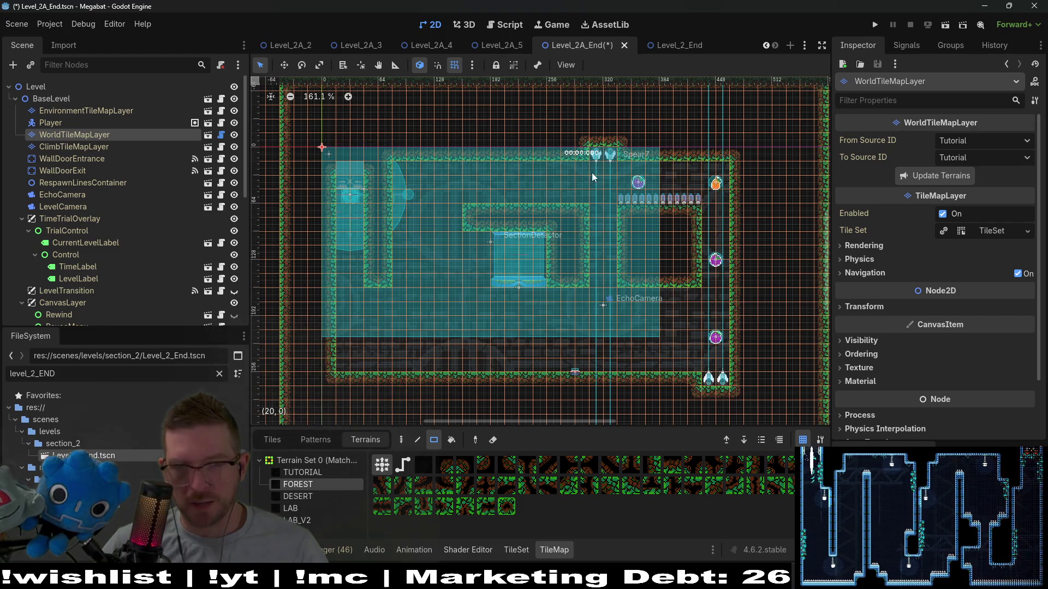
pyautogui.scroll(4, 595, 180)
pyautogui.scroll(-3, 598, 175)
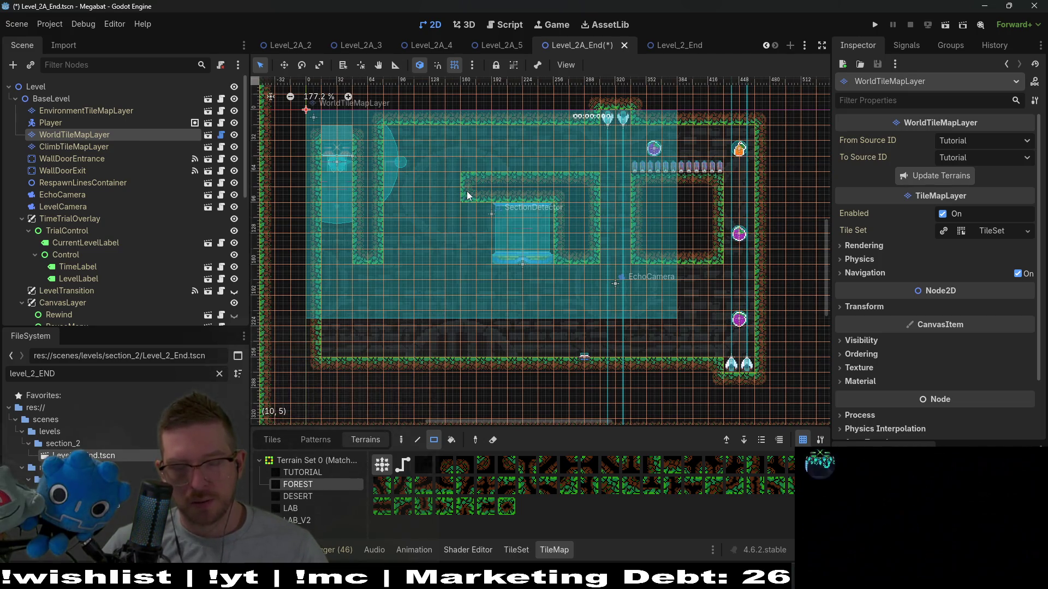
pyautogui.hotkey('ctrl', 'z')
pyautogui.hotkey('ctrl', 'z')
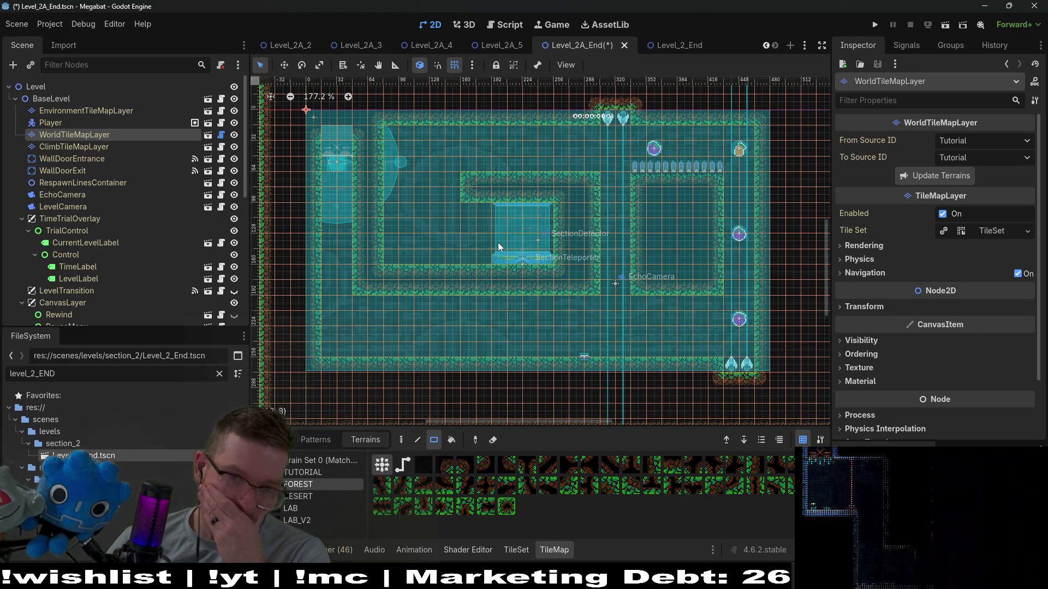
pyautogui.scroll(-5, 136, 246)
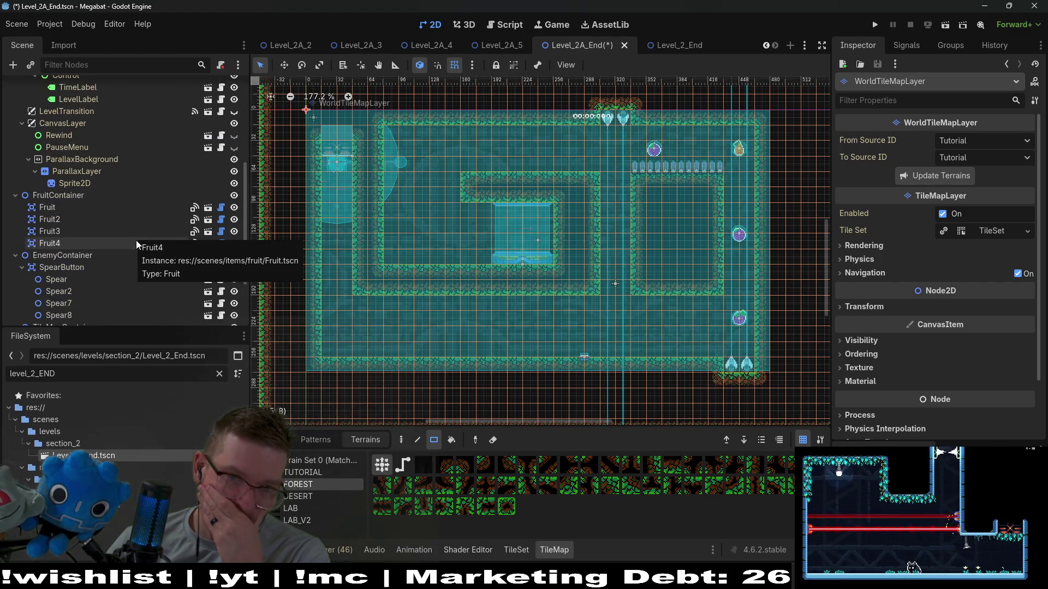
# Paint a 12x3 forest strip and a 4x2 block, raise the inner bottom wall, and fill the corner gap
pyautogui.moveTo(388, 147)
pyautogui.mouseDown()
pyautogui.moveTo(568, 176)
pyautogui.moveTo(591, 145)
pyautogui.mouseUp()
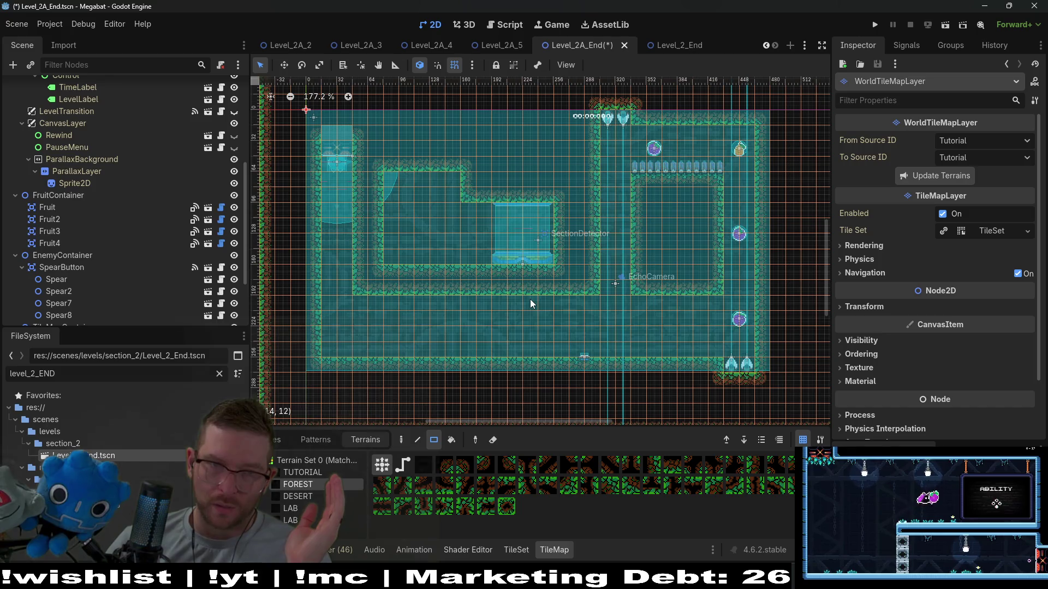
pyautogui.moveTo(499, 269); pyautogui.dragTo(542, 293)
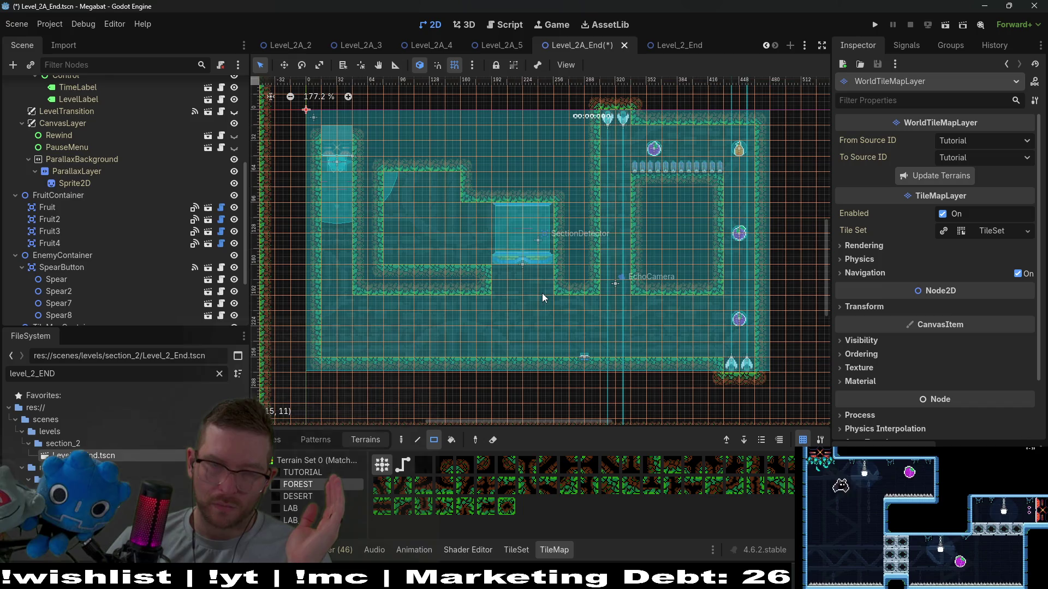
pyautogui.moveTo(394, 249); pyautogui.dragTo(460, 266)
pyautogui.moveTo(384, 240); pyautogui.dragTo(457, 249)
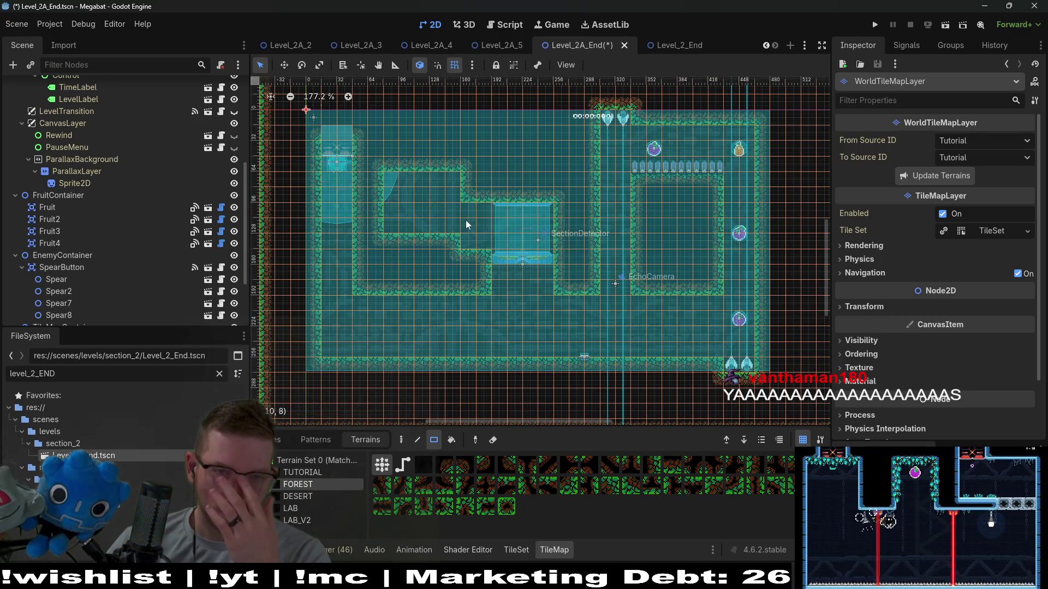
pyautogui.moveTo(470, 196); pyautogui.dragTo(480, 239)
pyautogui.moveTo(488, 186); pyautogui.dragTo(483, 201)
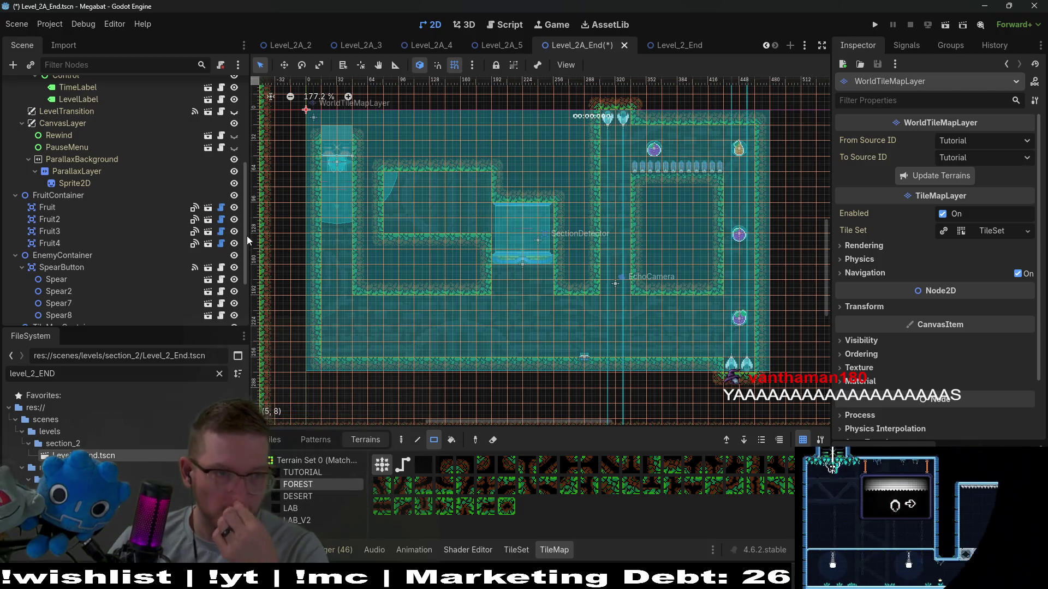
pyautogui.scroll(-5, 77, 264)
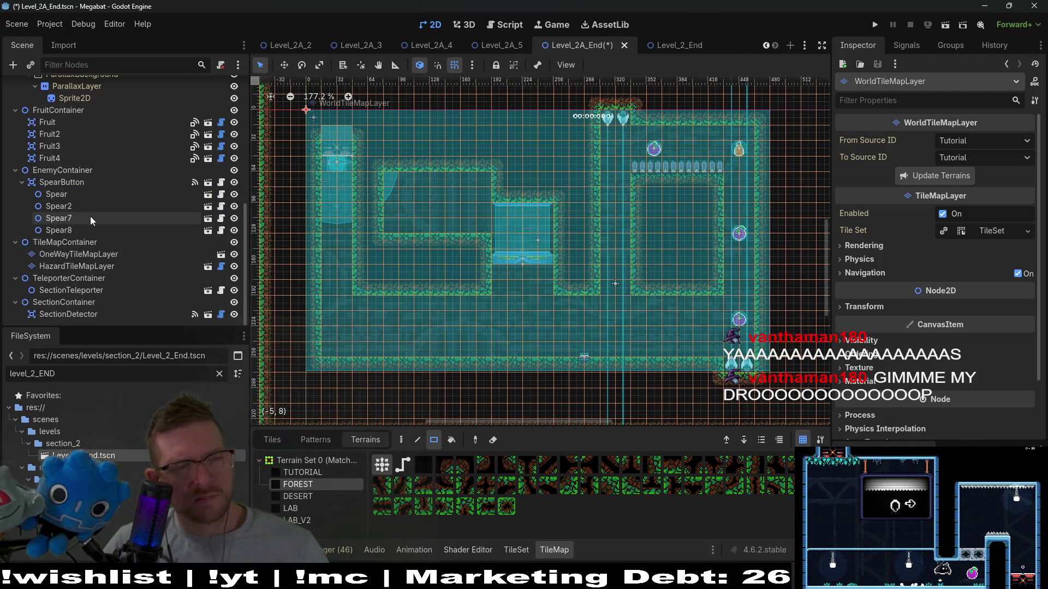
# Try moving the SectionDetector up-left, then undo that move
pyautogui.click(83, 316)
pyautogui.press('w')
pyautogui.moveTo(528, 254); pyautogui.dragTo(407, 212)
pyautogui.hotkey('ctrl', 'z')
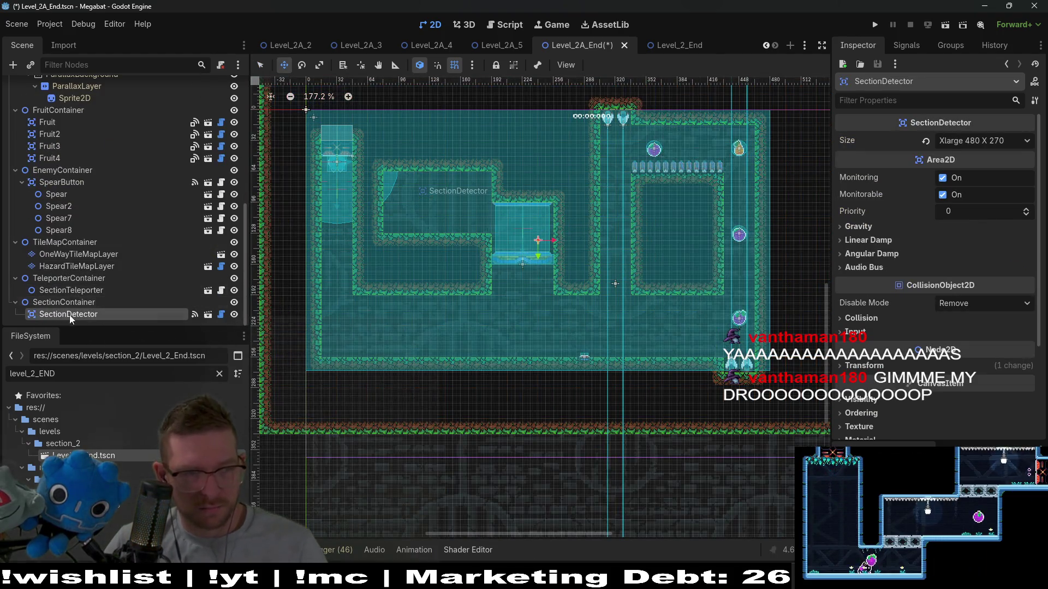
# Drag the SectionTeleporter into the upper-left inner room and nudge it down and right
pyautogui.click(506, 259)
pyautogui.moveTo(506, 259); pyautogui.dragTo(410, 211)
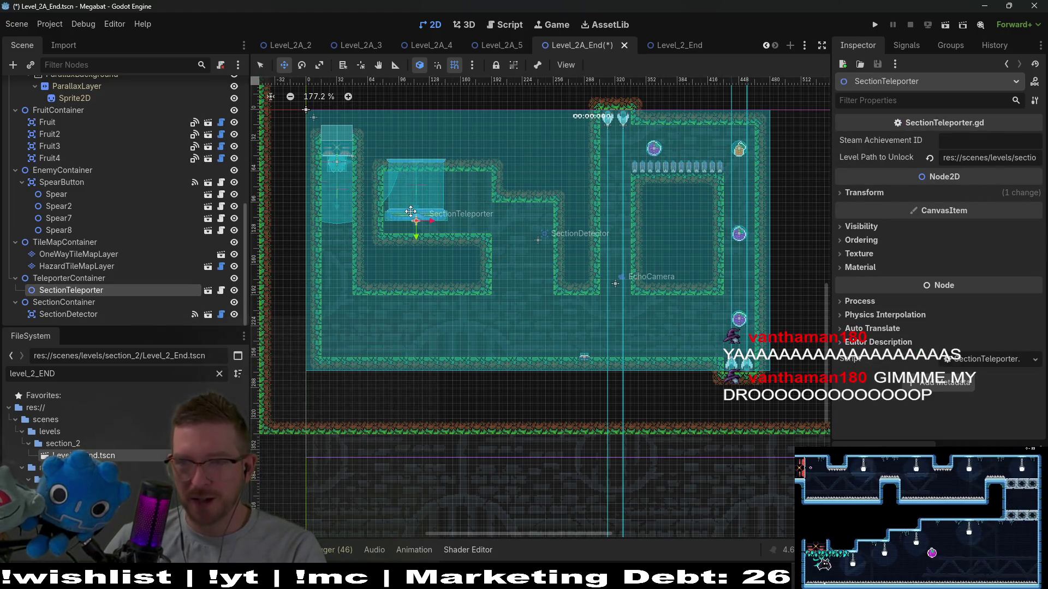
pyautogui.scroll(5, 496, 276)
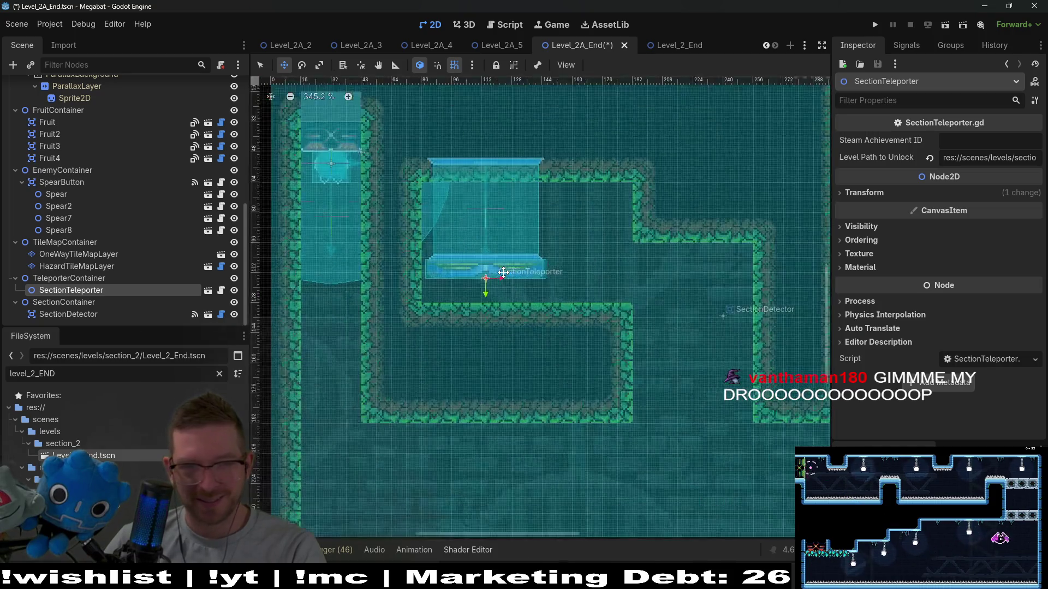
pyautogui.press('Down')
pyautogui.press('Down')
pyautogui.press('Down')
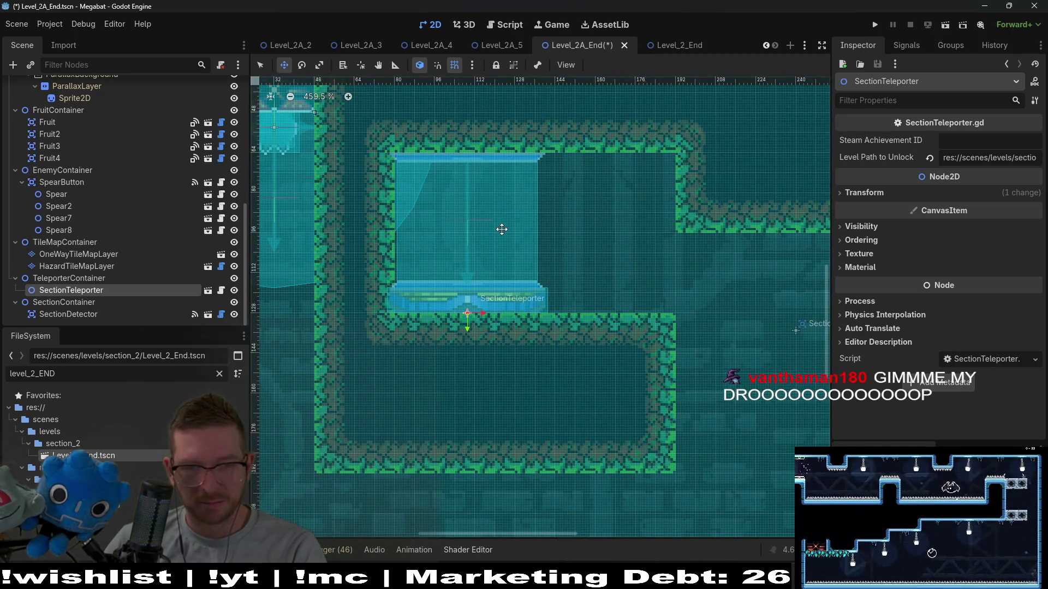
pyautogui.press('Right')
pyautogui.press('Right')
pyautogui.press('Right')
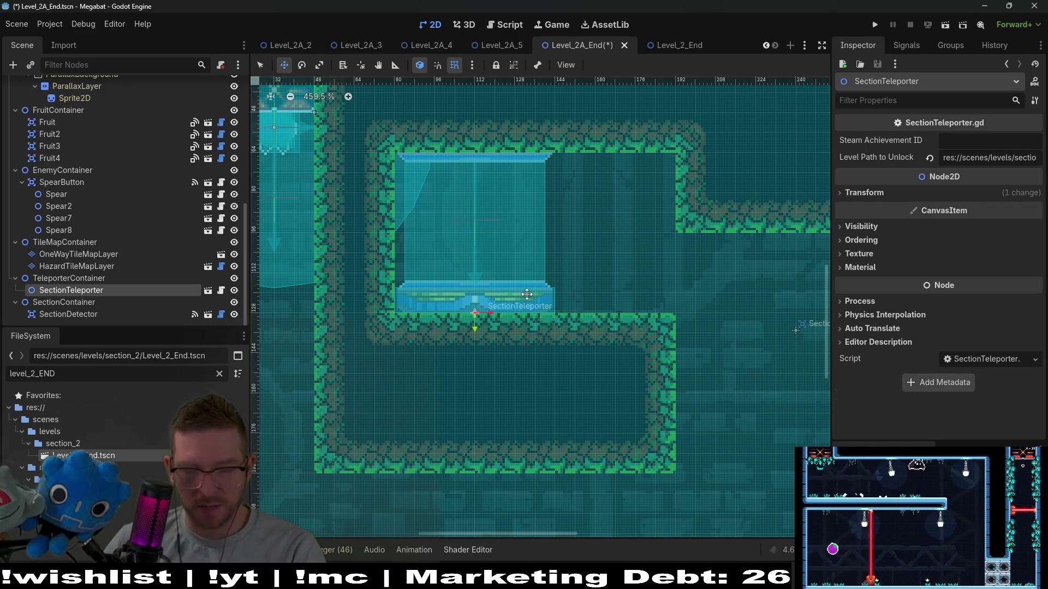
pyautogui.scroll(4, 499, 291)
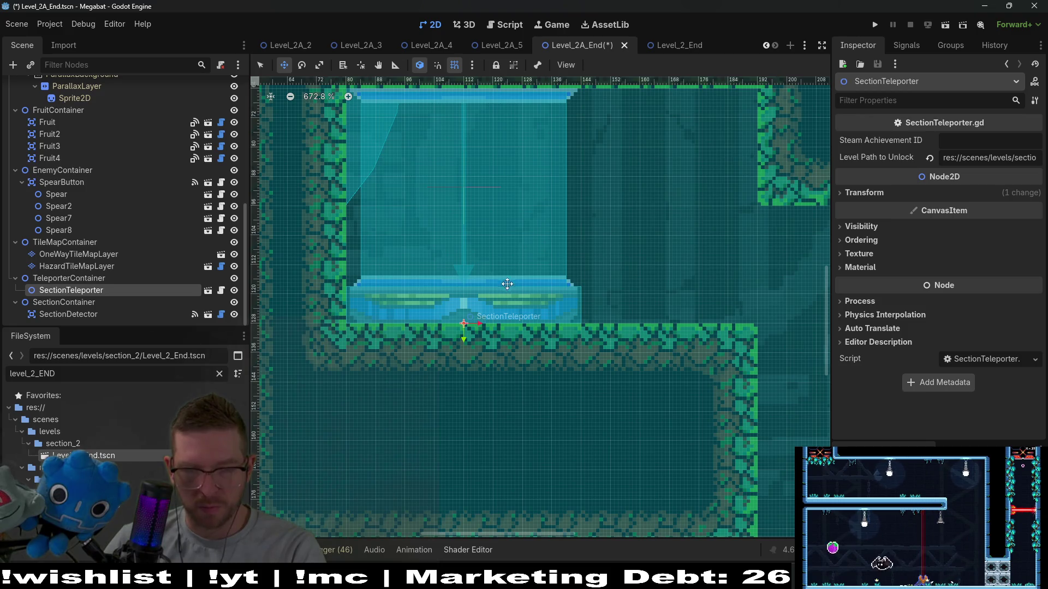
pyautogui.scroll(-4, 507, 284)
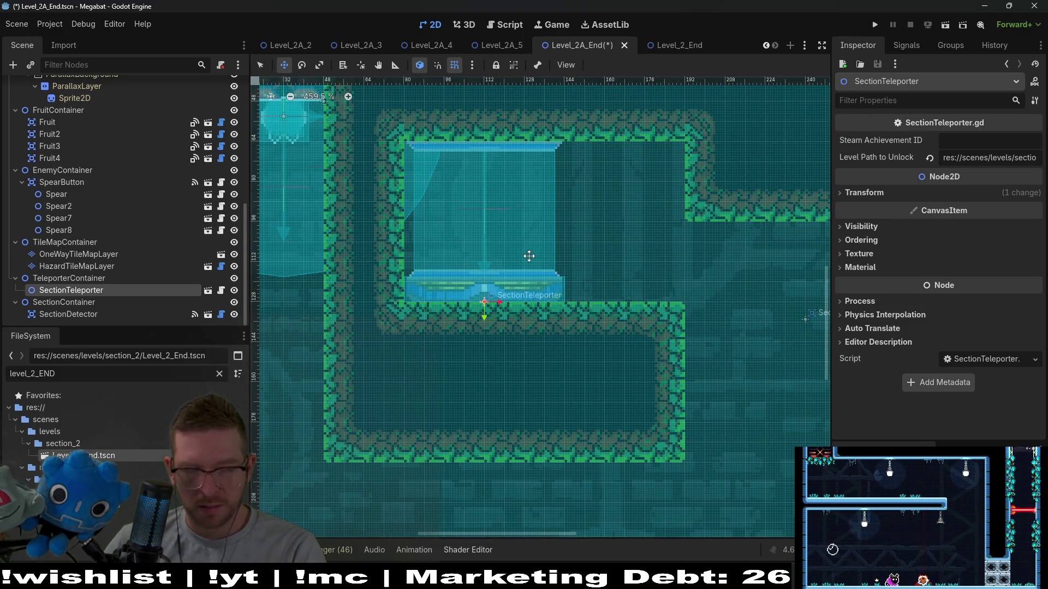
pyautogui.scroll(-4, 529, 256)
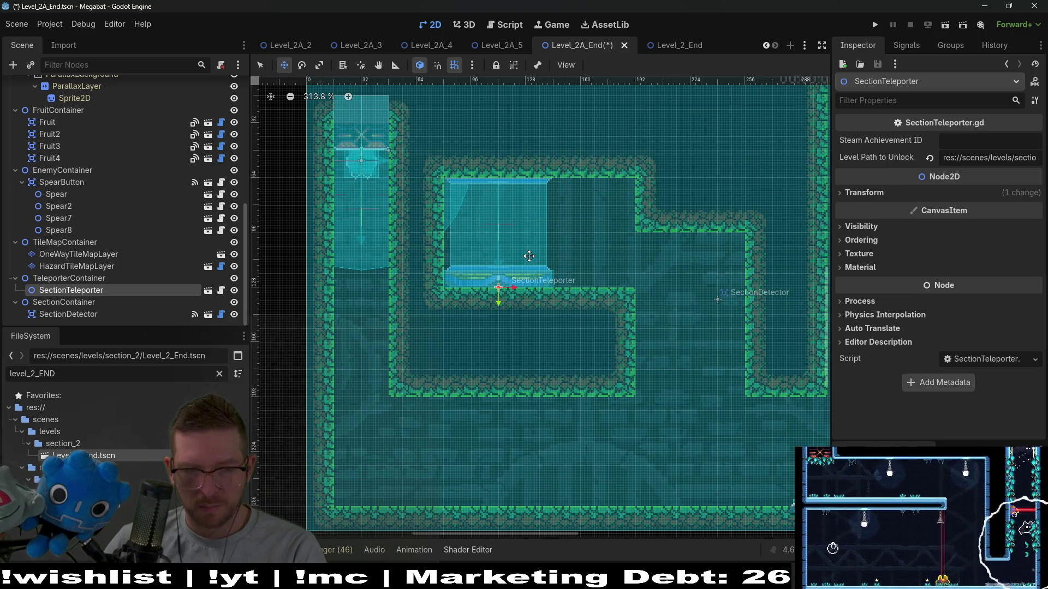
pyautogui.scroll(-5, 638, 314)
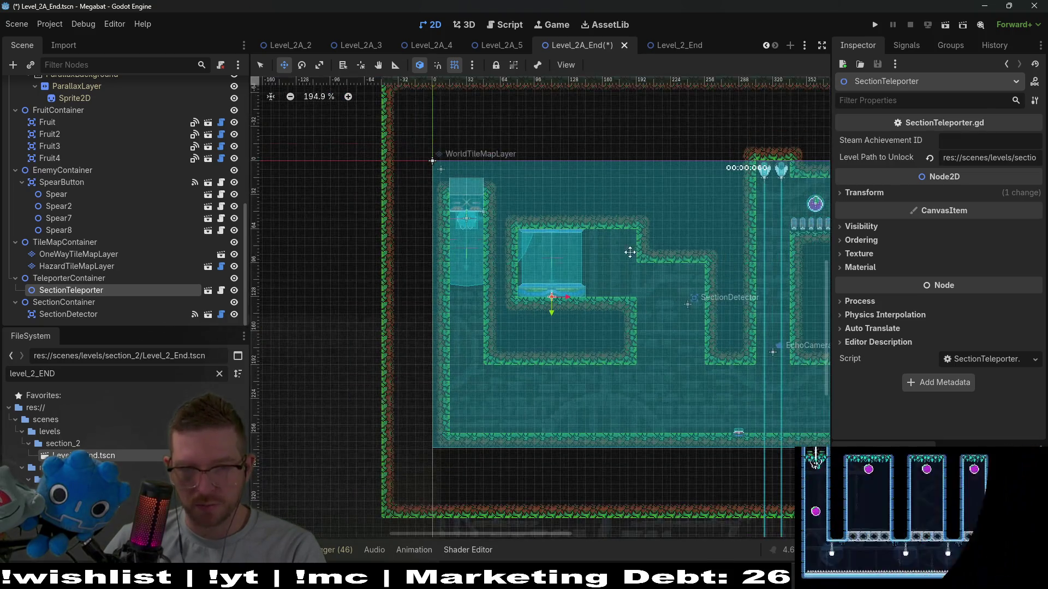
# Inspect the HazardTileMapLayer, OneWayTileMapLayer, SectionTeleporter and SectionDetector nodes
pyautogui.click(86, 267)
pyautogui.click(96, 255)
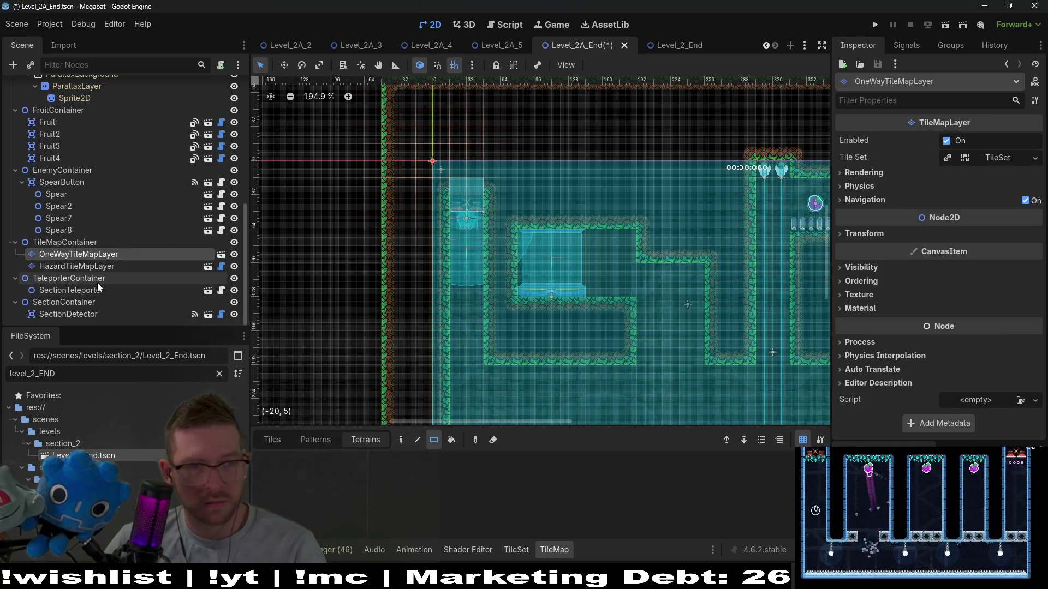
pyautogui.click(84, 290)
pyautogui.click(45, 315)
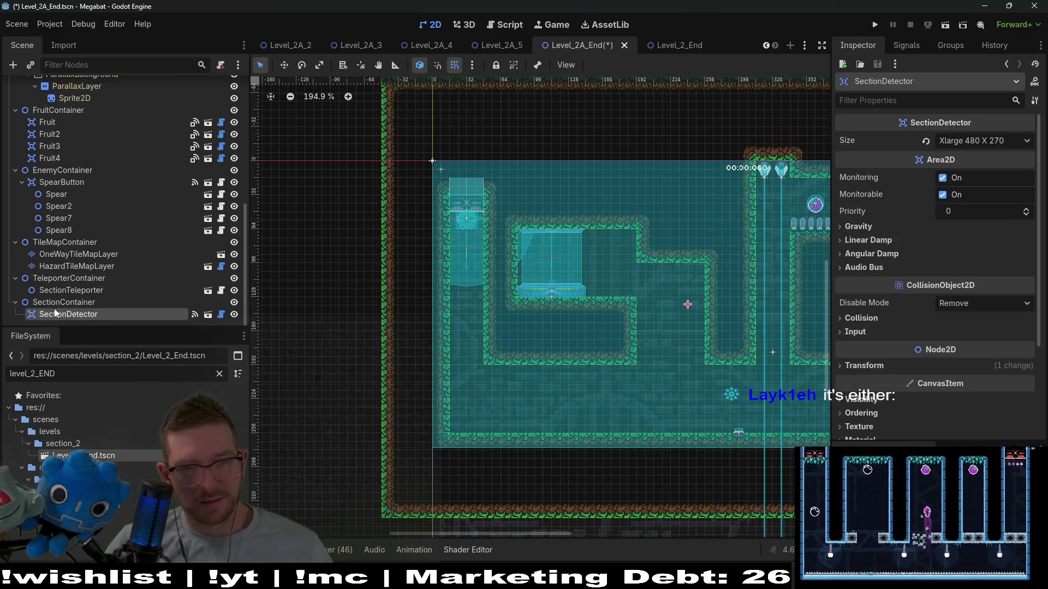
pyautogui.click(69, 256)
pyautogui.scroll(5, 71, 254)
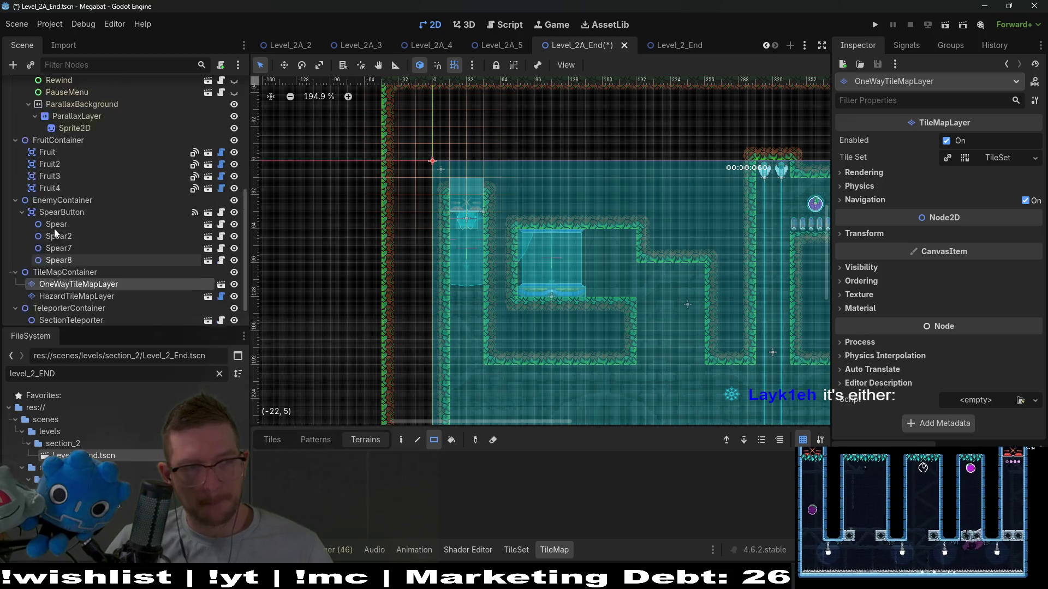
# Paint a 4x2 FOREST block on WorldTileMapLayer and extend the forest wall row
pyautogui.click(76, 135)
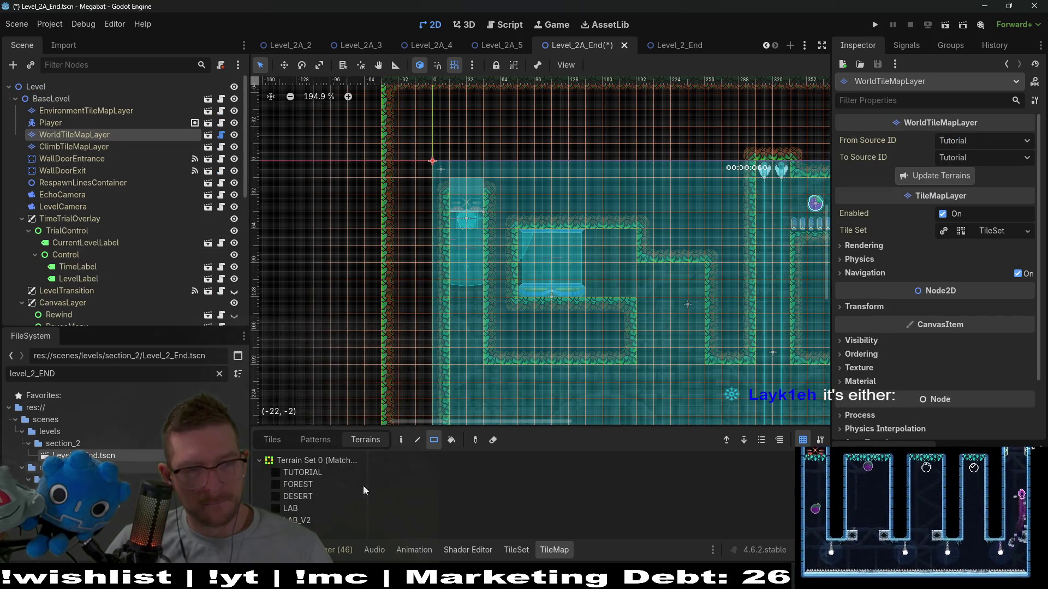
pyautogui.click(308, 484)
pyautogui.moveTo(692, 260); pyautogui.dragTo(692, 260)
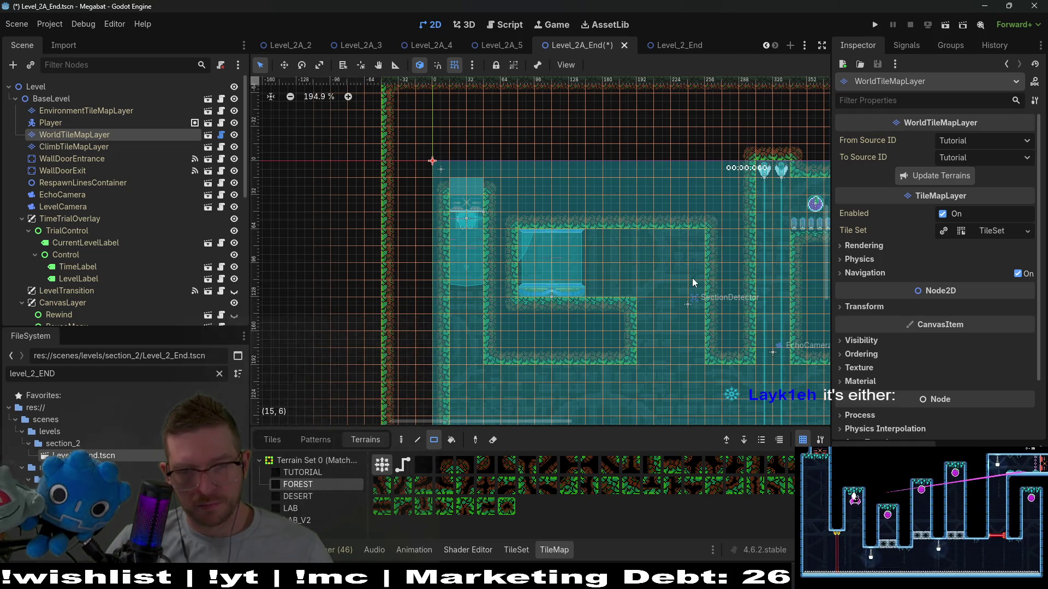
pyautogui.scroll(-5, 692, 278)
pyautogui.hscroll(5, 712, 333)
pyautogui.scroll(3, 579, 252)
pyautogui.hscroll(-3, 593, 268)
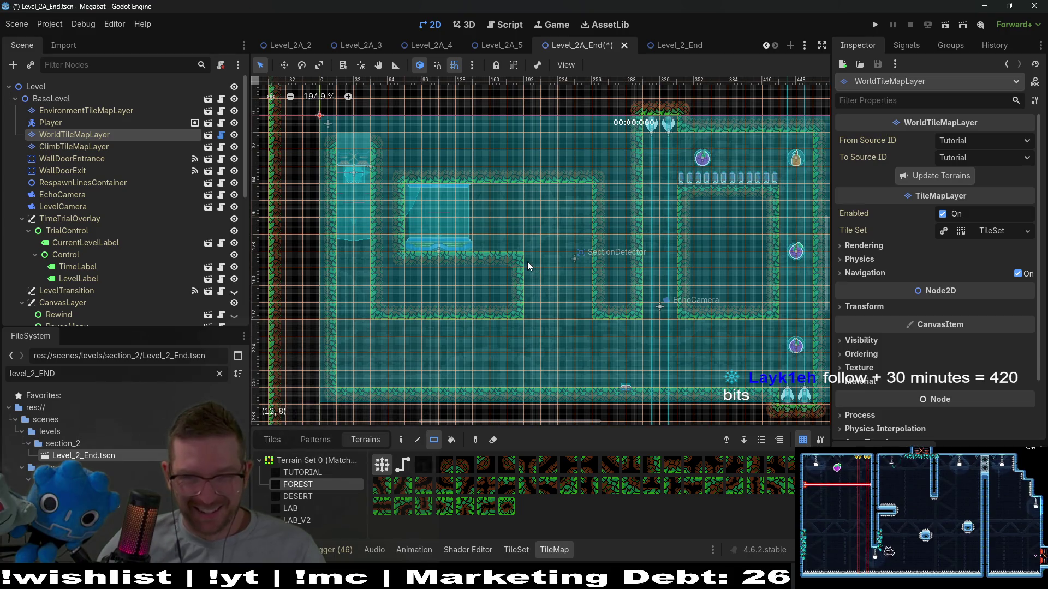
pyautogui.moveTo(527, 266); pyautogui.dragTo(584, 262)
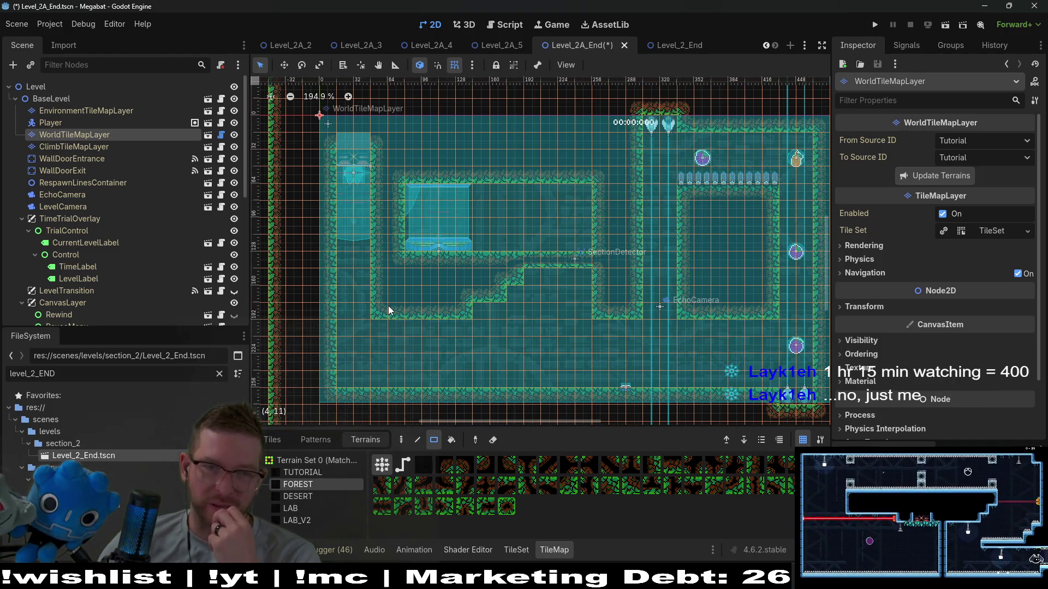
# Clear a block of terrain near the player start area
pyautogui.scroll(3, 459, 248)
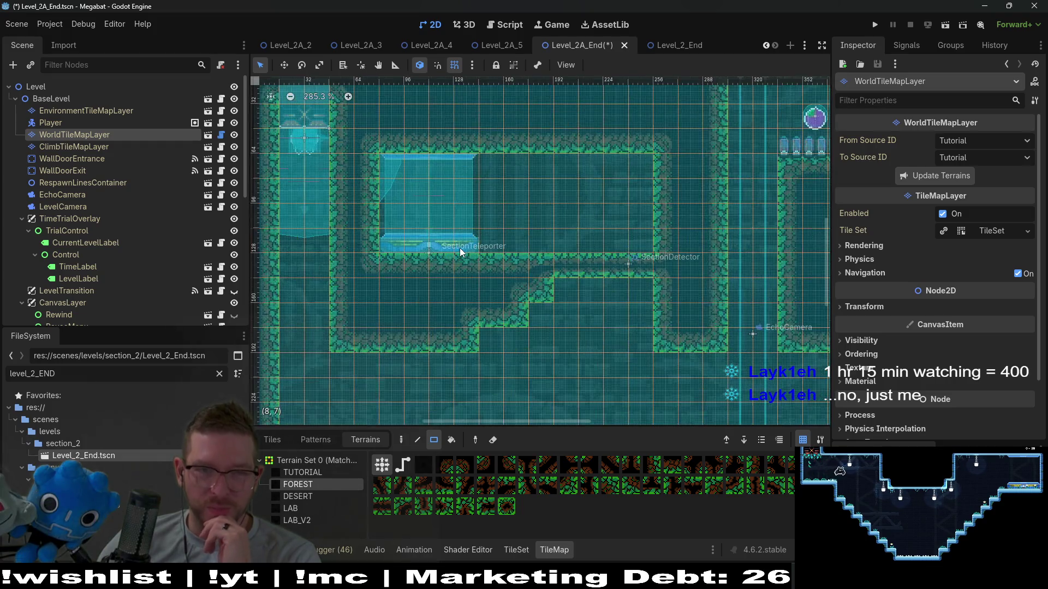
pyautogui.scroll(1, 460, 248)
pyautogui.scroll(-2, 451, 265)
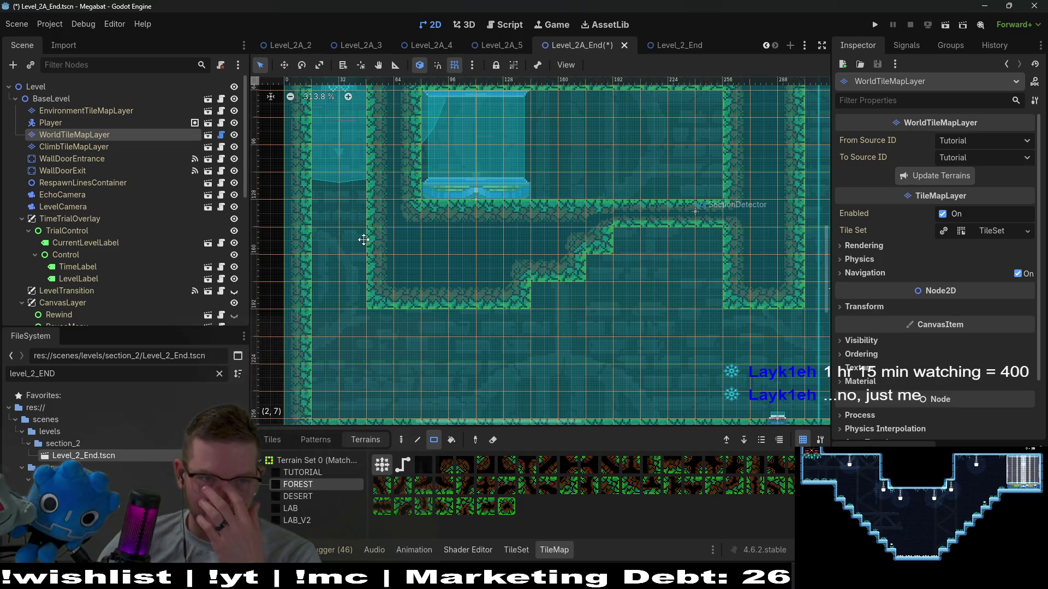
pyautogui.scroll(-6, 363, 239)
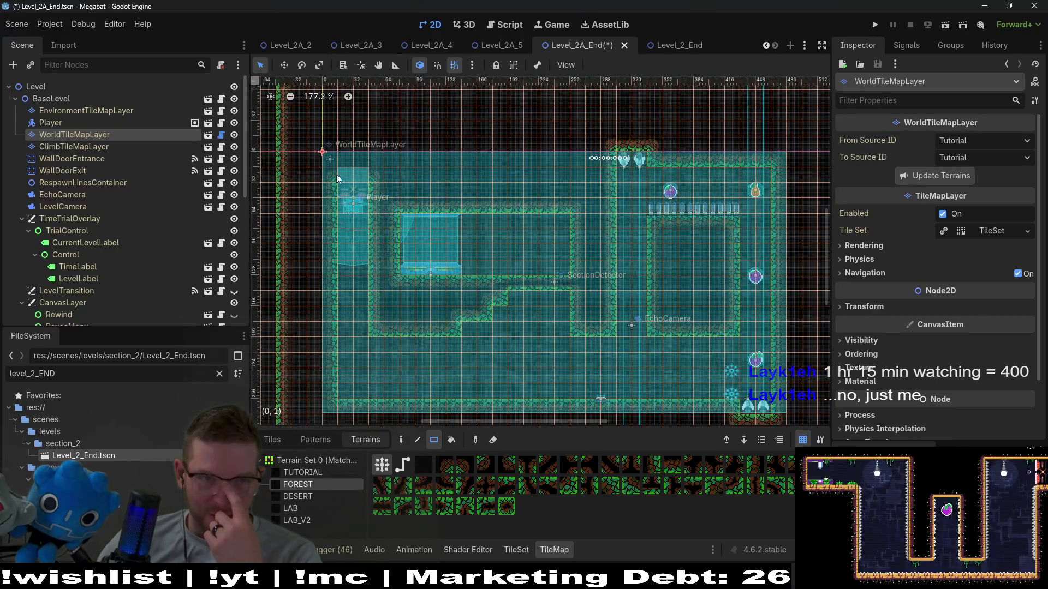
pyautogui.moveTo(336, 179); pyautogui.dragTo(373, 302)
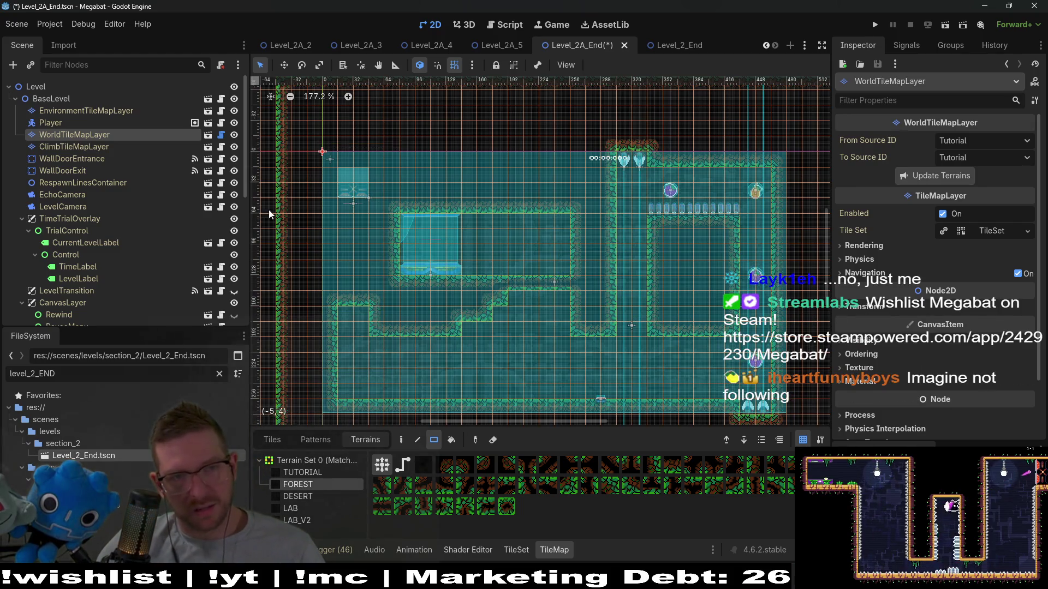
# Move Player and WallDoorEntrance together down about 110 px onto the left lower ledge
pyautogui.click(66, 171)
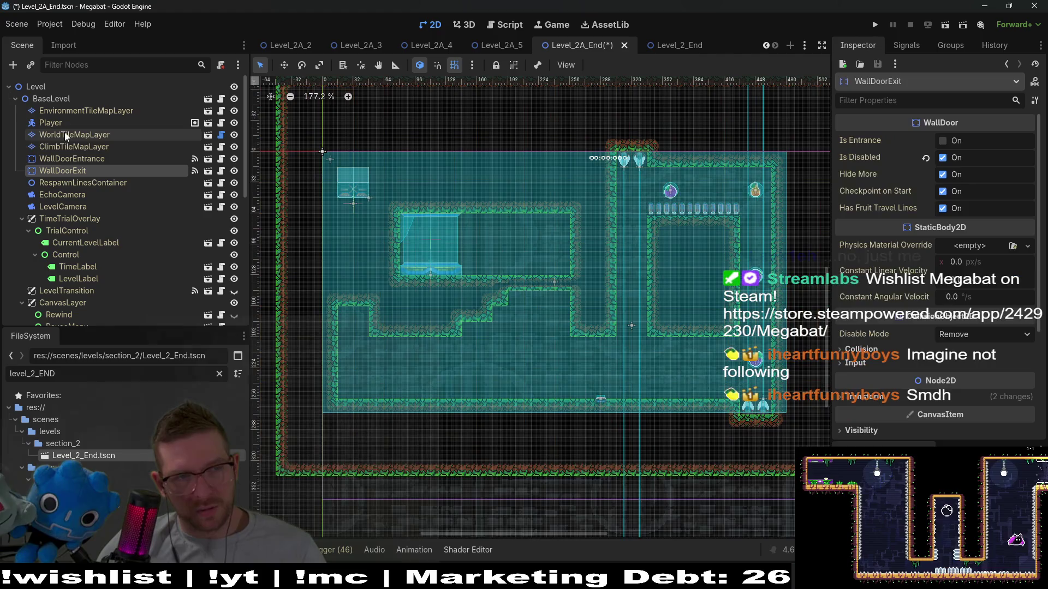
pyautogui.click(91, 182)
pyautogui.click(78, 161)
pyautogui.keyDown('ctrl'); pyautogui.click(57, 124); pyautogui.keyUp('ctrl')
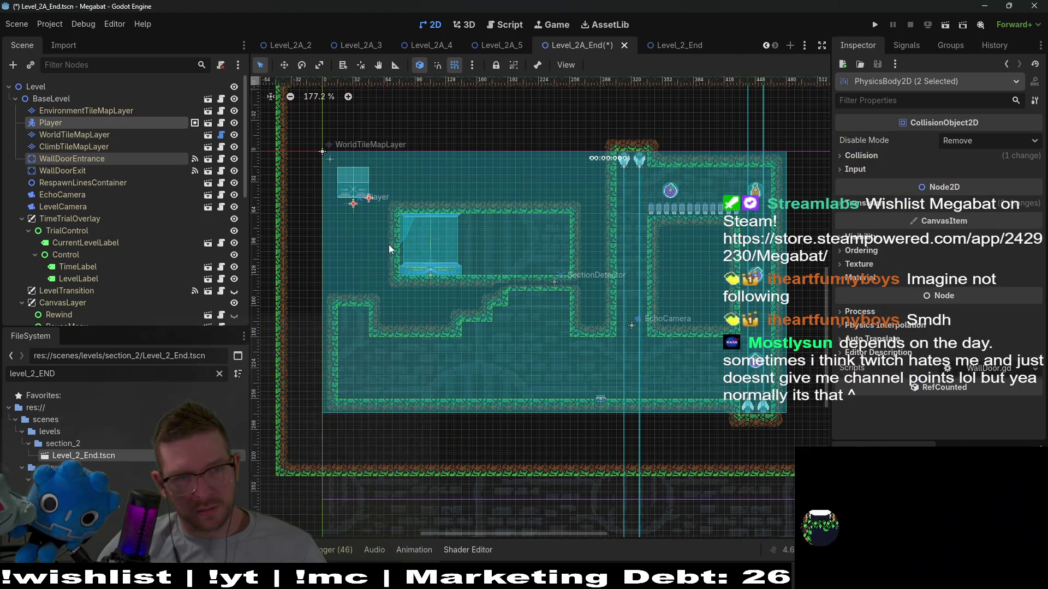
pyautogui.press('w')
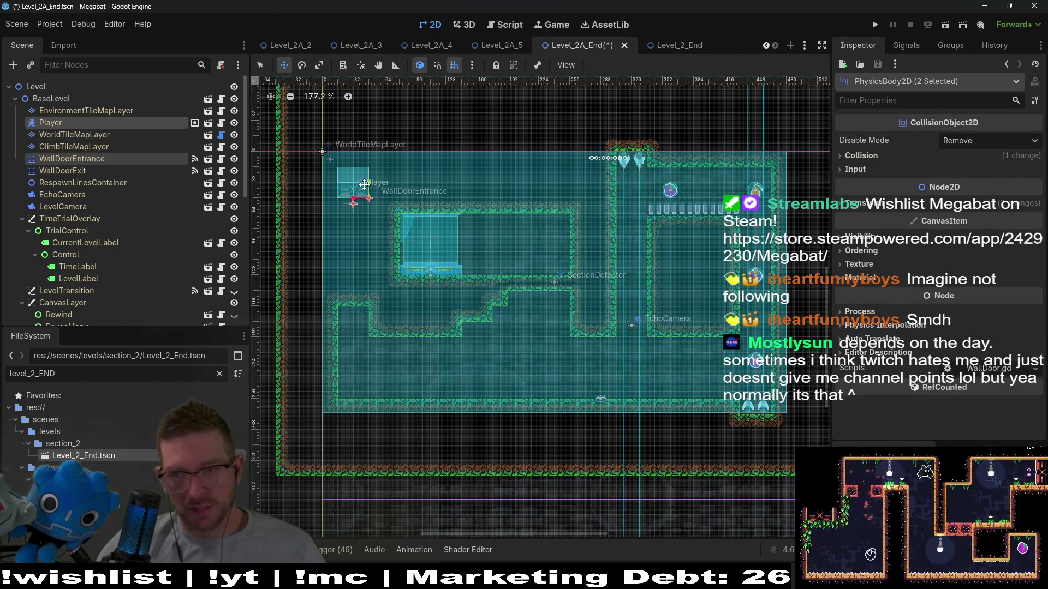
pyautogui.moveTo(364, 185)
pyautogui.mouseDown()
pyautogui.moveTo(365, 342)
pyautogui.moveTo(375, 333)
pyautogui.mouseUp()
pyautogui.scroll(5, 370, 291)
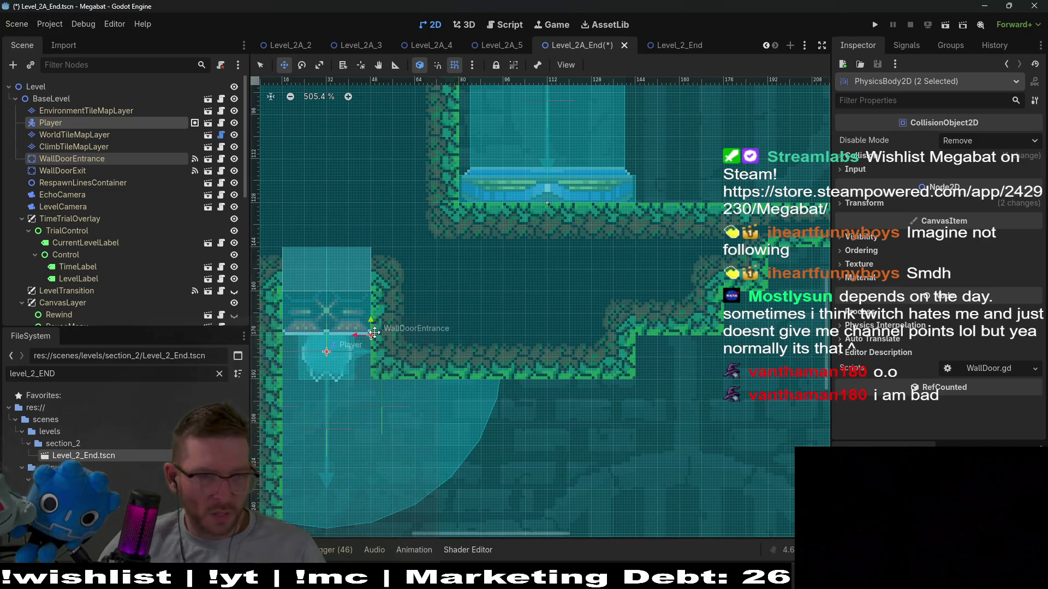
pyautogui.scroll(2, 375, 333)
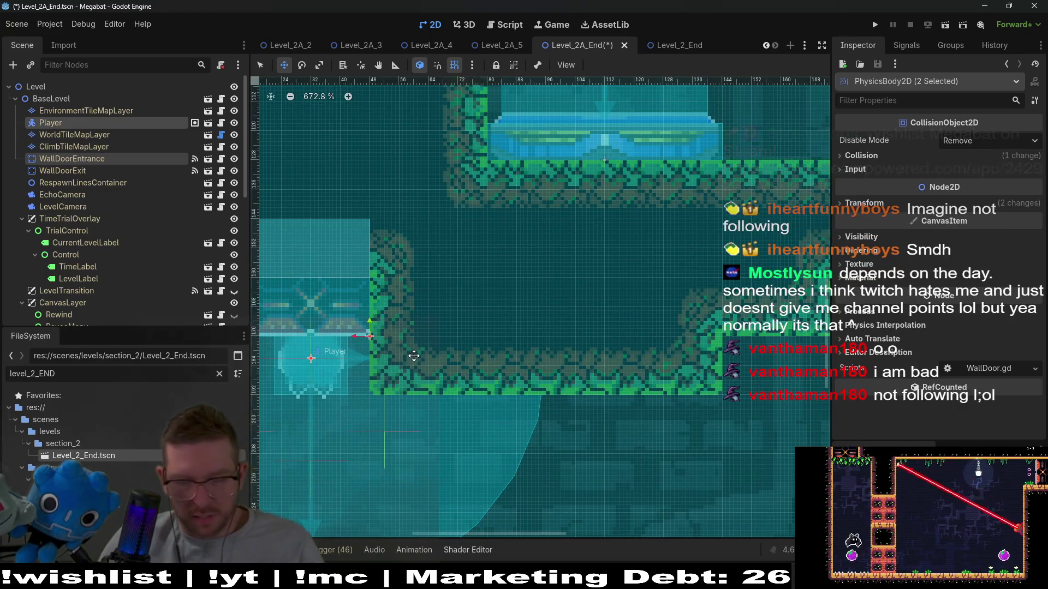
pyautogui.scroll(-3, 414, 356)
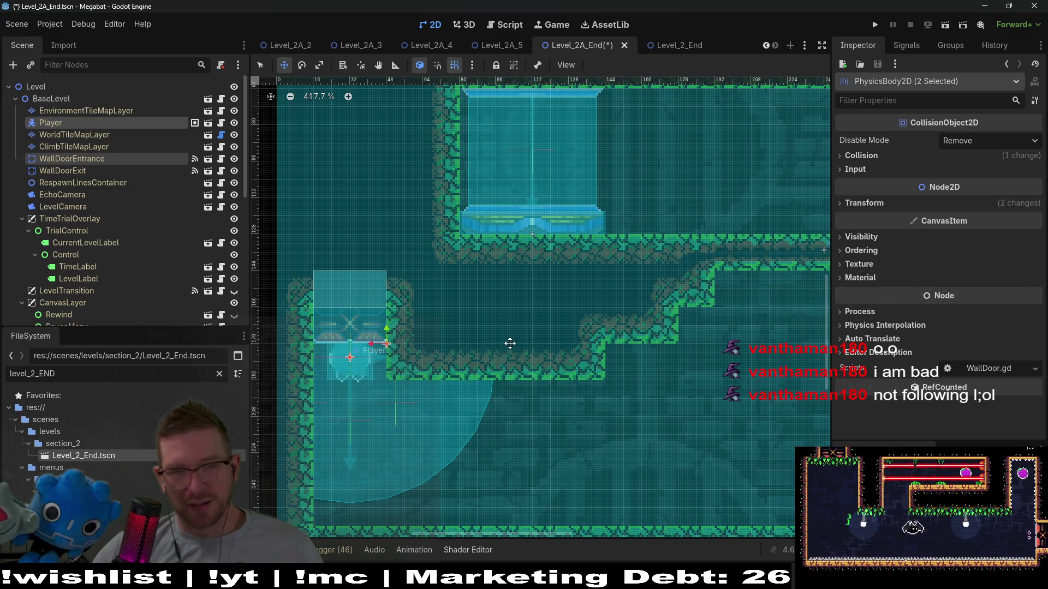
pyautogui.scroll(-3, 673, 369)
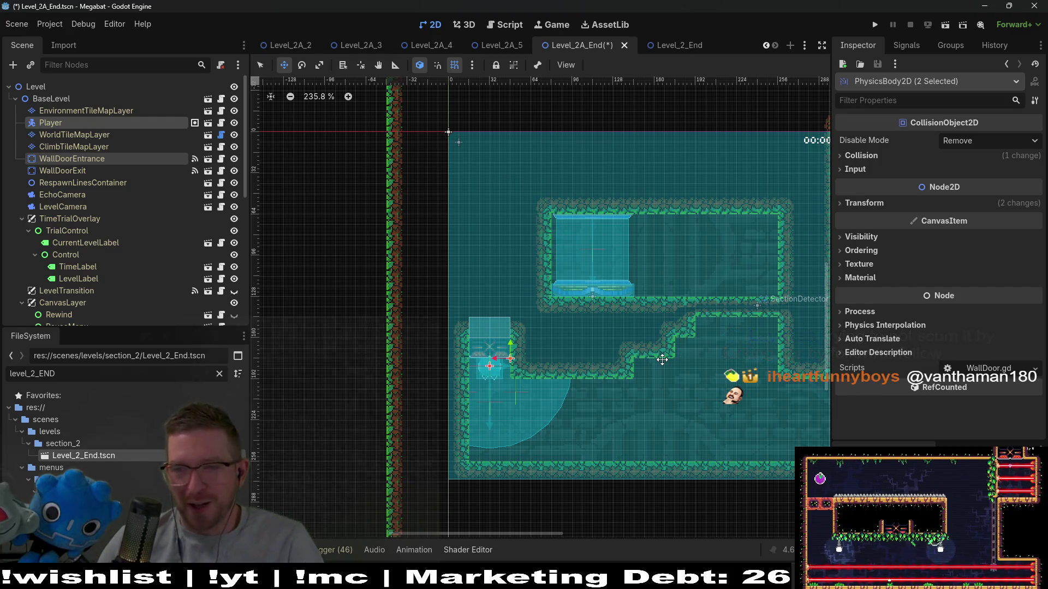
pyautogui.scroll(4, 570, 397)
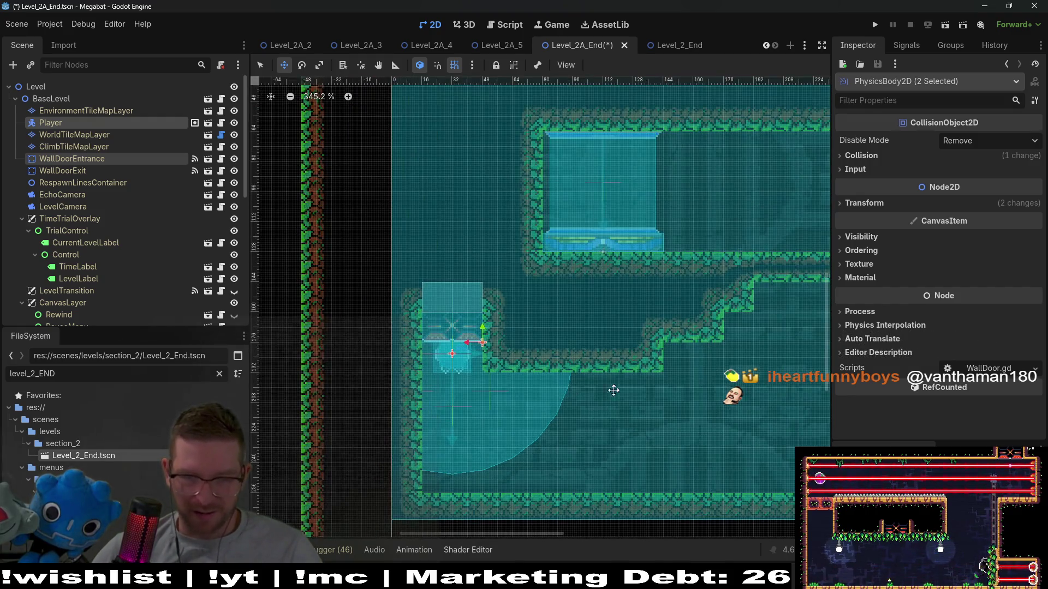
pyautogui.hscroll(3, 596, 388)
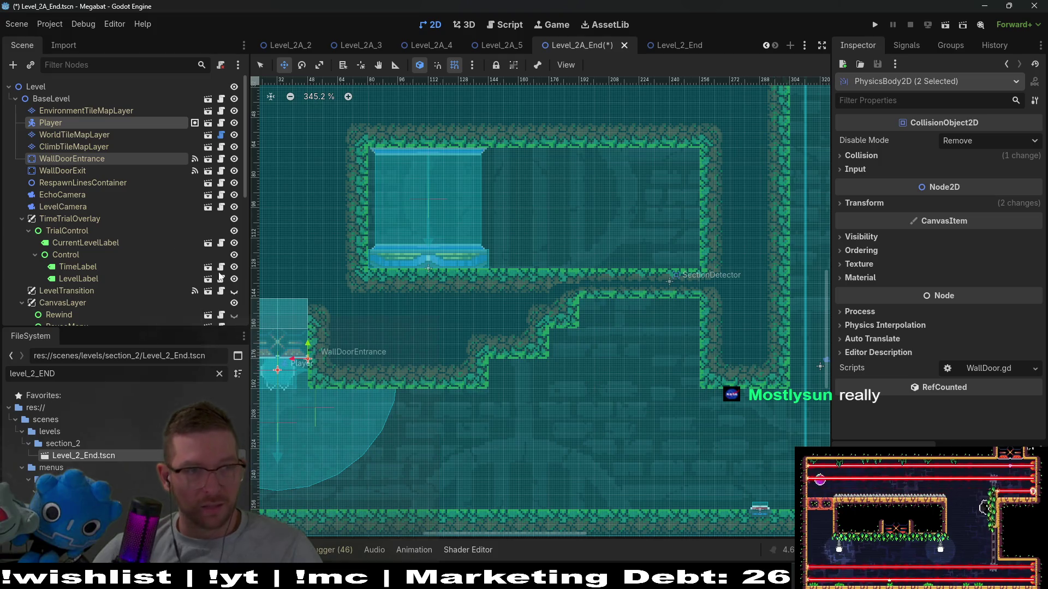
# Paint a 5x3 FOREST block on WorldTileMapLayer to flatten the mid-room step
pyautogui.click(64, 134)
pyautogui.click(310, 483)
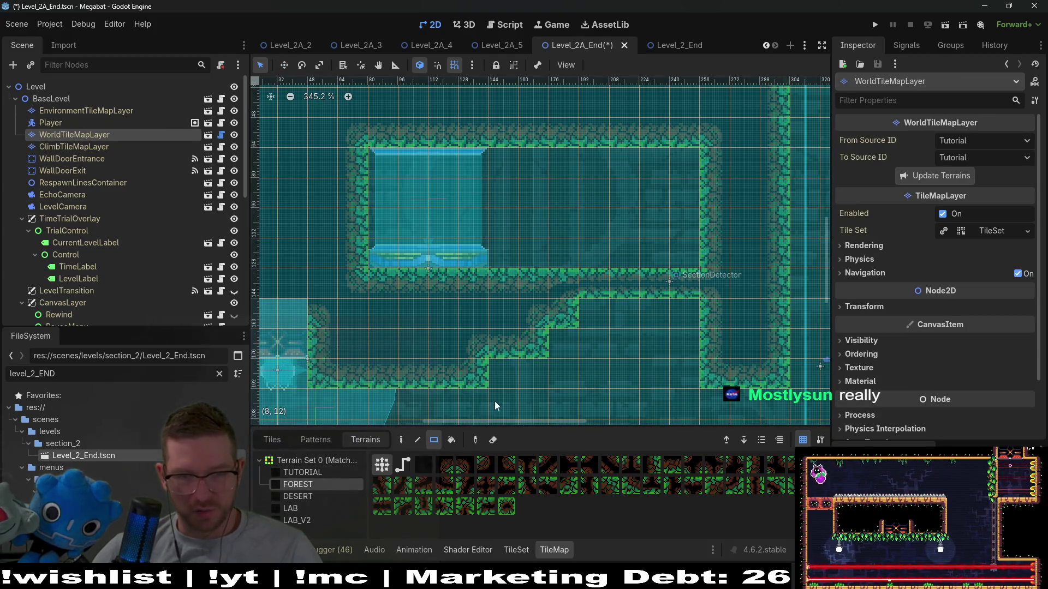
pyautogui.moveTo(447, 319)
pyautogui.mouseDown()
pyautogui.moveTo(542, 349)
pyautogui.moveTo(559, 368)
pyautogui.mouseUp()
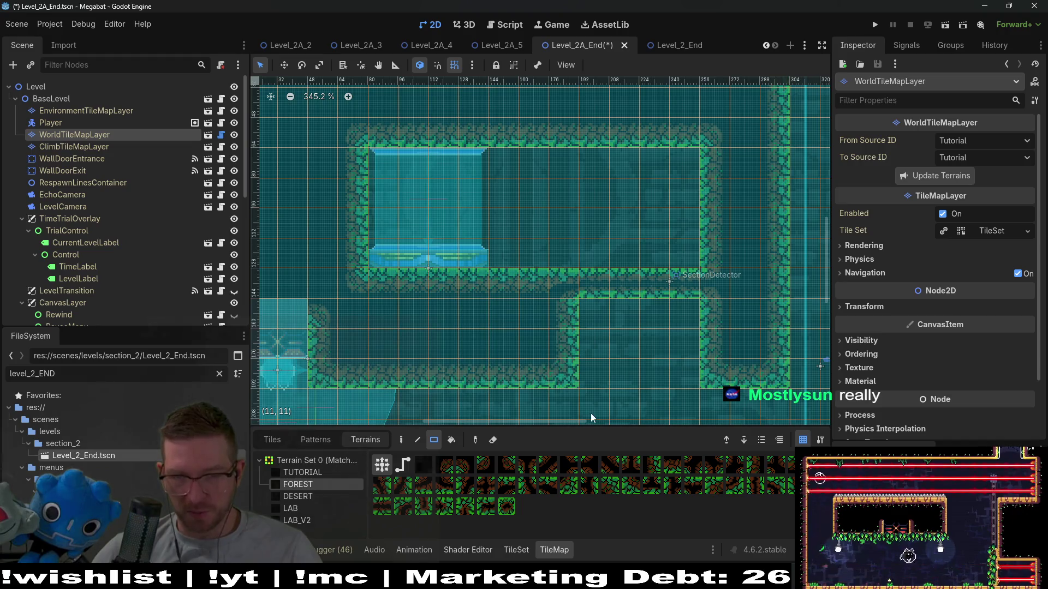
# Paint a tall 2x26 forest wall column down the level's left side
pyautogui.scroll(-2, 574, 368)
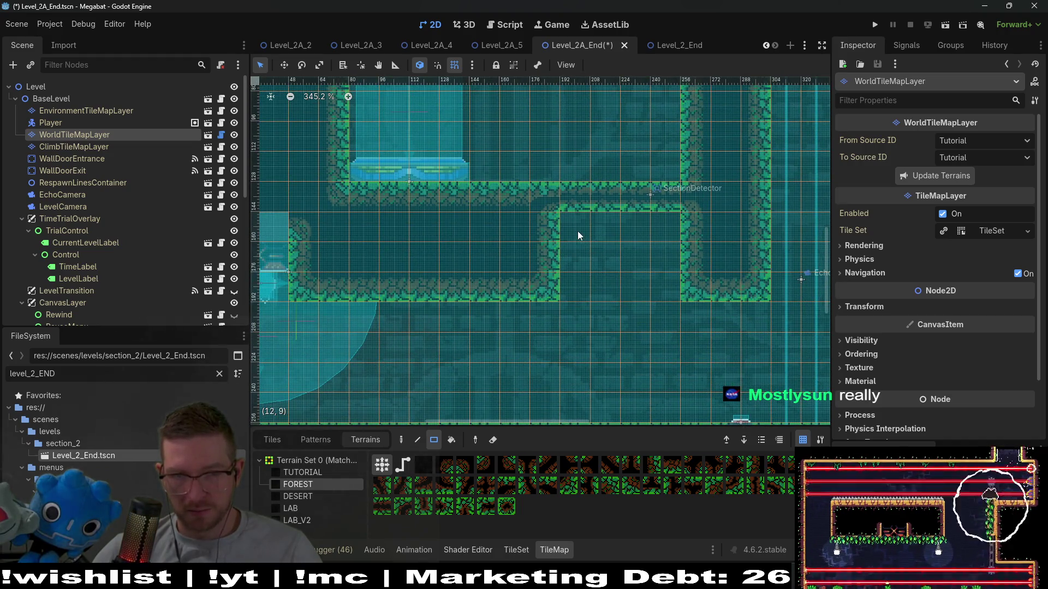
pyautogui.scroll(-1, 612, 266)
pyautogui.scroll(-2, 619, 276)
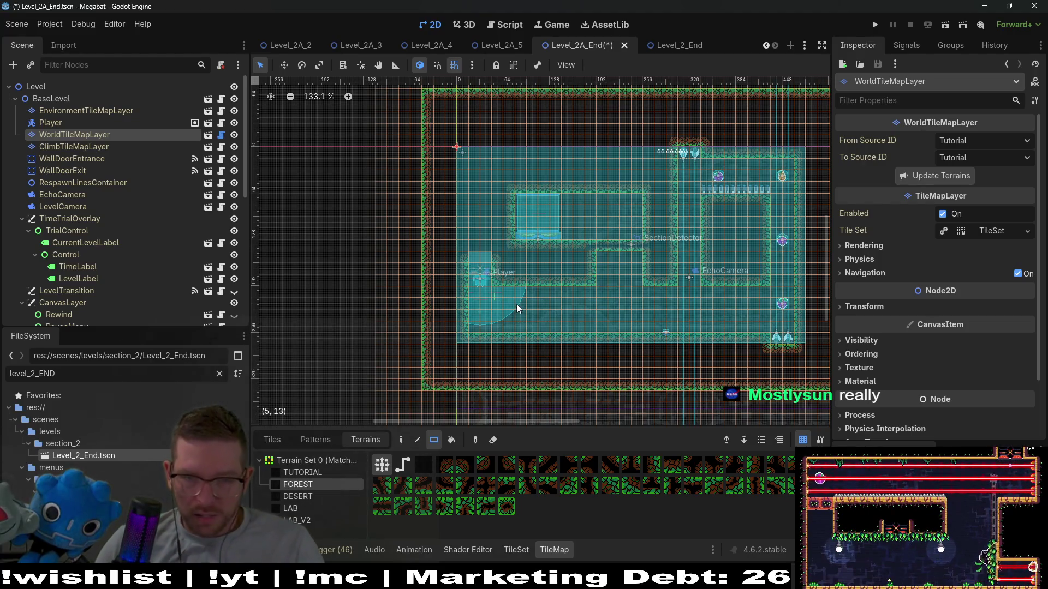
pyautogui.scroll(1, 617, 302)
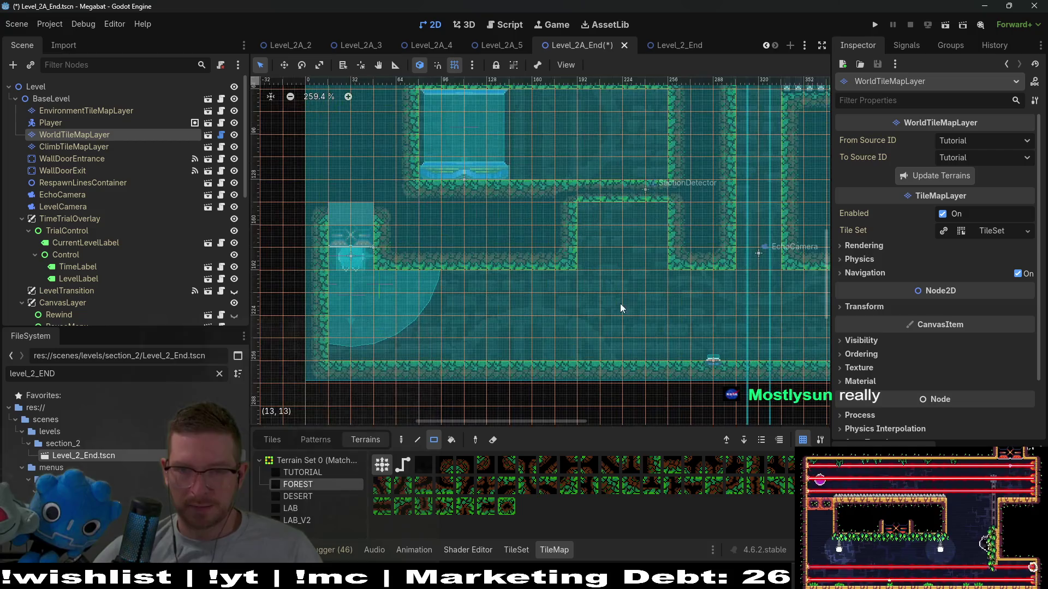
pyautogui.scroll(1, 679, 307)
pyautogui.hscroll(3, 679, 306)
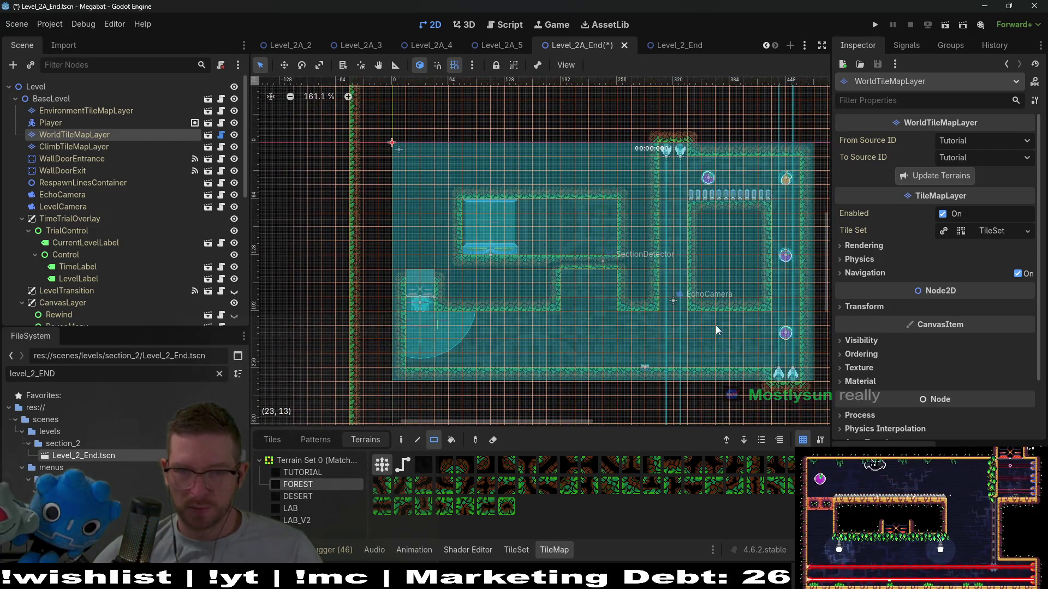
pyautogui.scroll(-5, 507, 284)
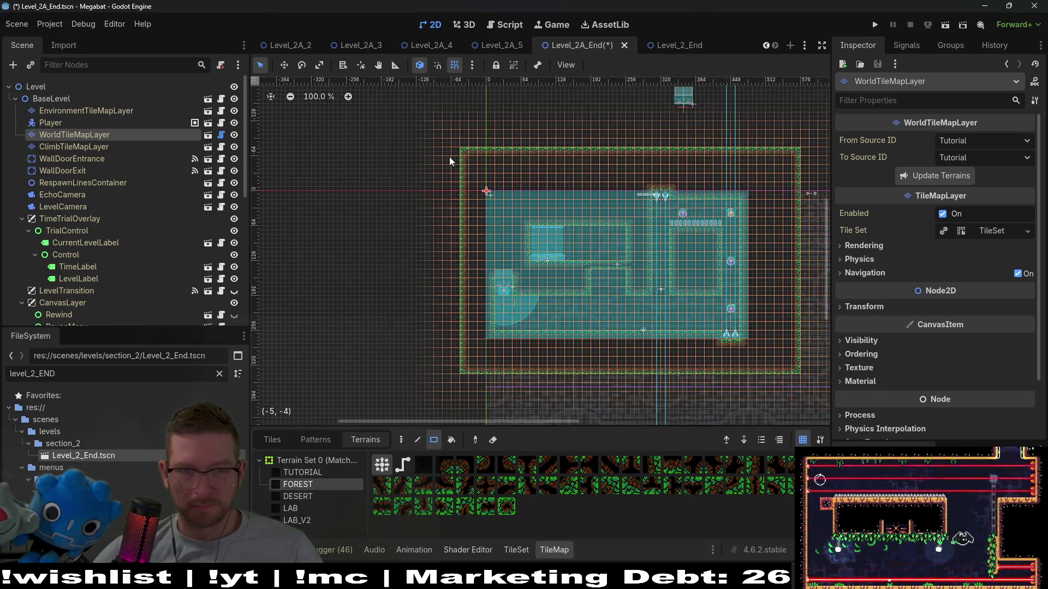
pyautogui.moveTo(447, 155); pyautogui.dragTo(457, 369)
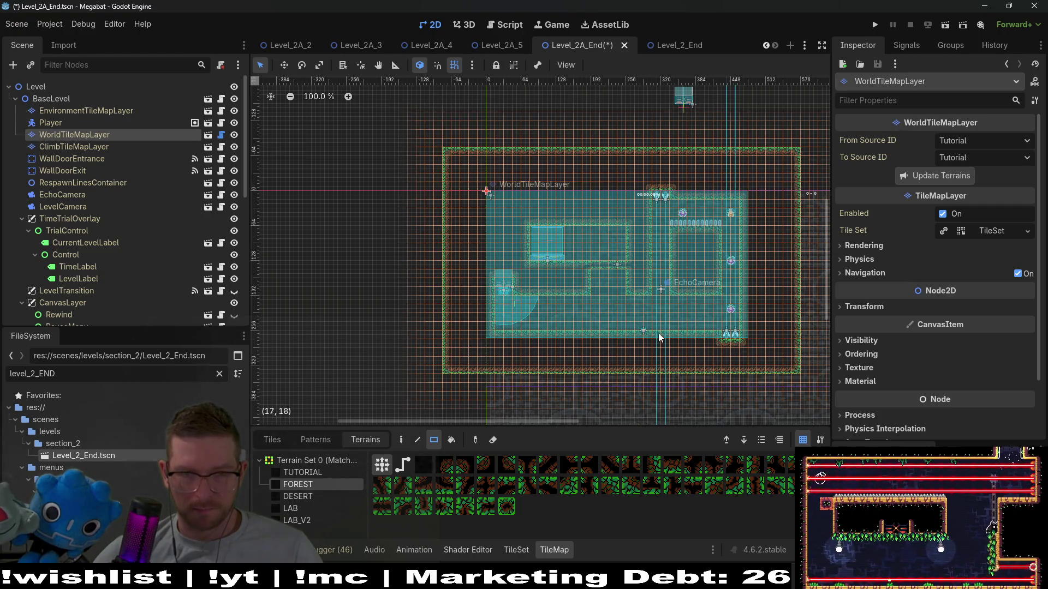
pyautogui.scroll(6, 636, 316)
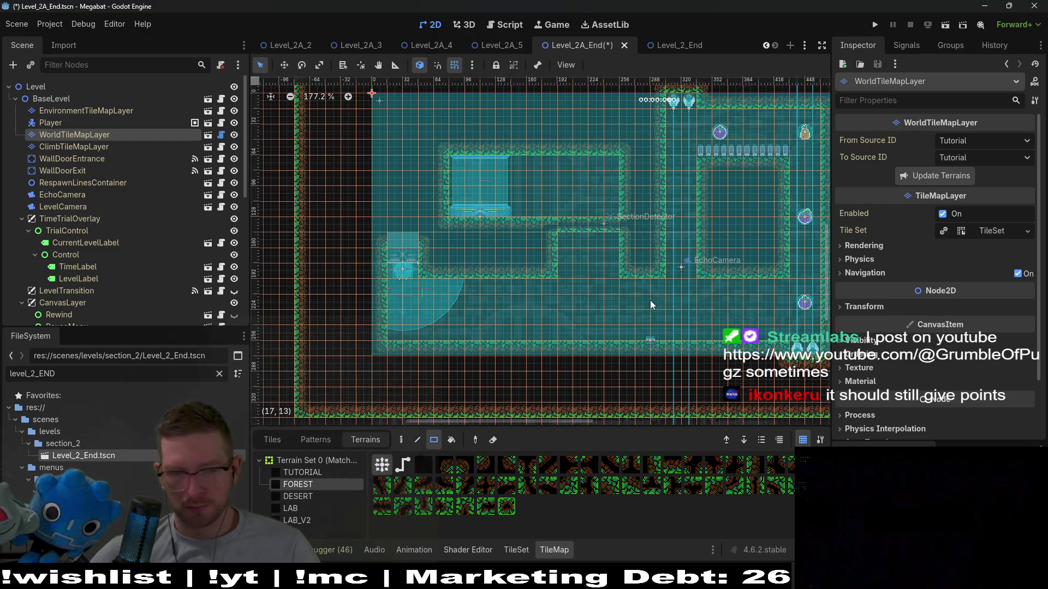
pyautogui.scroll(4, 569, 293)
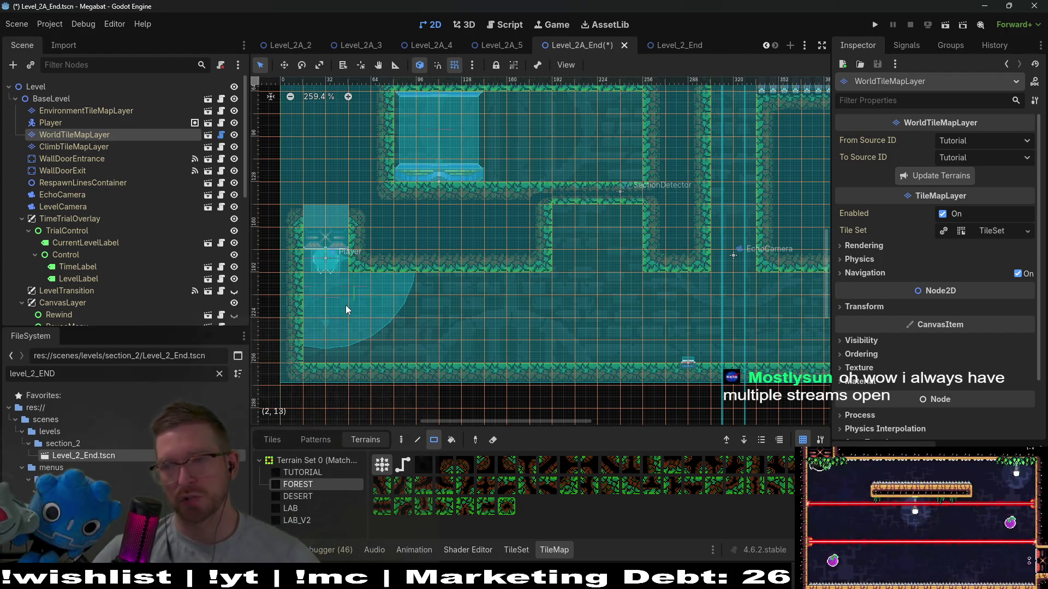
# Paint the teleporter room's left wall beside the SectionTeleporter
pyautogui.moveTo(437, 185); pyautogui.dragTo(436, 277)
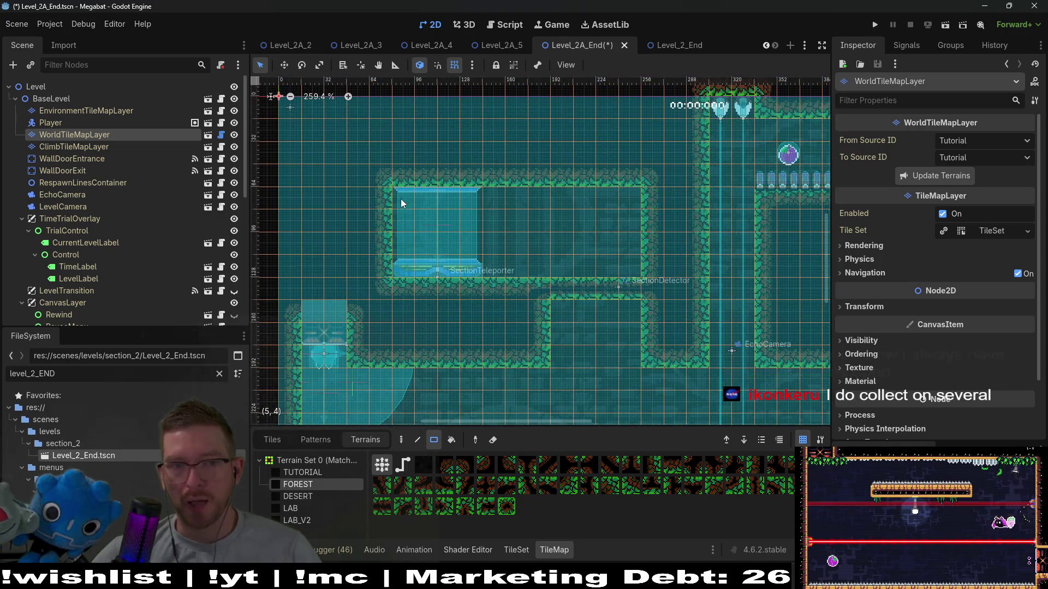
pyautogui.moveTo(401, 197); pyautogui.dragTo(407, 270)
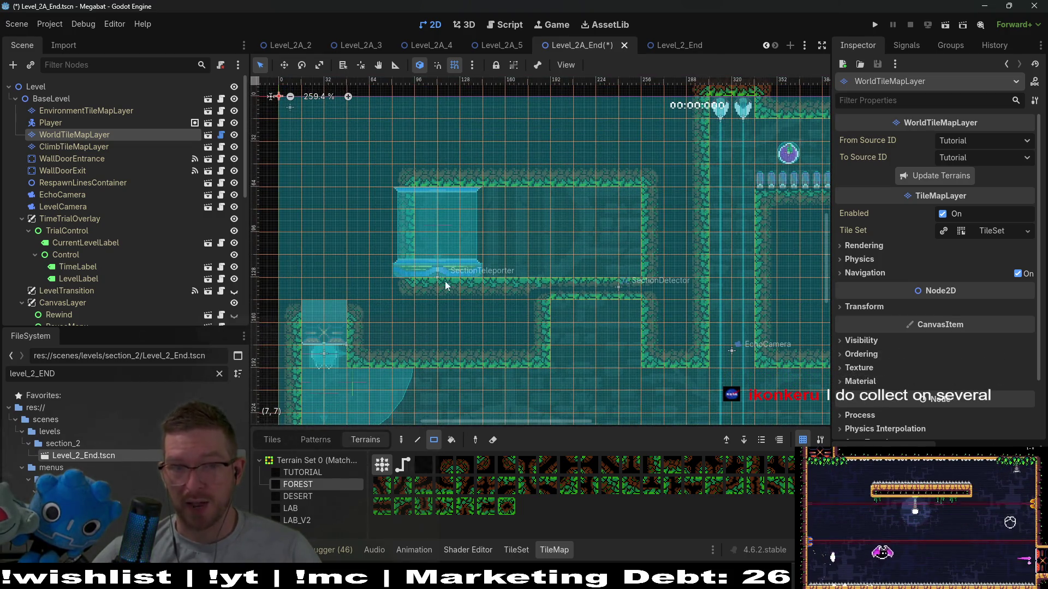
pyautogui.scroll(-10, 77, 182)
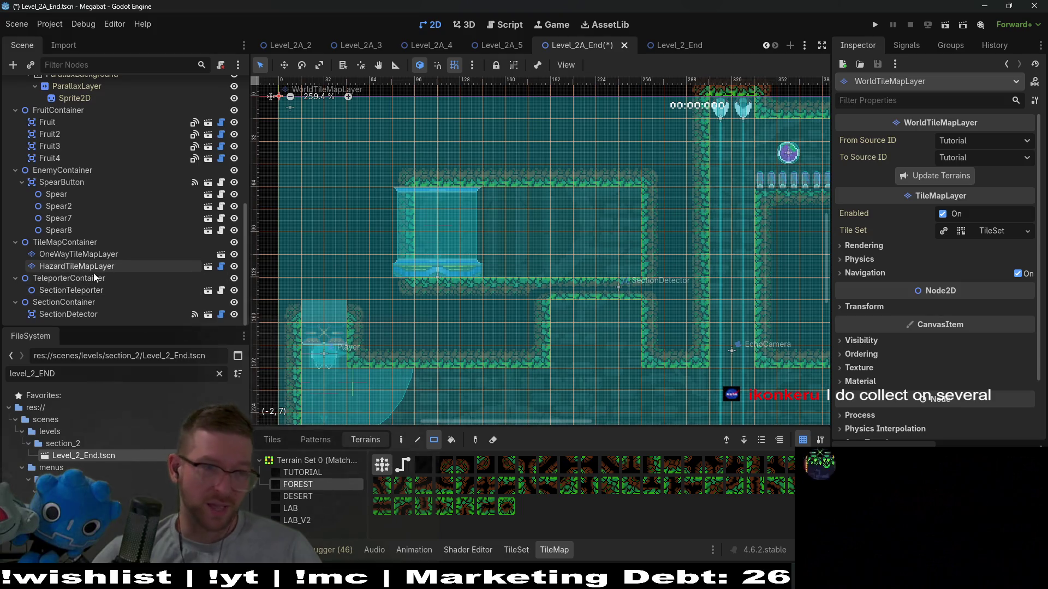
# Nudge the SectionTeleporter two steps right with the arrow key
pyautogui.doubleClick(81, 291)
pyautogui.scroll(5, 428, 251)
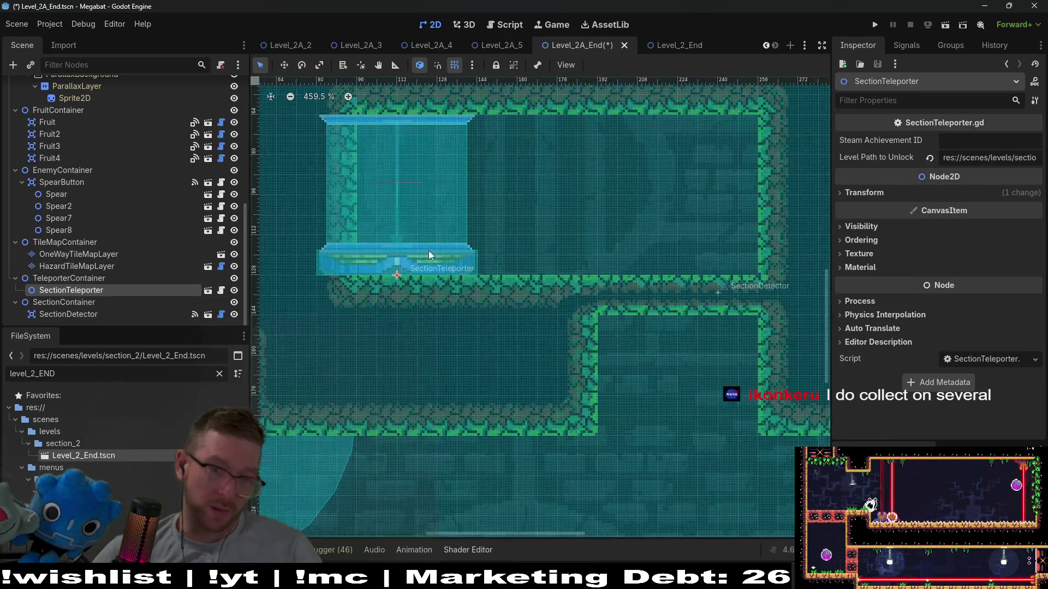
pyautogui.press('Right')
pyautogui.press('Right')
pyautogui.press('Right')
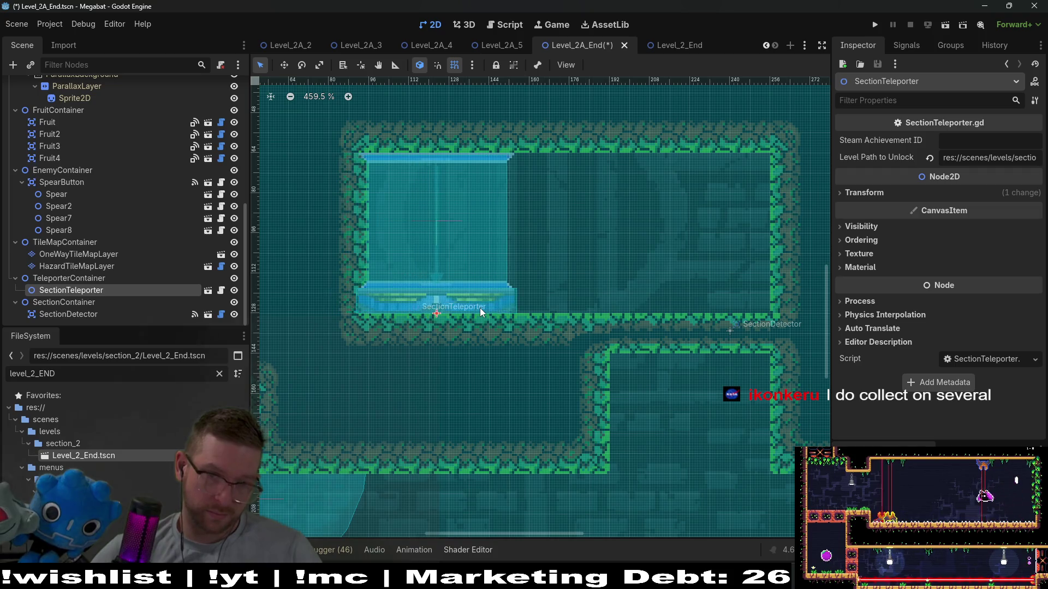
pyautogui.press('Right')
pyautogui.press('Right')
pyautogui.press('Right')
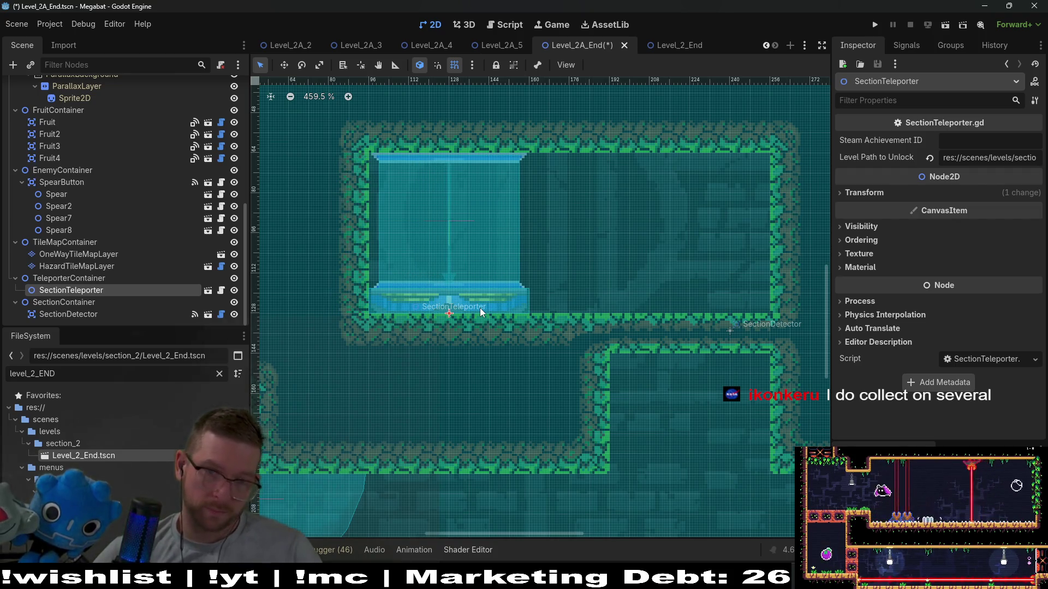
pyautogui.scroll(-5, 480, 308)
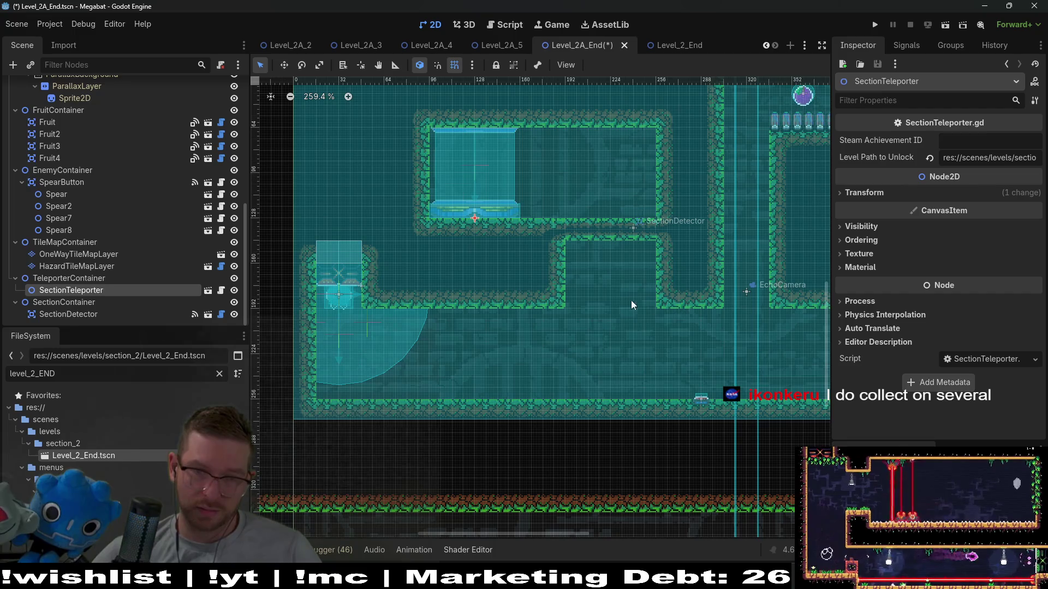
pyautogui.click(578, 250)
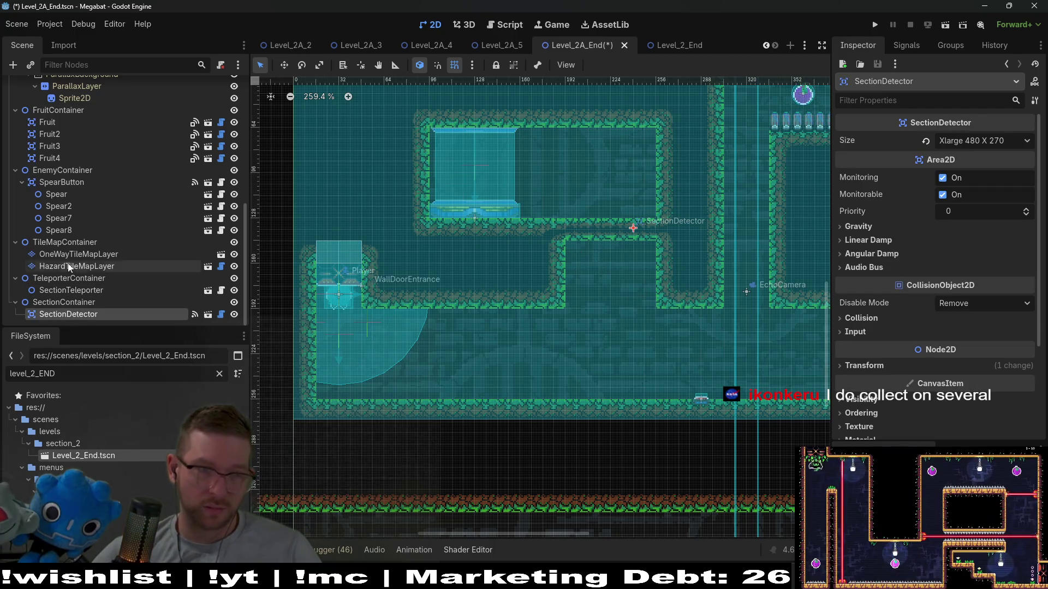
# Paint FOREST terrain into the upper notch and at the left step on WorldTileMapLayer
pyautogui.scroll(10, 112, 243)
pyautogui.click(68, 123)
pyautogui.click(70, 132)
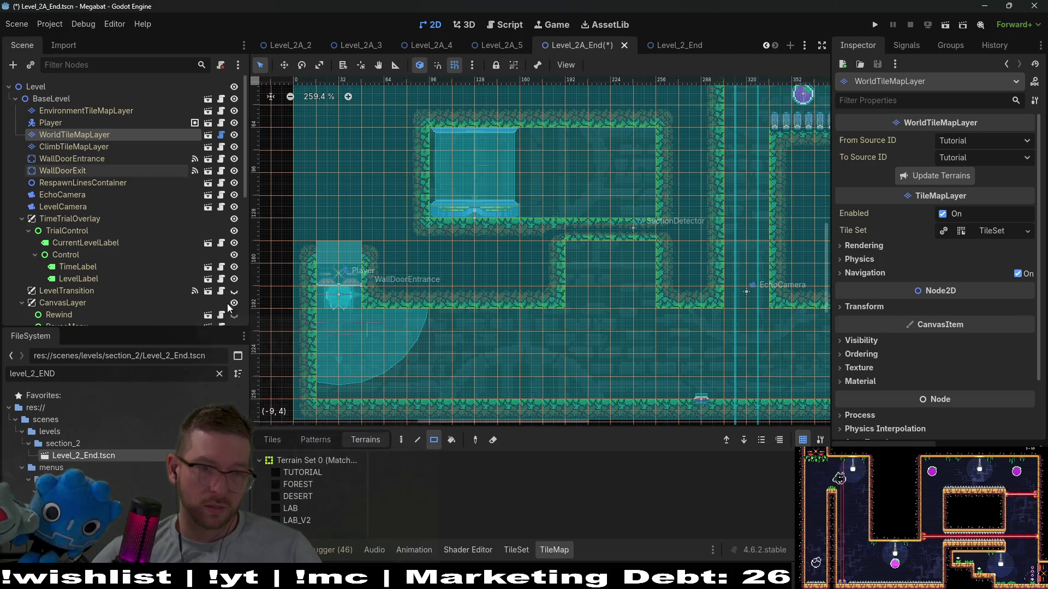
pyautogui.click(307, 486)
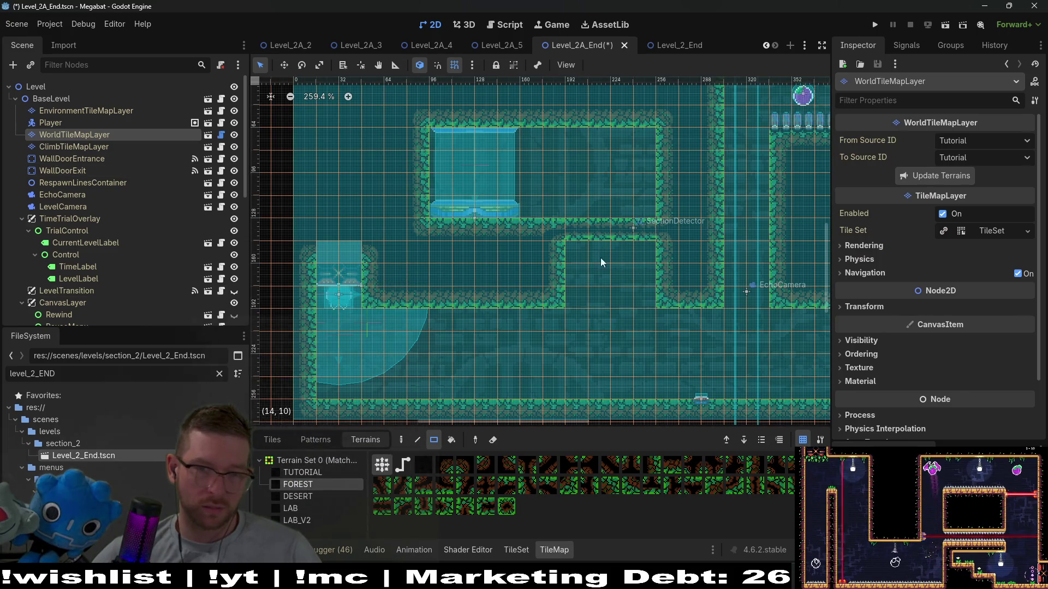
pyautogui.click(648, 249)
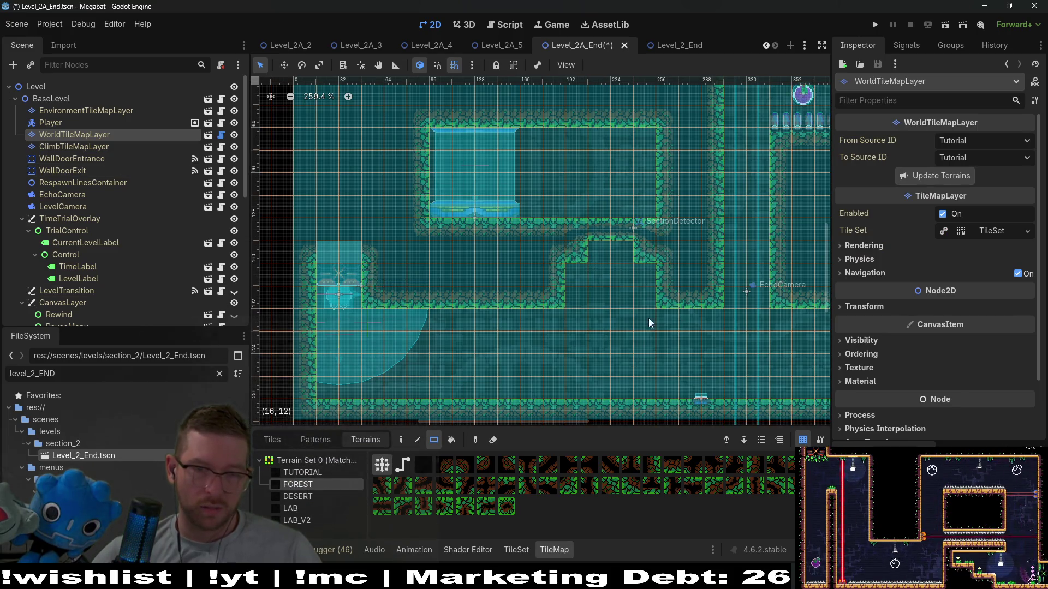
pyautogui.click(555, 273)
# Draw a forest mound rising from the lower corridor floor
pyautogui.scroll(-3, 672, 300)
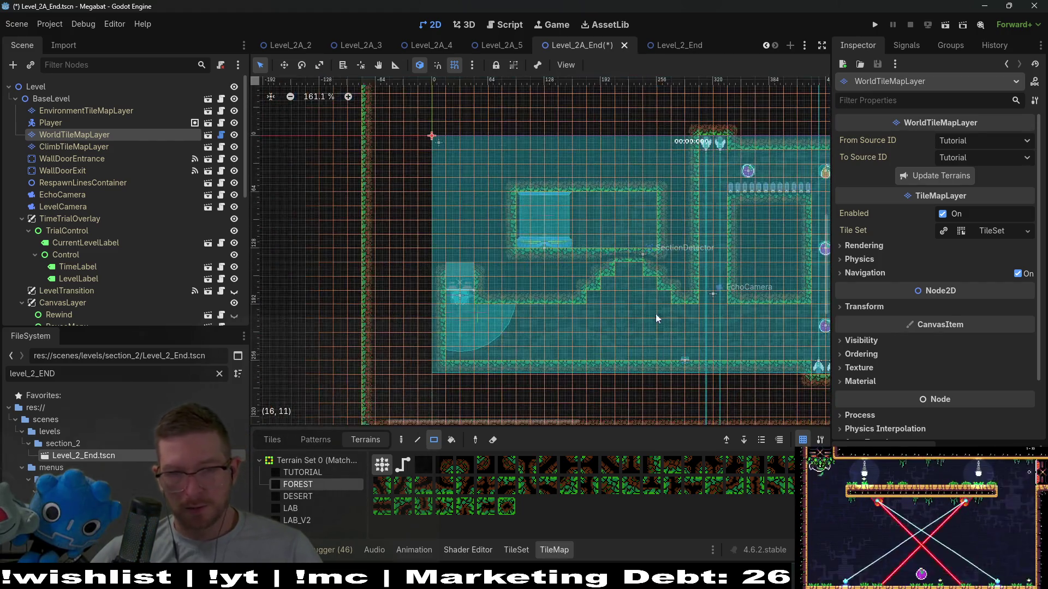
pyautogui.scroll(2, 529, 338)
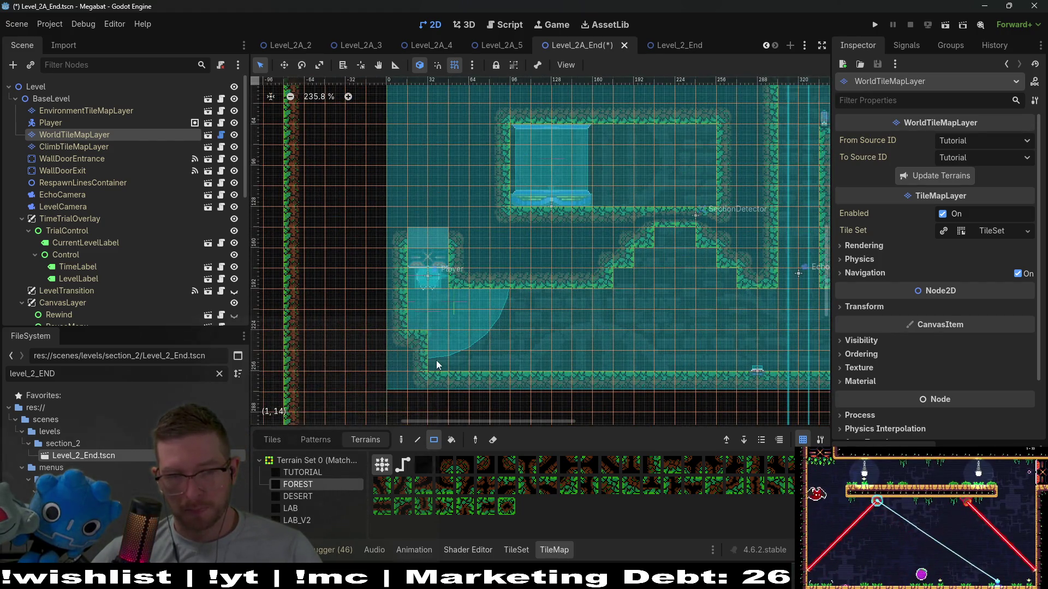
pyautogui.hscroll(3, 519, 366)
pyautogui.scroll(-1, 487, 322)
pyautogui.scroll(3, 487, 322)
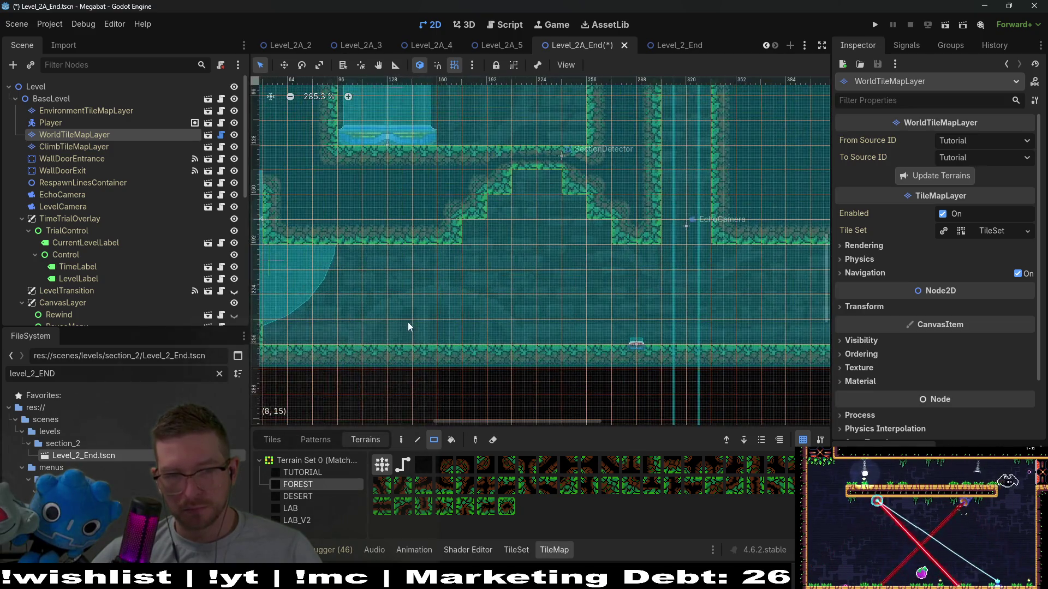
pyautogui.moveTo(486, 335)
pyautogui.mouseDown()
pyautogui.moveTo(588, 337)
pyautogui.moveTo(500, 307)
pyautogui.mouseUp()
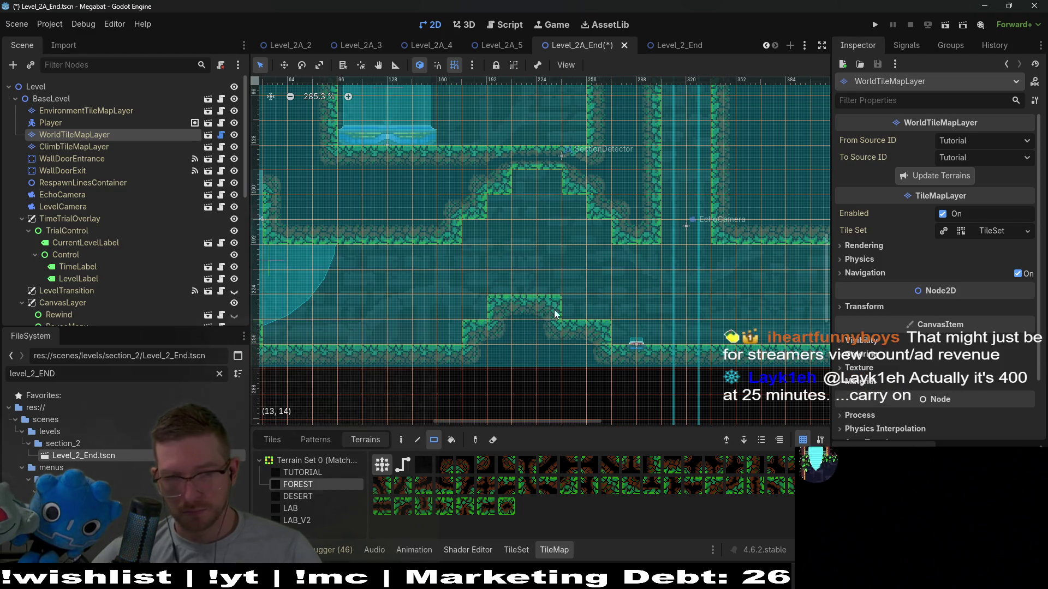
pyautogui.scroll(-5, 598, 297)
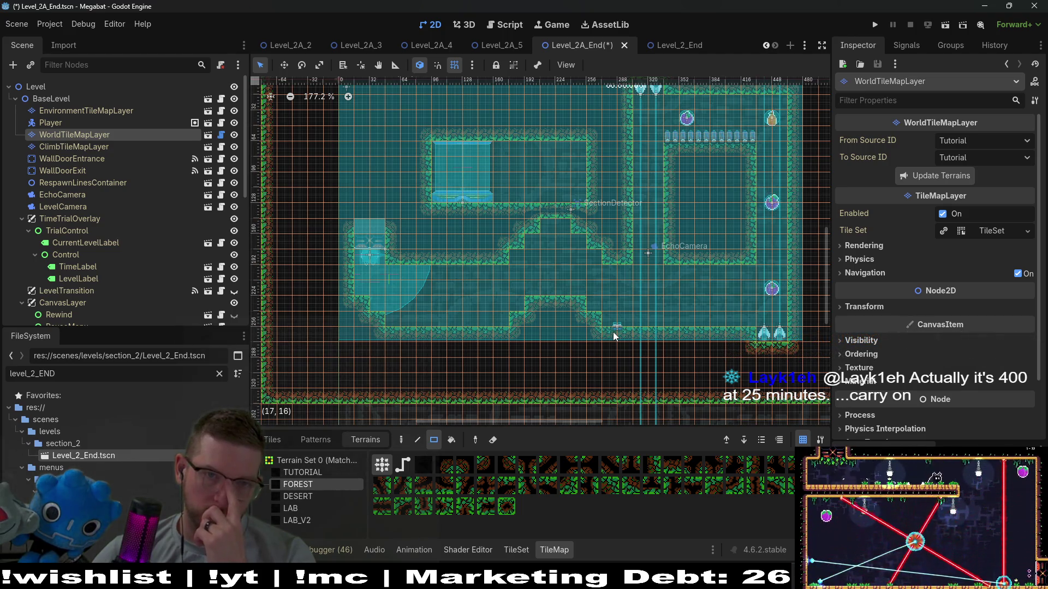
pyautogui.moveTo(540, 290); pyautogui.dragTo(545, 314)
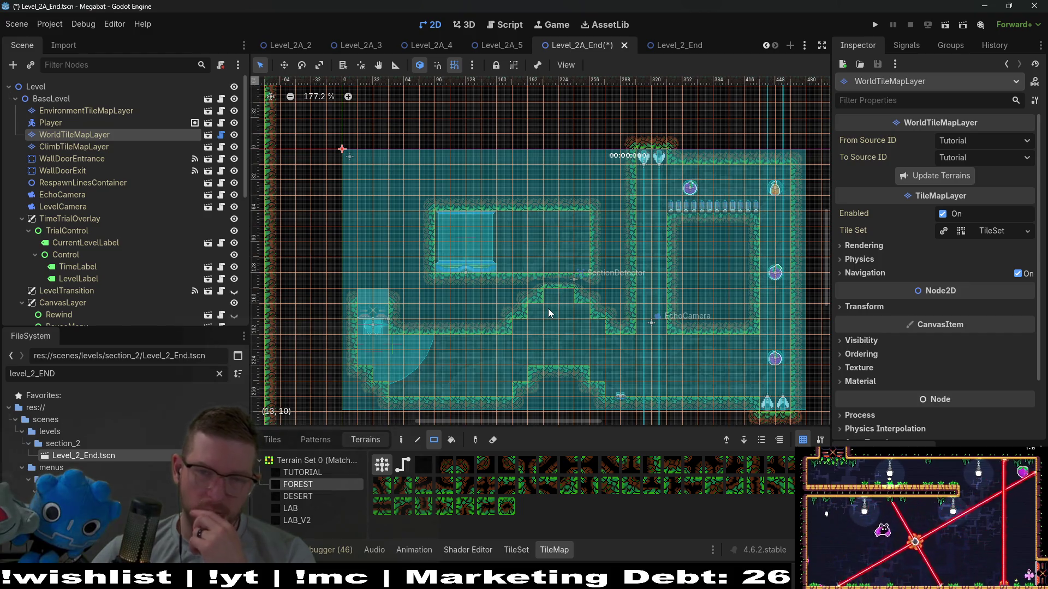
# Save and run Level_2A_End, fly the bat right onto the floor, then close the game with F8
pyautogui.click(938, 23)
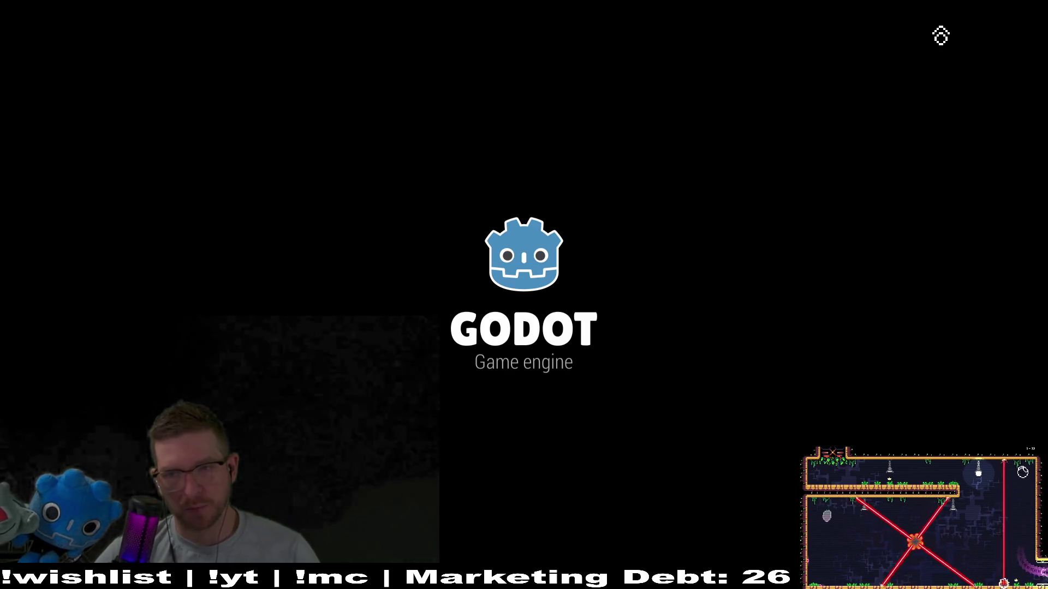
pyautogui.press('Right')
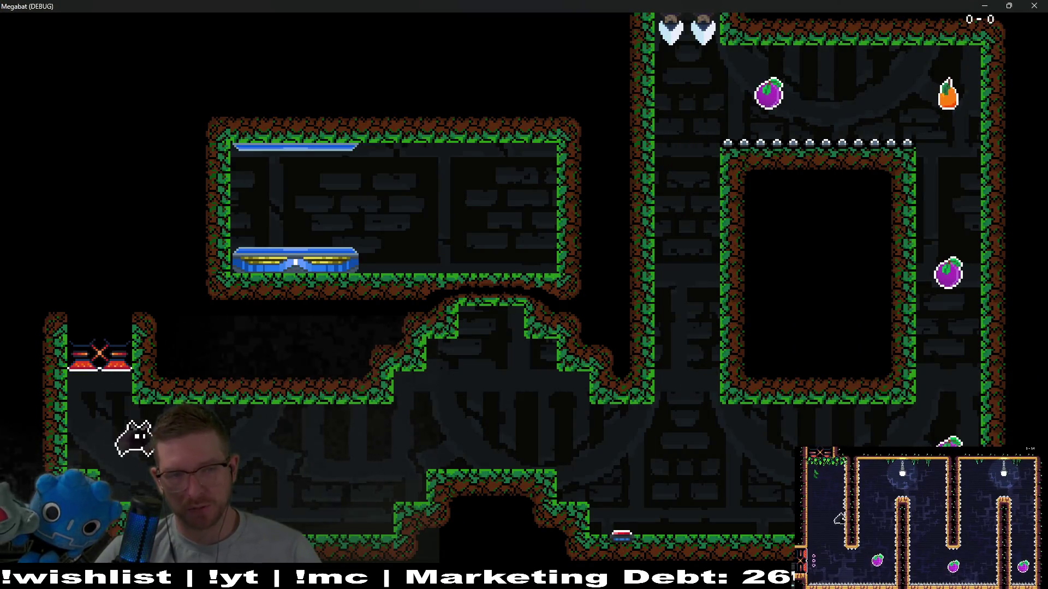
pyautogui.press('Right')
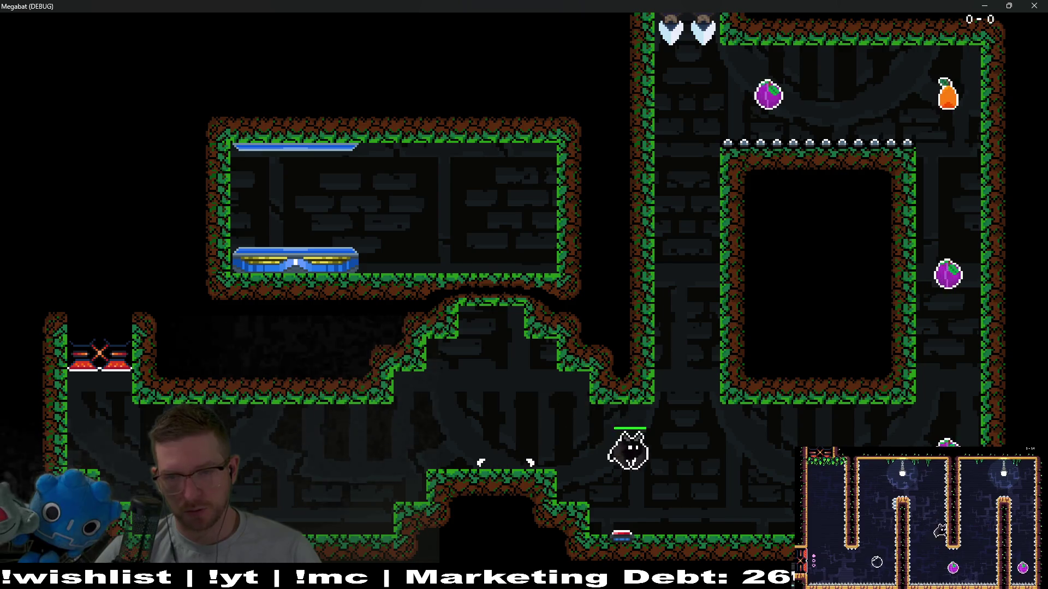
pyautogui.press('Right')
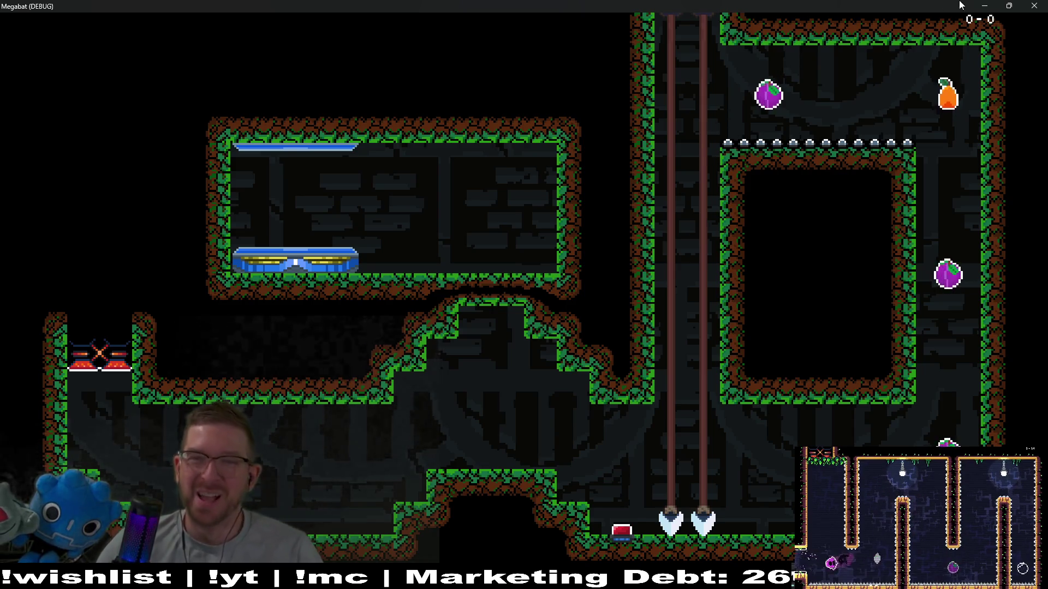
pyautogui.press('F8')
# Clear a block of wall beneath the SectionDetector using FOREST terrain on WorldTileMapLayer
pyautogui.scroll(3, 627, 379)
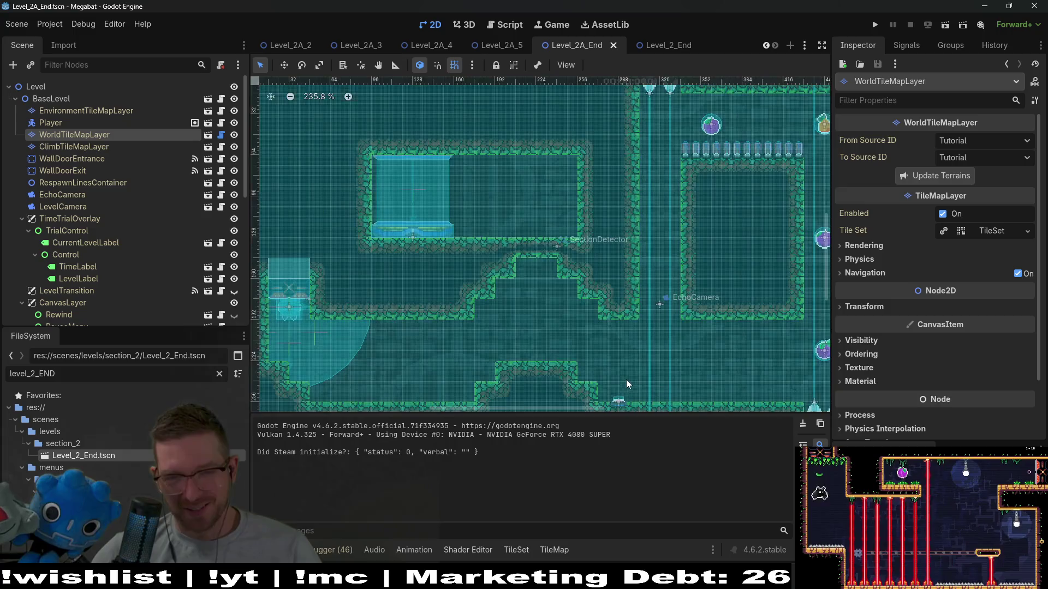
pyautogui.click(74, 144)
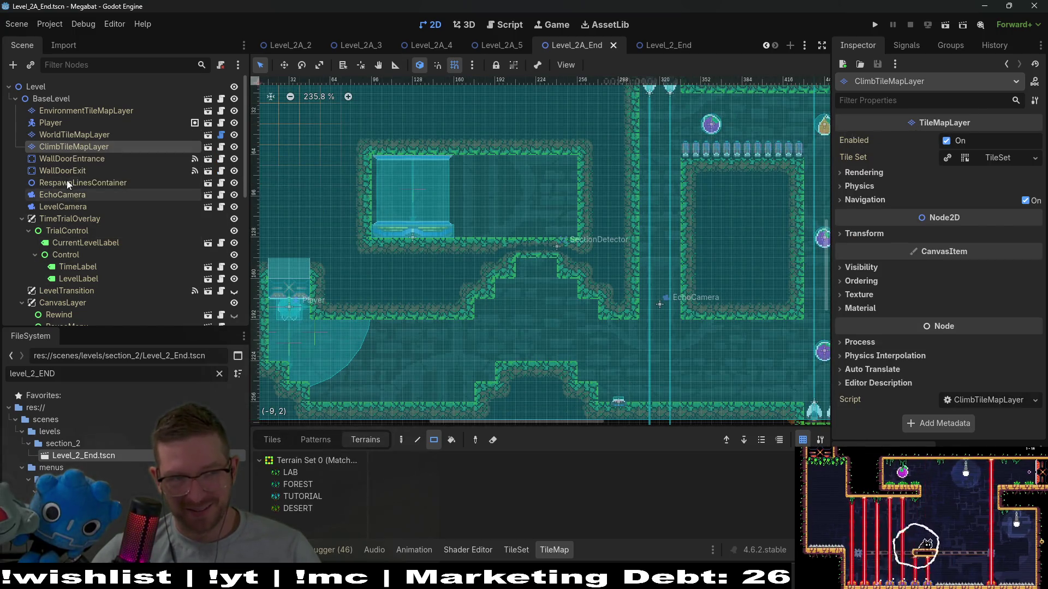
pyautogui.scroll(-5, 80, 251)
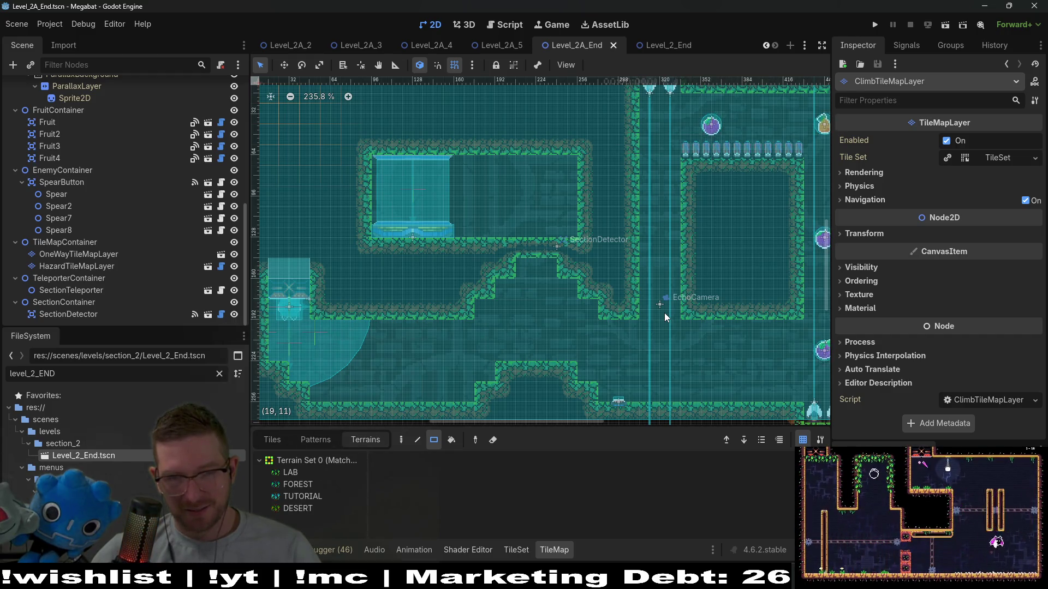
pyautogui.scroll(5, 84, 183)
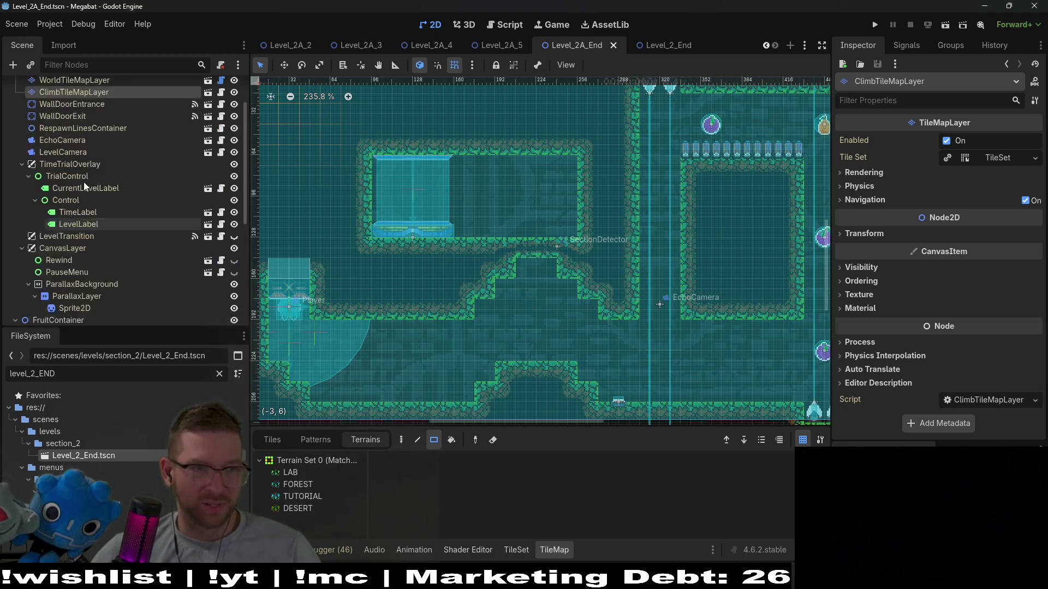
pyautogui.click(71, 137)
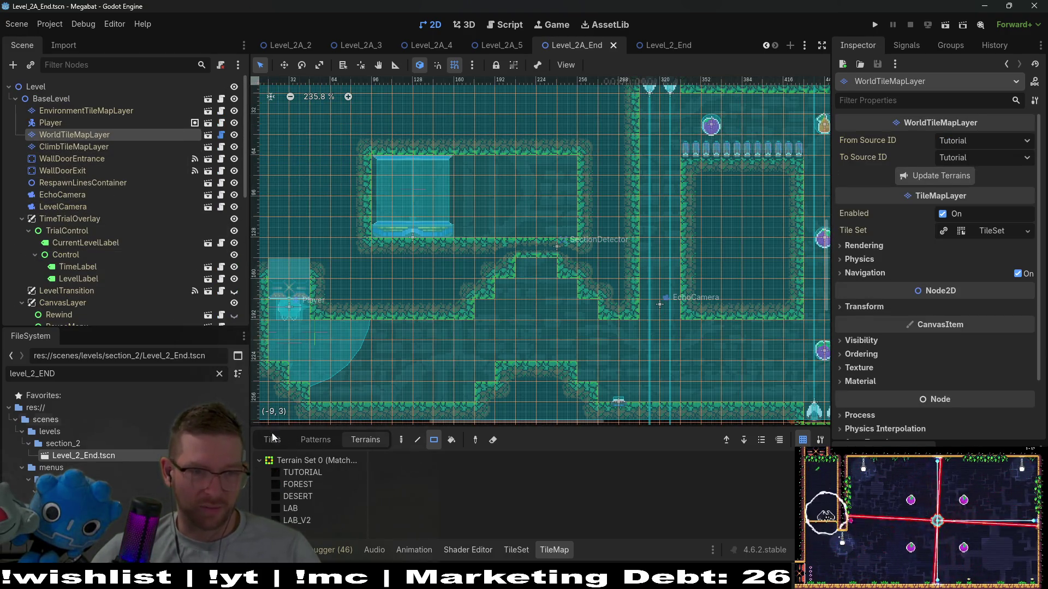
pyautogui.click(306, 486)
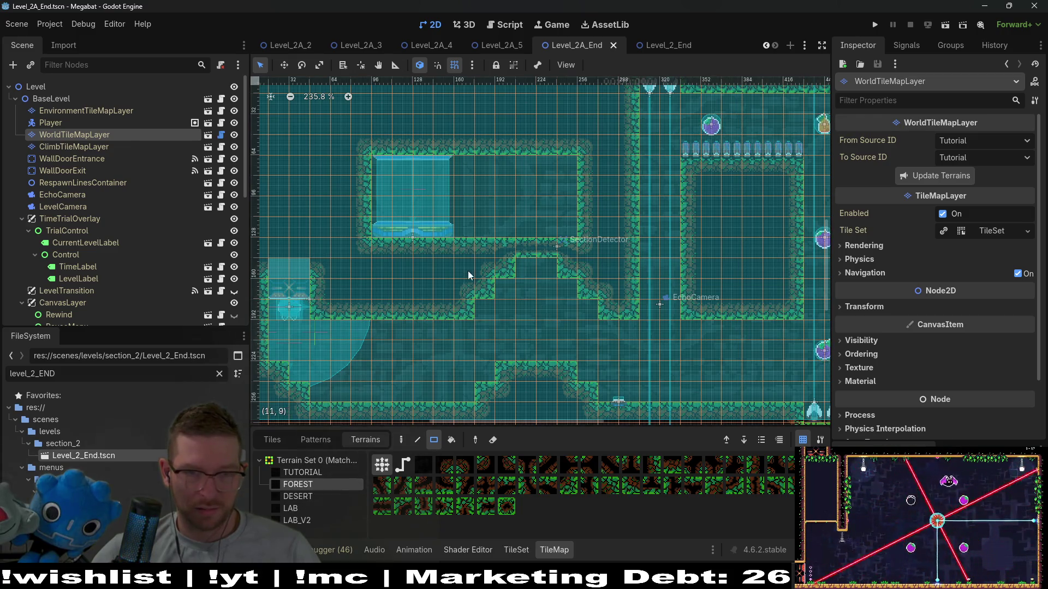
pyautogui.moveTo(467, 271); pyautogui.dragTo(631, 315)
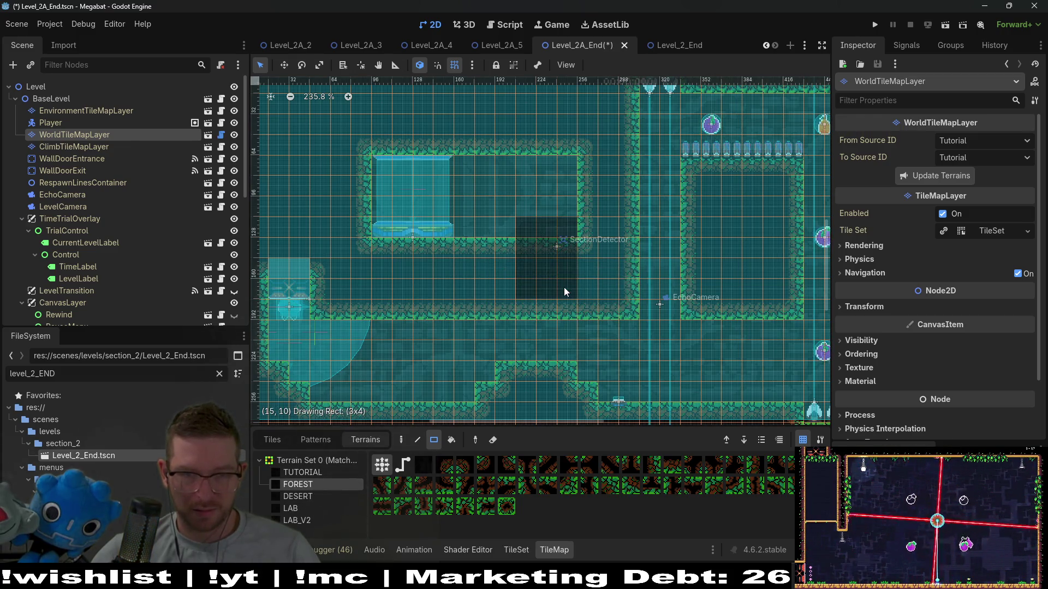
# Add forest edging around the new opening, close the last gap, and launch another playtest
pyautogui.moveTo(564, 288); pyautogui.dragTo(565, 288)
pyautogui.moveTo(631, 291); pyautogui.dragTo(627, 291)
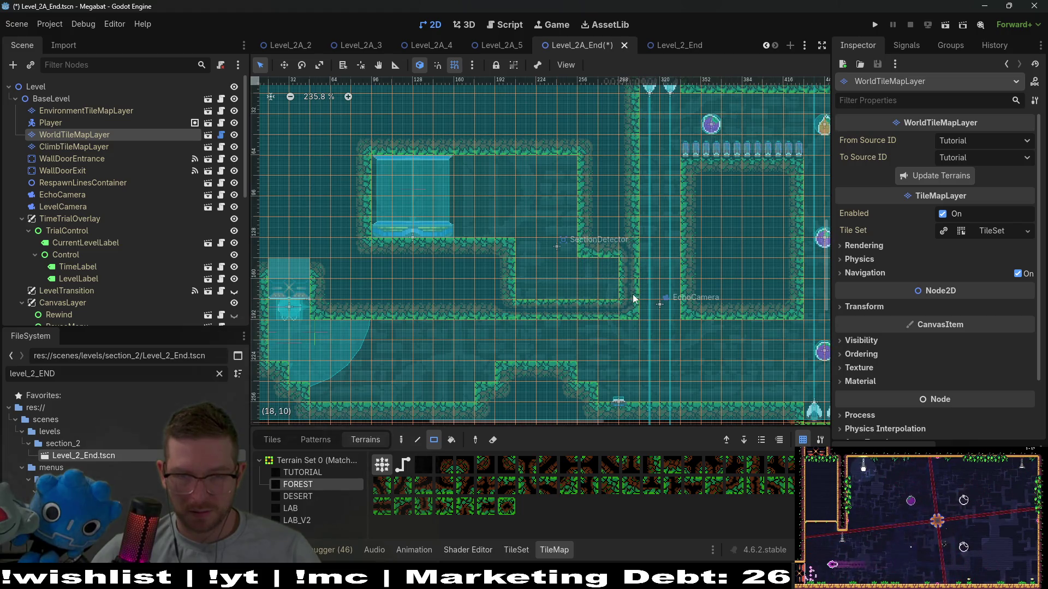
pyautogui.moveTo(704, 315); pyautogui.dragTo(703, 316)
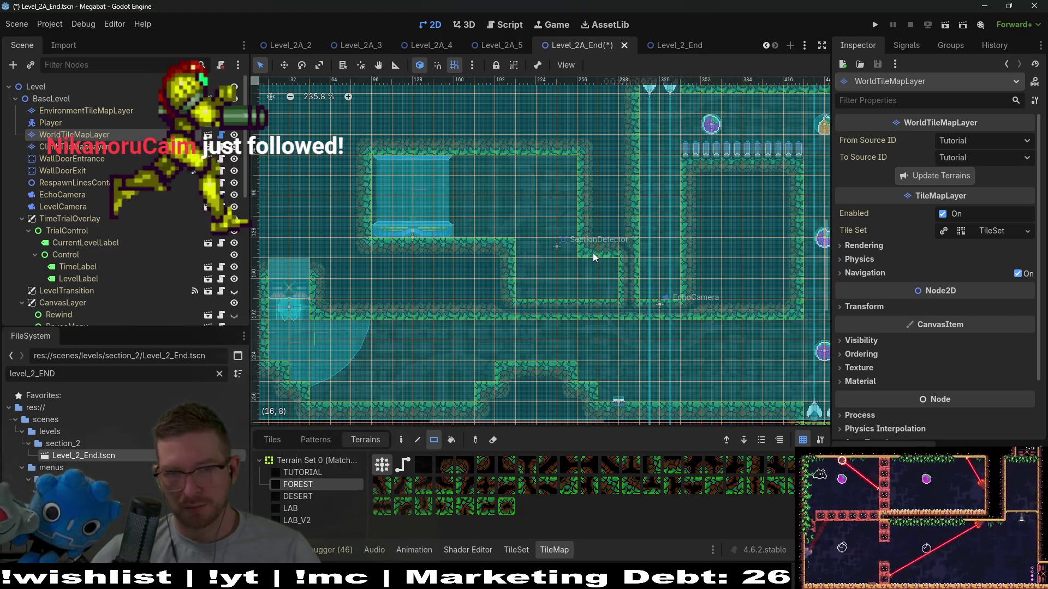
pyautogui.click(946, 28)
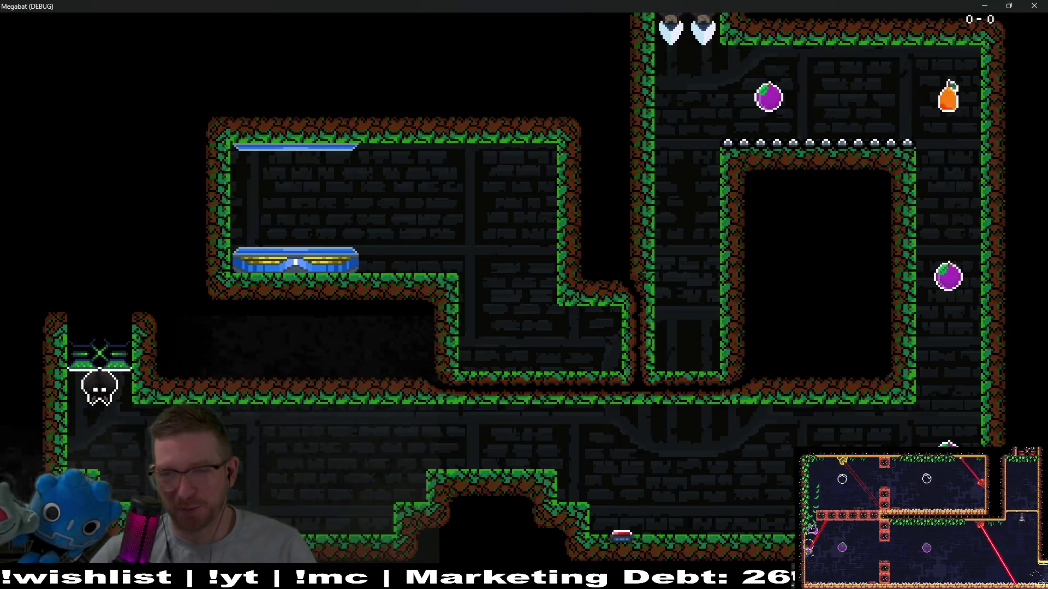
# Fly the bat across the cave and floor, then up and down the shafts collecting fruit
pyautogui.press('Right')
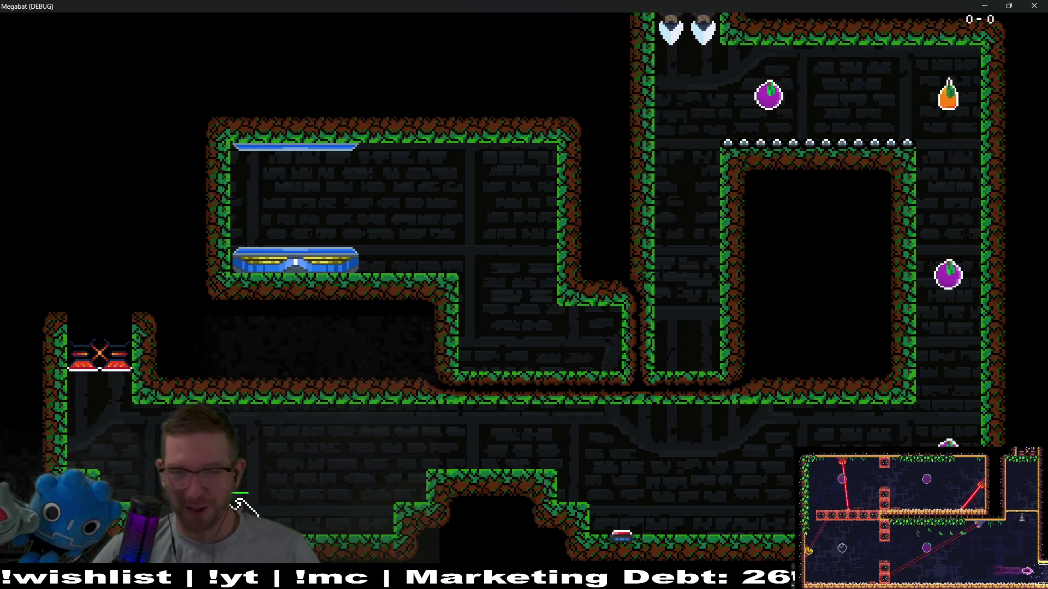
pyautogui.press('Right')
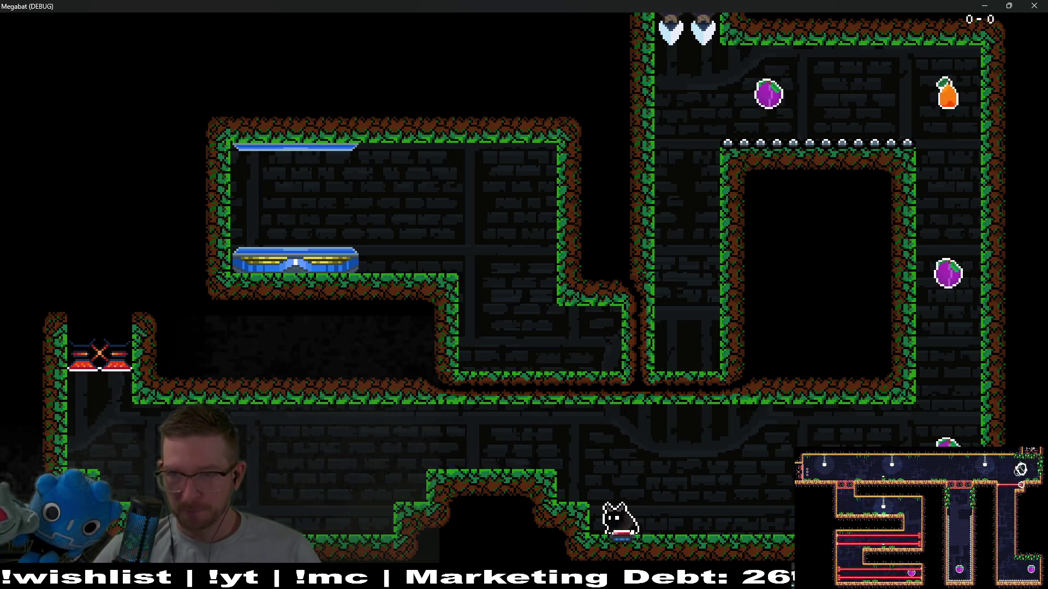
pyautogui.press('Right')
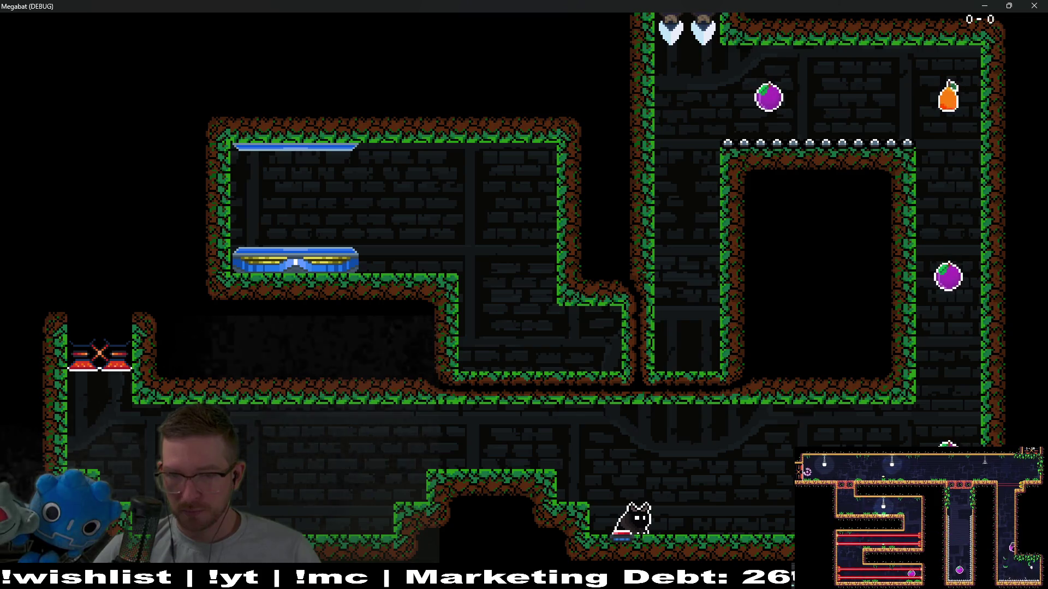
pyautogui.press('Right')
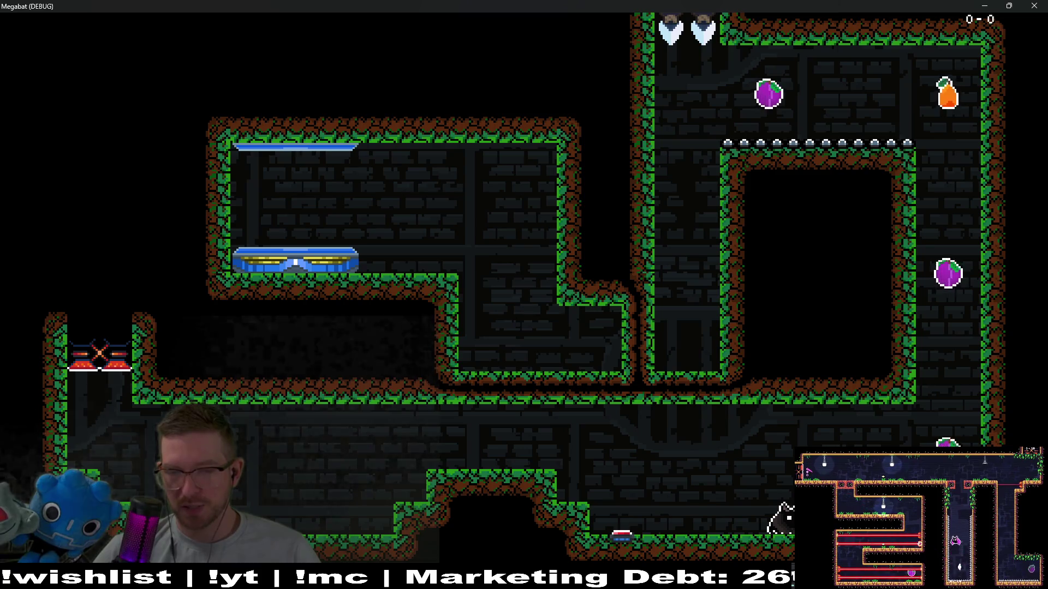
pyautogui.press('Right')
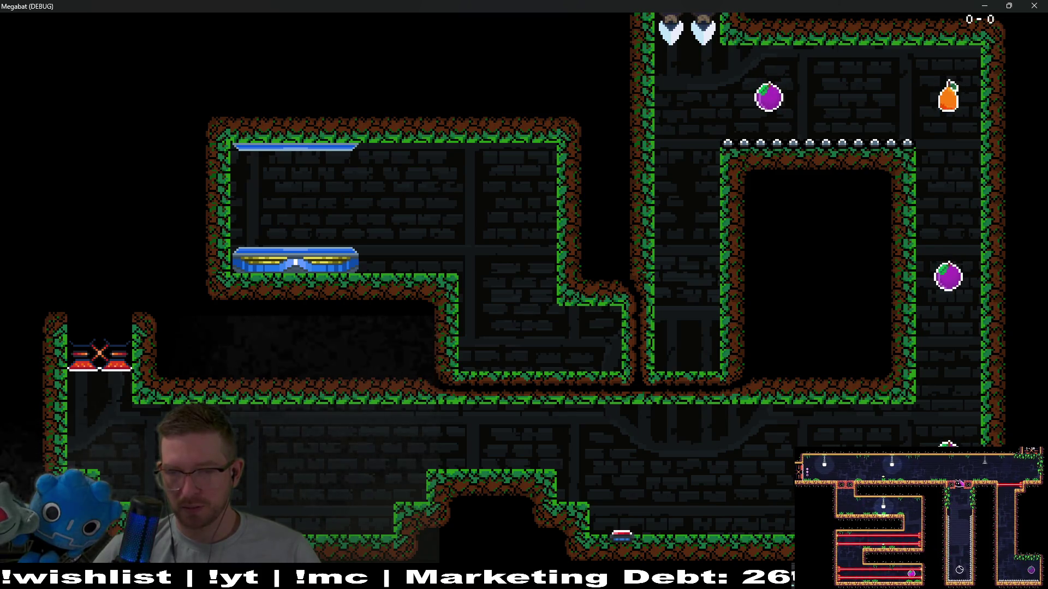
pyautogui.press('Up')
pyautogui.press('Left')
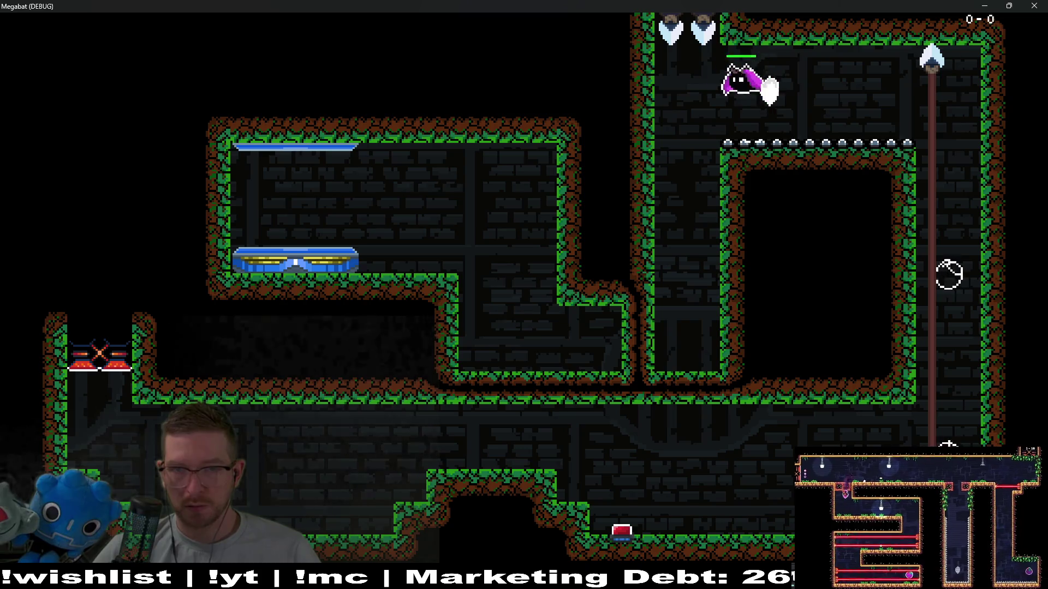
pyautogui.press('Left')
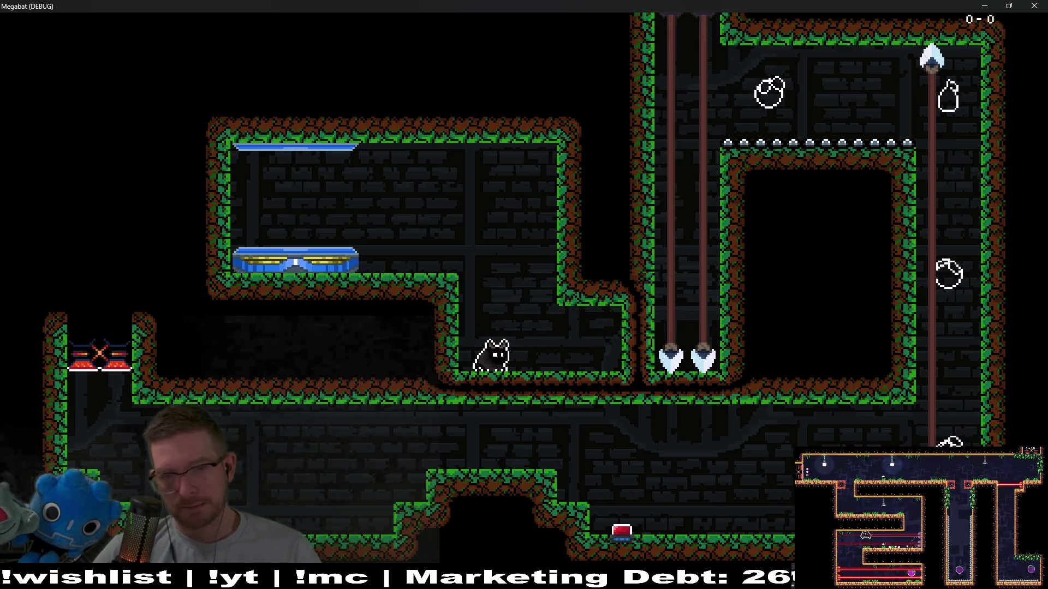
# Move along the corridor, fly up onto the upper platform, then close the game window
pyautogui.press('Right')
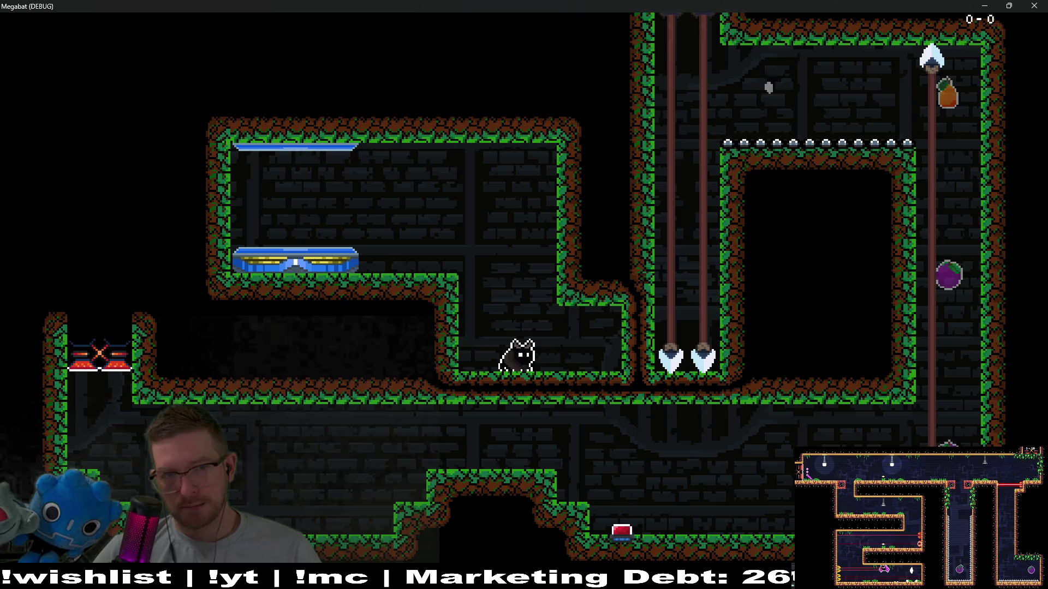
pyautogui.press('Right')
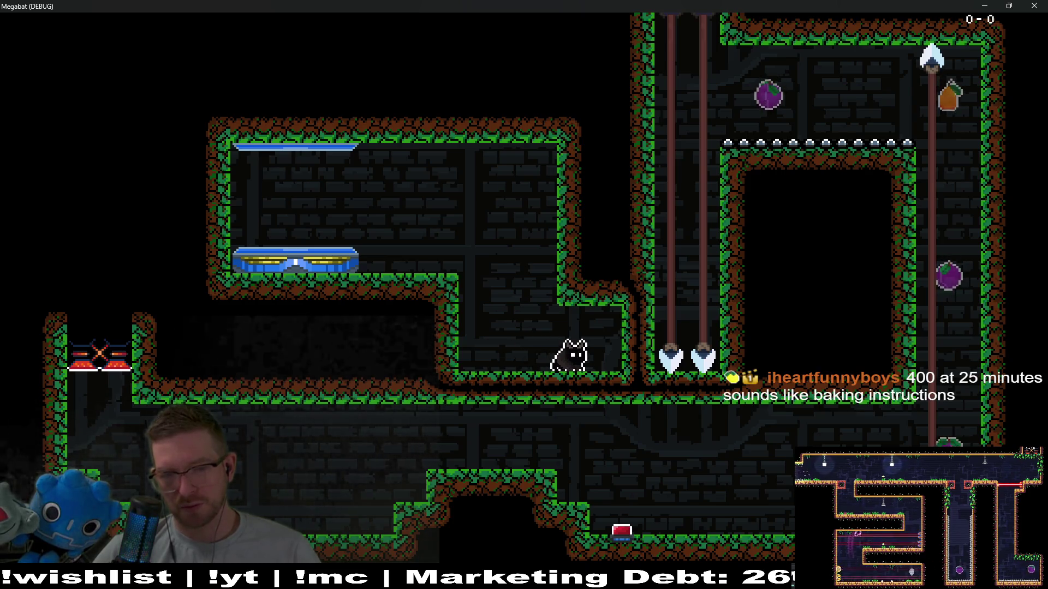
pyautogui.press('Left')
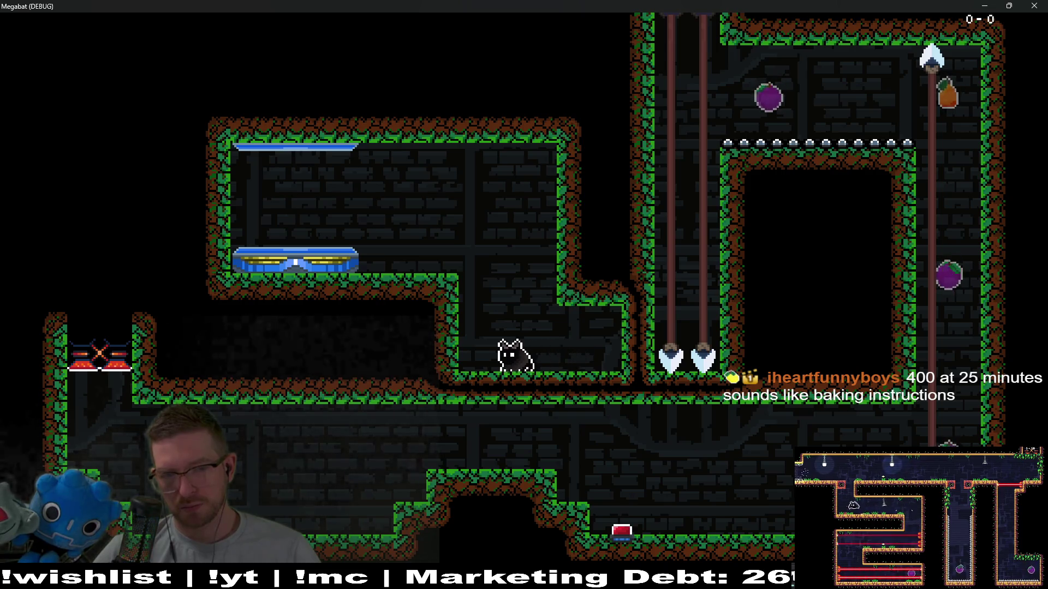
pyautogui.press('space')
pyautogui.press('Left')
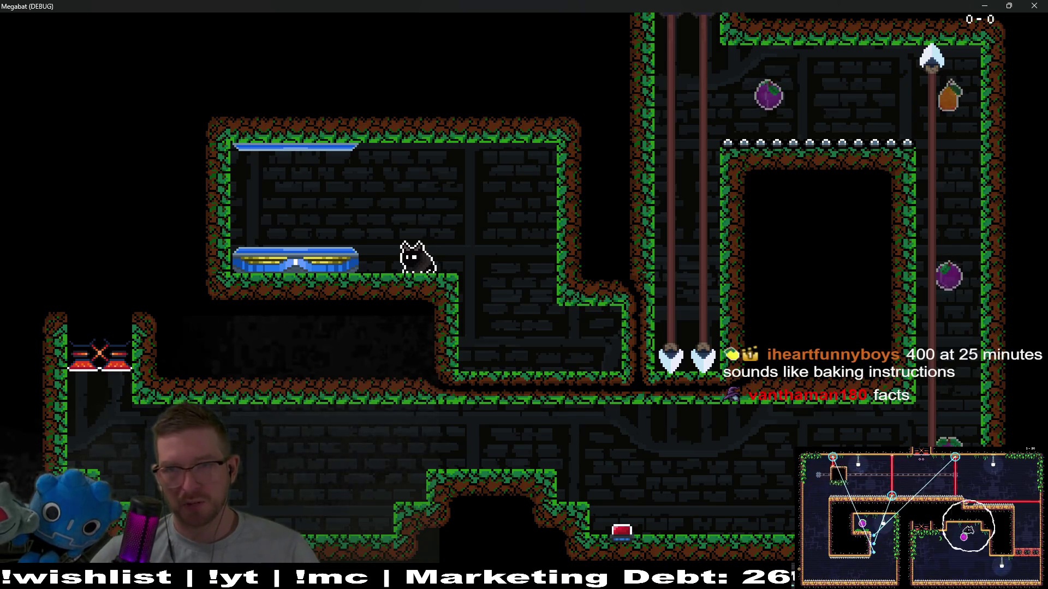
pyautogui.click(1036, 5)
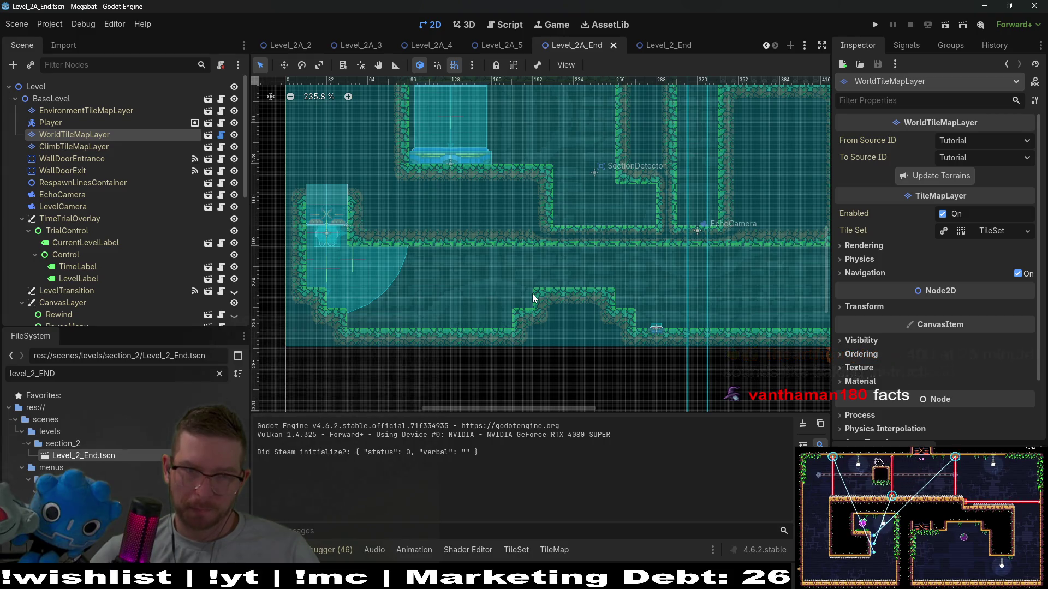
# Paint FOREST terrain rectangles on WorldTileMapLayer to clear the lower-left wall block and extend the ledge left
pyautogui.scroll(4, 492, 234)
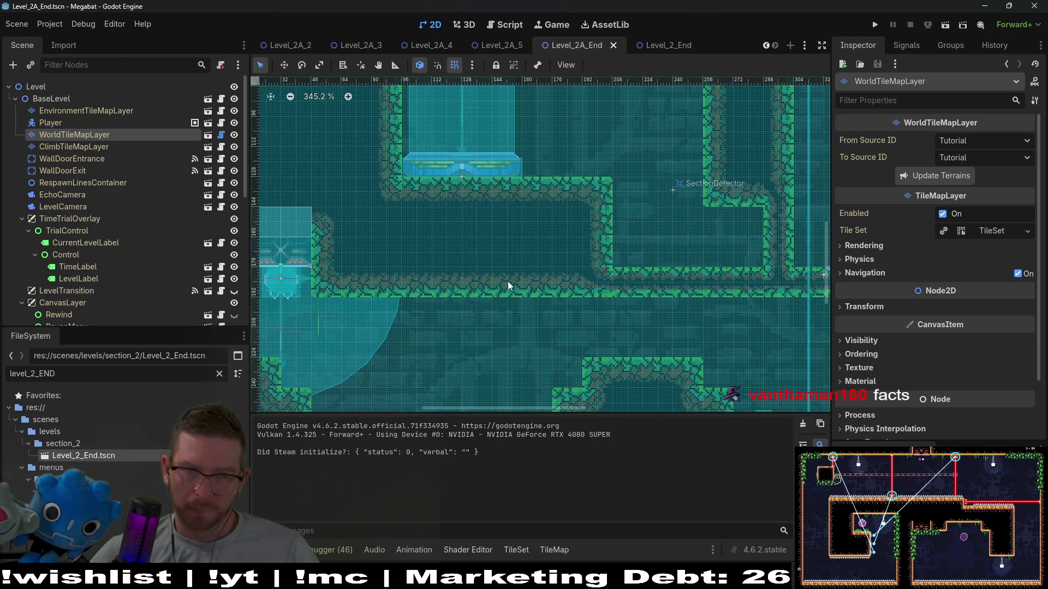
pyautogui.scroll(-1, 560, 264)
pyautogui.scroll(-4, 561, 264)
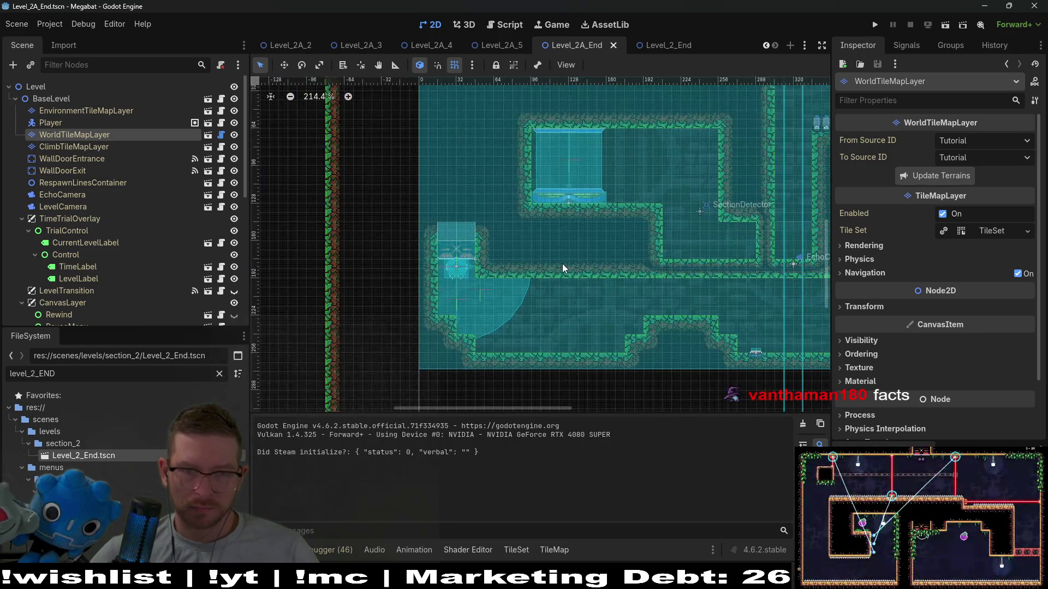
pyautogui.moveTo(574, 255); pyautogui.dragTo(555, 253)
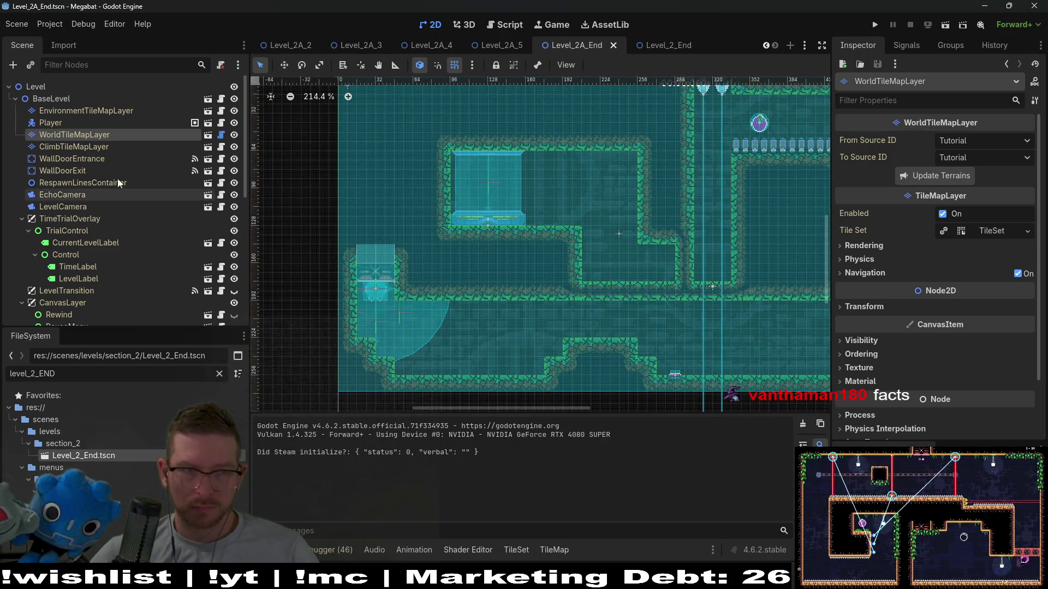
pyautogui.click(74, 146)
pyautogui.click(84, 134)
pyautogui.click(309, 485)
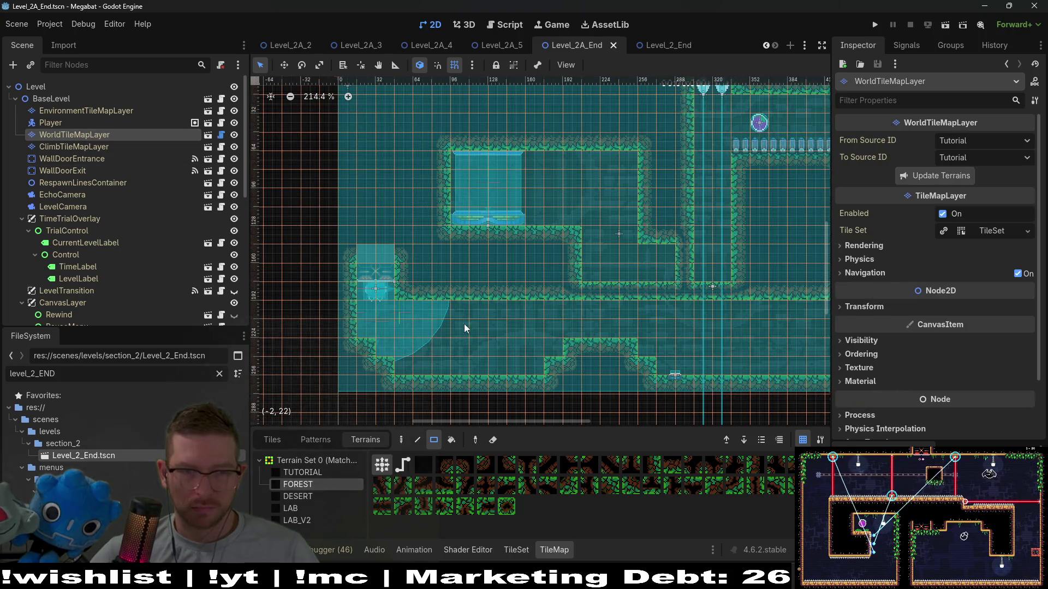
pyautogui.moveTo(361, 272)
pyautogui.mouseDown()
pyautogui.moveTo(404, 357)
pyautogui.moveTo(481, 385)
pyautogui.moveTo(509, 381)
pyautogui.mouseUp()
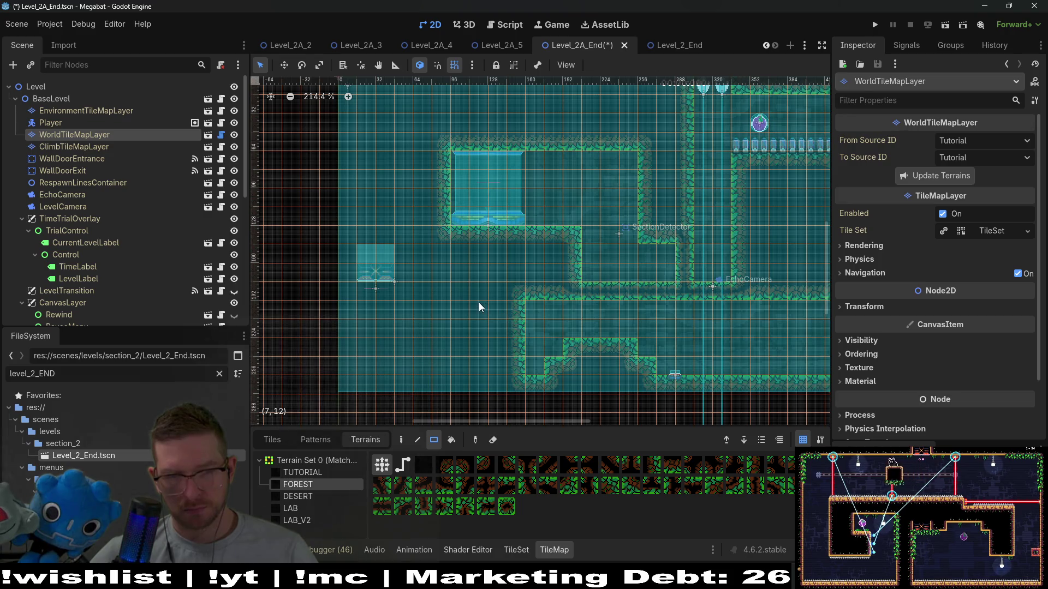
pyautogui.moveTo(479, 303)
pyautogui.mouseDown()
pyautogui.moveTo(519, 363)
pyautogui.moveTo(464, 365)
pyautogui.mouseUp()
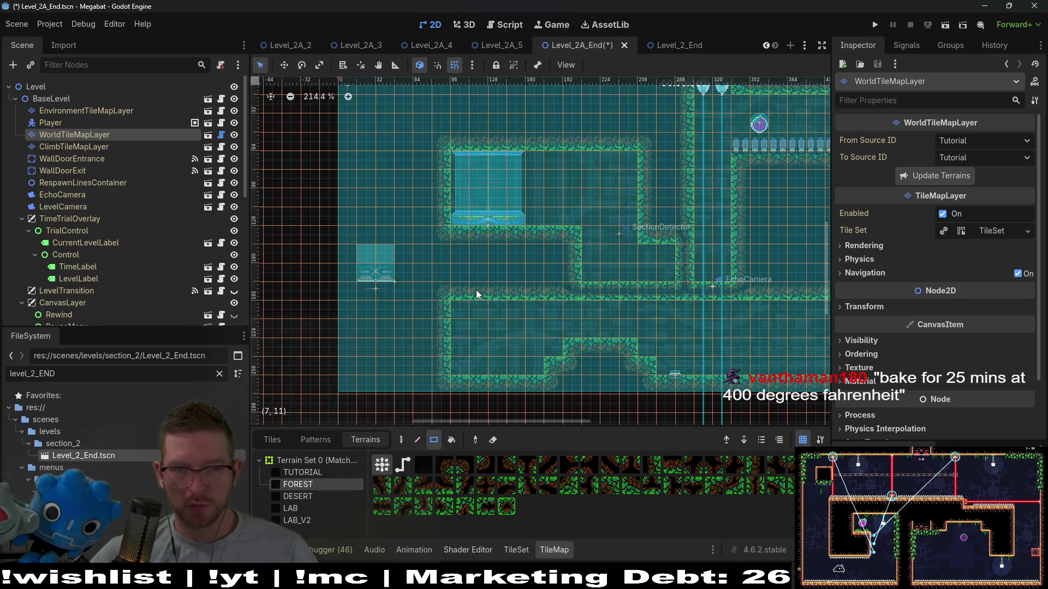
pyautogui.moveTo(476, 290); pyautogui.dragTo(489, 288)
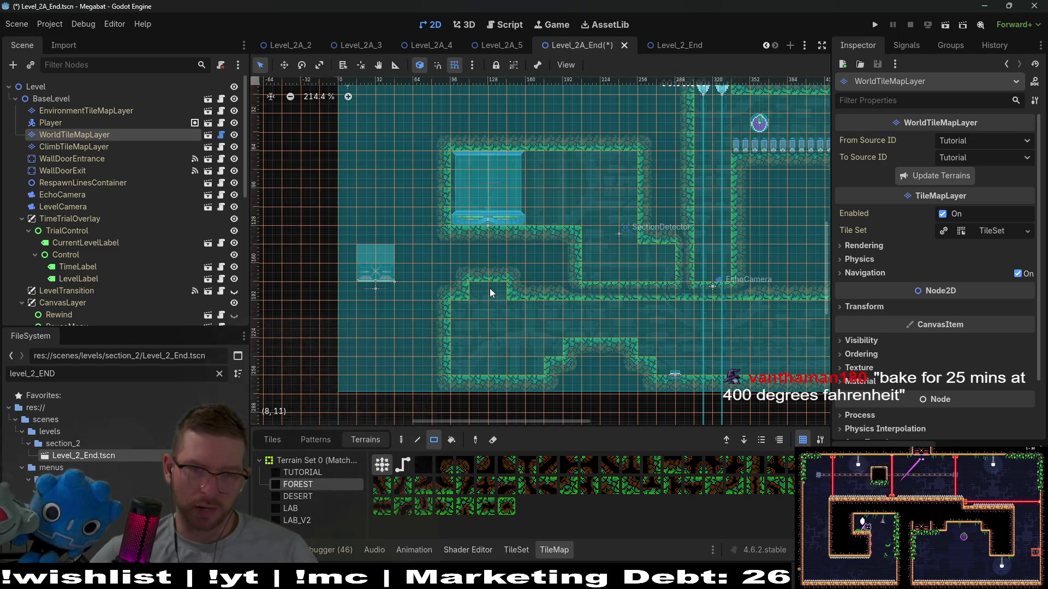
pyautogui.scroll(3, 491, 288)
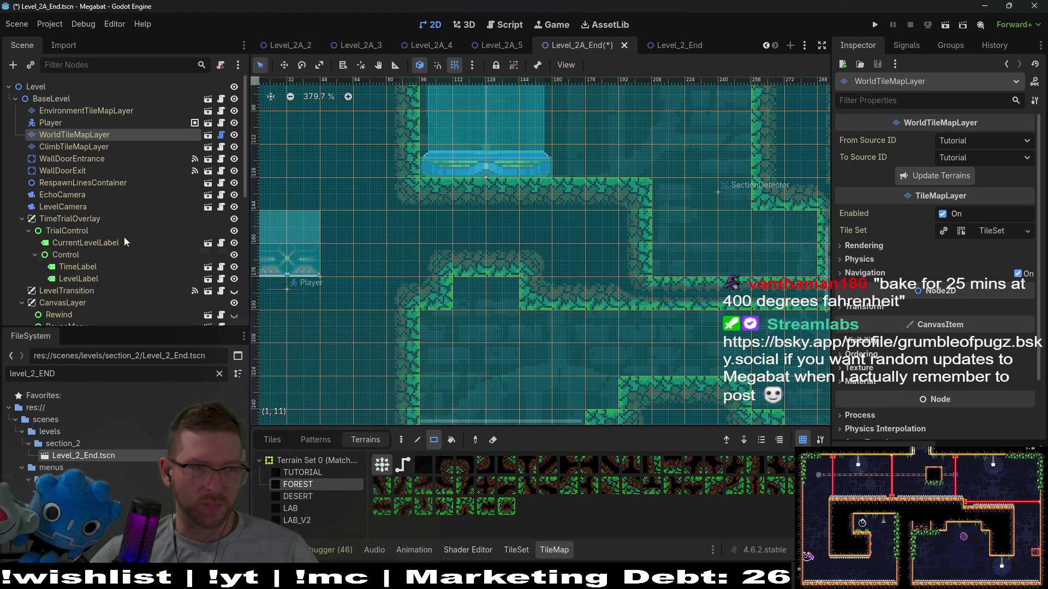
# Move the Player and WallDoorEntrance together down and right onto the extended Forest ledge's left end
pyautogui.click(87, 161)
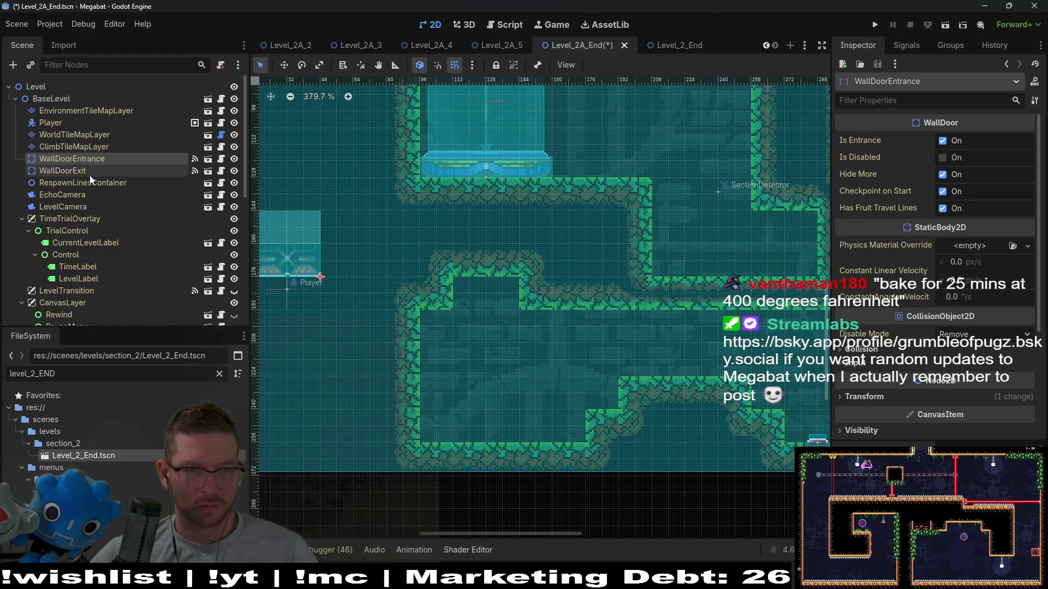
pyautogui.keyDown('ctrl'); pyautogui.click(57, 124); pyautogui.keyUp('ctrl')
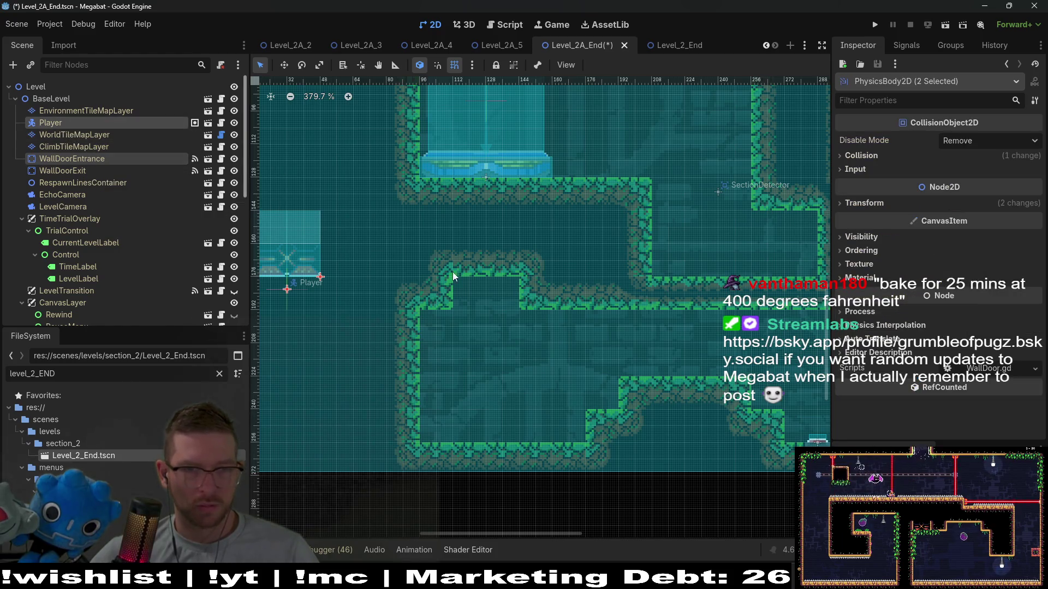
pyautogui.press('w')
pyautogui.moveTo(311, 286); pyautogui.dragTo(518, 313)
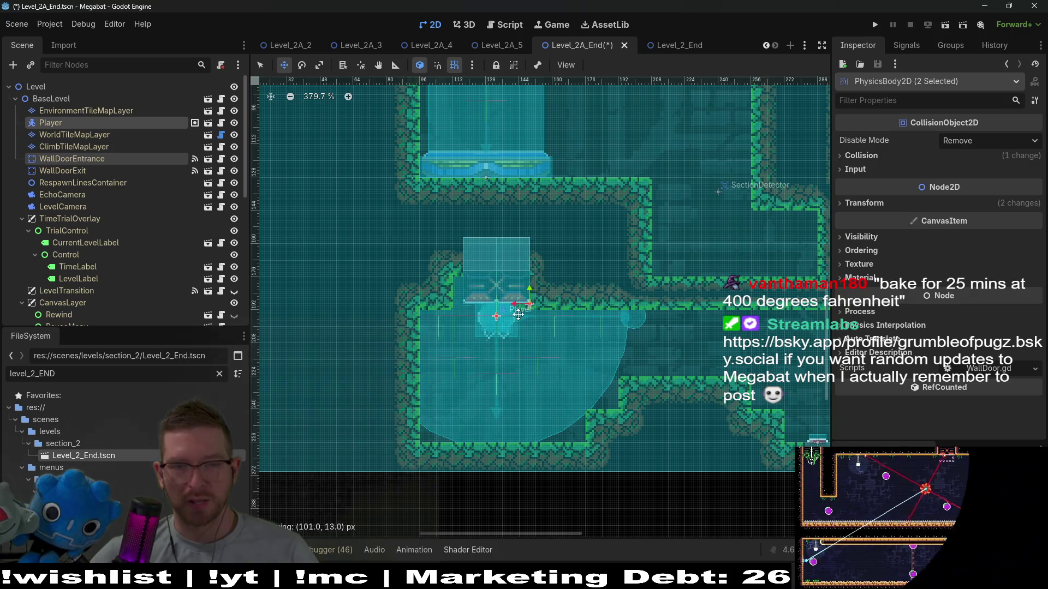
pyautogui.scroll(3, 518, 314)
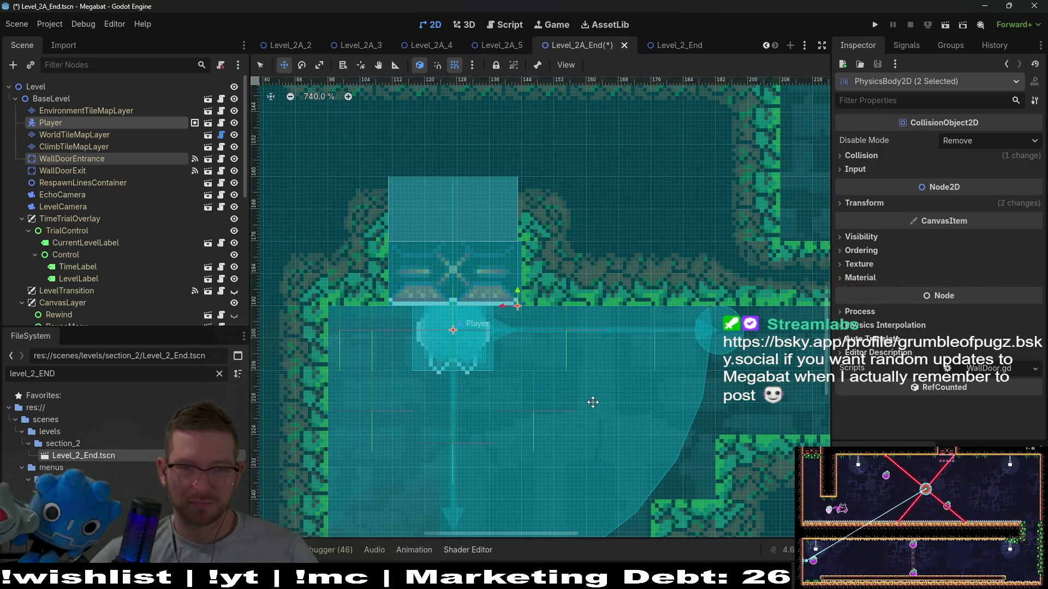
pyautogui.press('Right')
pyautogui.scroll(-4, 519, 412)
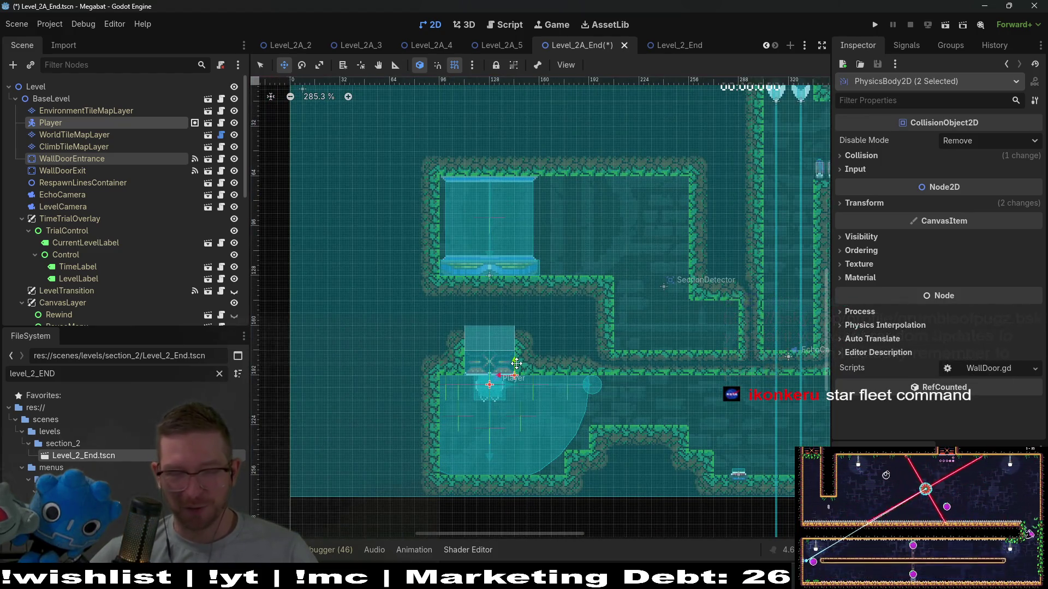
pyautogui.scroll(-2, 561, 387)
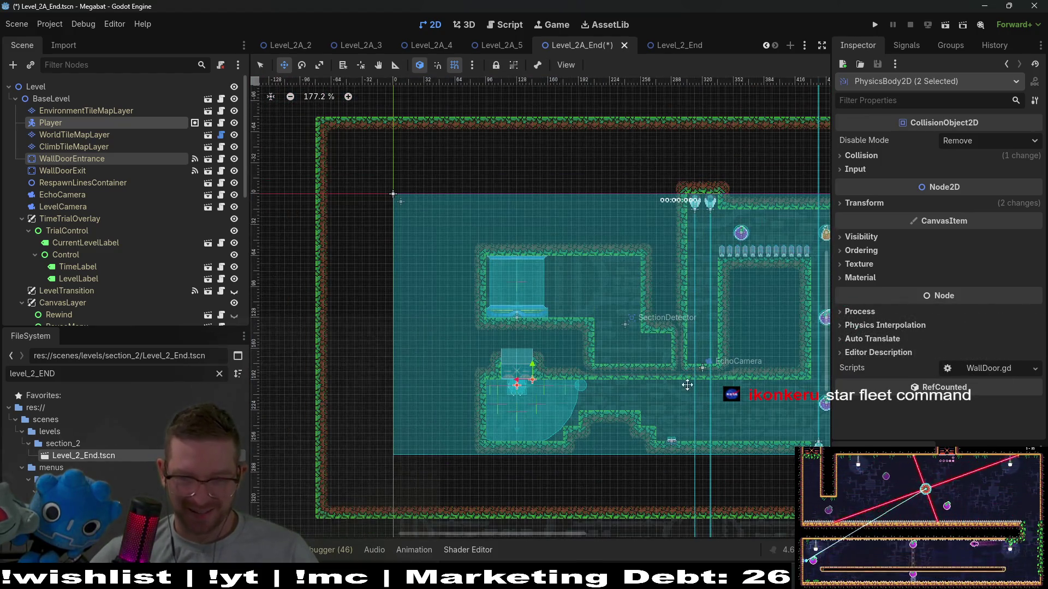
pyautogui.scroll(2, 687, 385)
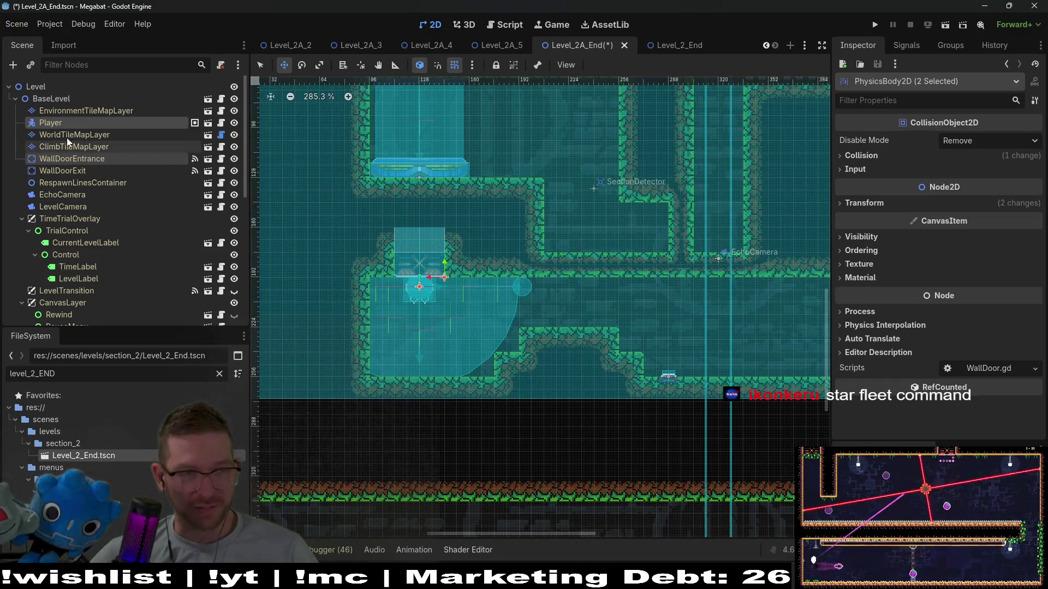
pyautogui.click(67, 136)
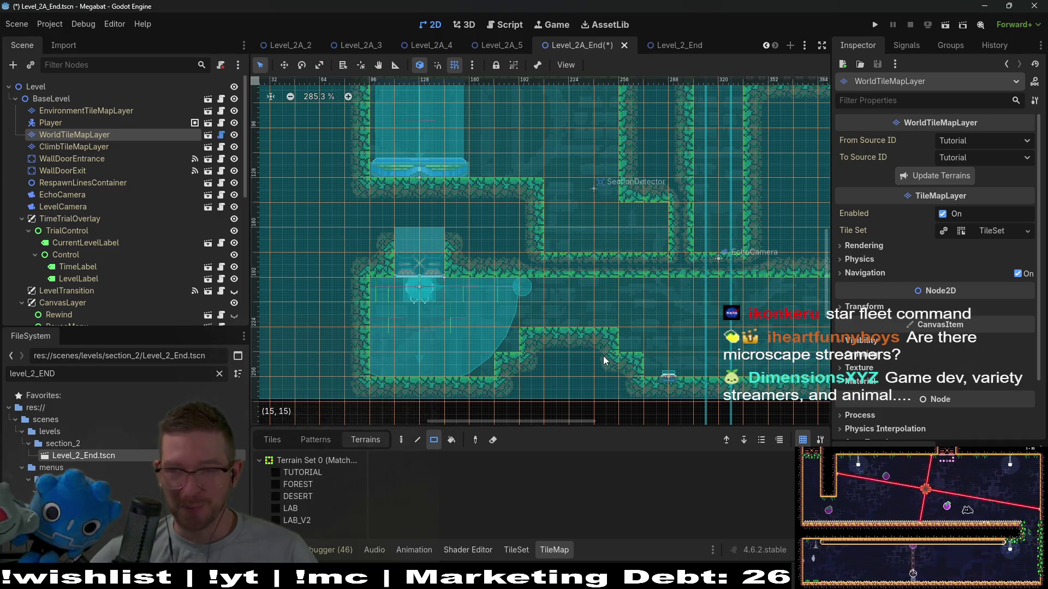
# Paint a large FOREST terrain rectangle on WorldTileMapLayer beside the lower corridor
pyautogui.click(88, 157)
pyautogui.click(67, 112)
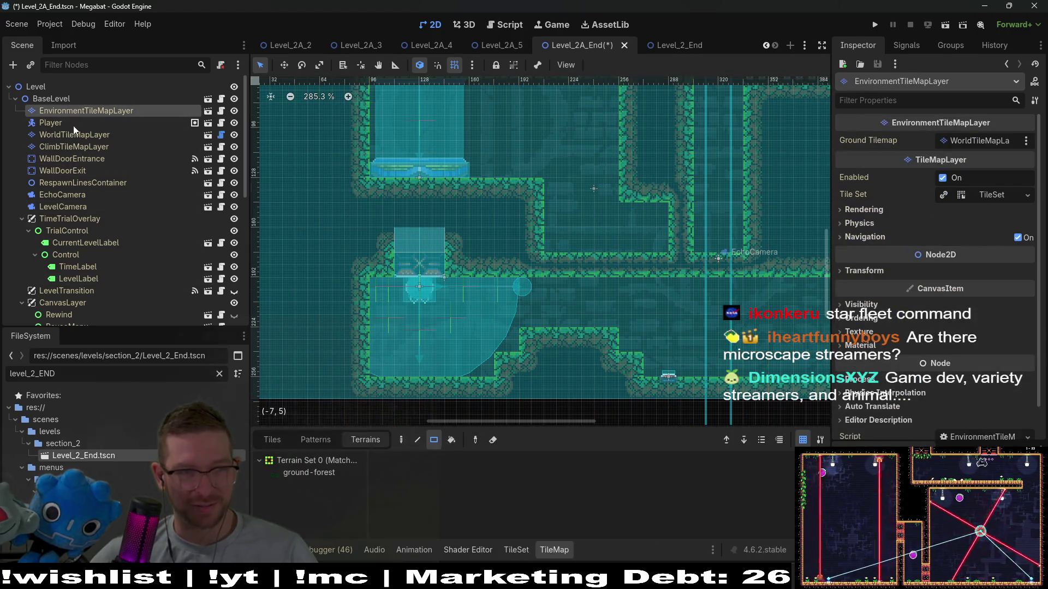
pyautogui.click(74, 132)
pyautogui.click(280, 484)
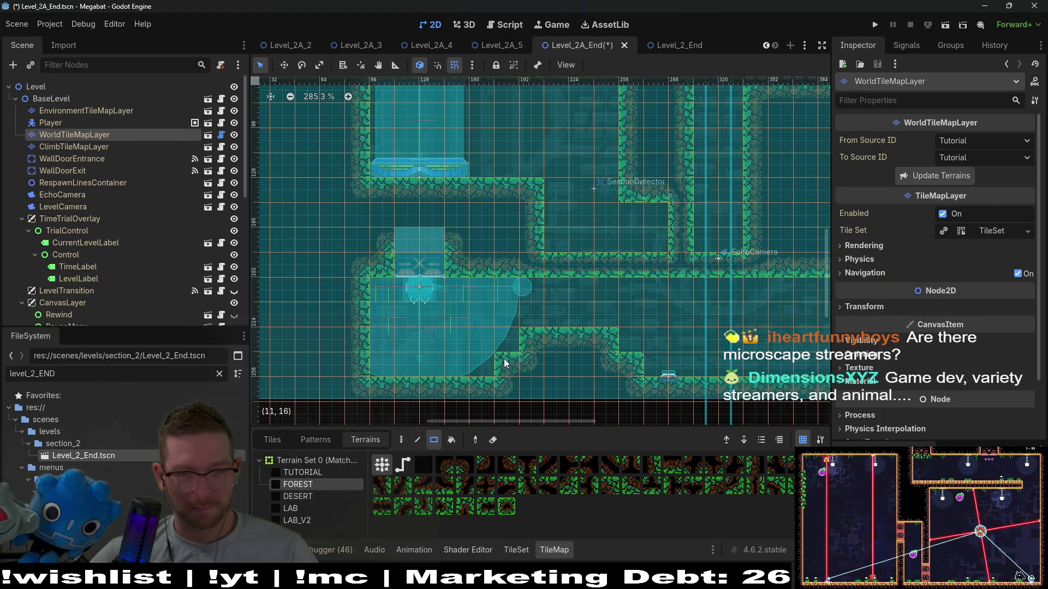
pyautogui.moveTo(490, 319); pyautogui.dragTo(622, 367)
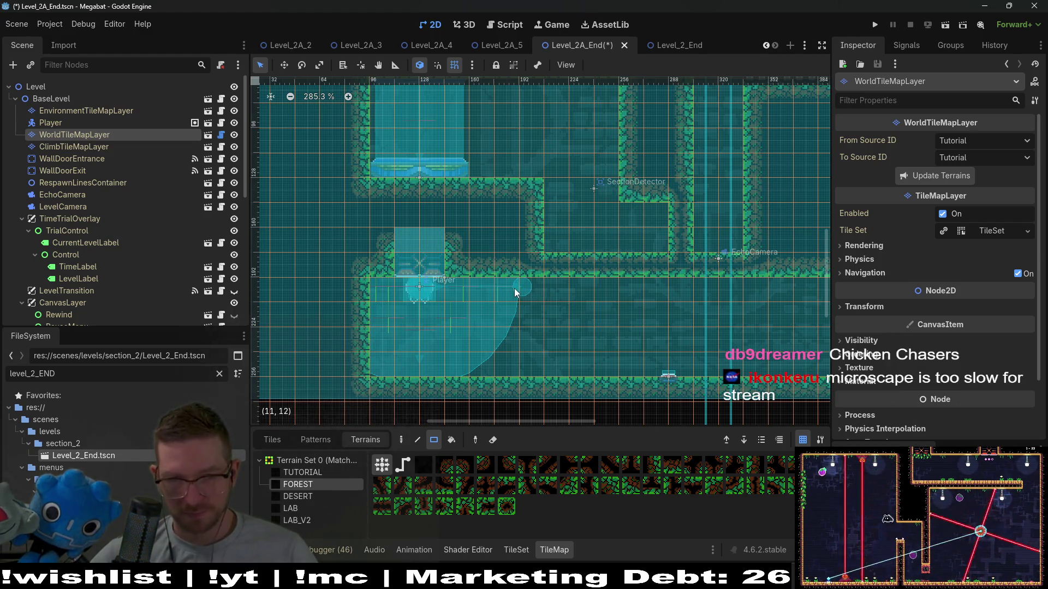
# Fill the 1x2 gaps and add a 1x4 strip of forest wall tiles
pyautogui.moveTo(726, 348); pyautogui.dragTo(653, 346)
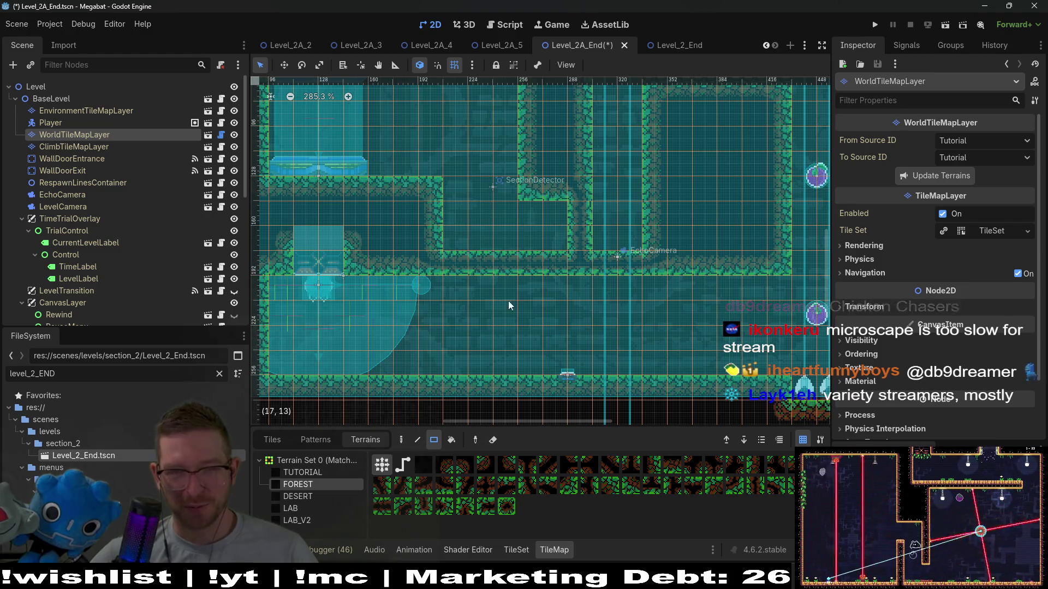
pyautogui.scroll(3, 508, 300)
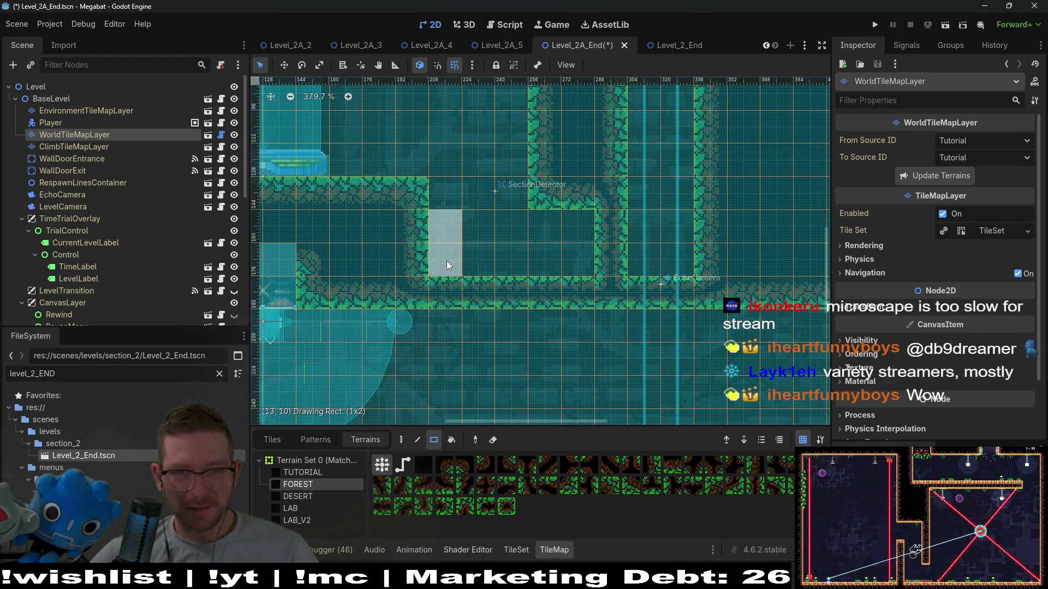
pyautogui.moveTo(447, 261); pyautogui.dragTo(446, 261)
pyautogui.moveTo(518, 325)
pyautogui.mouseDown()
pyautogui.moveTo(532, 274)
pyautogui.moveTo(582, 270)
pyautogui.mouseUp()
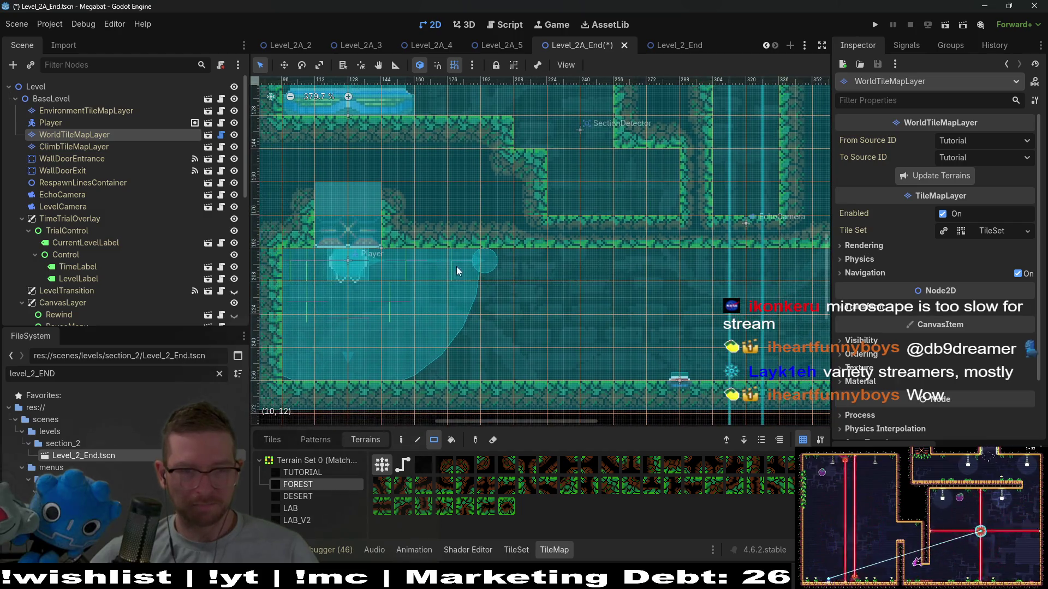
pyautogui.moveTo(293, 356); pyautogui.dragTo(293, 356)
pyautogui.scroll(-10, 478, 330)
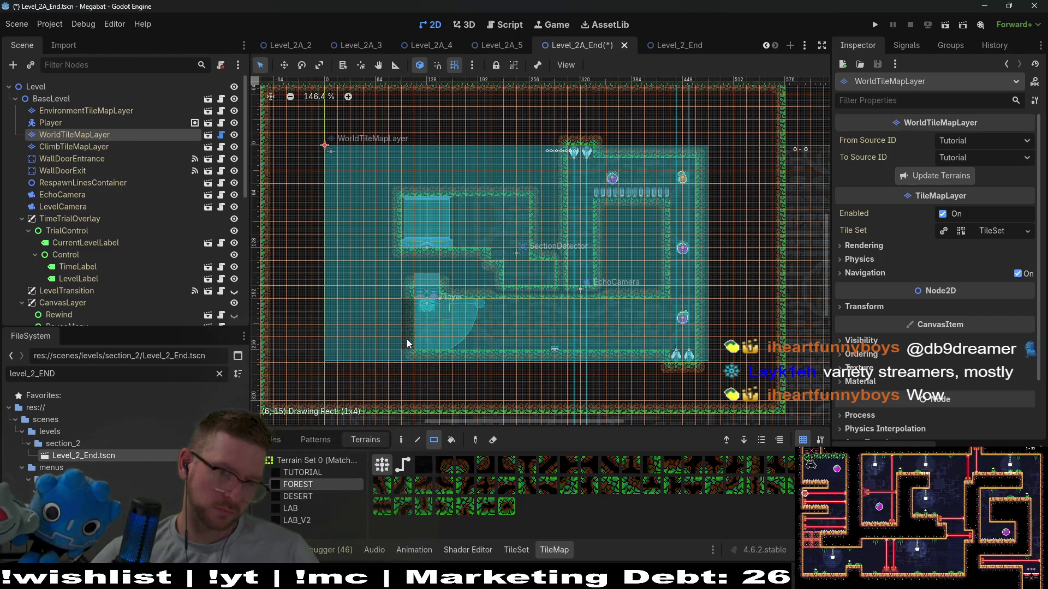
pyautogui.scroll(4, 398, 321)
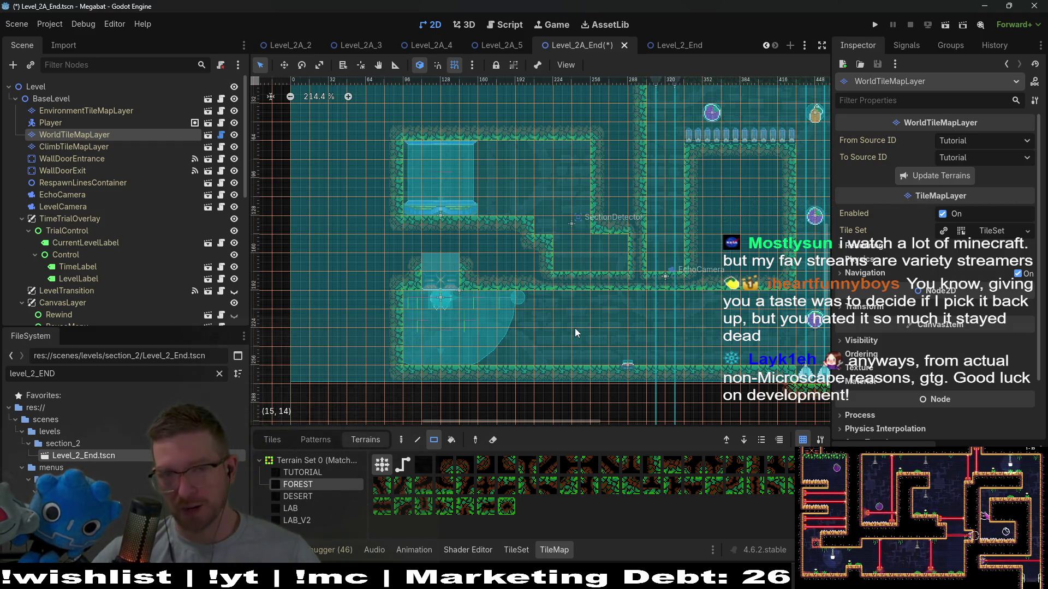
# Save and run the scene, then move the bat right and fly up the right shaft collecting fruit
pyautogui.click(945, 28)
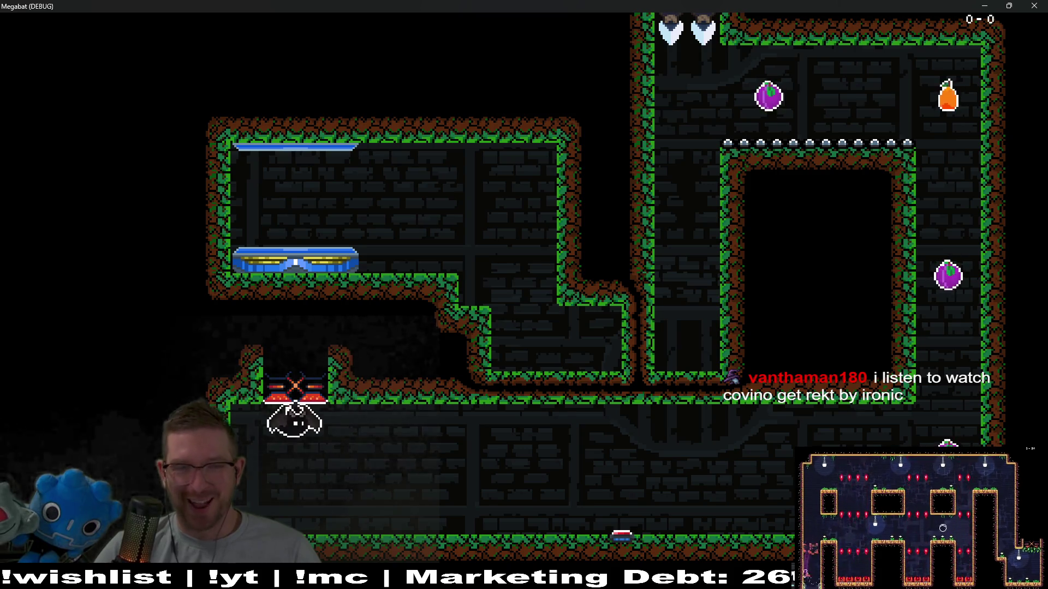
pyautogui.press('Right')
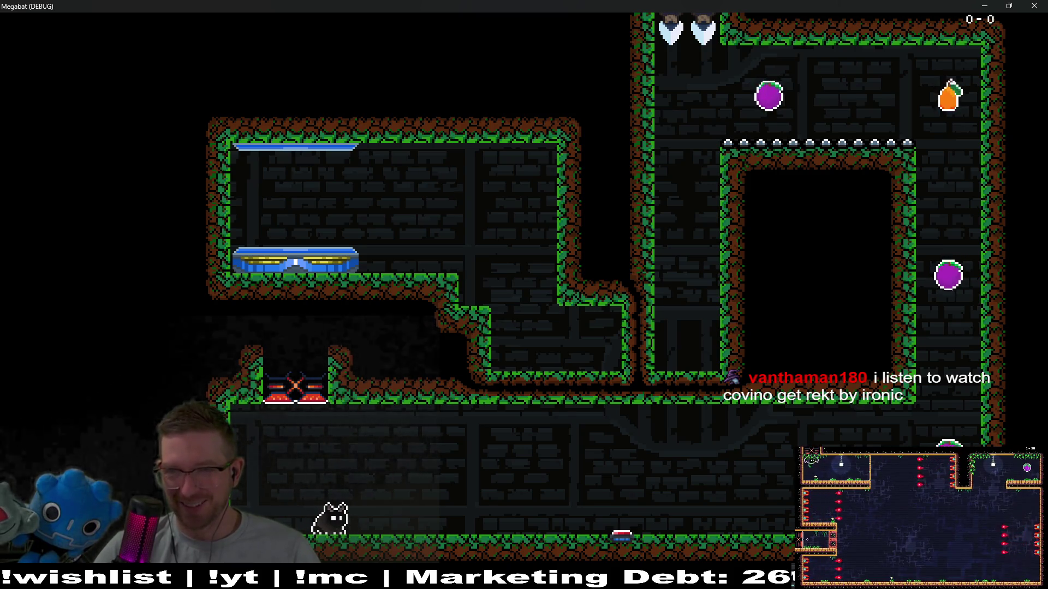
pyautogui.press('Right')
pyautogui.press('Right')
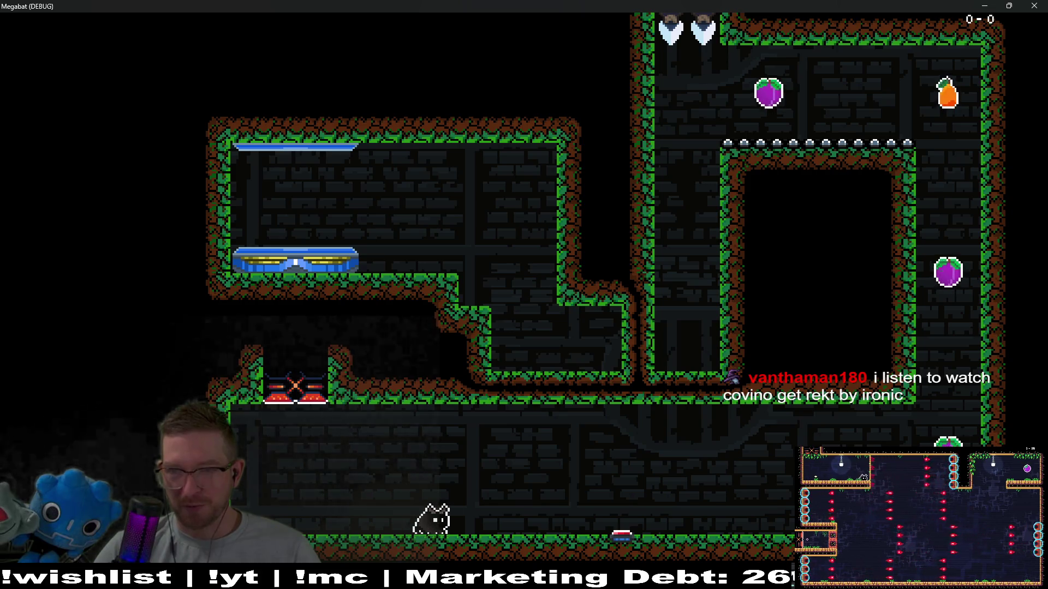
pyautogui.press('space')
pyautogui.press('Right')
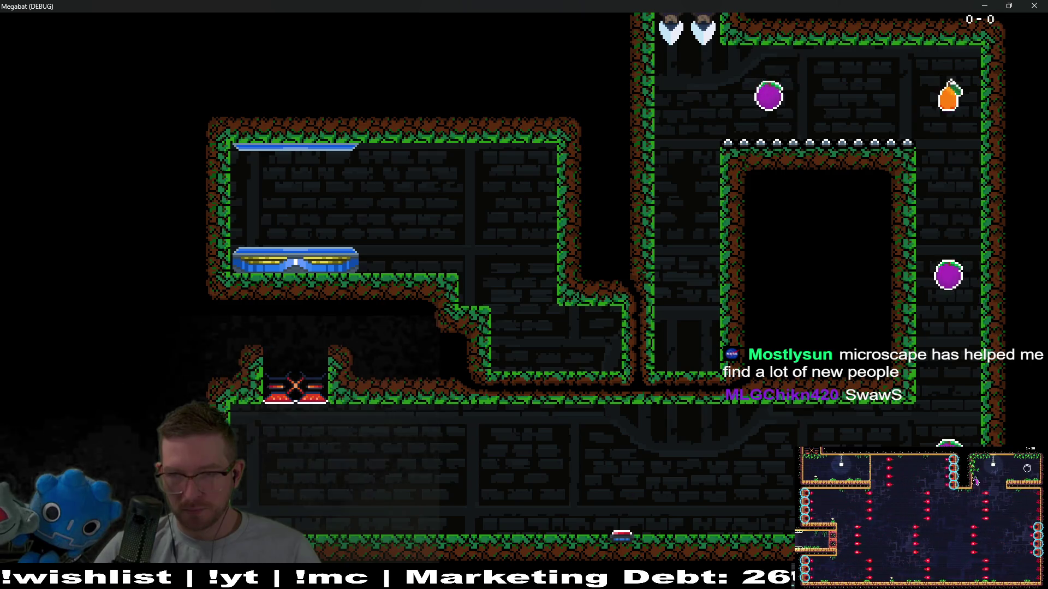
pyautogui.press('Up')
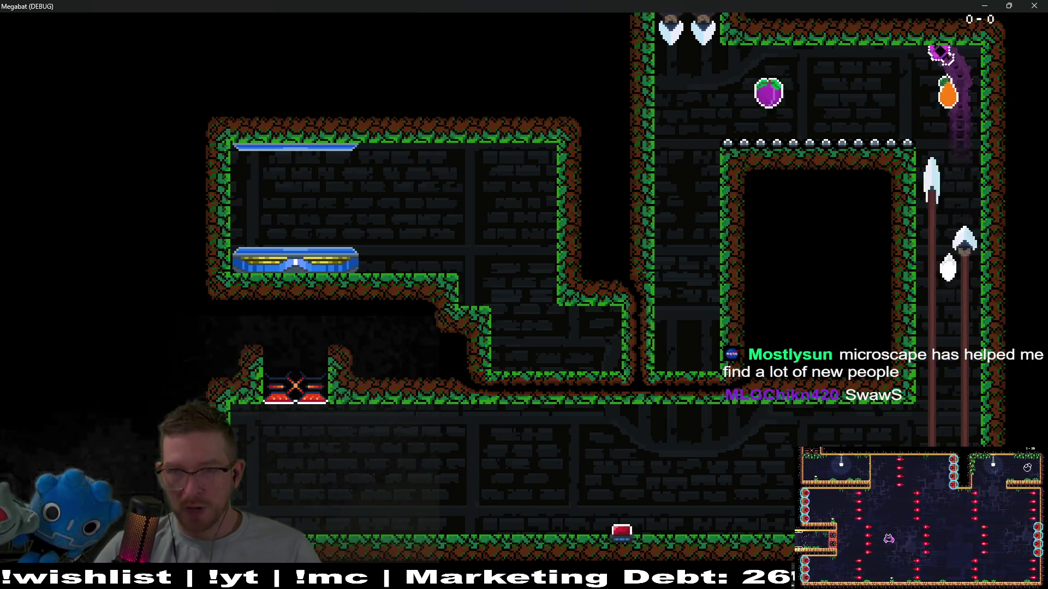
pyautogui.press('Left')
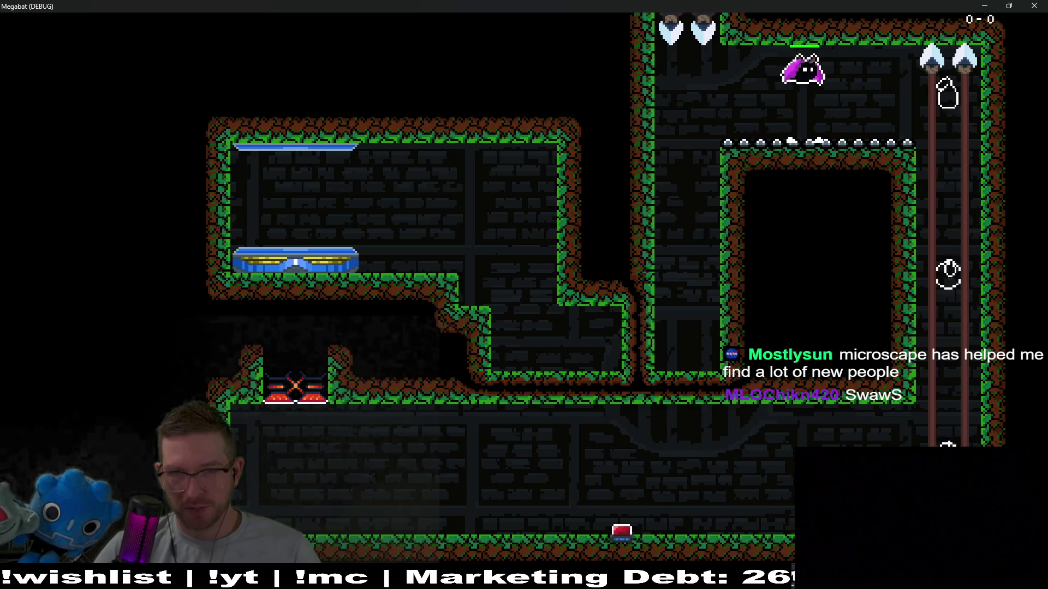
# Cross the top corridor left, drop down the left shaft, and run along the bottom floor
pyautogui.press('Left')
pyautogui.press('Left')
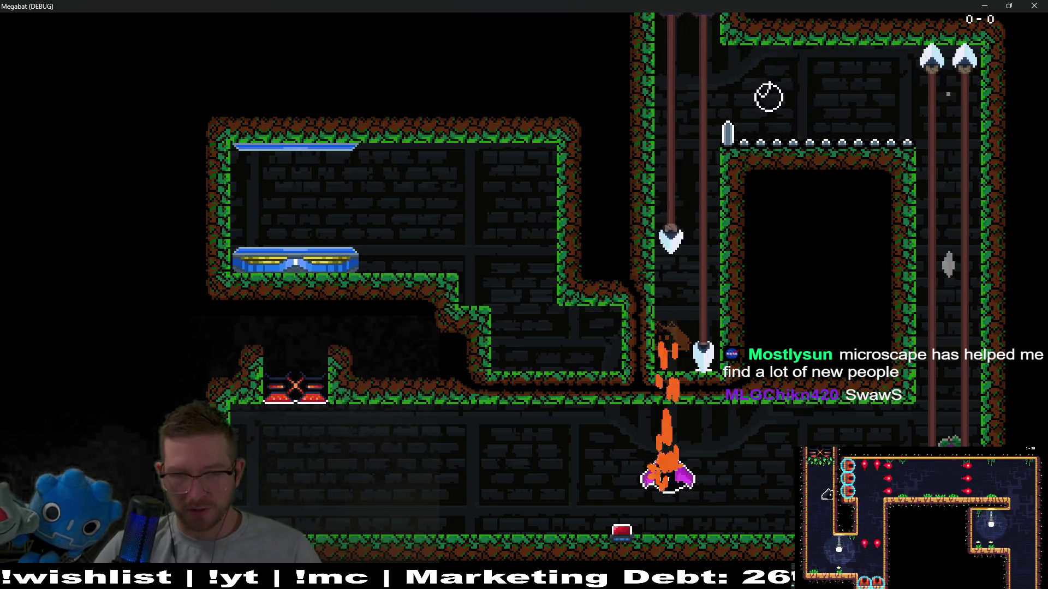
pyautogui.press('Right')
pyautogui.press('Left')
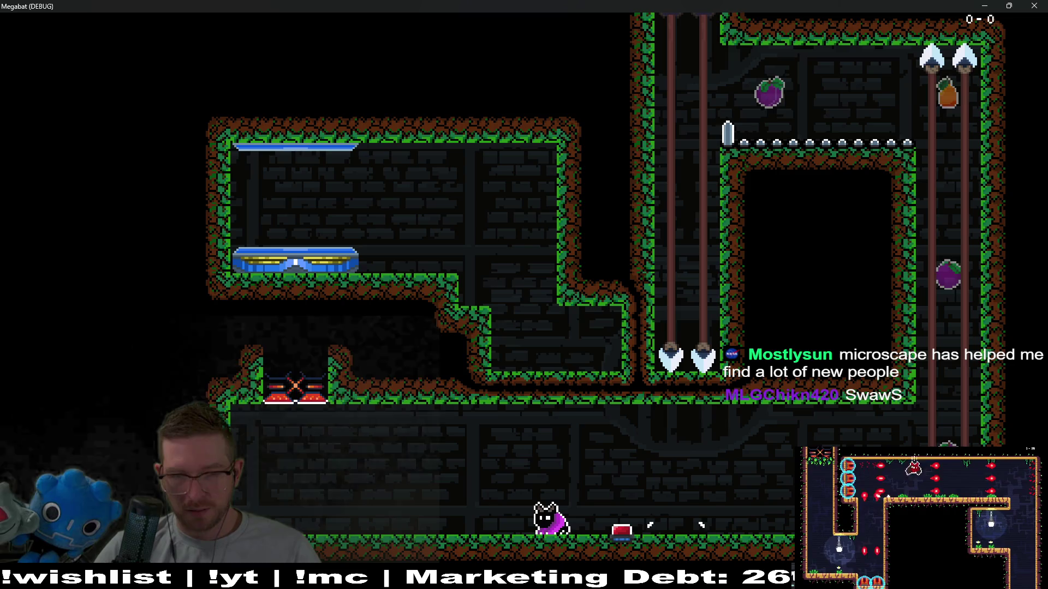
pyautogui.press('Left')
pyautogui.press('space')
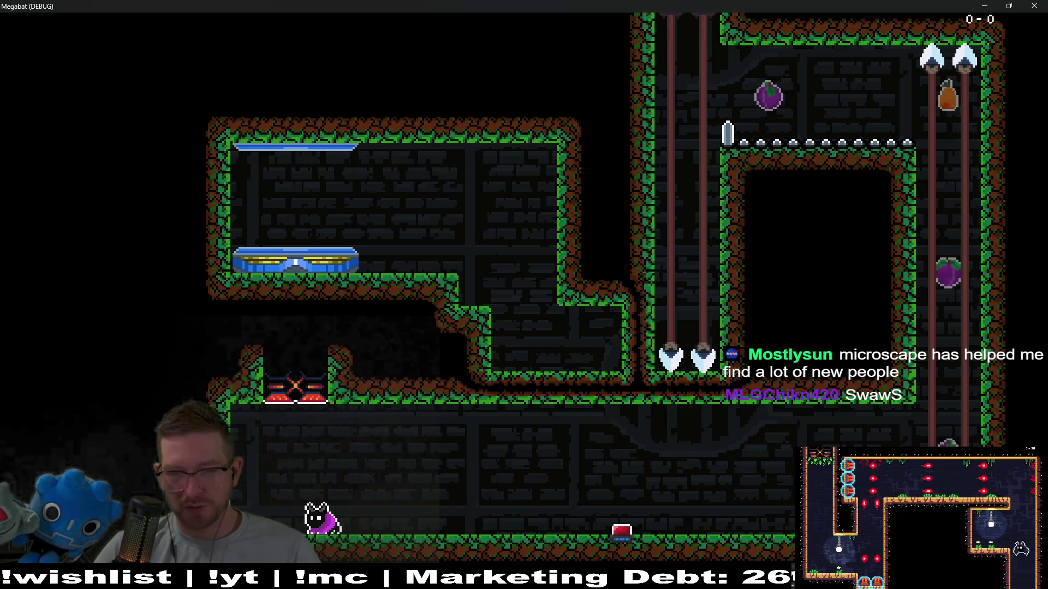
pyautogui.press('Left')
pyautogui.press('space')
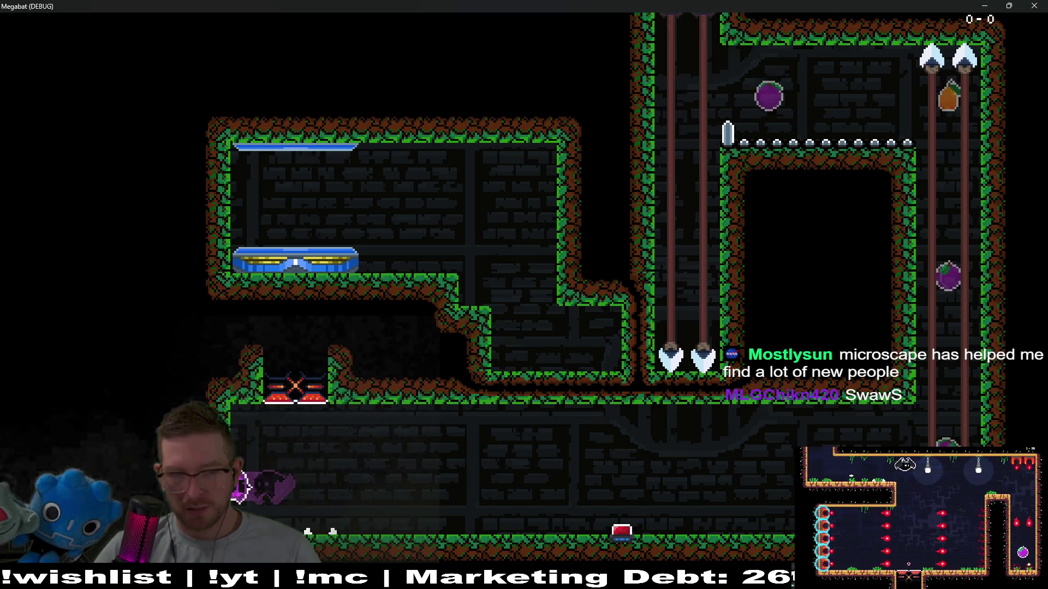
pyautogui.press('Right')
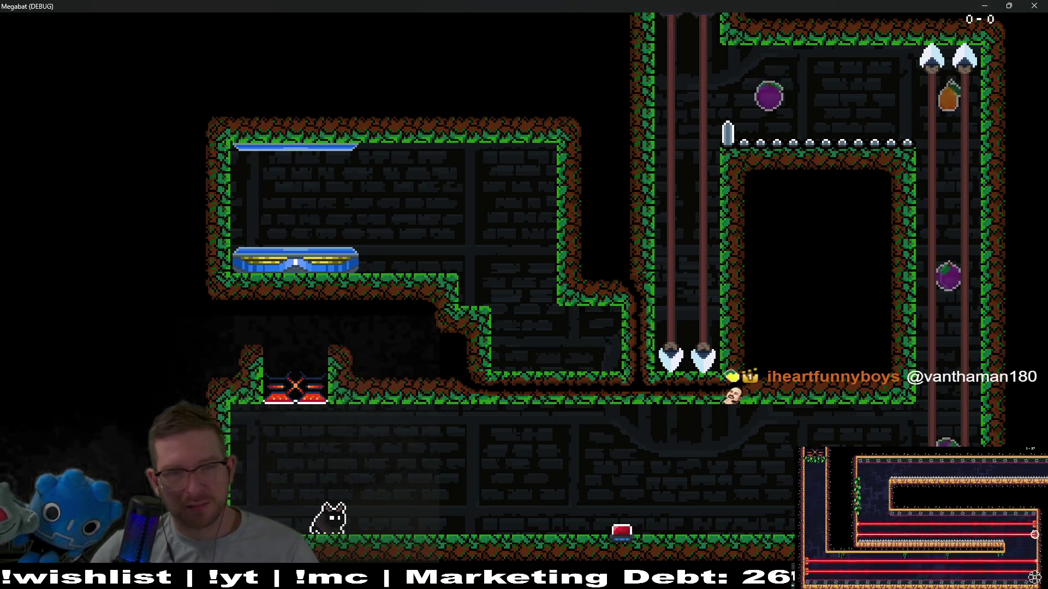
# Close the game, inspect the edited lower corridor, and launch Level_2A_End again
pyautogui.click(1034, 6)
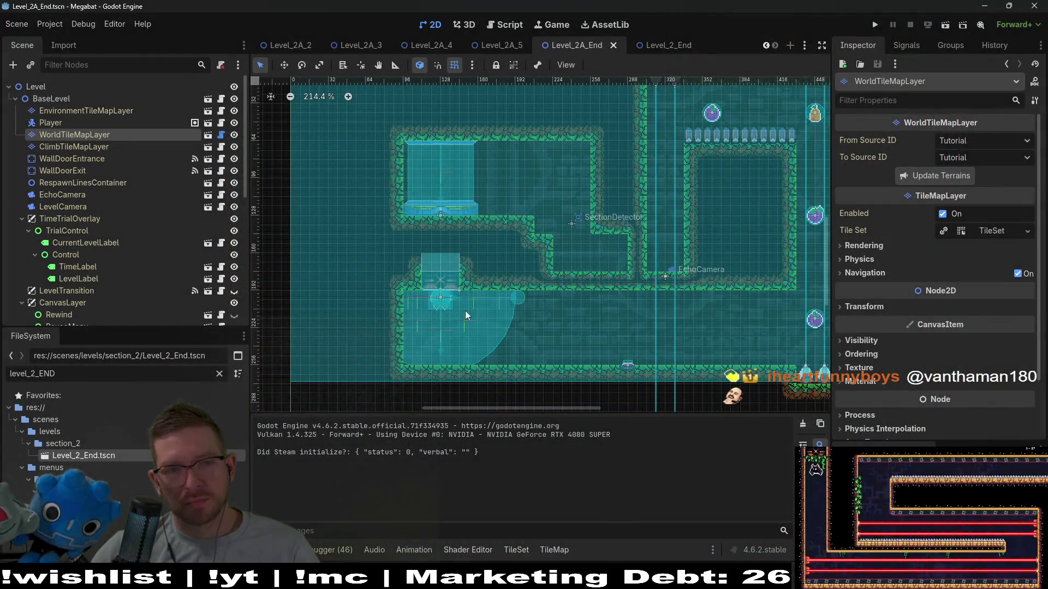
pyautogui.moveTo(399, 308); pyautogui.dragTo(482, 273)
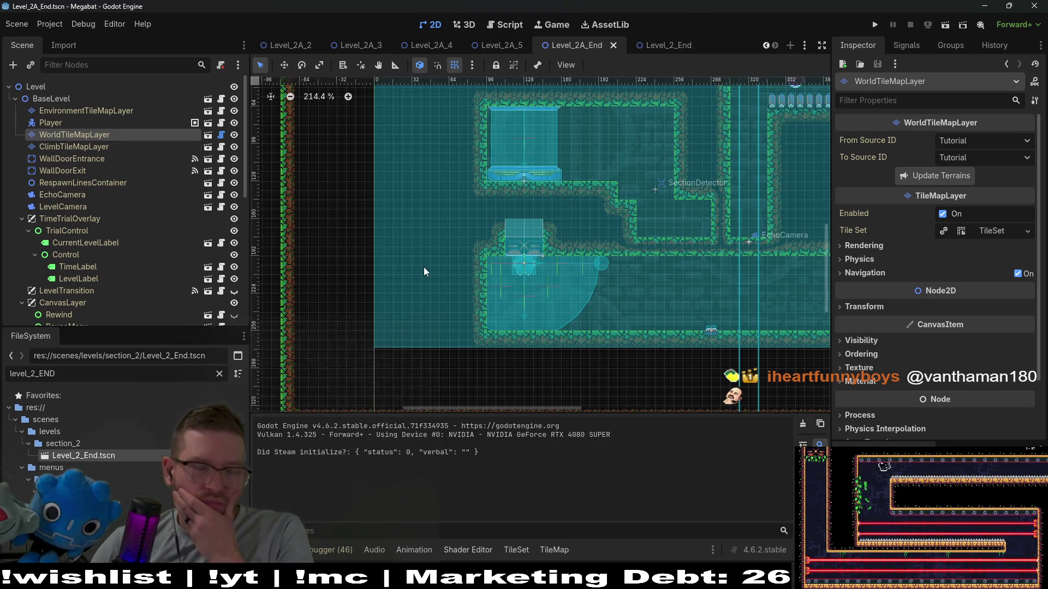
pyautogui.moveTo(586, 236); pyautogui.dragTo(568, 276)
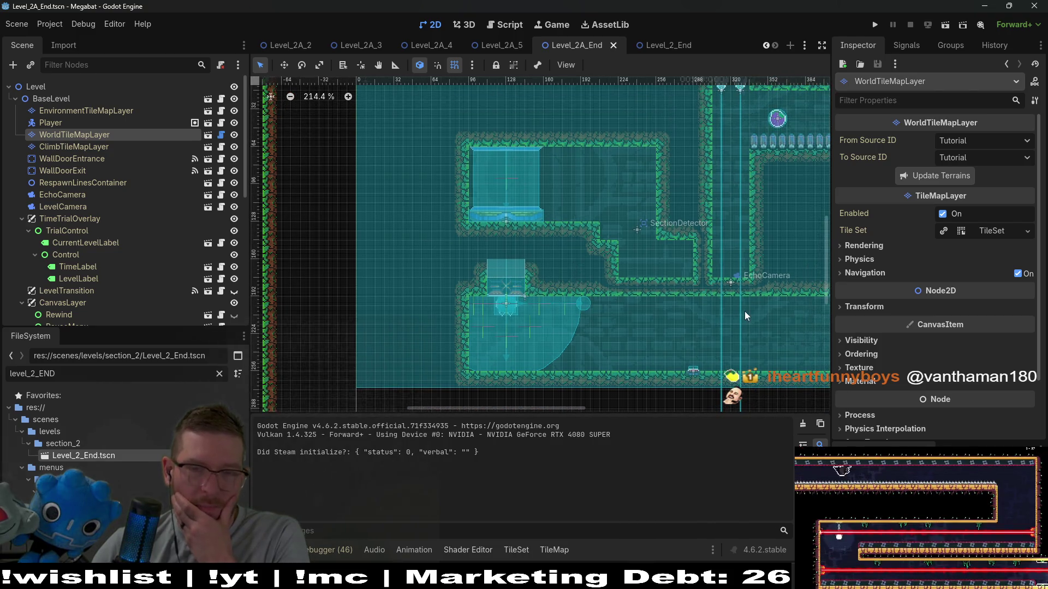
pyautogui.hscroll(5, 629, 258)
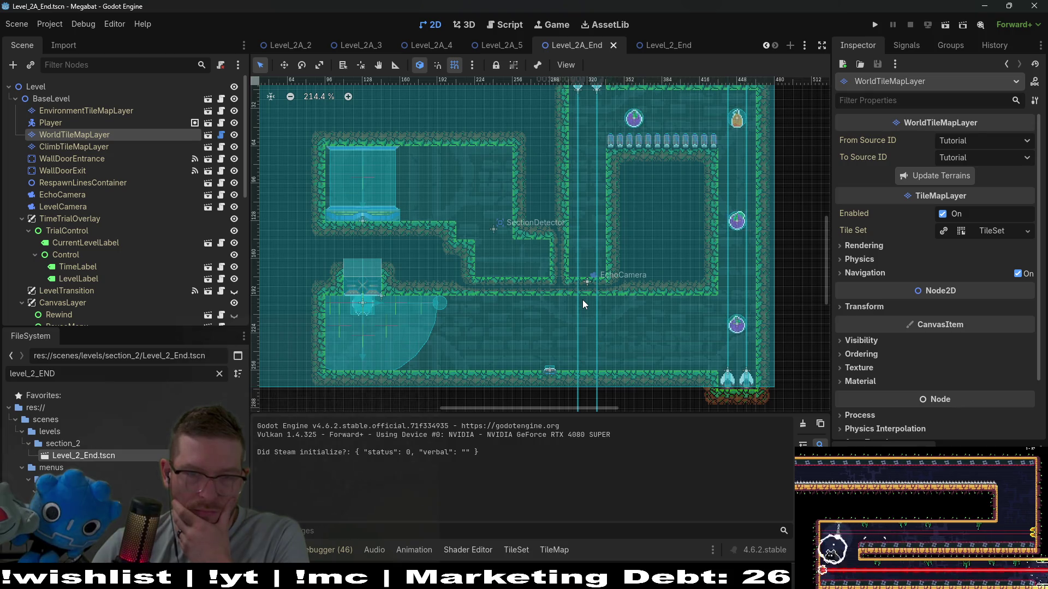
pyautogui.click(945, 24)
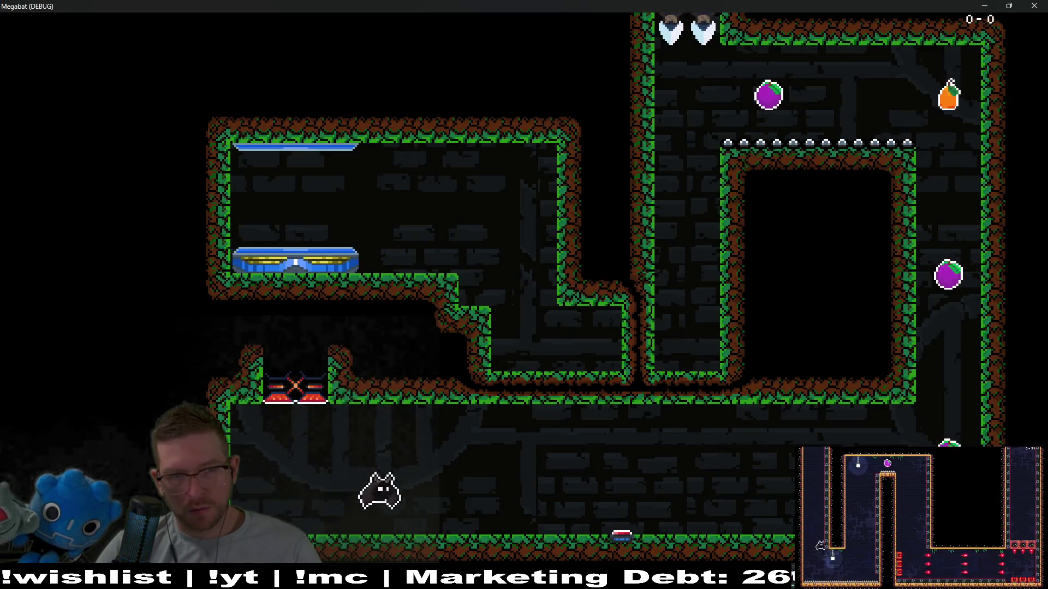
# Fly the bat up the right shaft, down the left shaft and left along the floor, then stop with F8
pyautogui.press('Right')
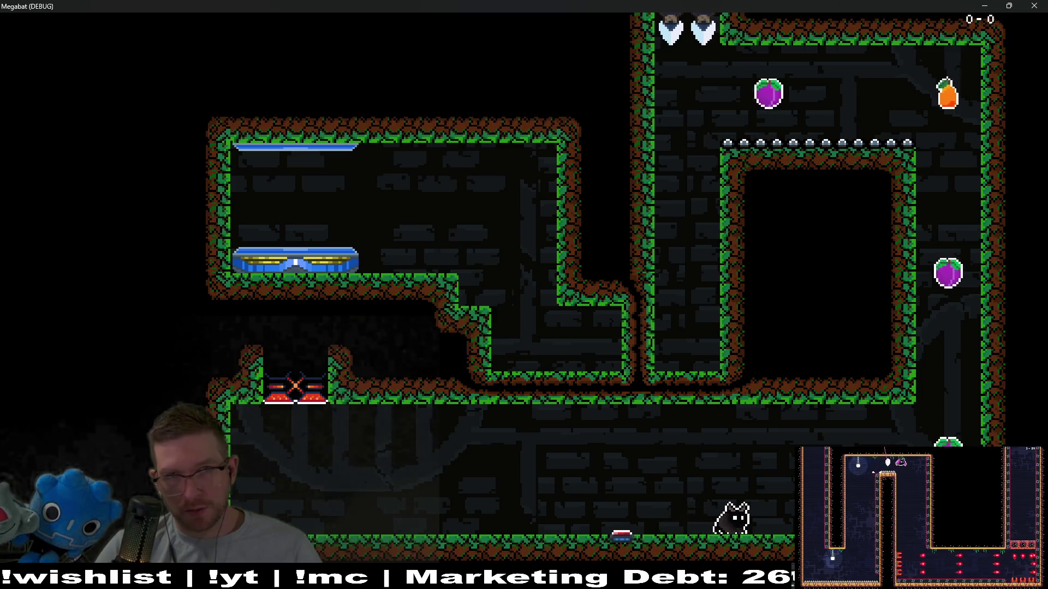
pyautogui.press('Right')
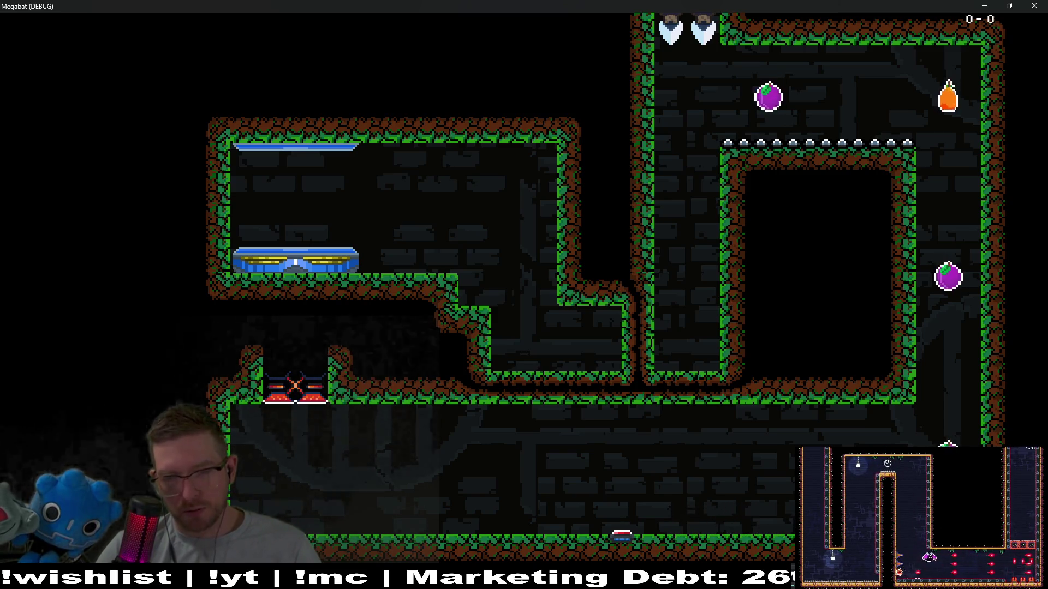
pyautogui.press('Up')
pyautogui.press('Left')
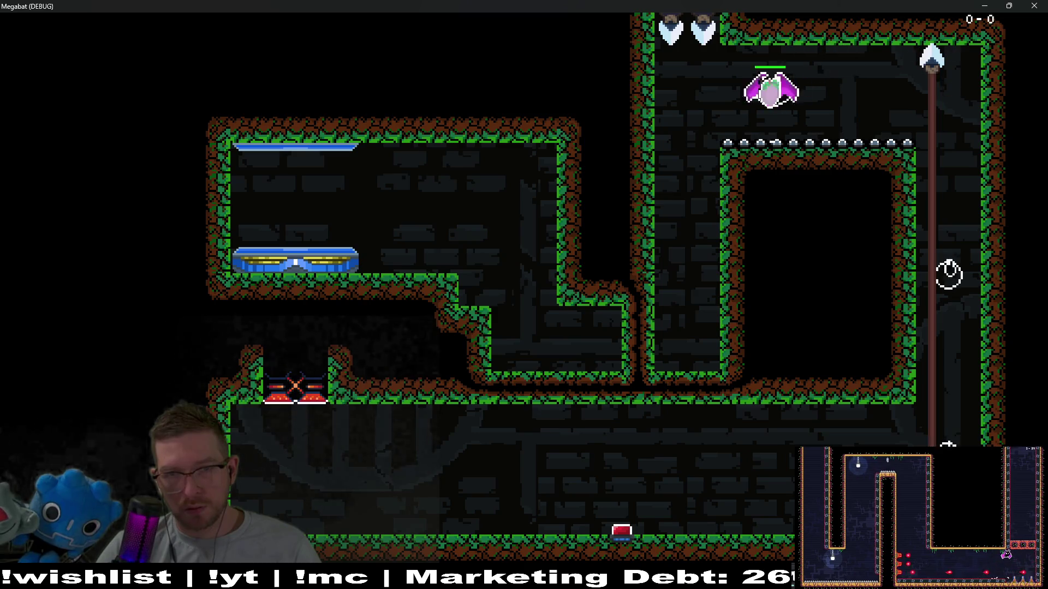
pyautogui.press('Down')
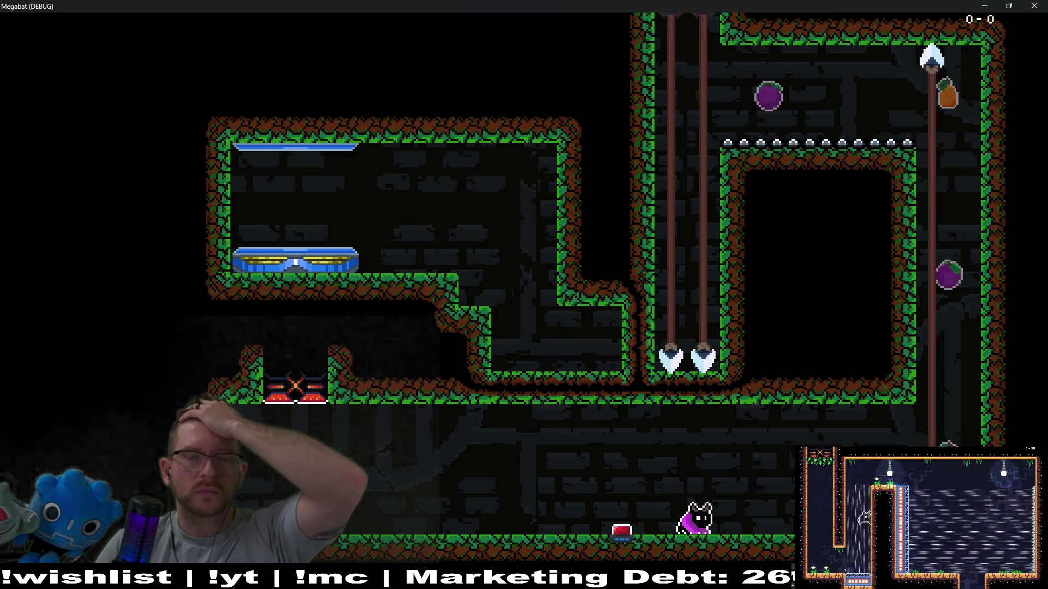
pyautogui.press('Left')
pyautogui.press('space')
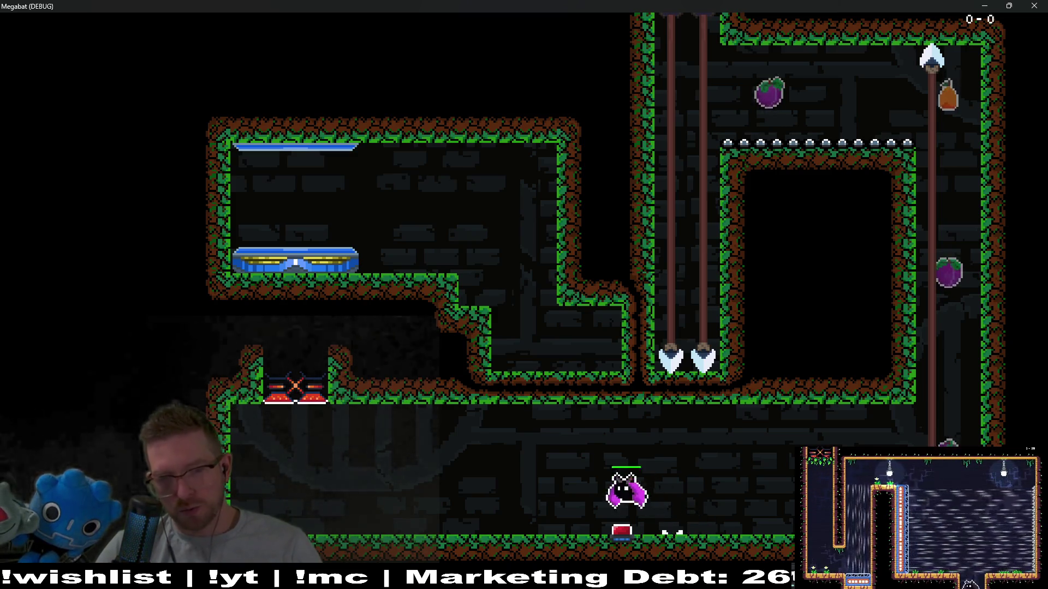
pyautogui.press('Left')
pyautogui.press('space')
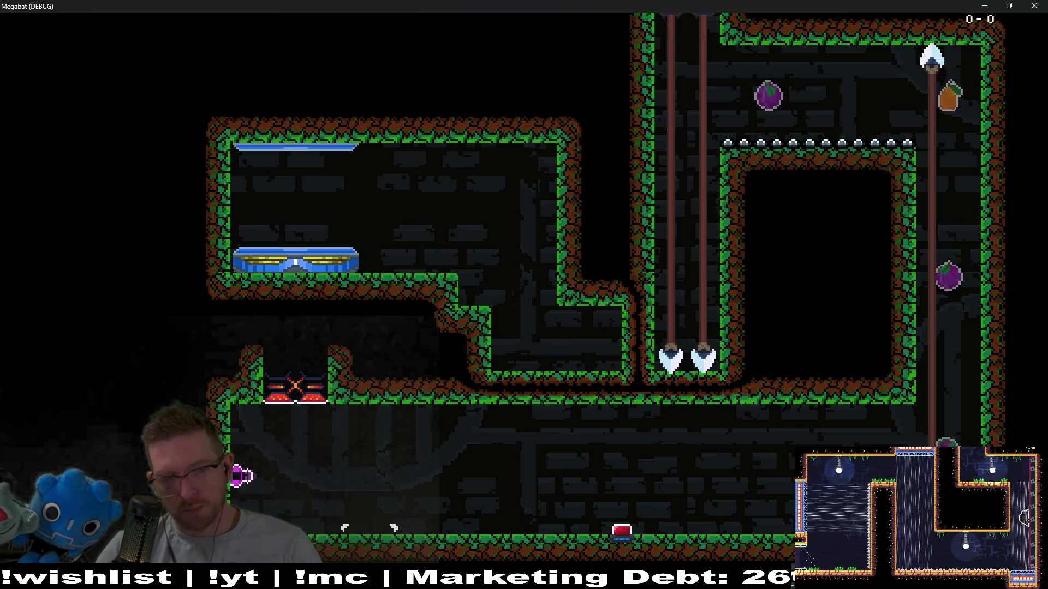
pyautogui.press('F8')
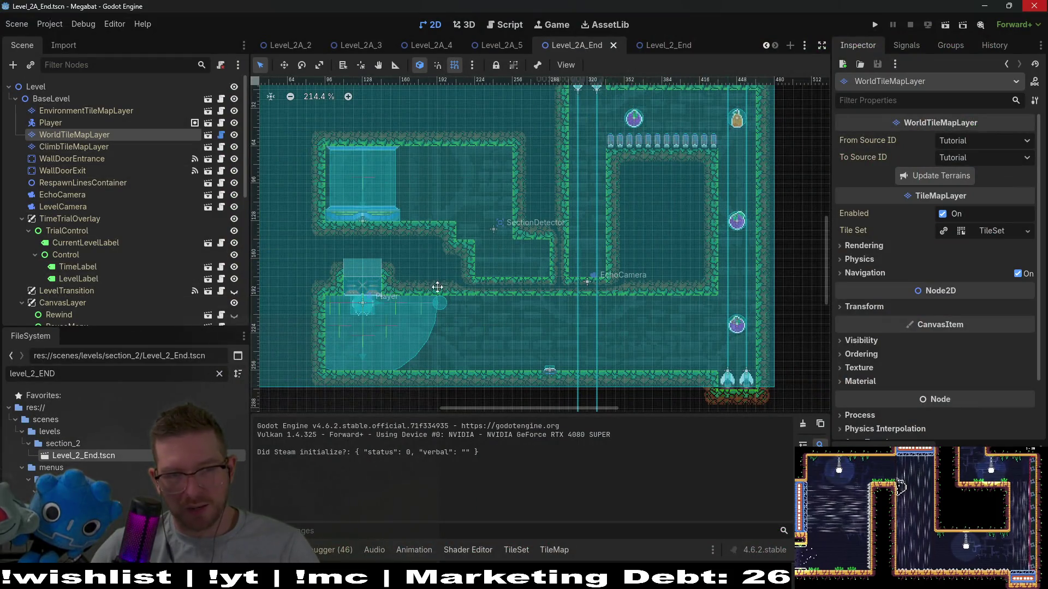
# Pan over the Level_2A_End layout, then switch to the Gamedle browser window
pyautogui.moveTo(405, 288); pyautogui.dragTo(540, 286)
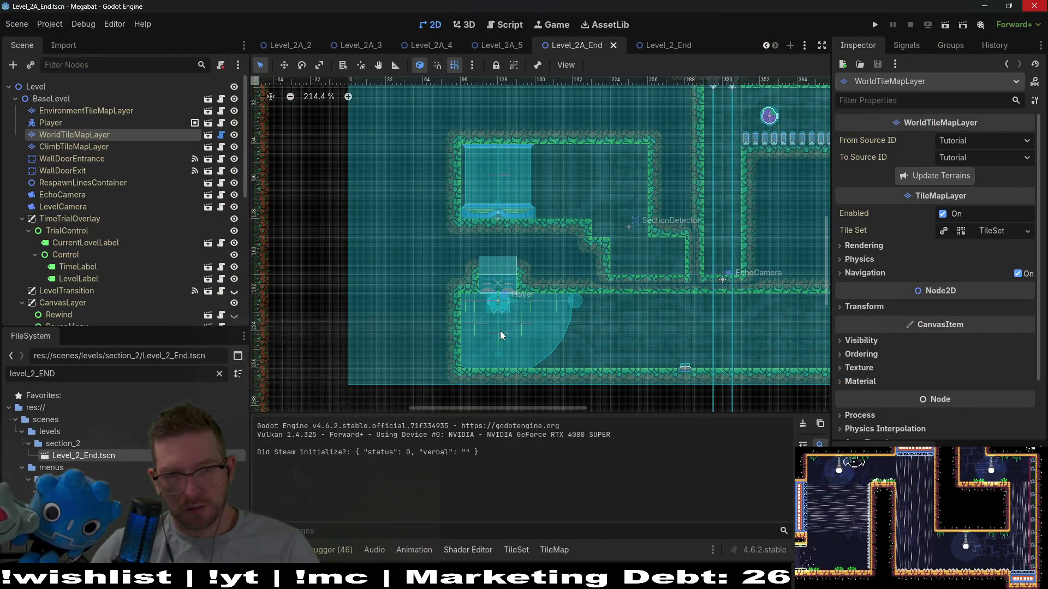
pyautogui.scroll(1, 567, 256)
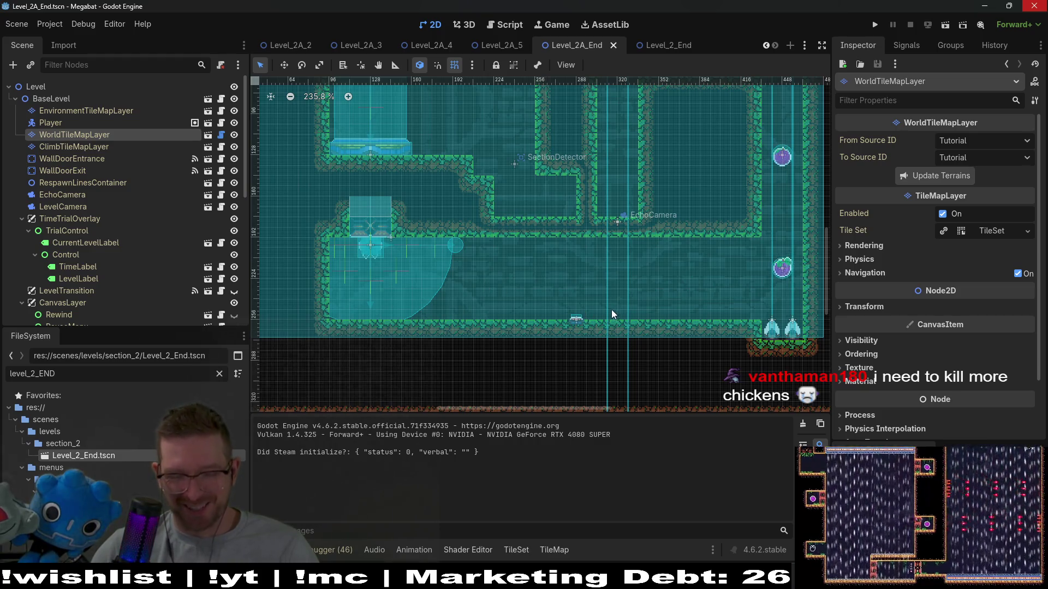
pyautogui.scroll(-5, 132, 254)
pyautogui.scroll(-5, 116, 235)
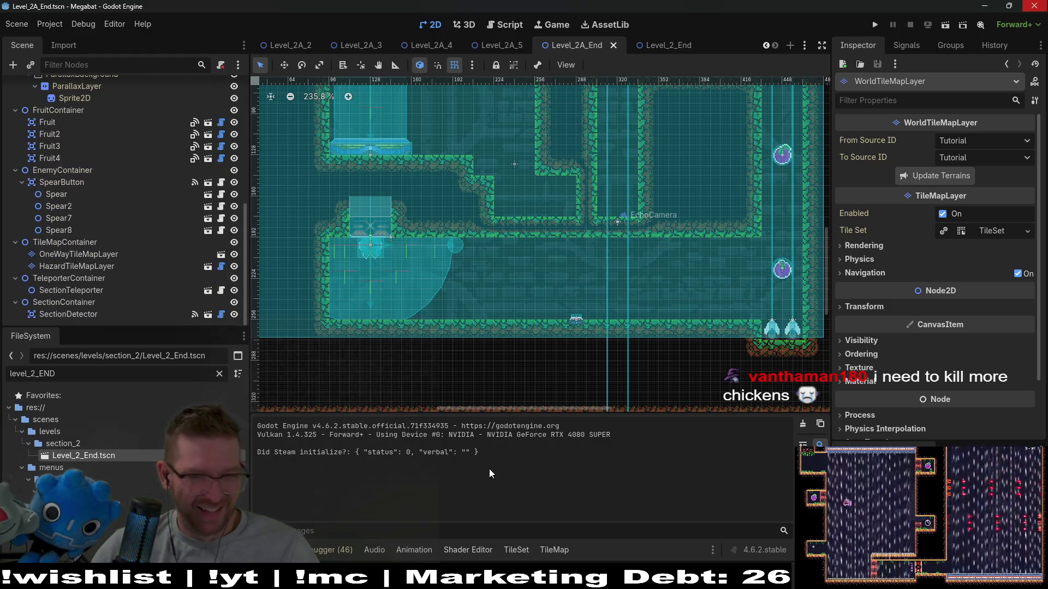
pyautogui.hotkey('alt', 'Tab')
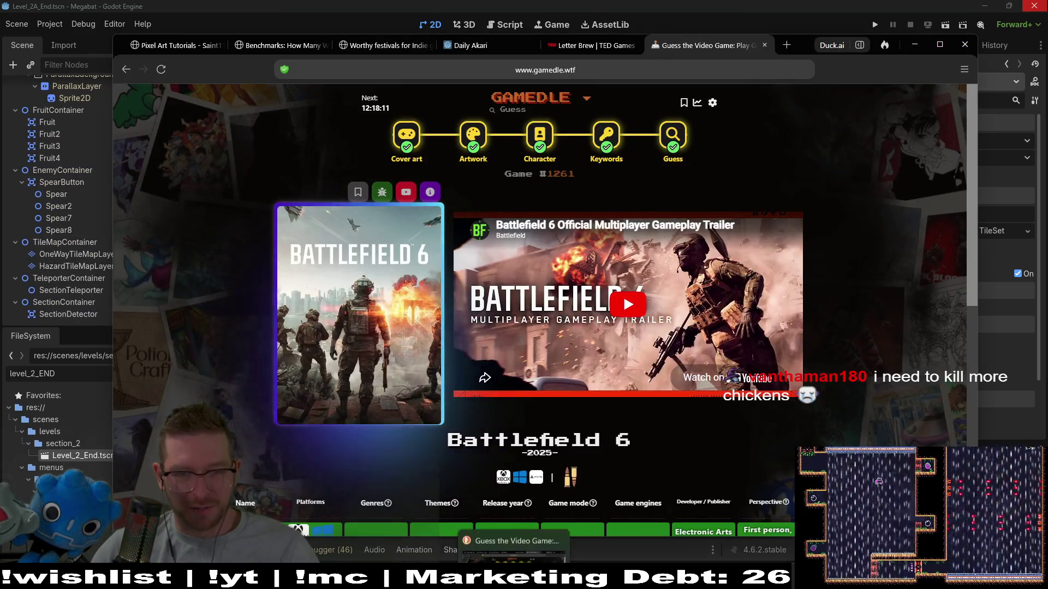
# Minimize Gamedle, check the Microscape inventory and another player's profile, then return to Godot
pyautogui.click(519, 553)
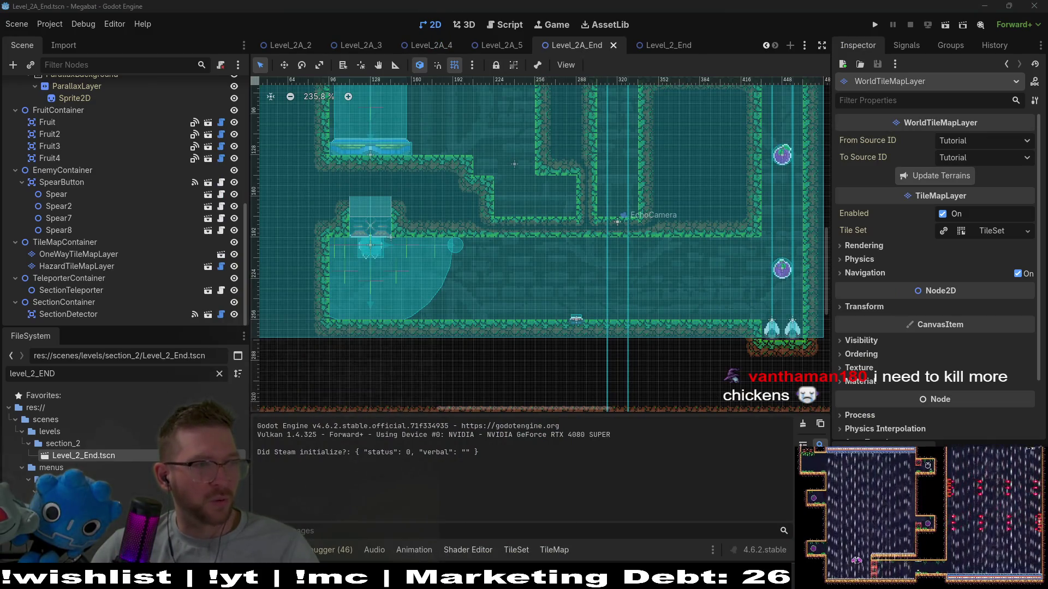
pyautogui.hotkey('alt', 'Tab')
pyautogui.moveTo(532, 77); pyautogui.dragTo(654, 64)
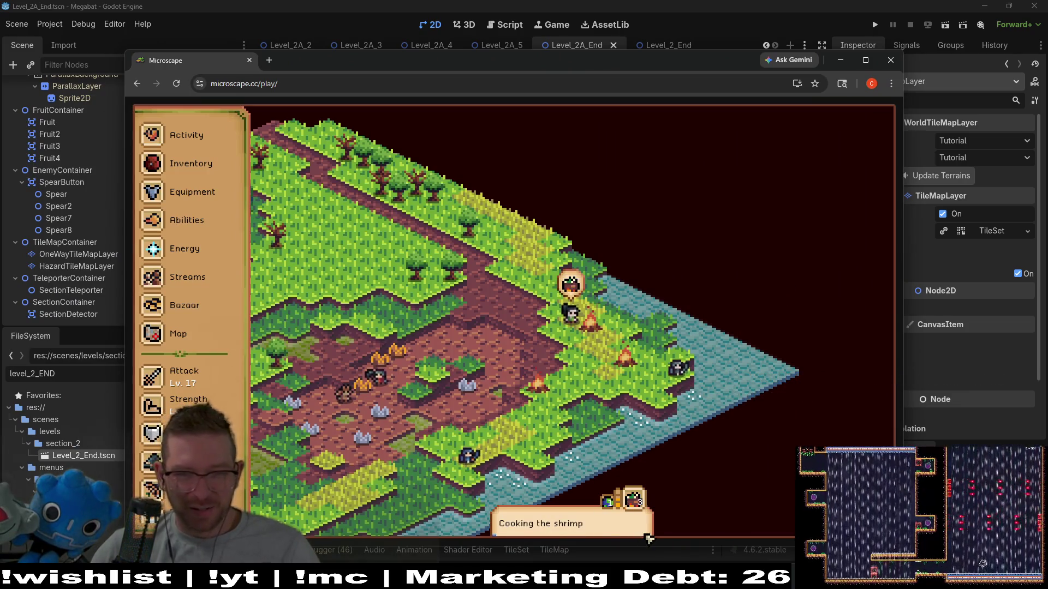
pyautogui.click(187, 165)
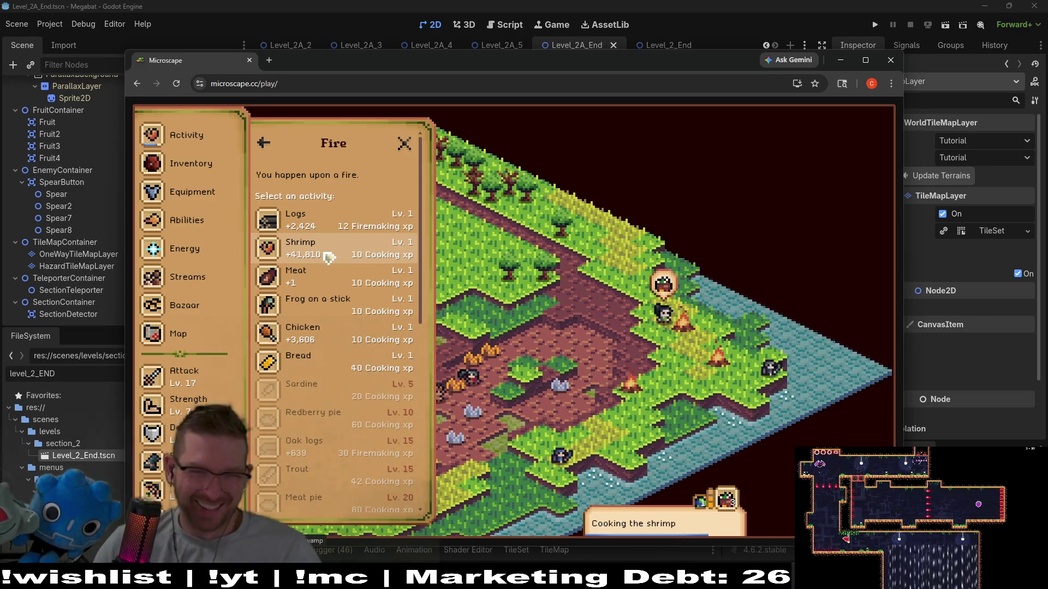
pyautogui.click(774, 372)
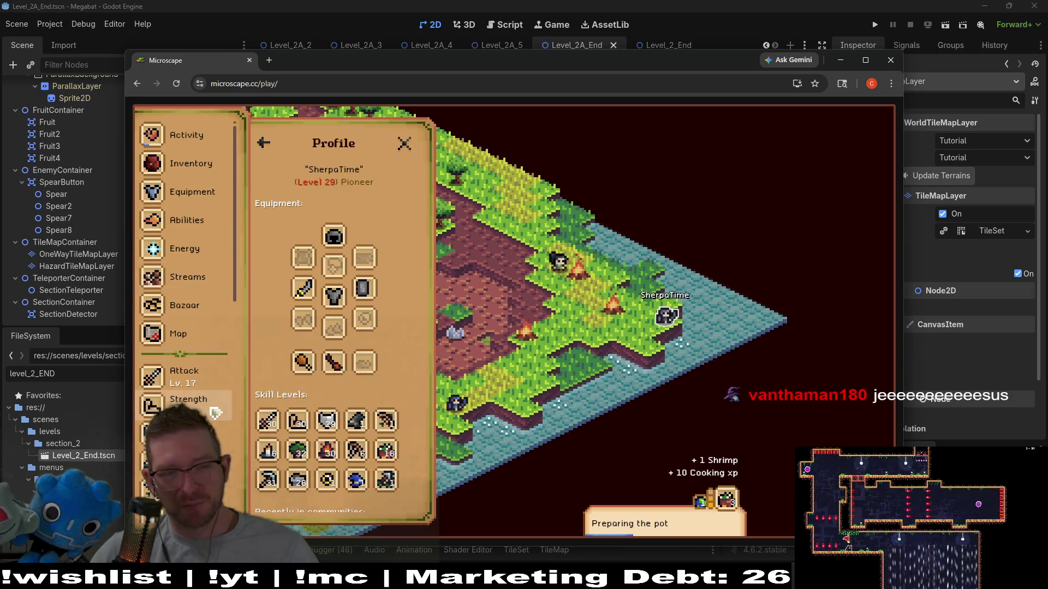
pyautogui.click(405, 146)
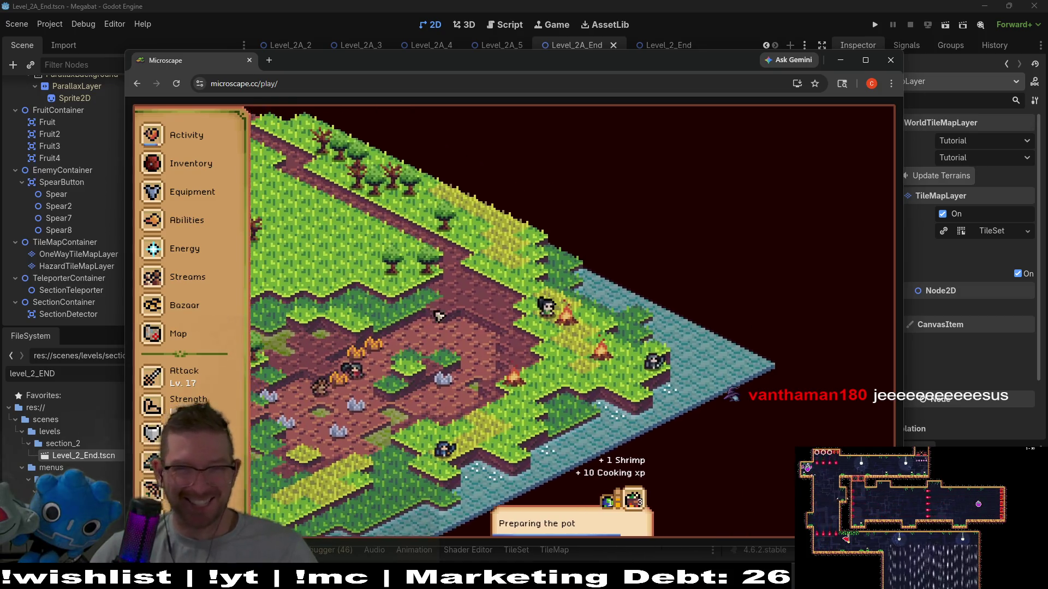
pyautogui.hotkey('alt', 'Tab')
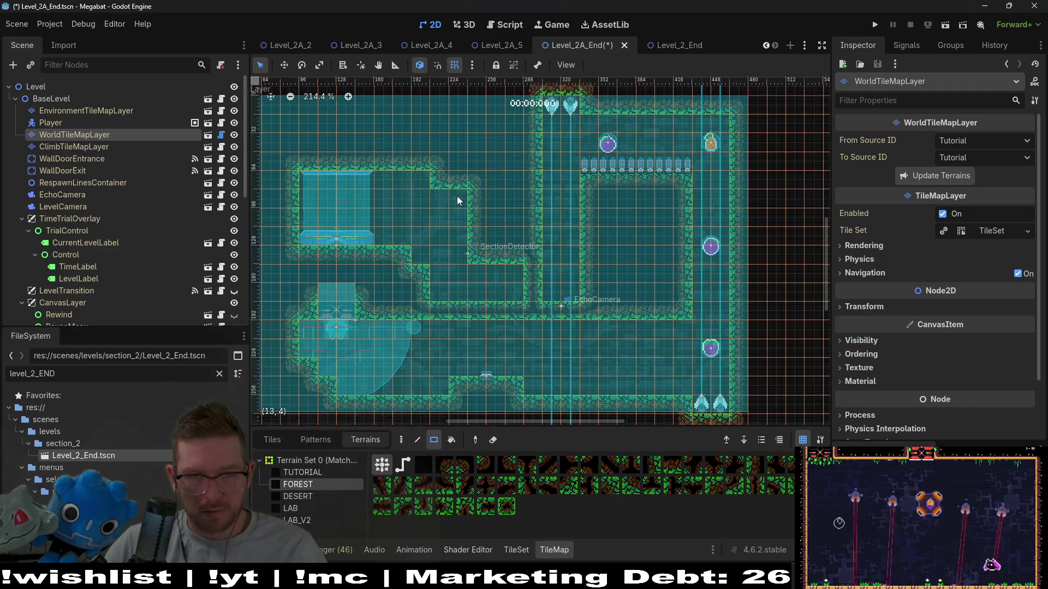
# Paint forest wall tiles into the inner corner and the staircase corner of the rooms
pyautogui.click(460, 198)
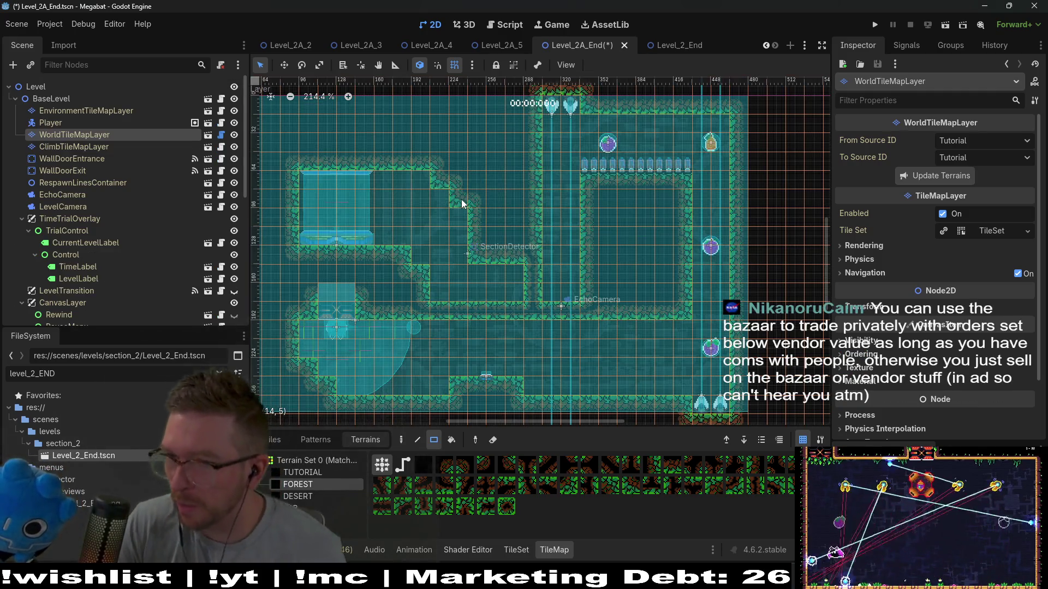
pyautogui.click(484, 217)
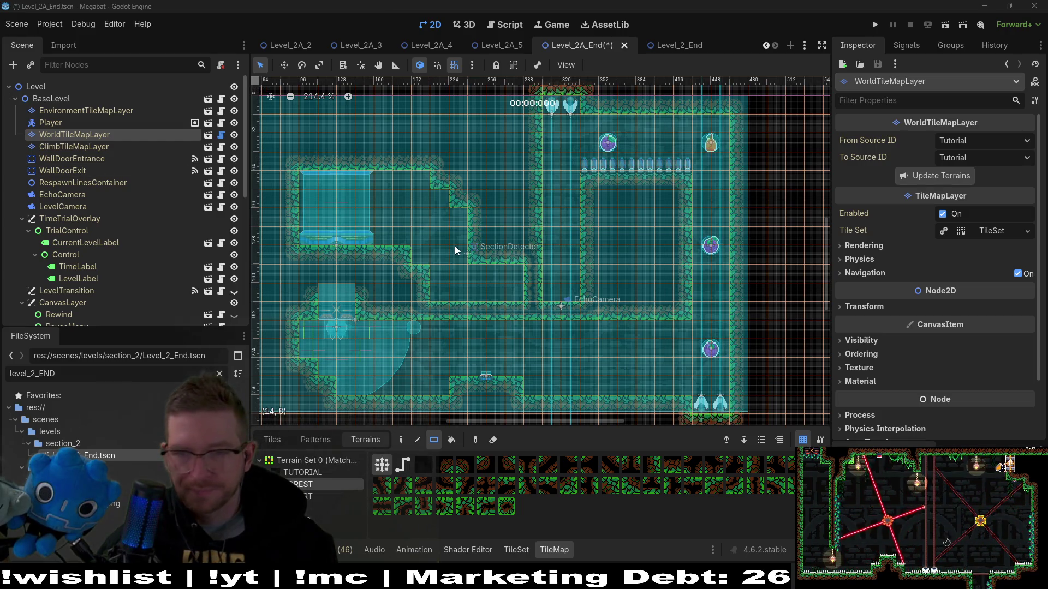
pyautogui.click(667, 538)
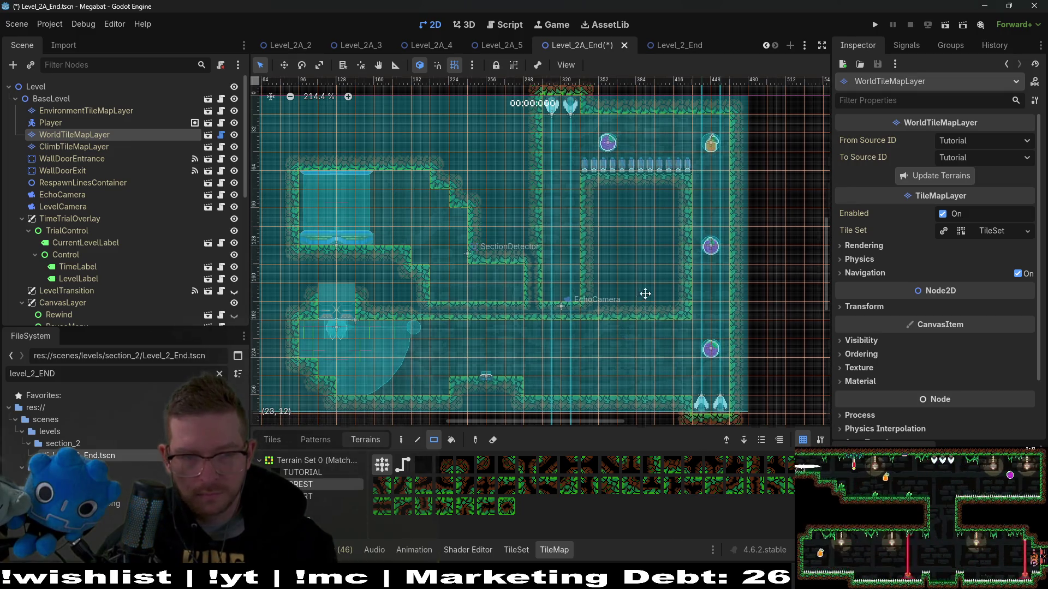
pyautogui.scroll(-2, 654, 285)
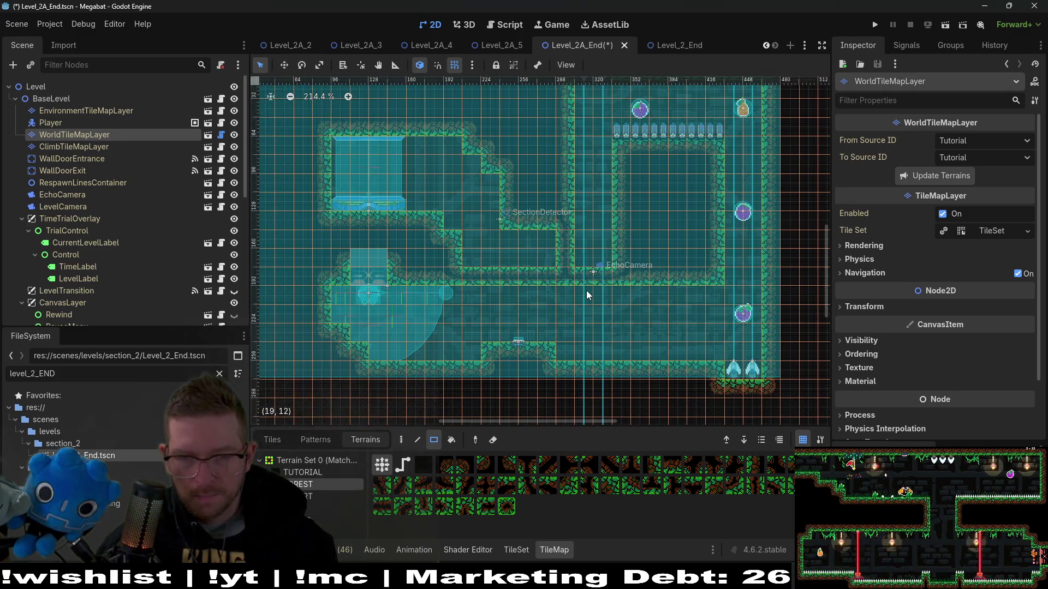
pyautogui.scroll(-10, 146, 196)
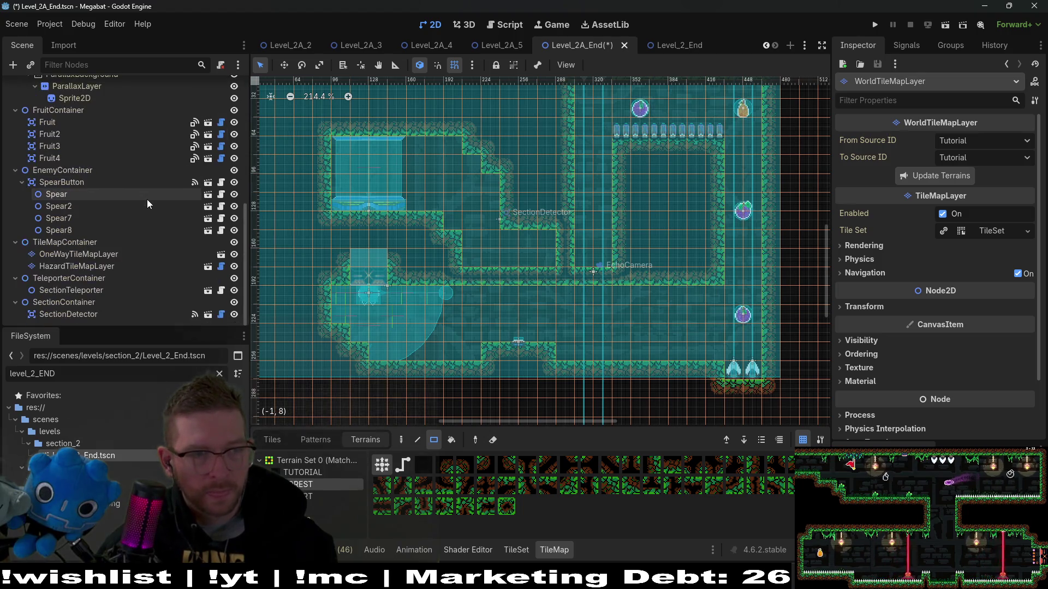
# Select HazardTileMapLayer and pick the TrapSpikesUp tile from the spikes source
pyautogui.click(91, 255)
pyautogui.click(91, 267)
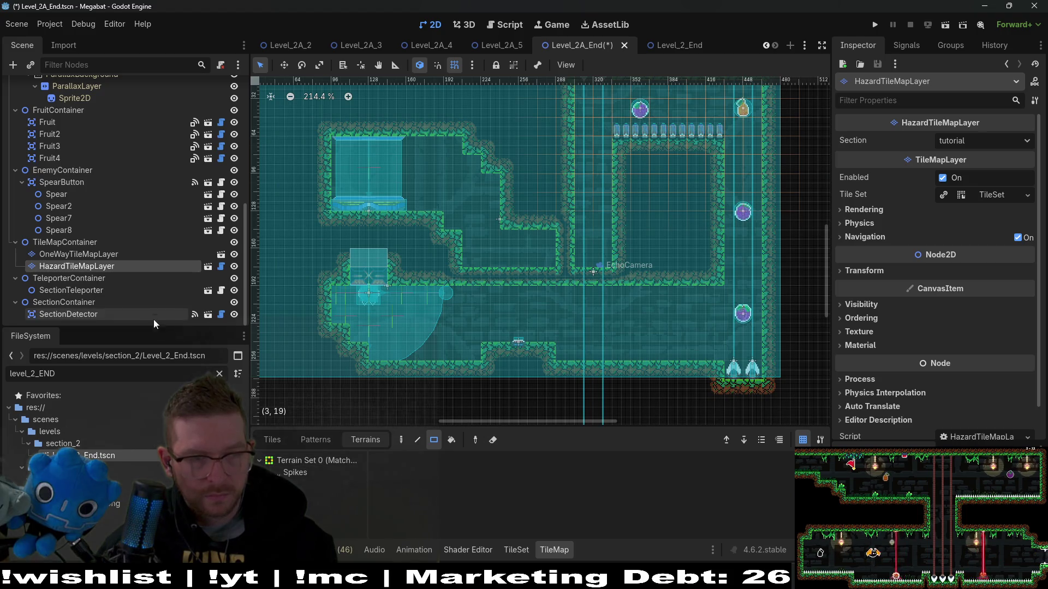
pyautogui.click(296, 475)
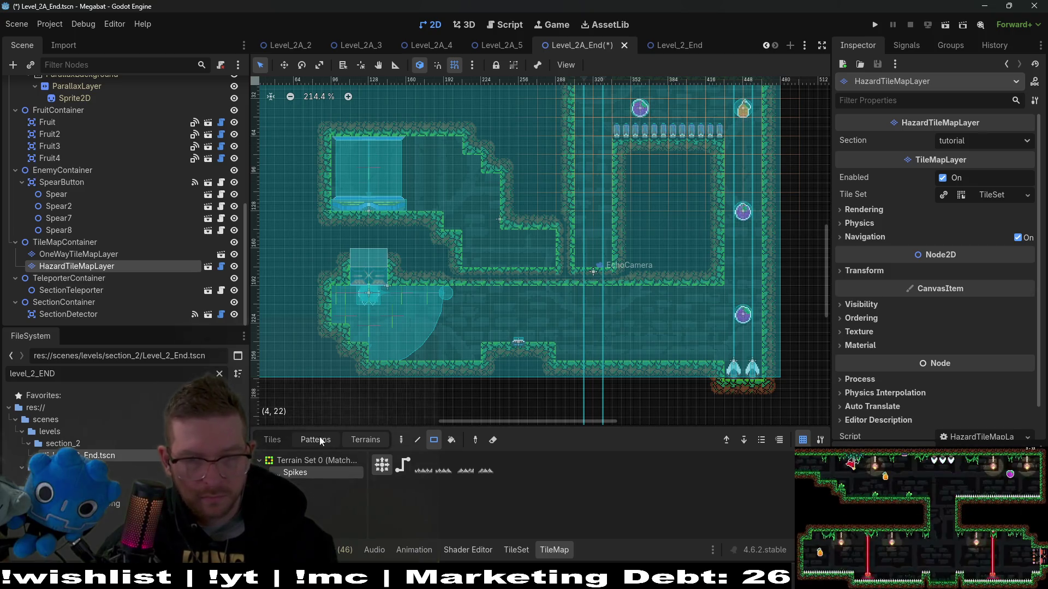
pyautogui.click(280, 443)
pyautogui.click(317, 508)
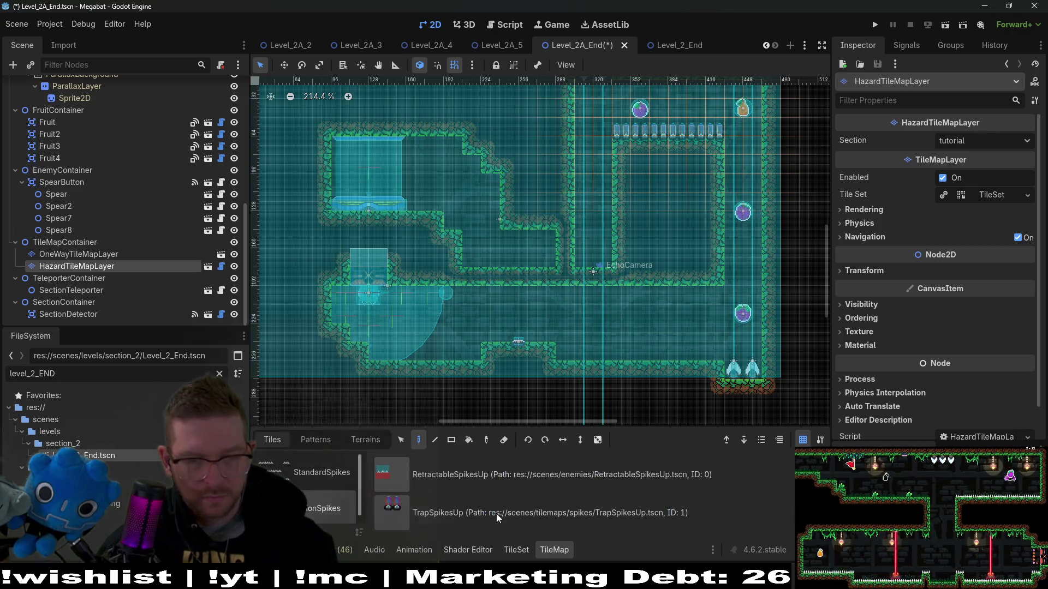
pyautogui.click(496, 513)
# Paint a row of TrapSpikesUp along the middle ledge, removing the floor row, and save
pyautogui.moveTo(568, 355); pyautogui.dragTo(689, 354)
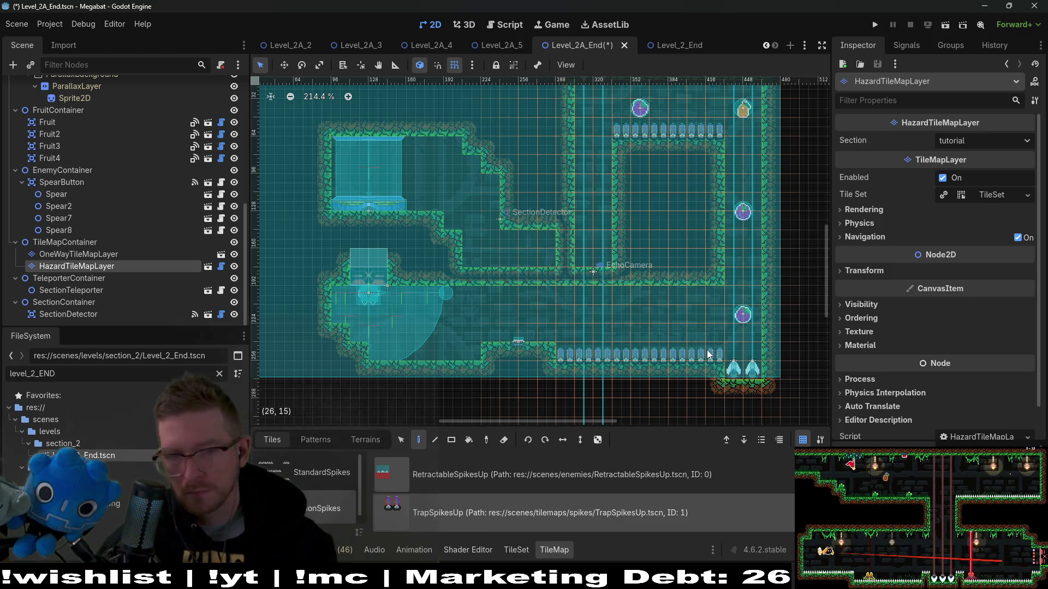
pyautogui.moveTo(573, 353); pyautogui.dragTo(691, 352)
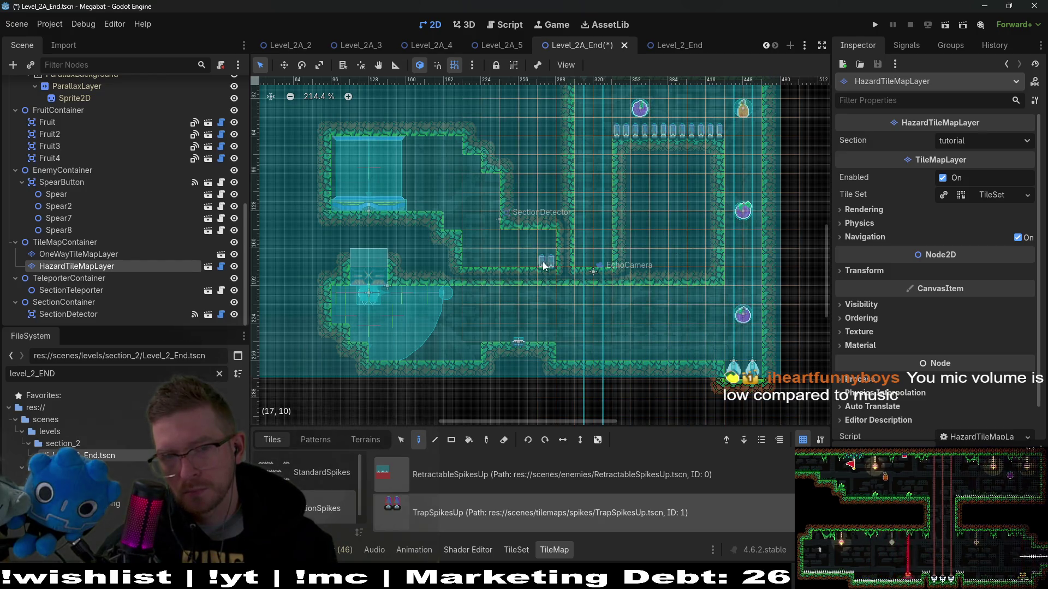
pyautogui.moveTo(542, 261); pyautogui.dragTo(465, 262)
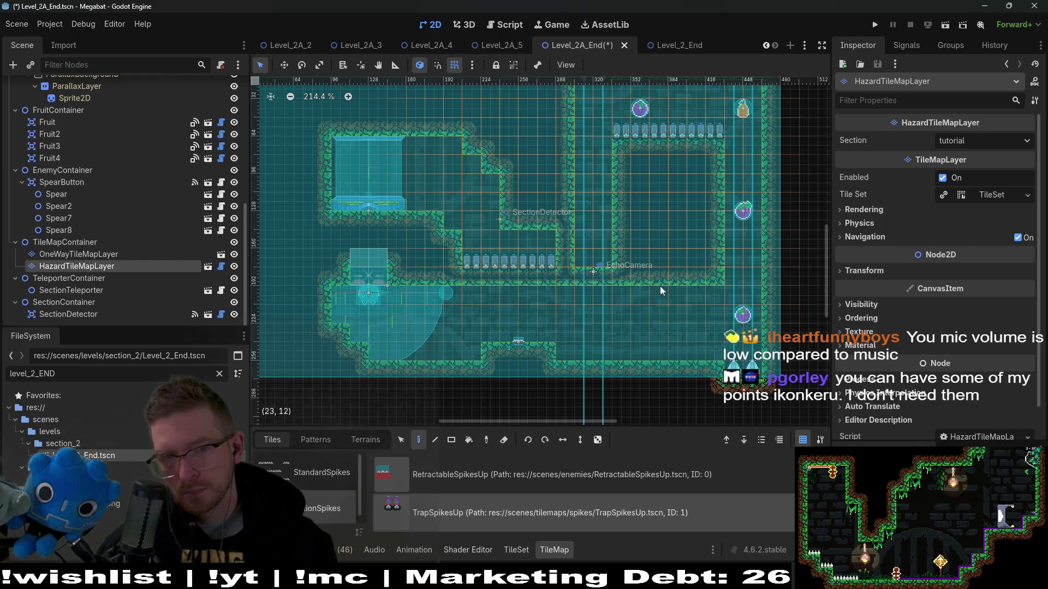
pyautogui.hotkey('ctrl', 's')
pyautogui.scroll(-3, 654, 185)
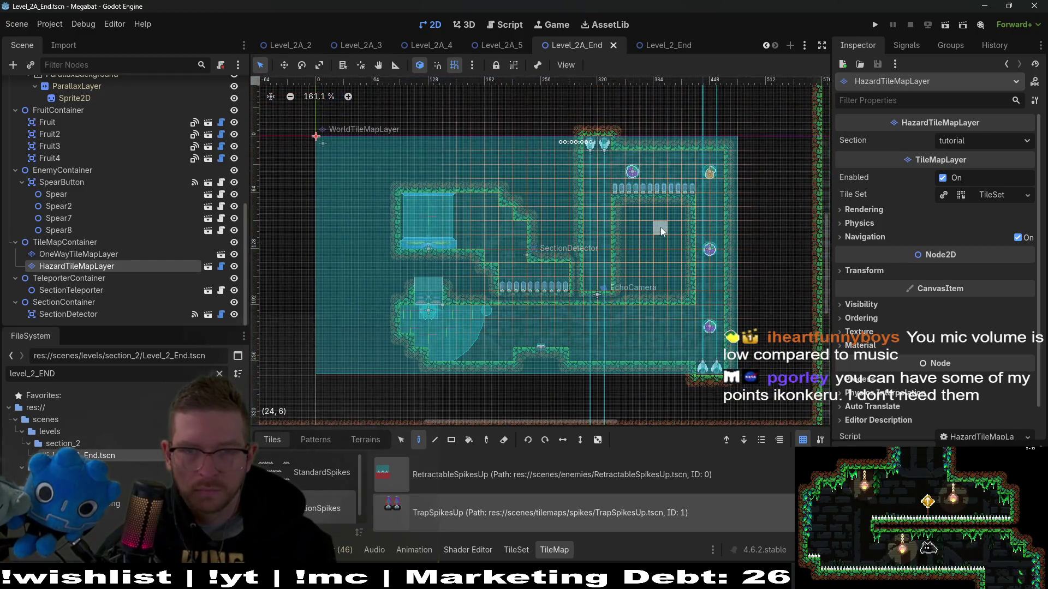
pyautogui.scroll(10, 80, 134)
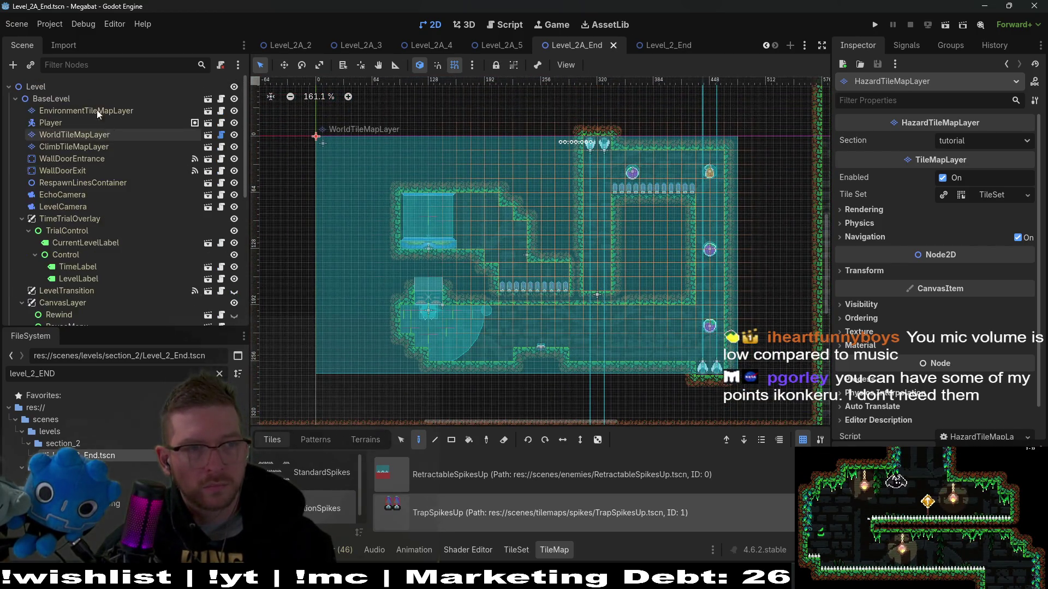
# Instance the EnvironmentTileMapLayer scene as a child of the Level node
pyautogui.click(51, 86)
pyautogui.rightClick(51, 86)
pyautogui.click(98, 105)
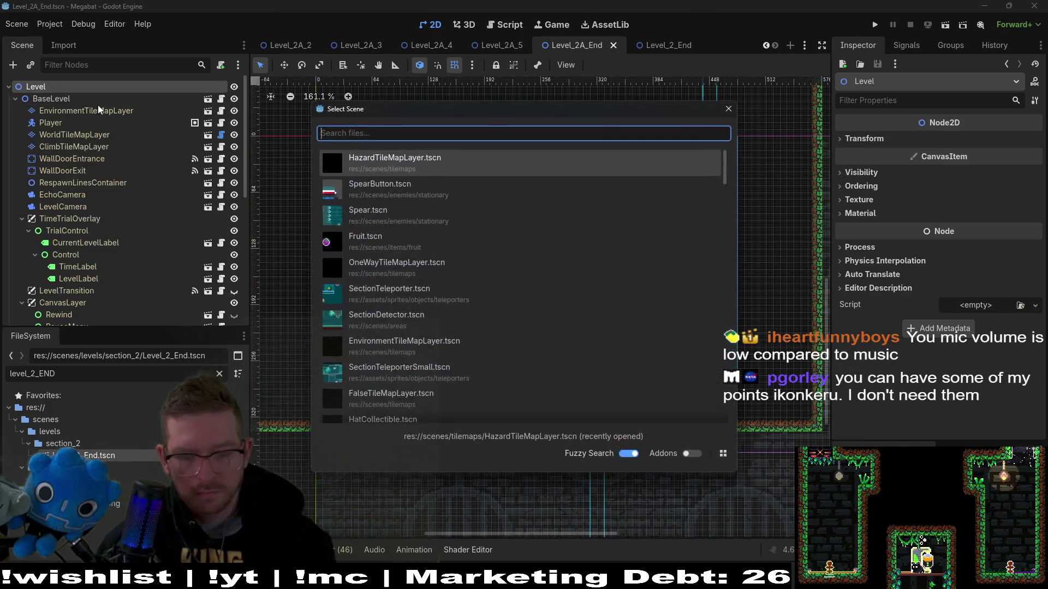
pyautogui.write('environ')
pyautogui.press('Return')
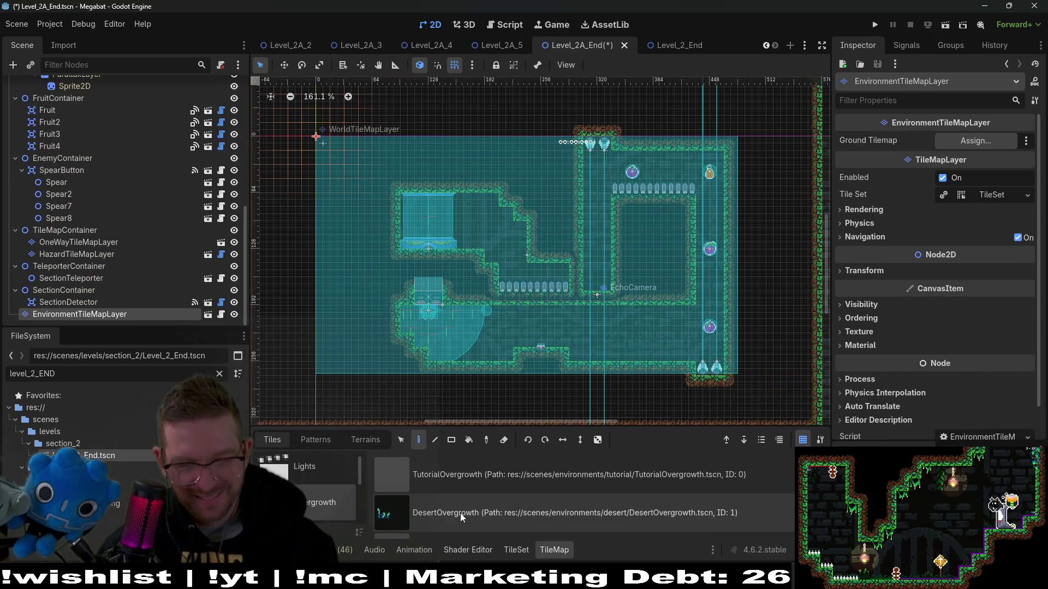
# Pick the ground-forest terrain and drag EnvironmentTileMapLayer directly under Level
pyautogui.click(366, 441)
pyautogui.click(327, 474)
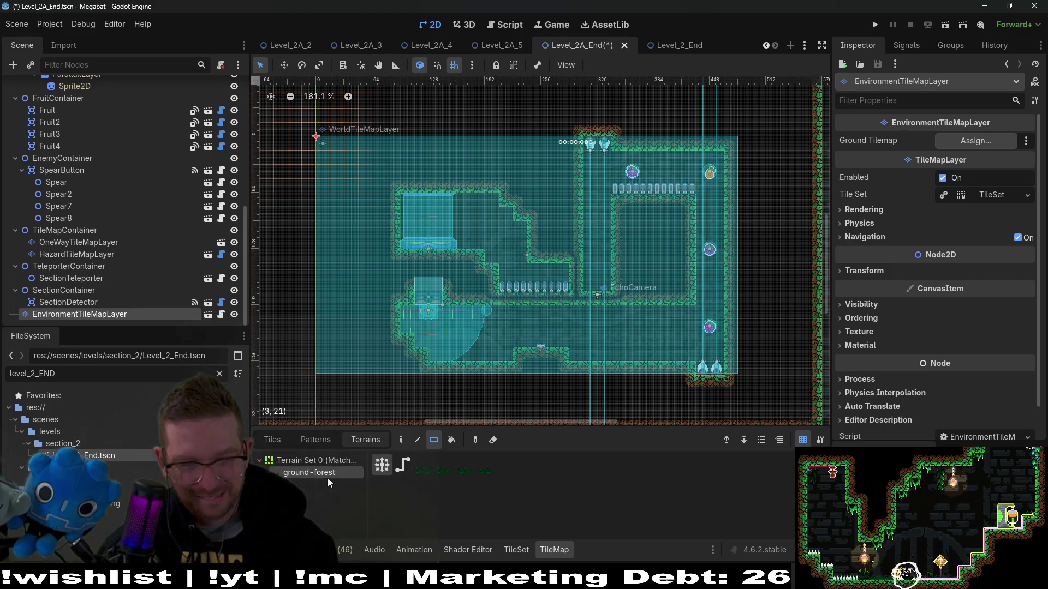
pyautogui.scroll(5, 133, 221)
pyautogui.scroll(-5, 76, 286)
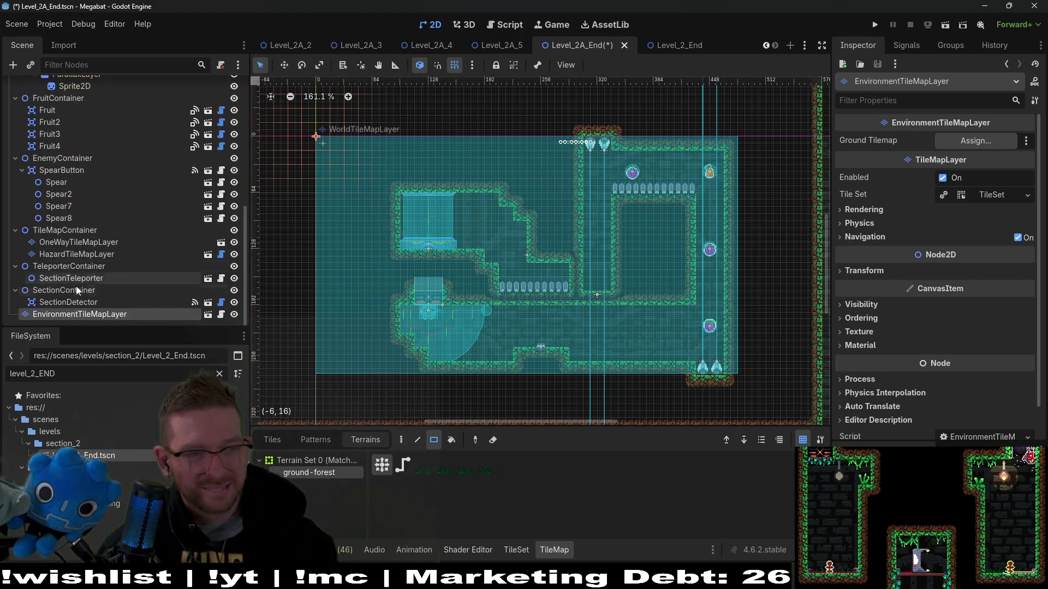
pyautogui.moveTo(79, 315); pyautogui.dragTo(83, 63)
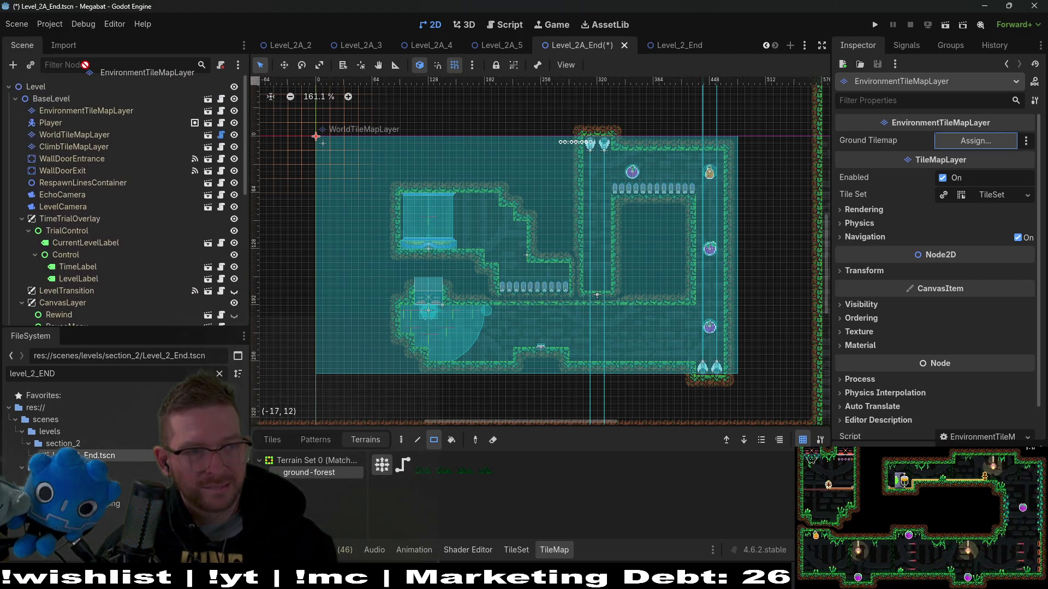
pyautogui.moveTo(35, 93); pyautogui.dragTo(35, 95)
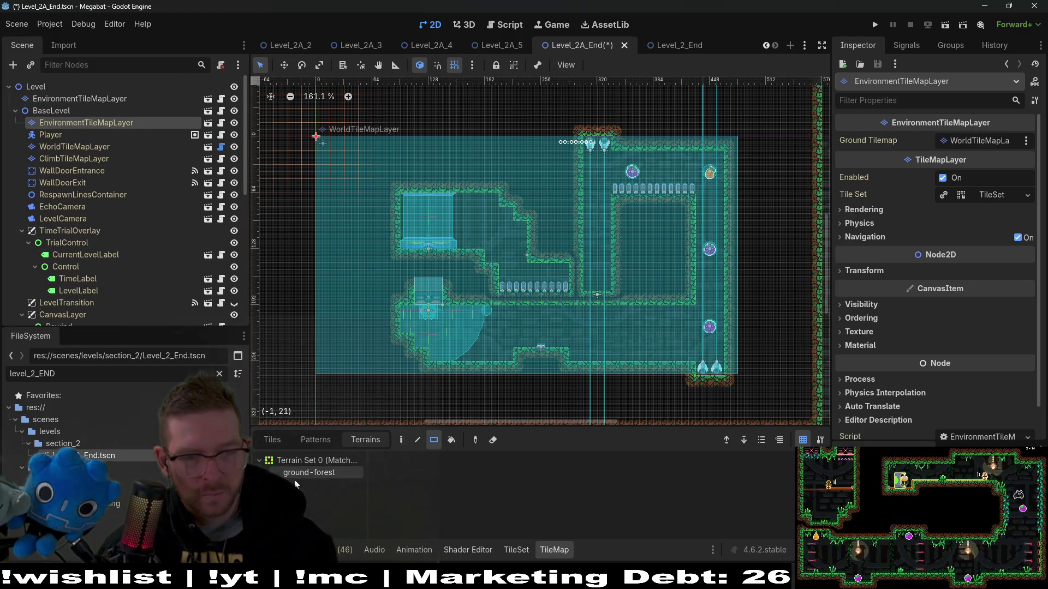
# Paint ground-forest terrain along the teleporter ledge, spike row and lower floors
pyautogui.scroll(3, 434, 253)
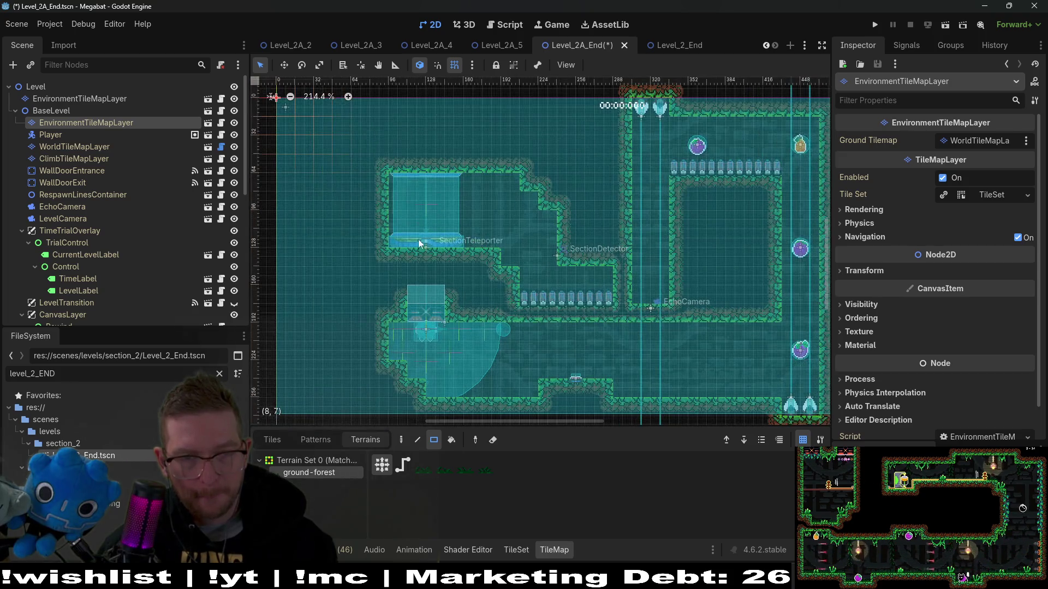
pyautogui.moveTo(395, 246); pyautogui.dragTo(486, 247)
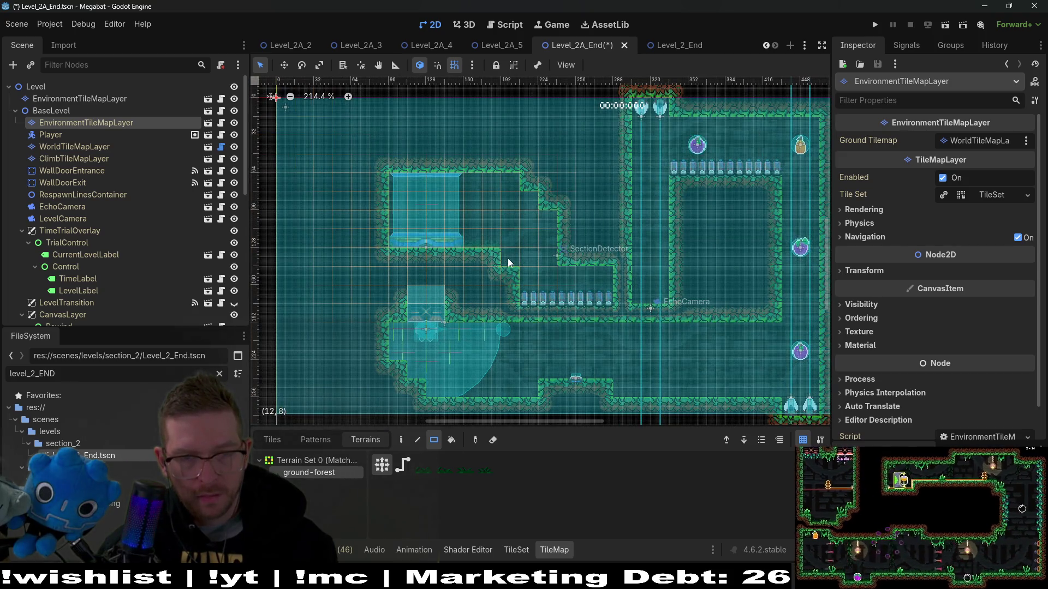
pyautogui.moveTo(535, 303); pyautogui.dragTo(611, 300)
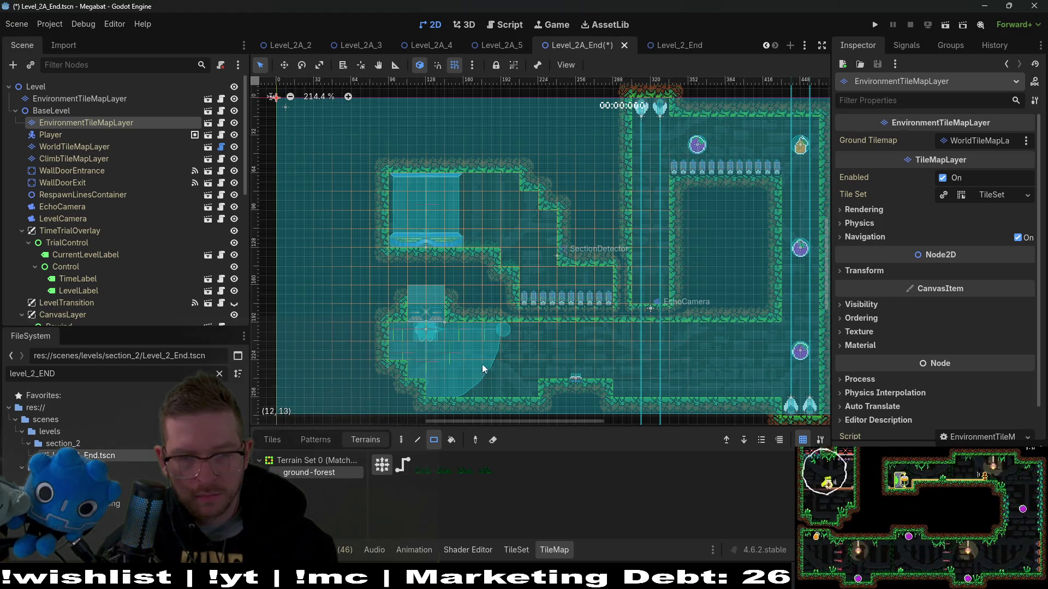
pyautogui.moveTo(420, 374); pyautogui.dragTo(428, 381)
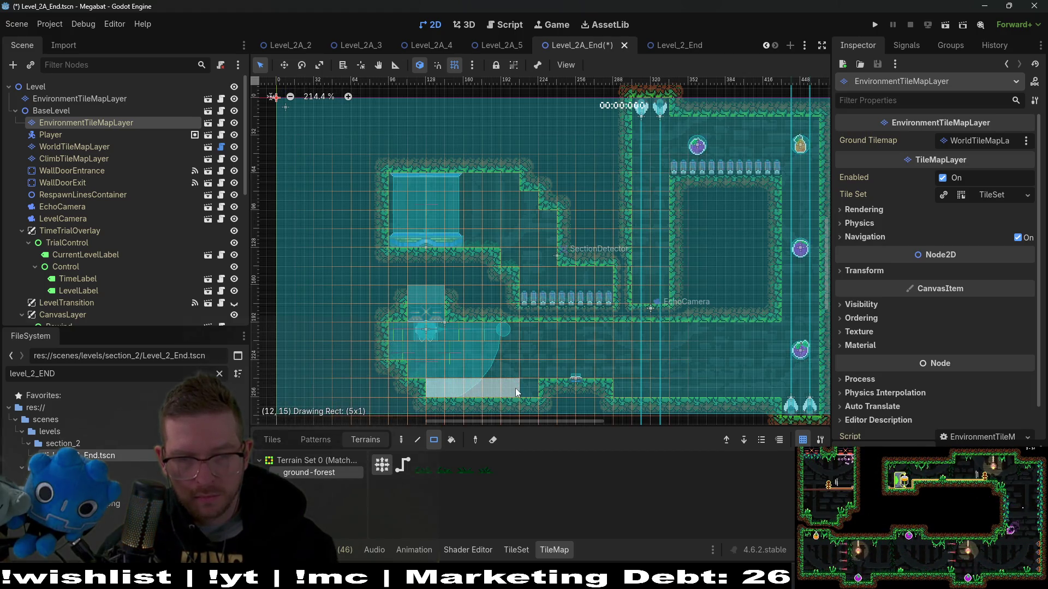
pyautogui.moveTo(515, 388); pyautogui.dragTo(527, 388)
pyautogui.moveTo(596, 375); pyautogui.dragTo(779, 397)
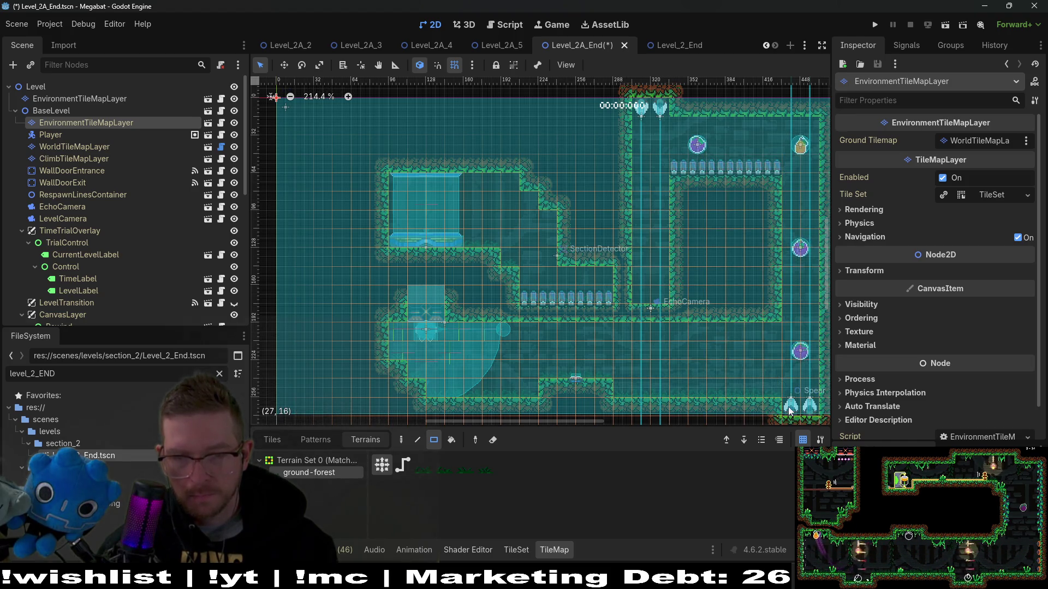
# Add terrain over the spike row, then check WorldTileMapLayer and reselect the top EnvironmentTileMapLayer
pyautogui.scroll(3, 767, 218)
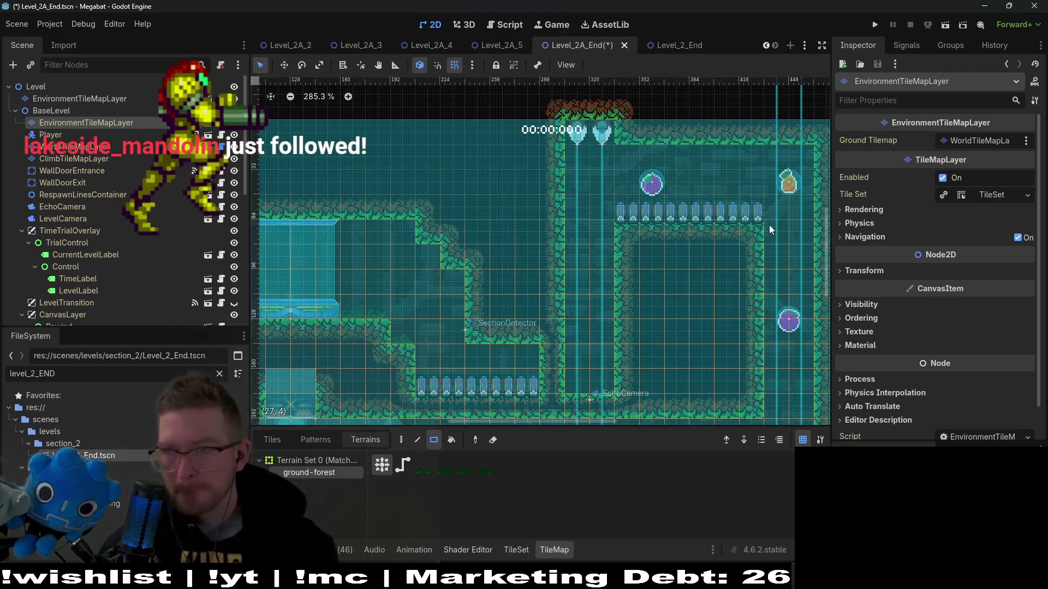
pyautogui.moveTo(752, 217); pyautogui.dragTo(620, 214)
pyautogui.scroll(-2, 625, 313)
pyautogui.moveTo(588, 335); pyautogui.dragTo(475, 329)
pyautogui.scroll(-2, 599, 330)
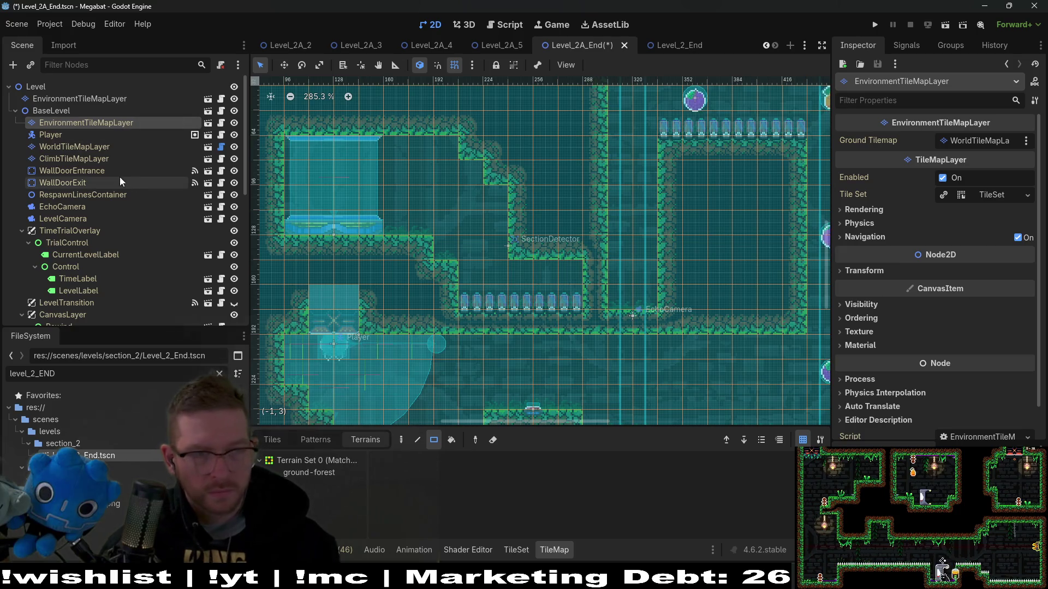
pyautogui.click(73, 147)
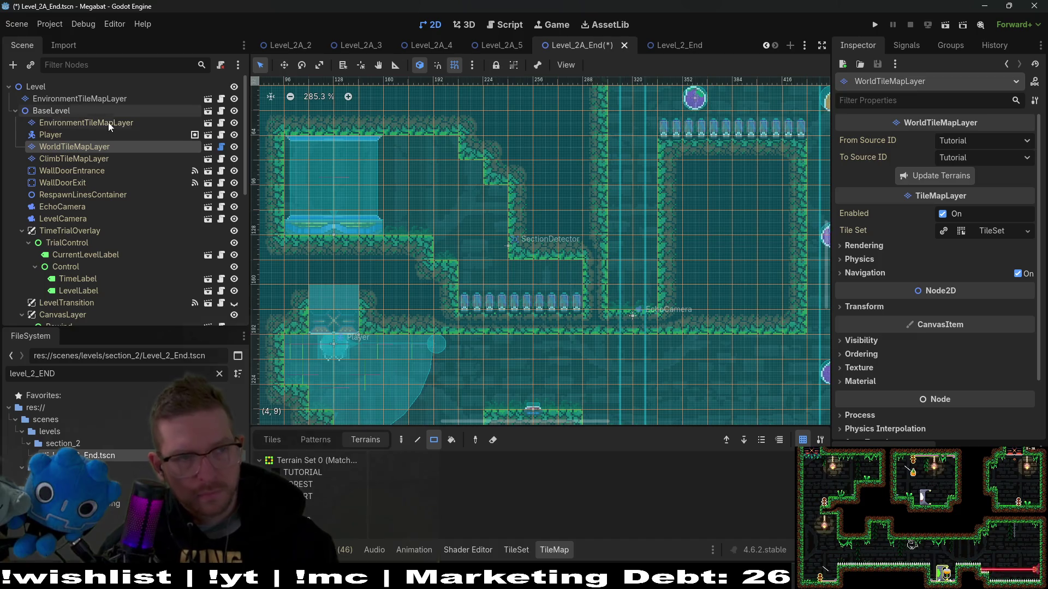
pyautogui.click(93, 98)
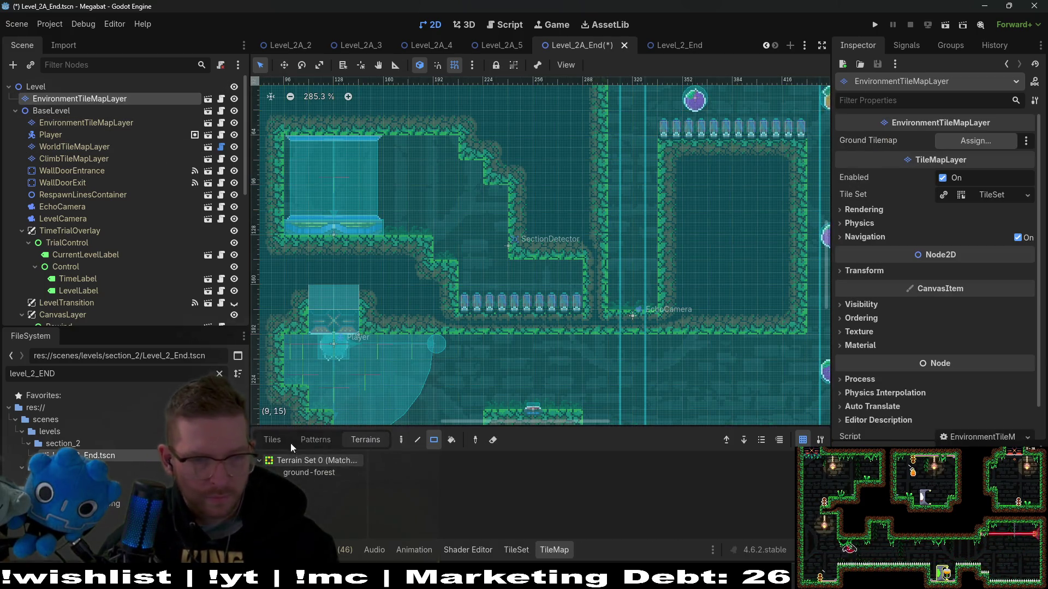
# Switch the TileMap panel to Tiles and choose the ForestOvergrowth plant
pyautogui.click(272, 440)
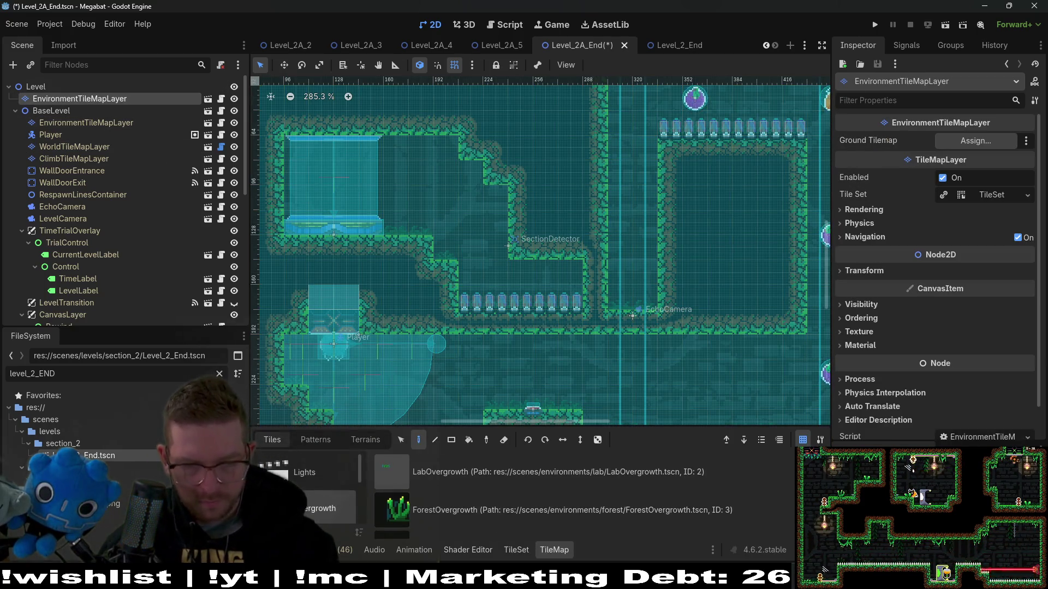
pyautogui.click(491, 509)
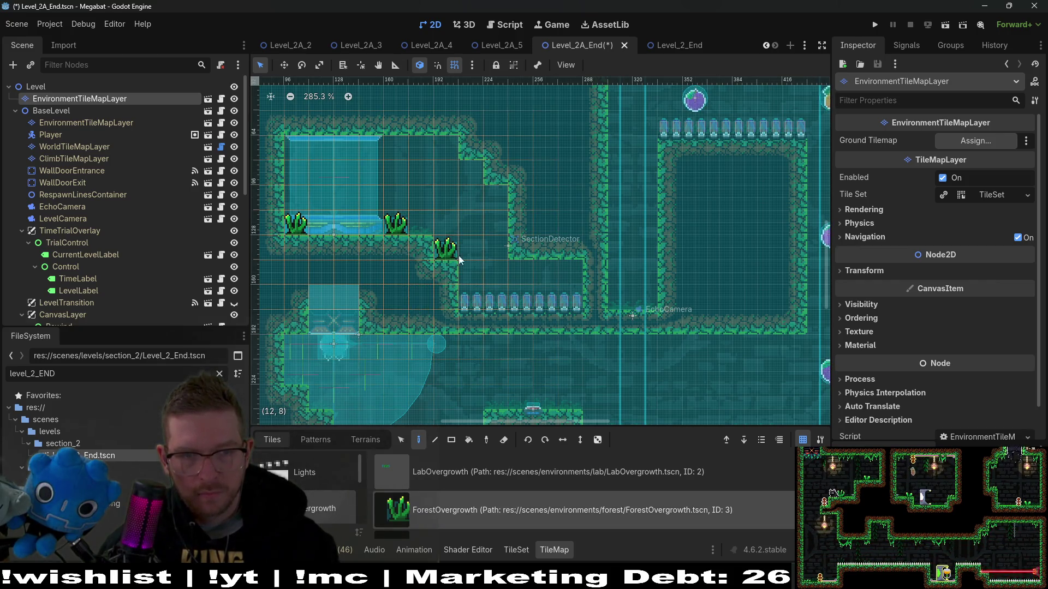
pyautogui.scroll(-2, 469, 265)
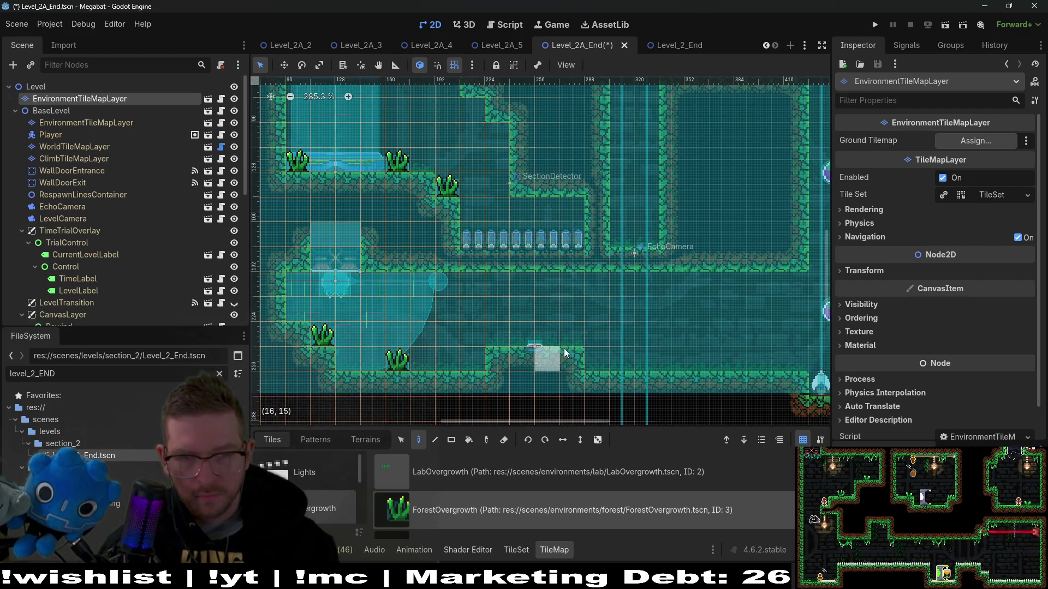
pyautogui.hscroll(3, 600, 344)
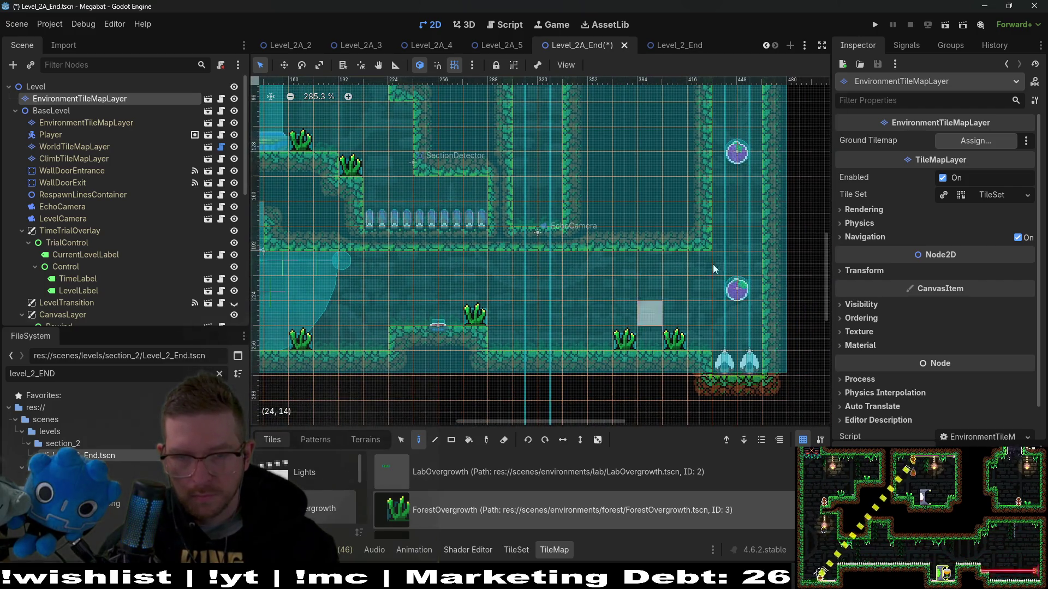
pyautogui.scroll(5, 656, 250)
pyautogui.scroll(-3, 634, 300)
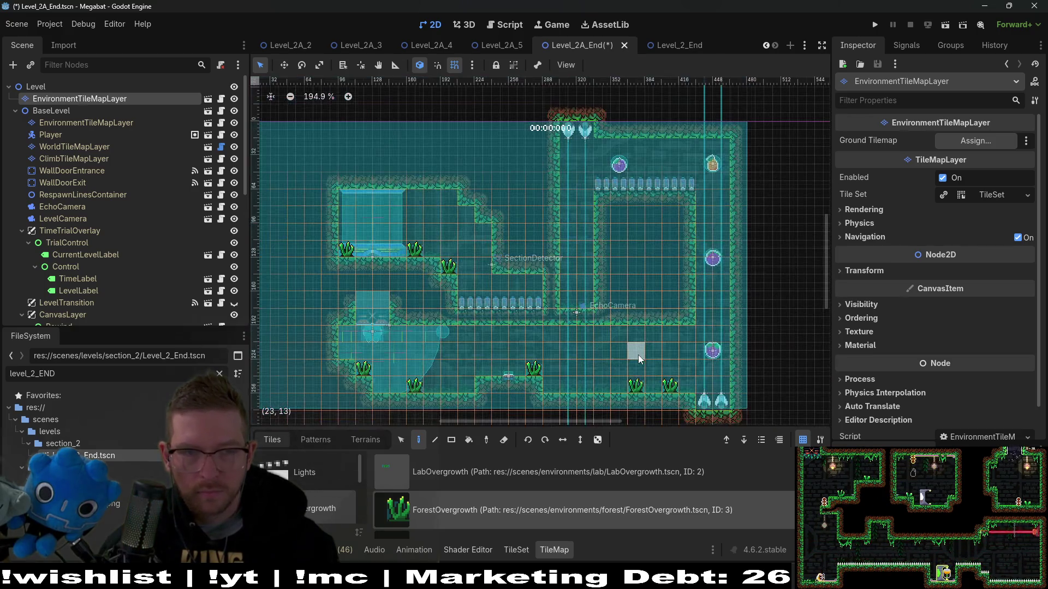
# Place two grass plants on the lower floor, then show Lights for BaseLevel's EnvironmentTileMapLayer
pyautogui.click(463, 385)
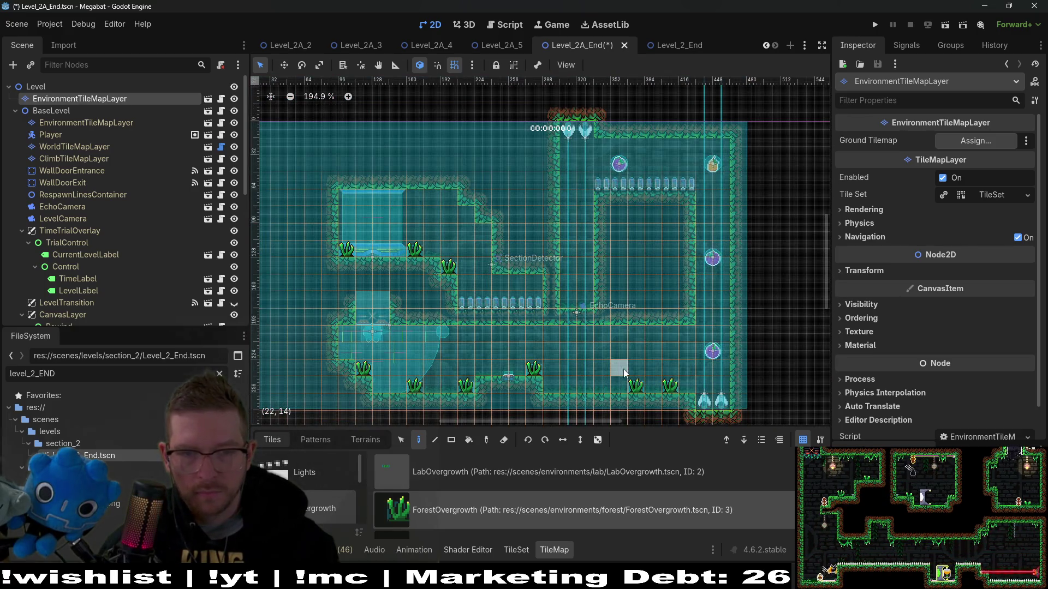
pyautogui.click(583, 387)
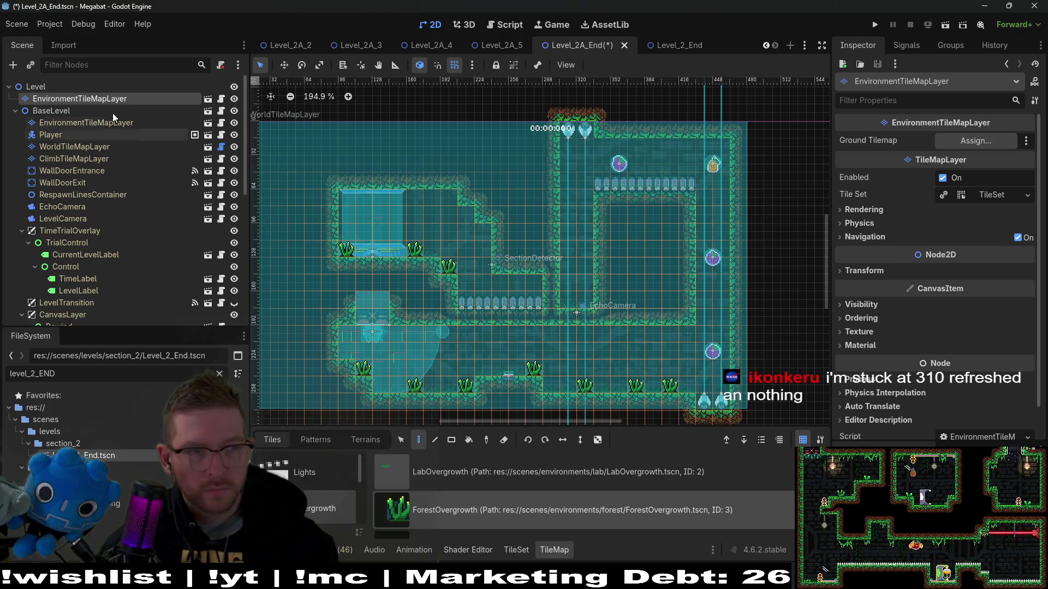
pyautogui.click(82, 122)
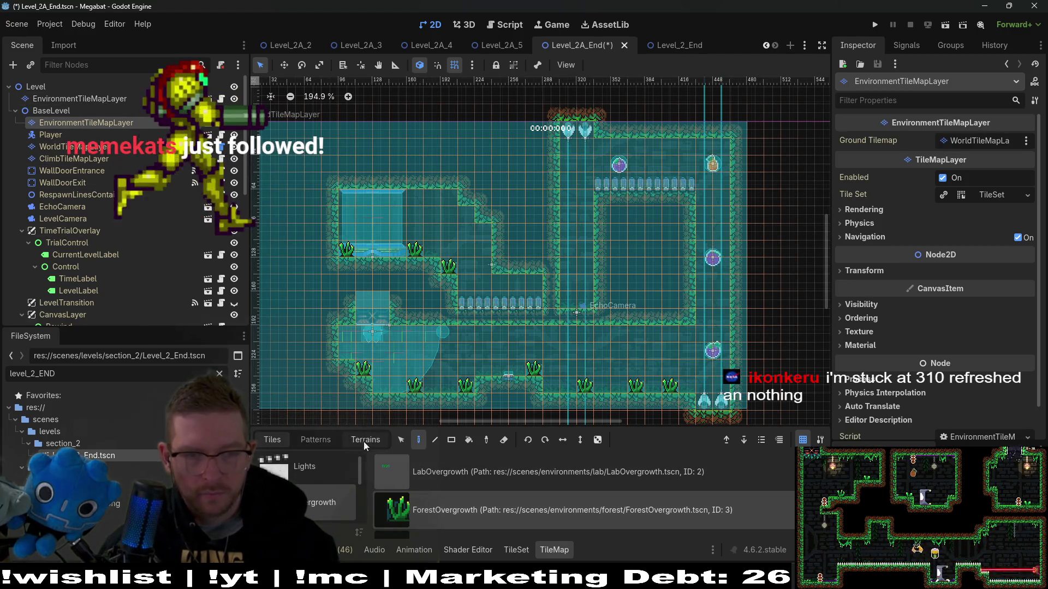
pyautogui.click(312, 479)
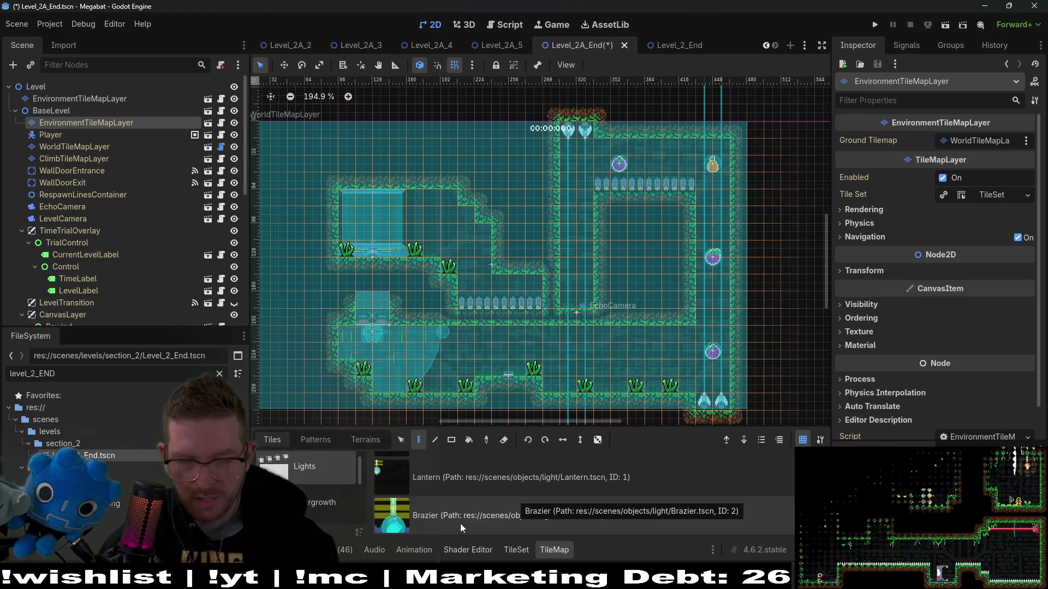
# Place Lantern lights on both lower-floor sides, the upper right room and upper-left ledges
pyautogui.click(517, 483)
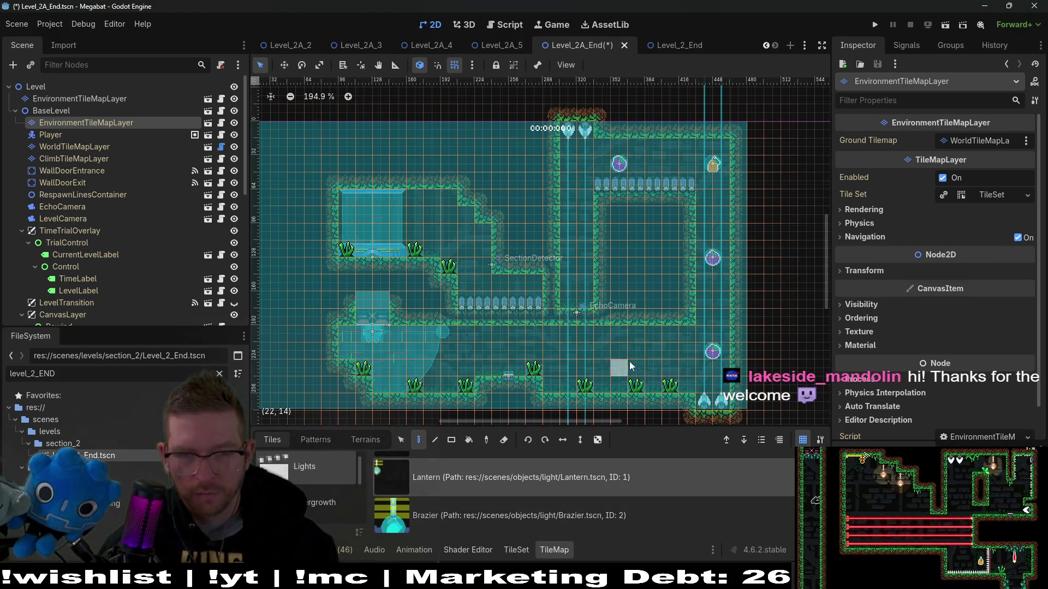
pyautogui.click(650, 335)
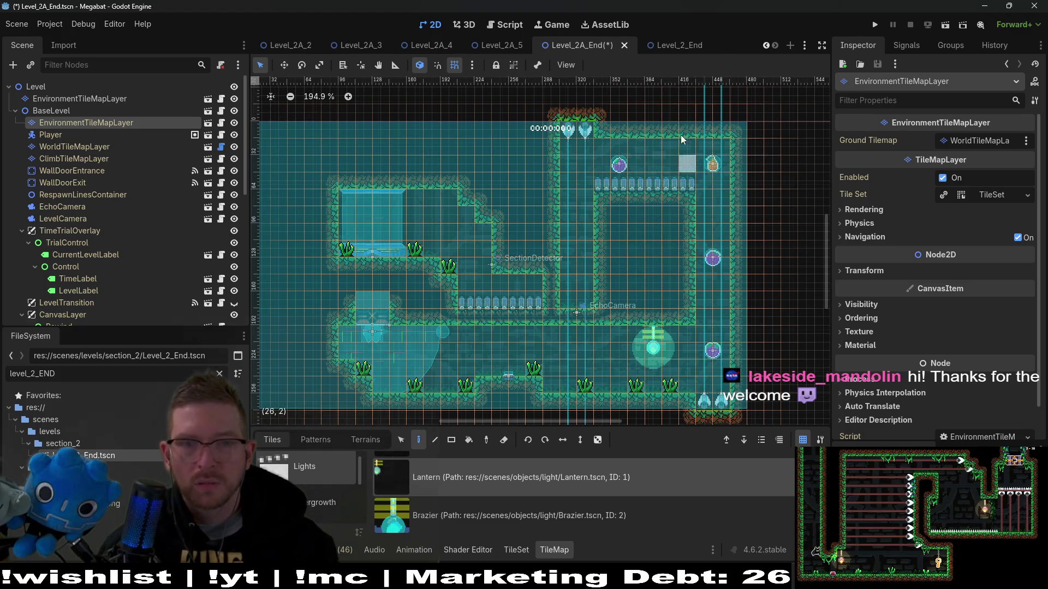
pyautogui.click(656, 145)
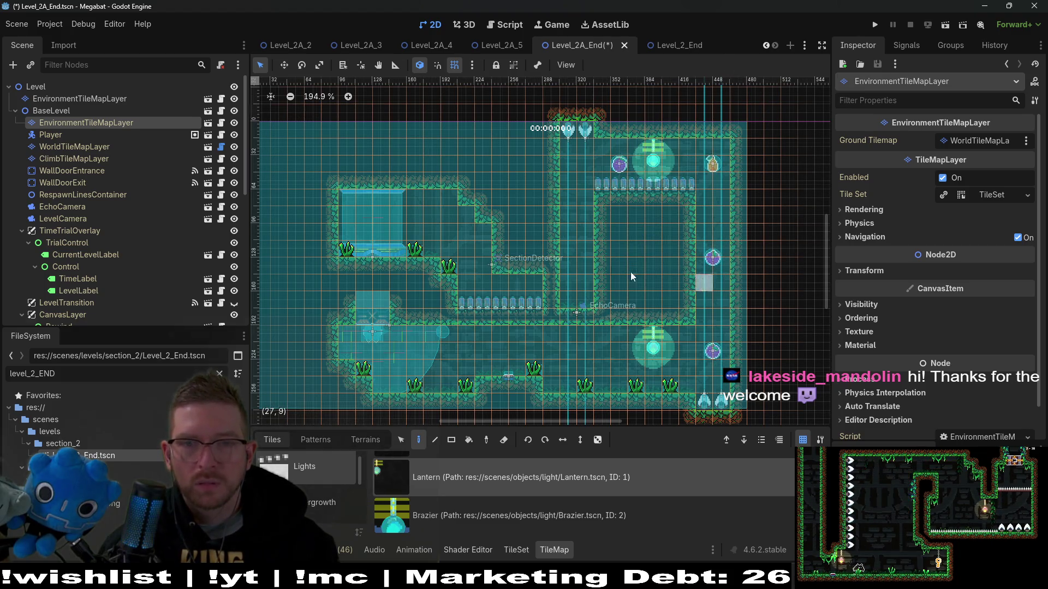
pyautogui.click(434, 204)
pyautogui.click(458, 211)
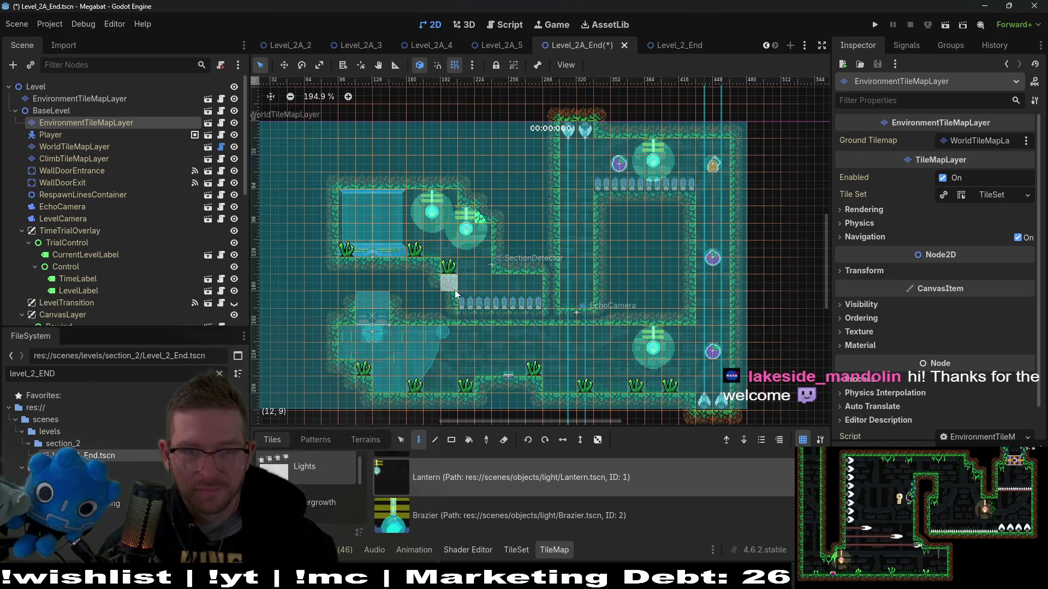
pyautogui.scroll(5, 455, 284)
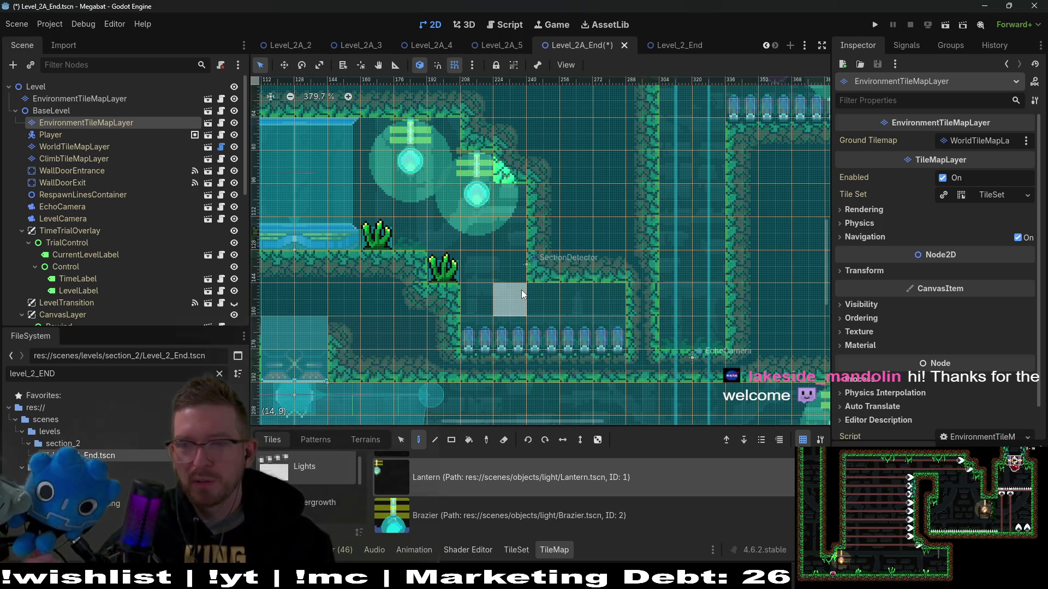
pyautogui.scroll(-2, 509, 316)
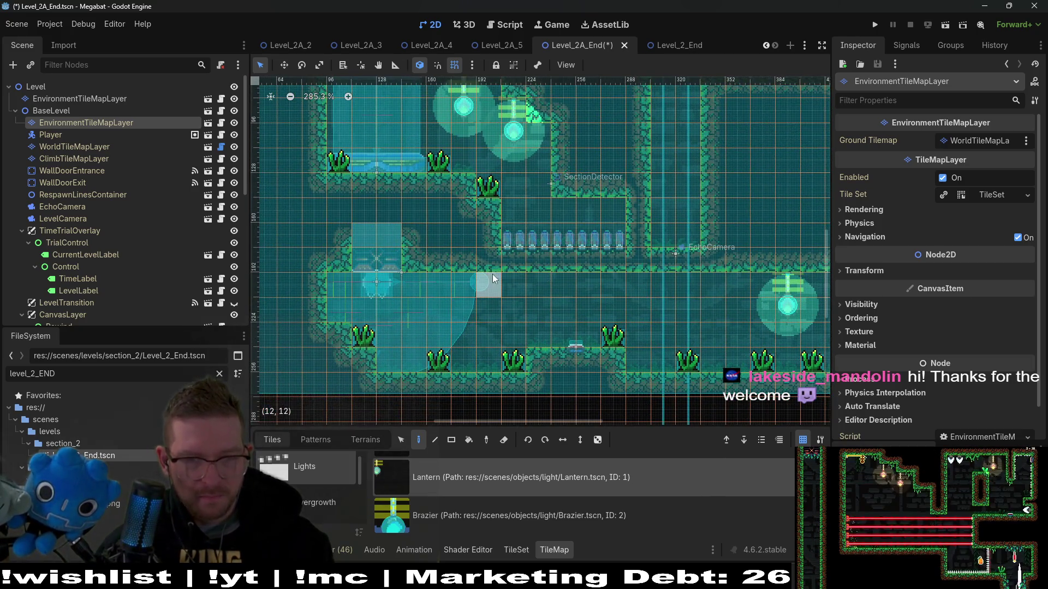
pyautogui.click(474, 281)
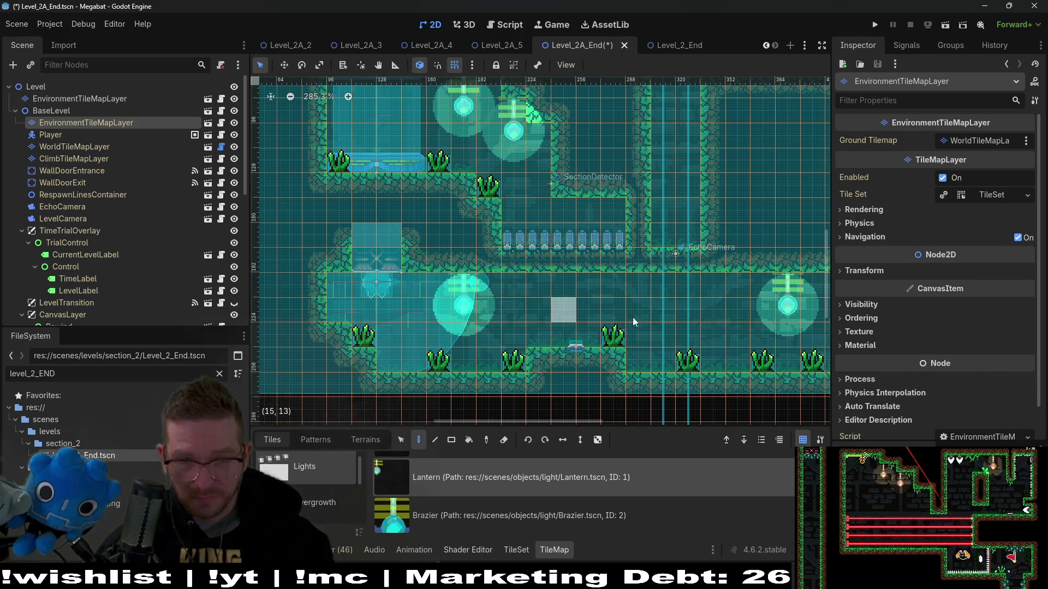
pyautogui.scroll(-2, 675, 326)
pyautogui.scroll(-1, 675, 326)
pyautogui.moveTo(684, 326); pyautogui.dragTo(623, 283)
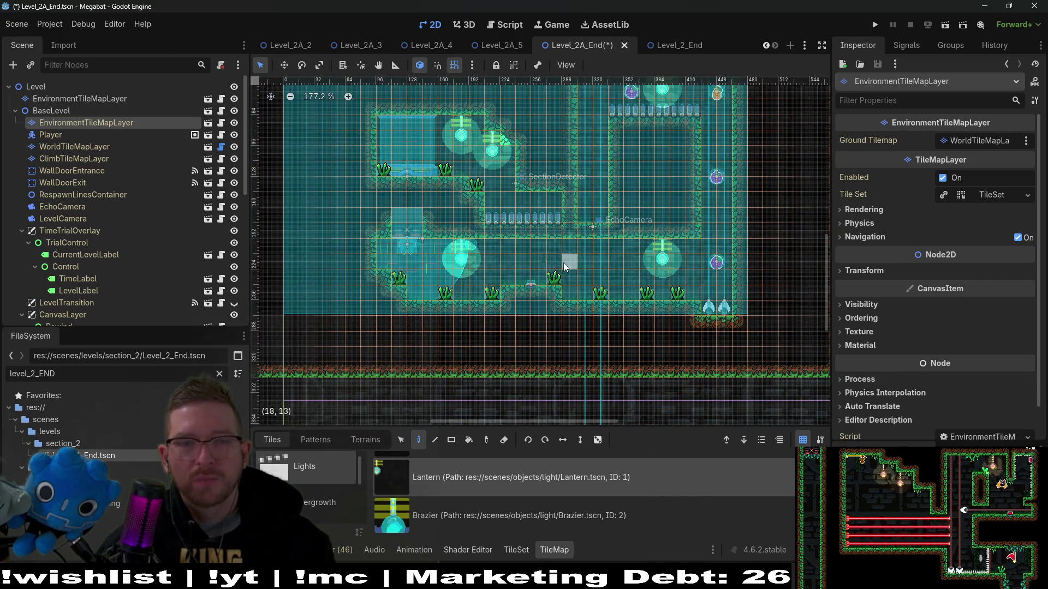
pyautogui.scroll(-2, 565, 266)
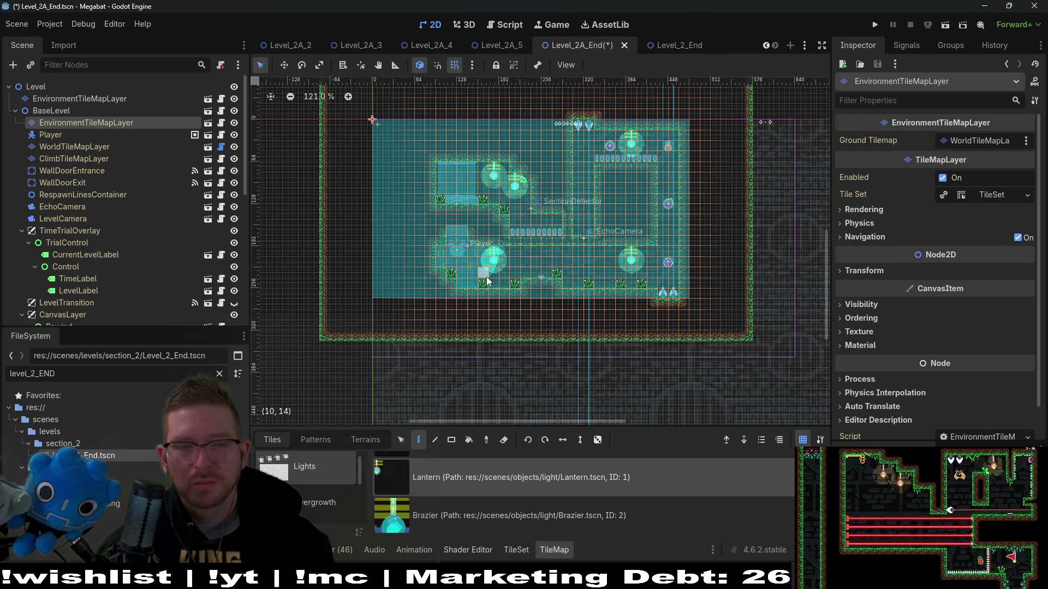
pyautogui.scroll(3, 488, 281)
# Select the top-level EnvironmentTileMapLayer and open the CeilingOvergrowth vine collection
pyautogui.click(87, 98)
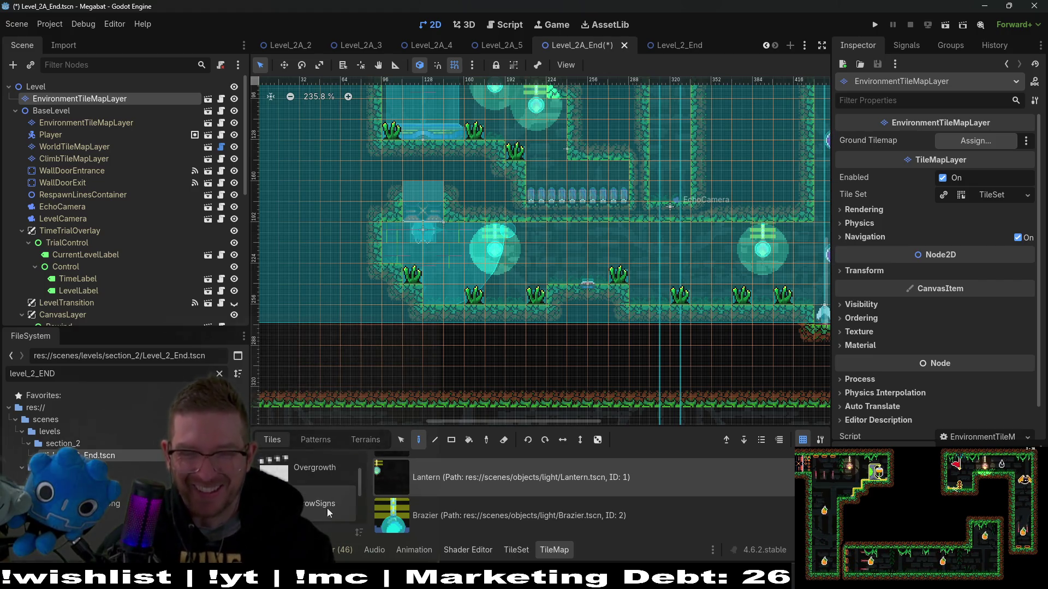
pyautogui.scroll(-1, 326, 509)
pyautogui.click(328, 474)
pyautogui.scroll(-3, 328, 473)
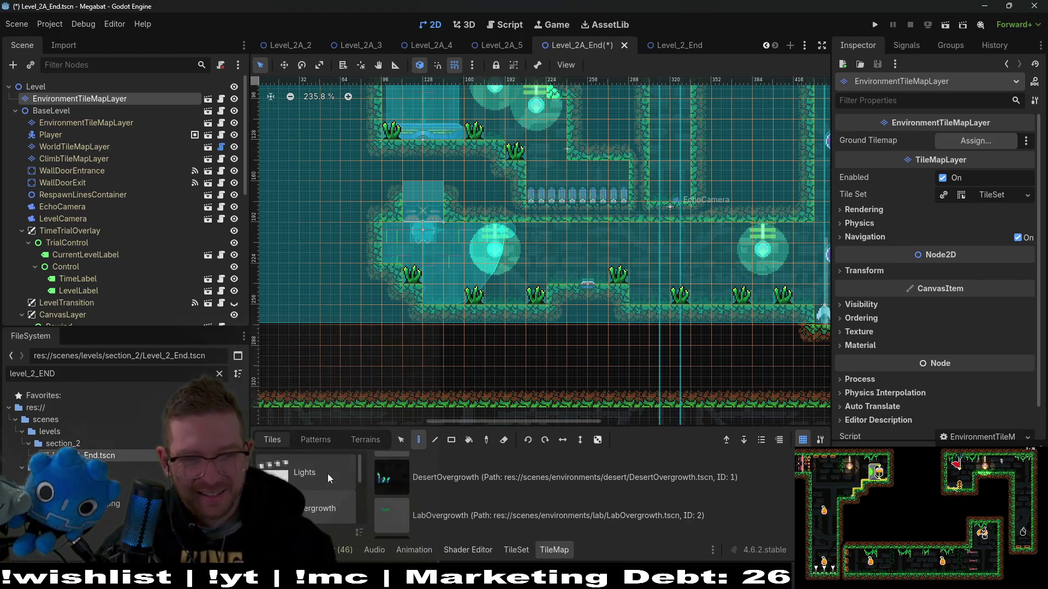
pyautogui.click(323, 494)
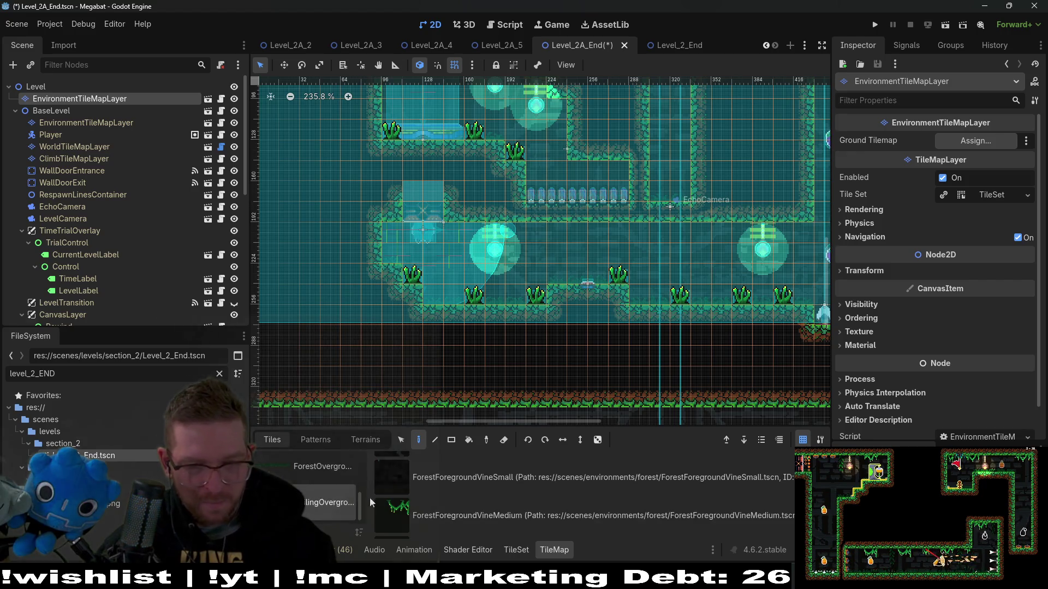
# Hang two ForestForegroundVineMedium vines from the upper room's ceiling
pyautogui.click(436, 510)
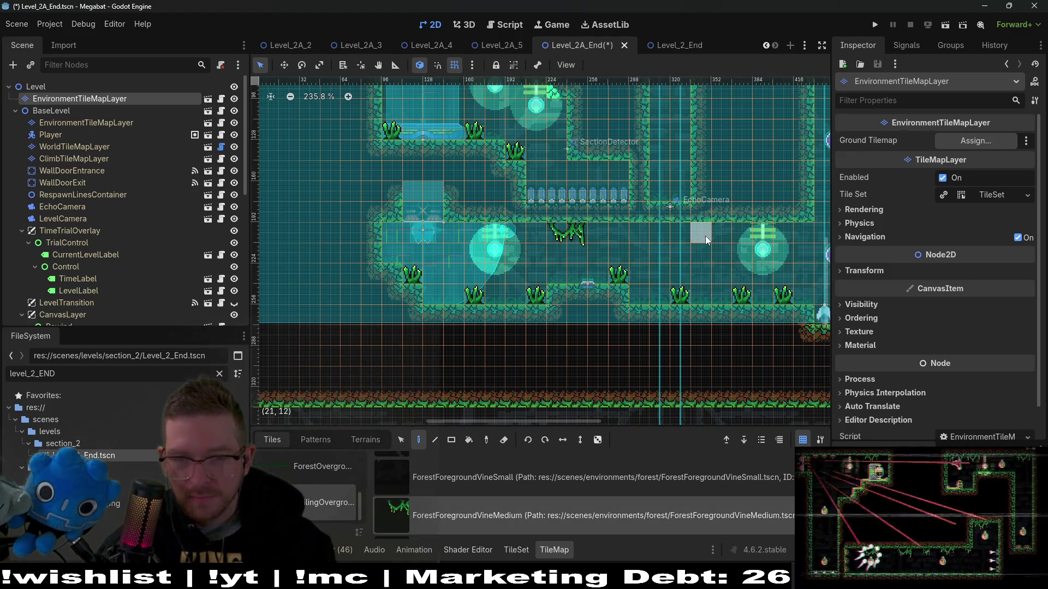
pyautogui.scroll(3, 709, 229)
pyautogui.hscroll(2, 709, 229)
pyautogui.scroll(2, 709, 229)
pyautogui.hscroll(2, 699, 234)
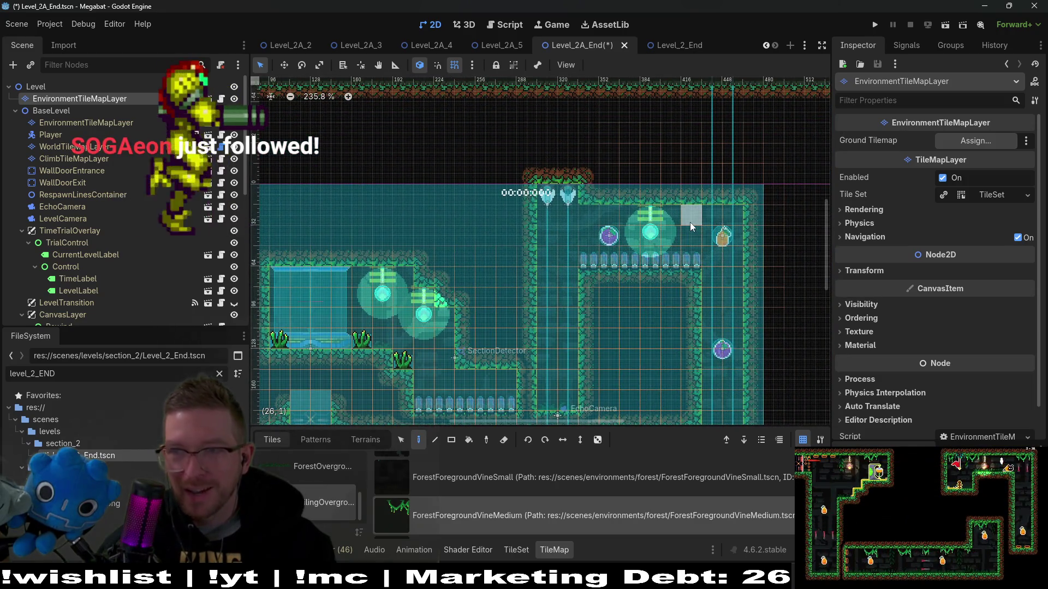
pyautogui.click(680, 218)
pyautogui.click(599, 217)
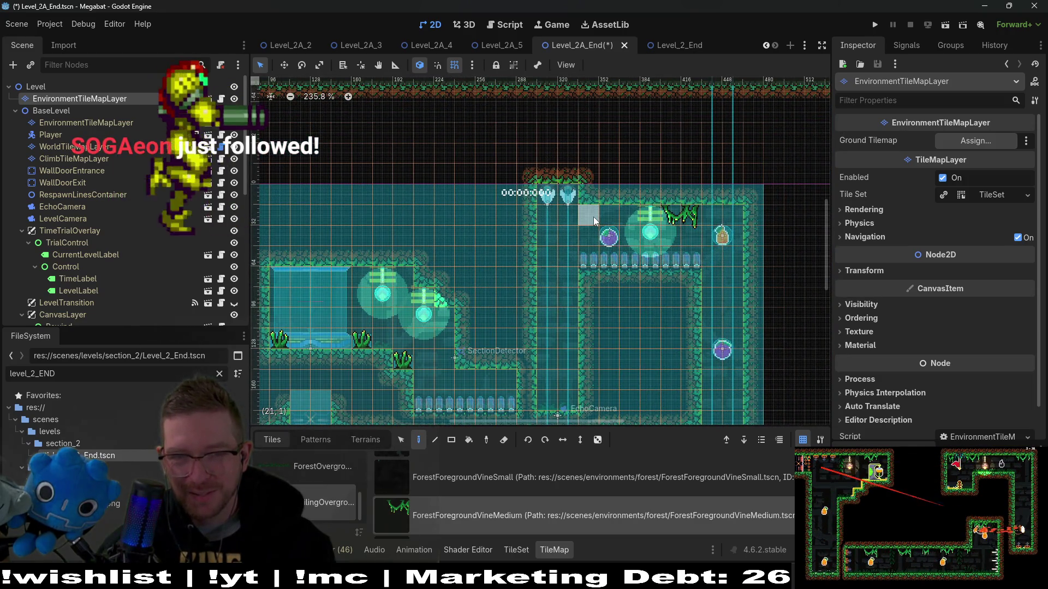
pyautogui.hscroll(-2, 411, 343)
pyautogui.scroll(-4, 527, 262)
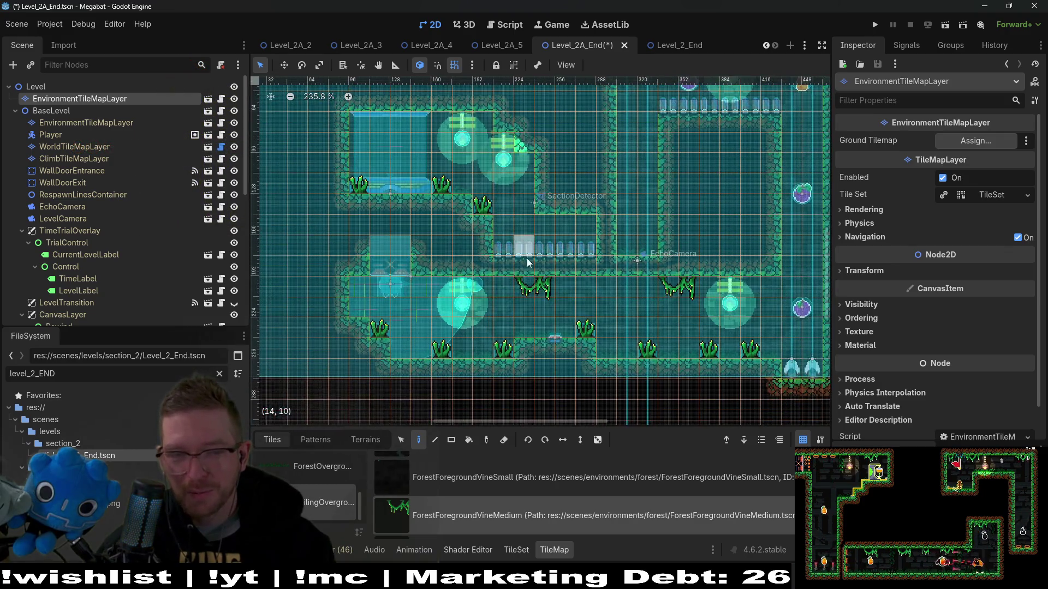
# Place four ForestForegroundVineSmall vines along the lower corridor ceiling
pyautogui.click(477, 483)
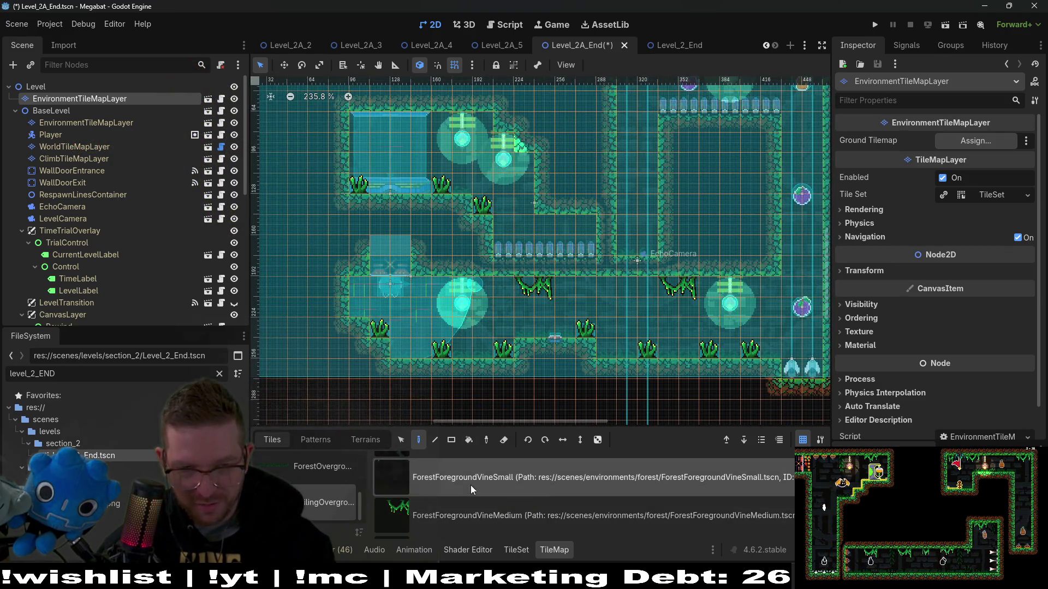
pyautogui.click(438, 294)
pyautogui.click(362, 294)
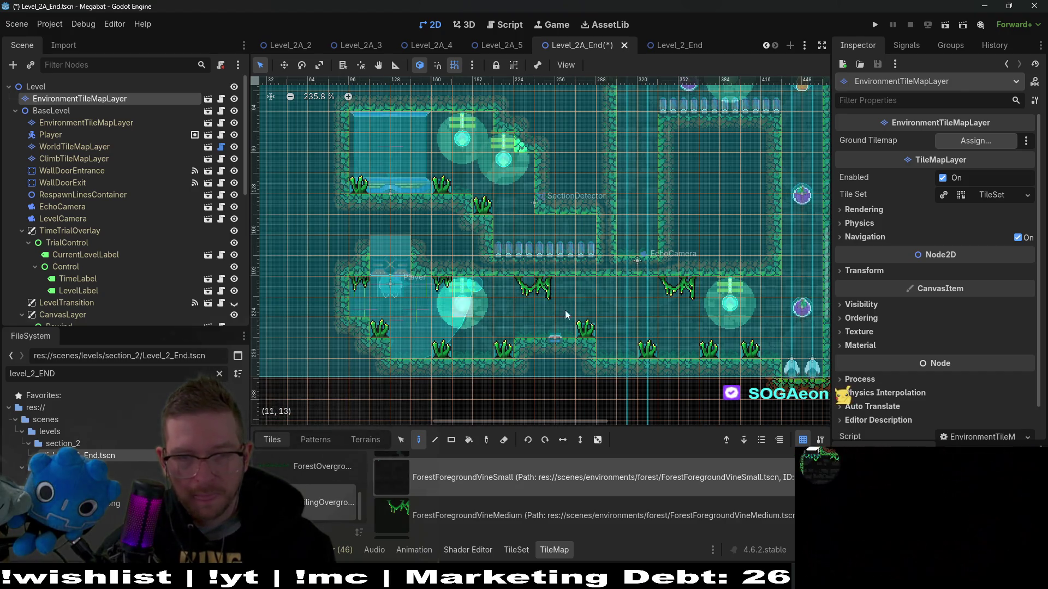
pyautogui.click(591, 293)
pyautogui.moveTo(660, 313); pyautogui.dragTo(528, 296)
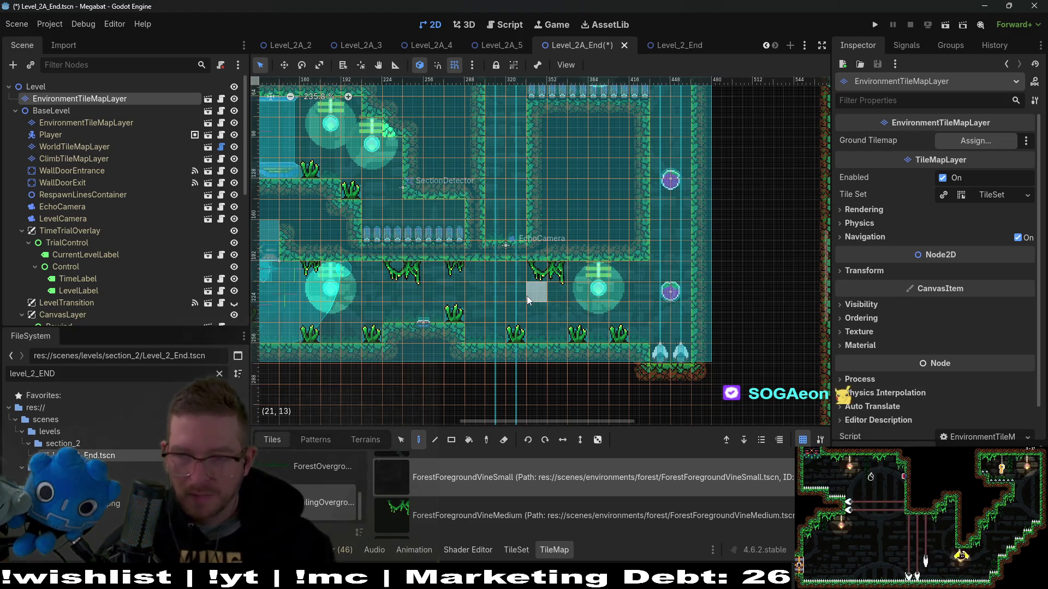
pyautogui.moveTo(624, 142); pyautogui.dragTo(598, 249)
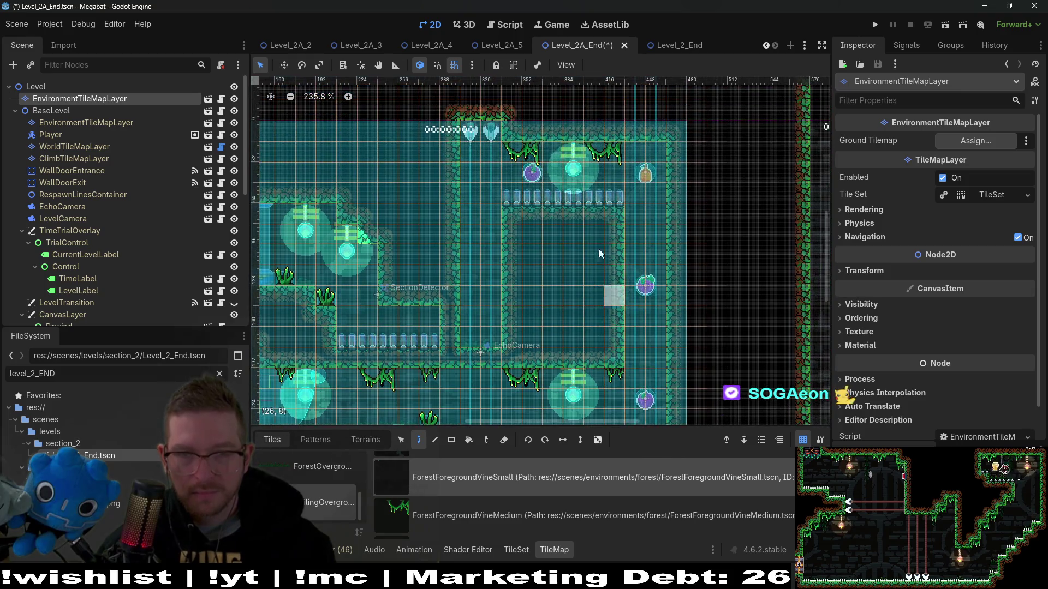
pyautogui.moveTo(499, 382); pyautogui.dragTo(530, 300)
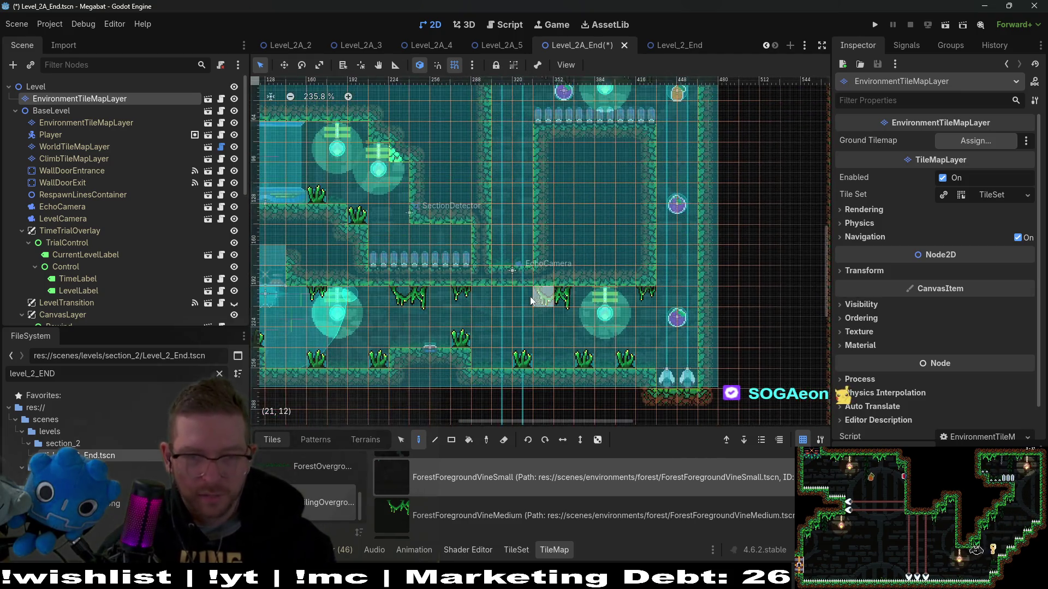
pyautogui.click(502, 298)
pyautogui.moveTo(457, 235); pyautogui.dragTo(511, 271)
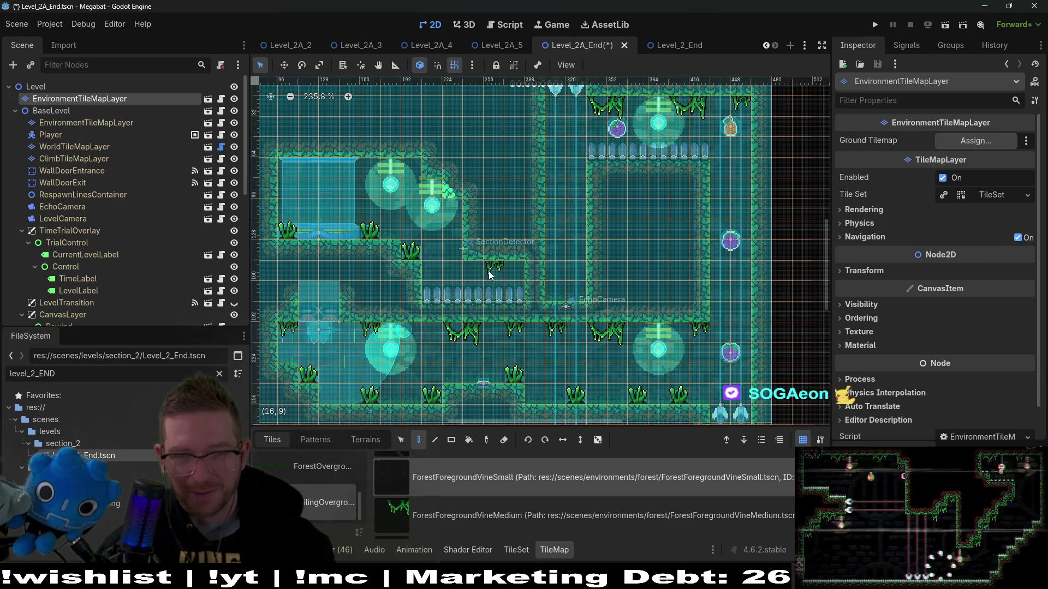
pyautogui.scroll(2, 550, 223)
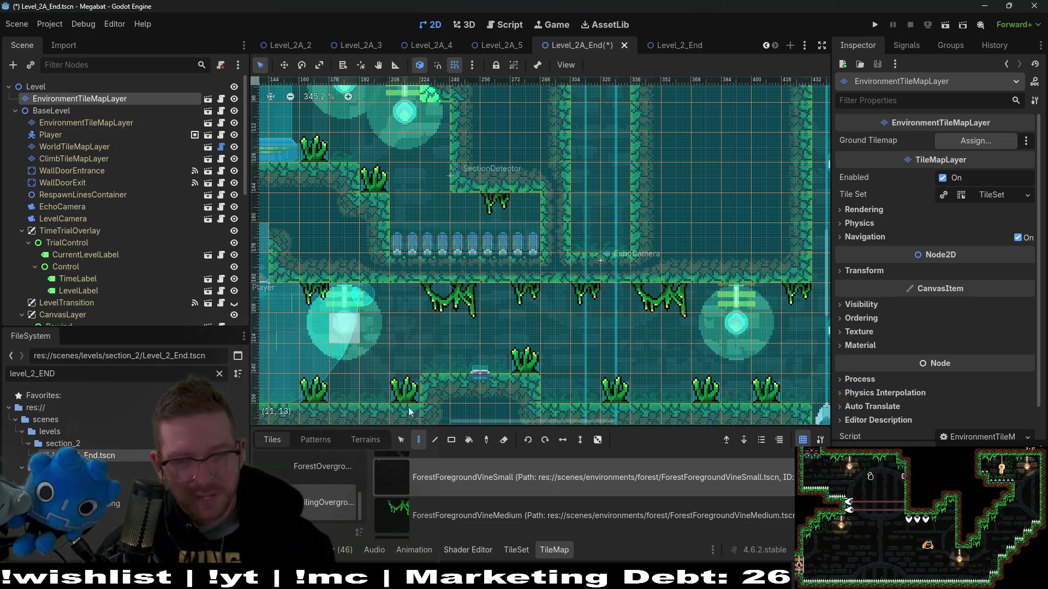
# Place a ForestOvergrowthBackground tile on the lower part of the level
pyautogui.scroll(-3, 480, 493)
pyautogui.scroll(1, 324, 490)
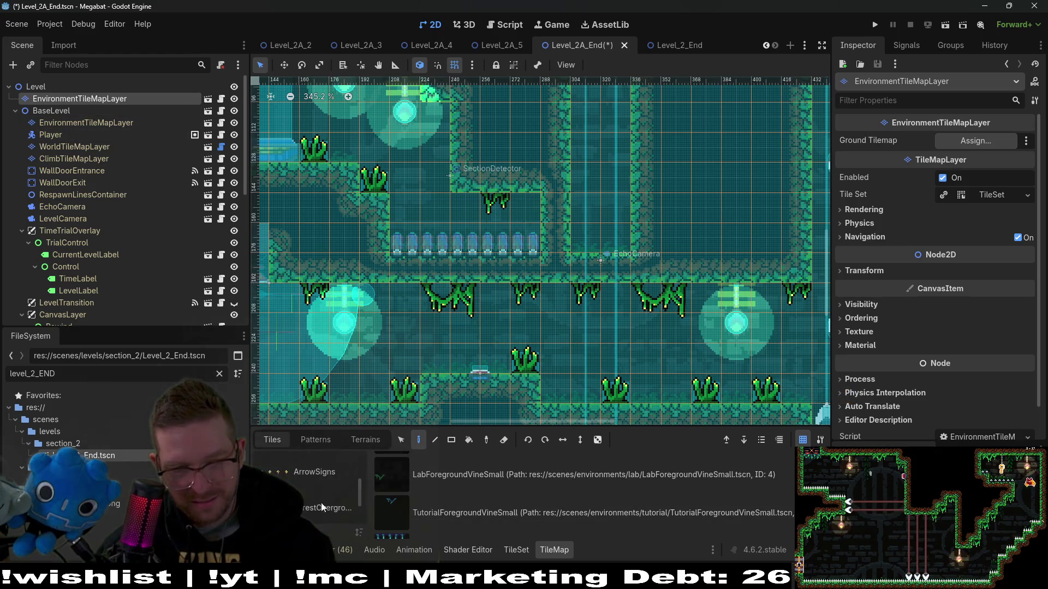
pyautogui.click(322, 507)
pyautogui.click(510, 516)
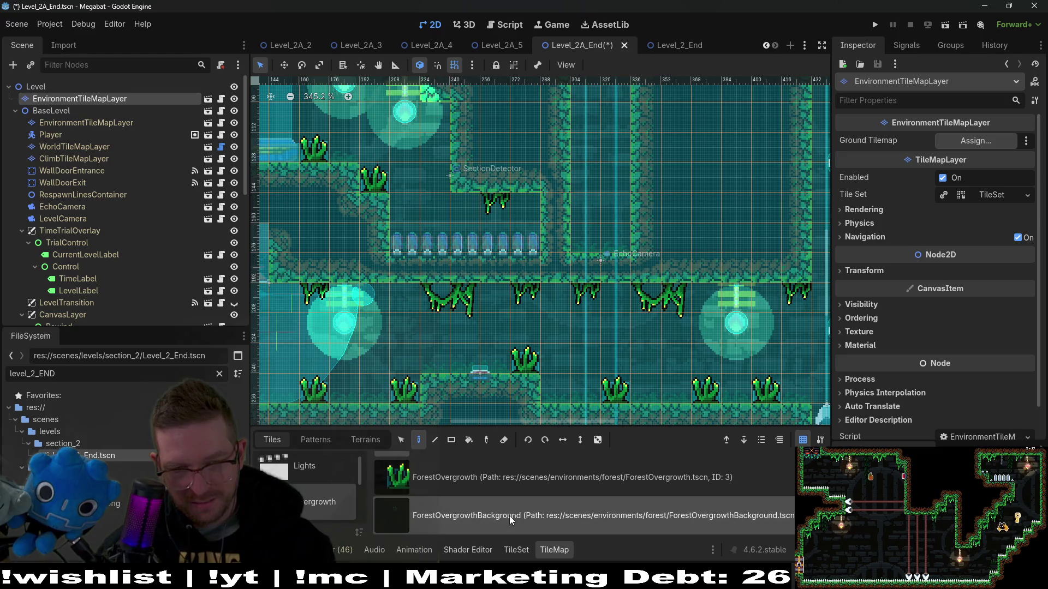
pyautogui.click(437, 359)
pyautogui.scroll(-2, 466, 385)
pyautogui.hscroll(-3, 466, 385)
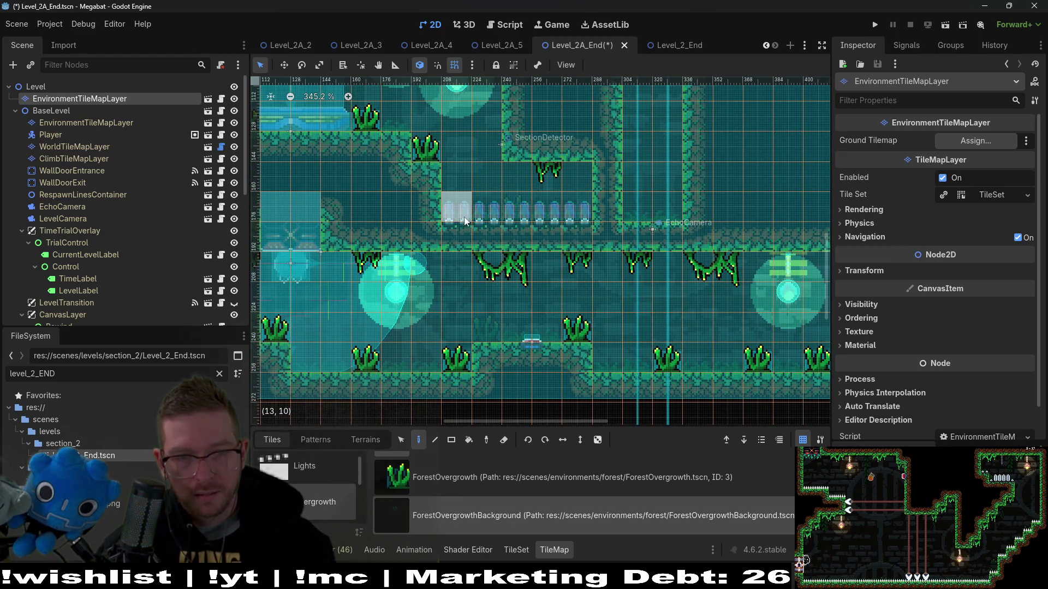
pyautogui.scroll(-6, 692, 280)
pyautogui.hscroll(3, 692, 280)
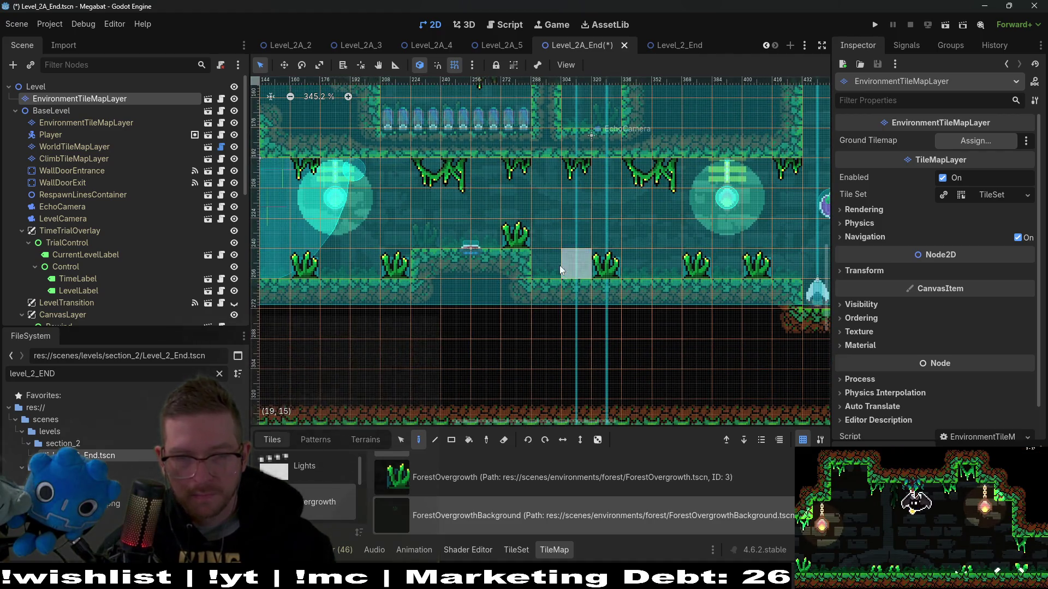
pyautogui.hscroll(-7, 458, 244)
pyautogui.scroll(6, 600, 210)
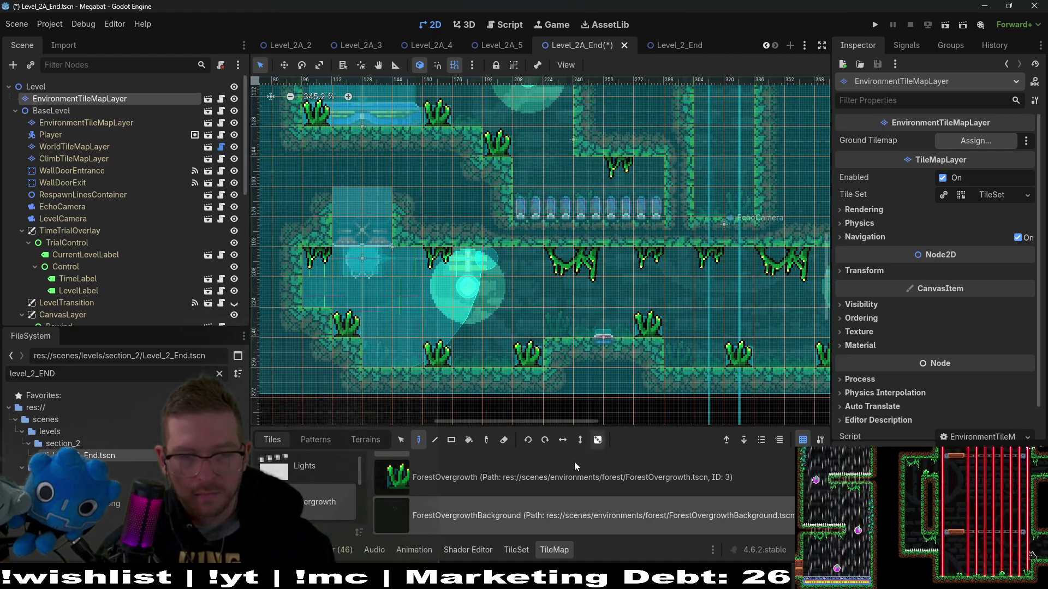
pyautogui.scroll(4, 489, 486)
pyautogui.scroll(10, 499, 302)
pyautogui.hscroll(-2, 498, 302)
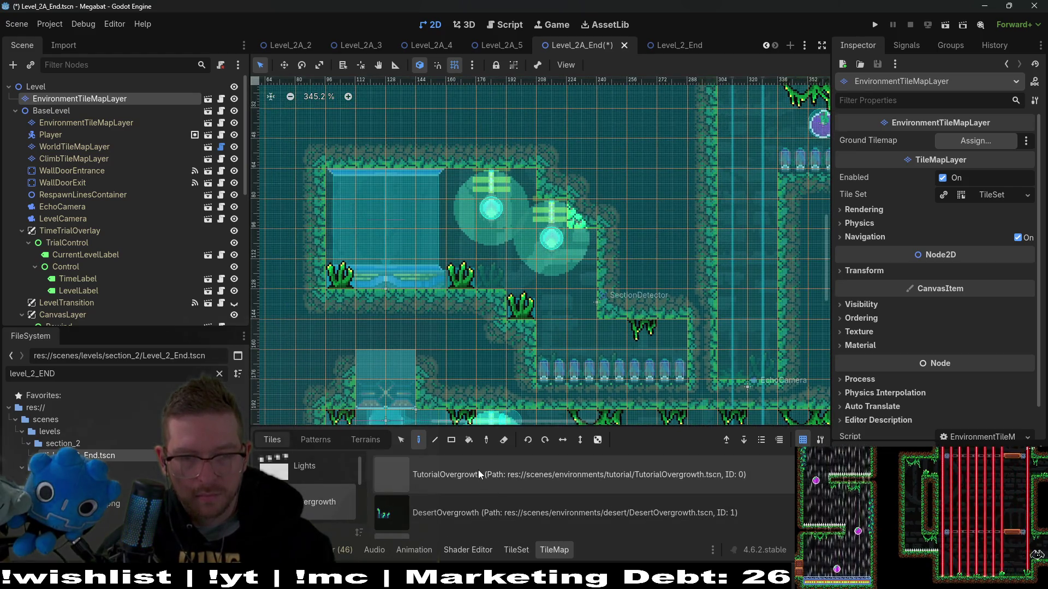
pyautogui.scroll(-3, 500, 491)
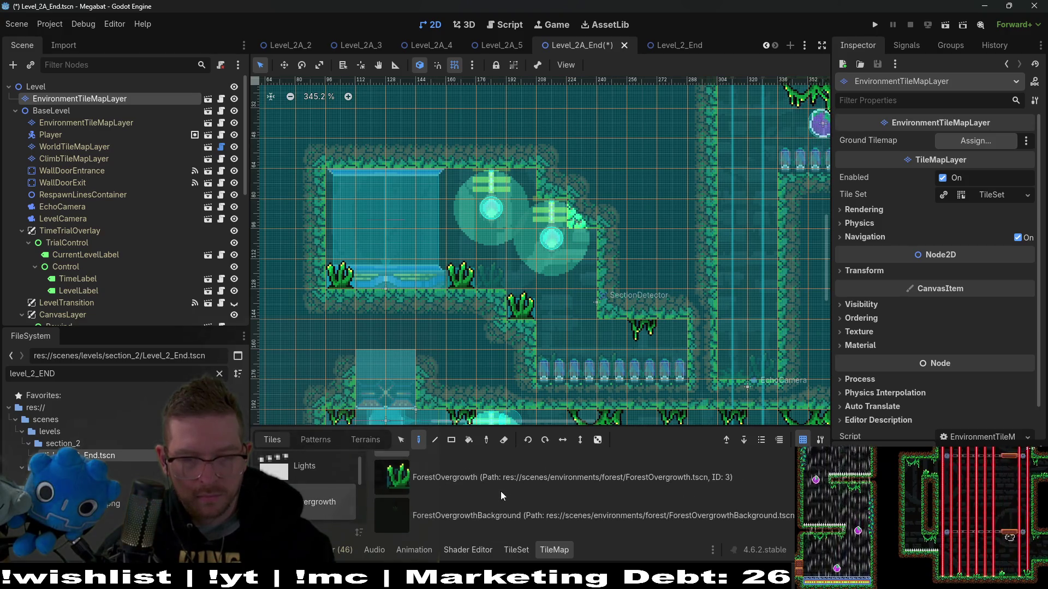
pyautogui.scroll(-1, 320, 503)
# Reselect the CeilingOvergrowth collection and pan around the lower corridor
pyautogui.click(322, 502)
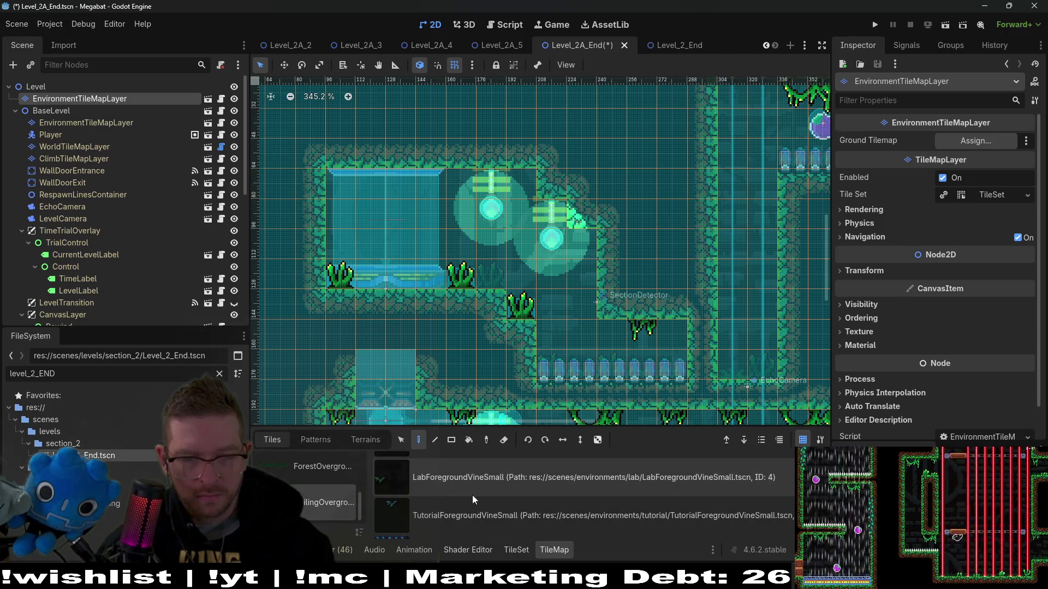
pyautogui.scroll(-2, 482, 496)
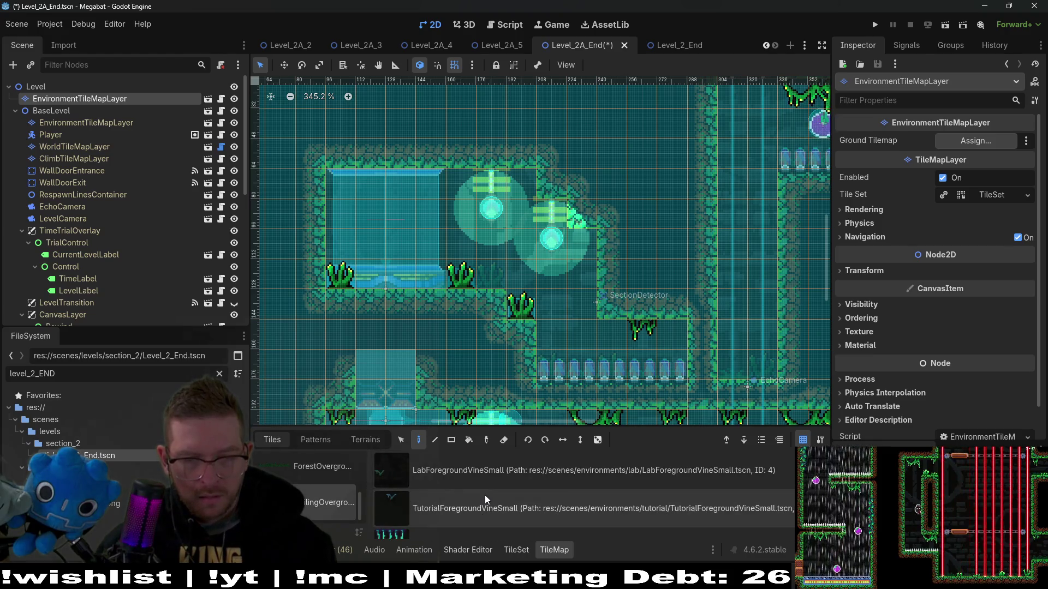
pyautogui.scroll(4, 485, 496)
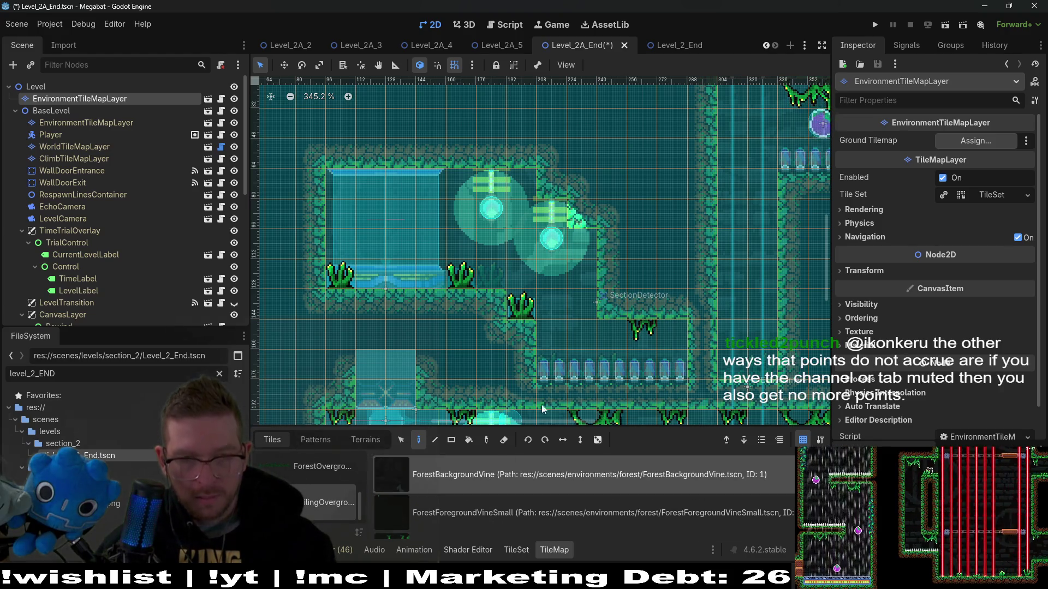
pyautogui.moveTo(625, 284); pyautogui.dragTo(554, 124)
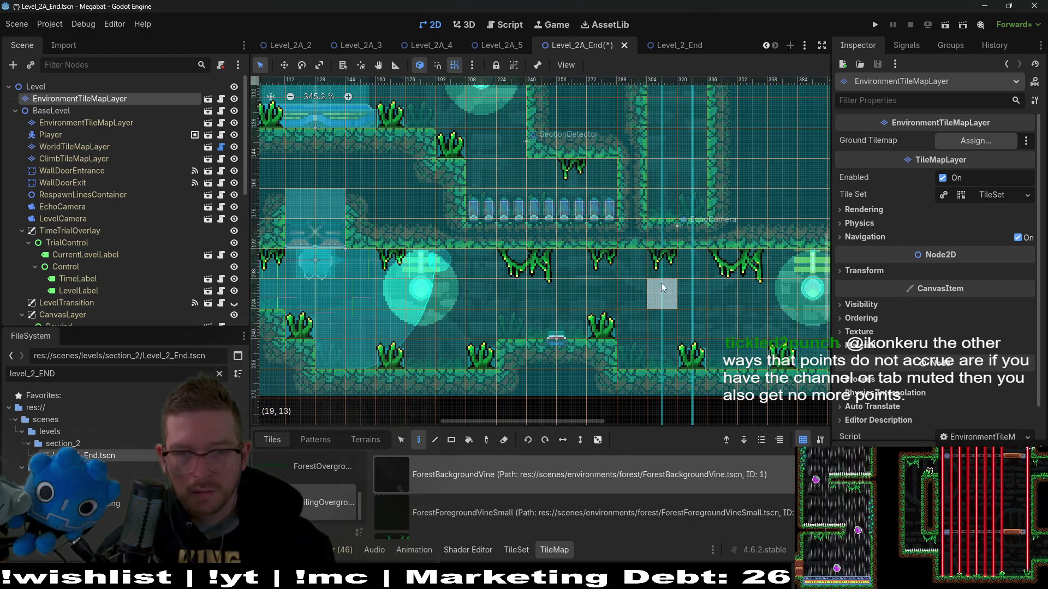
pyautogui.scroll(4, 650, 300)
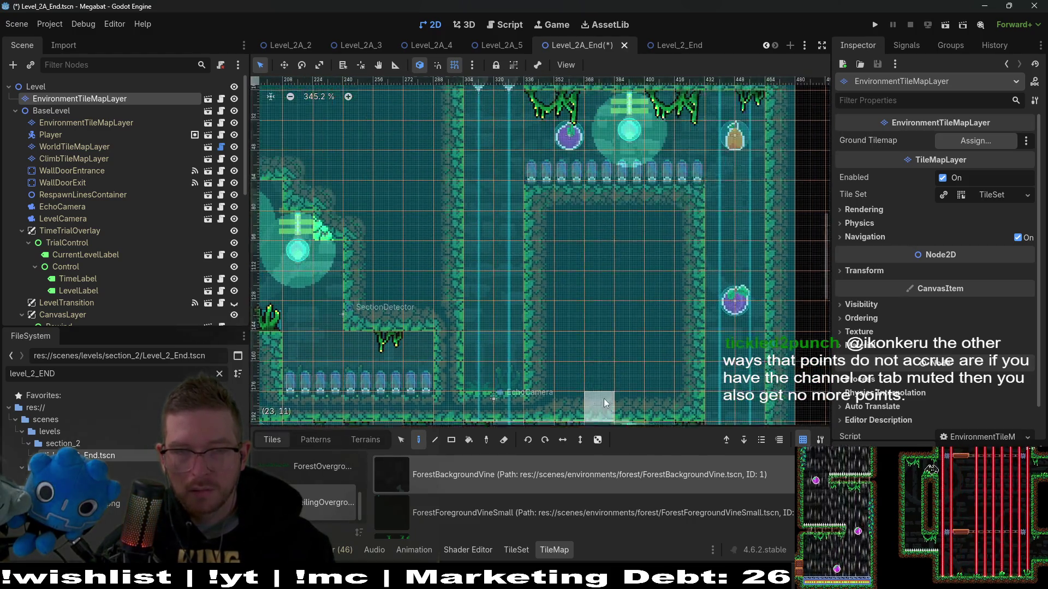
pyautogui.hscroll(4, 604, 398)
pyautogui.scroll(-2, 613, 247)
pyautogui.hscroll(-5, 613, 247)
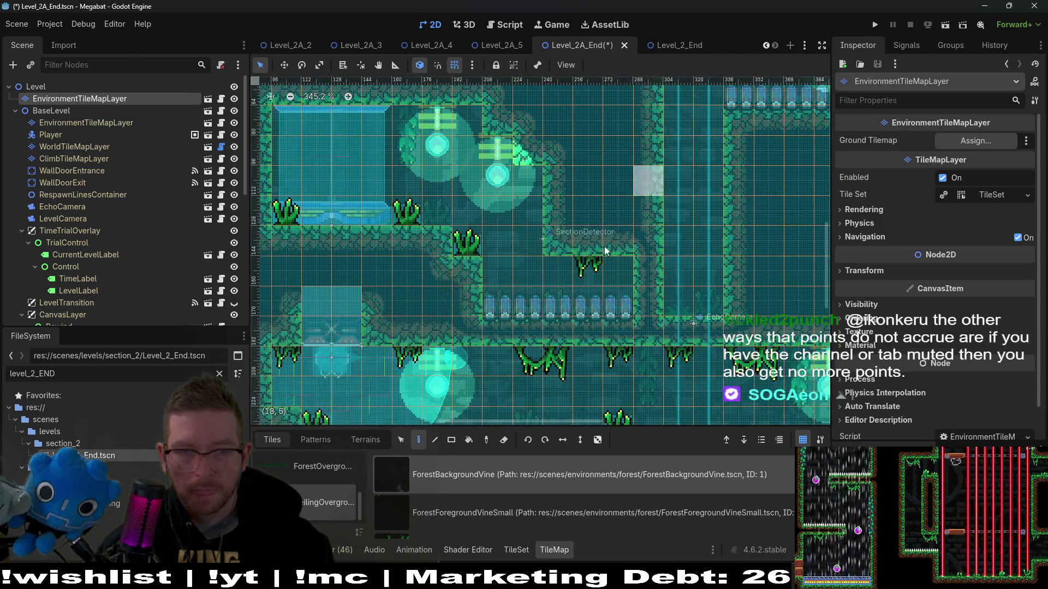
pyautogui.scroll(-2, 460, 295)
pyautogui.hscroll(-5, 460, 295)
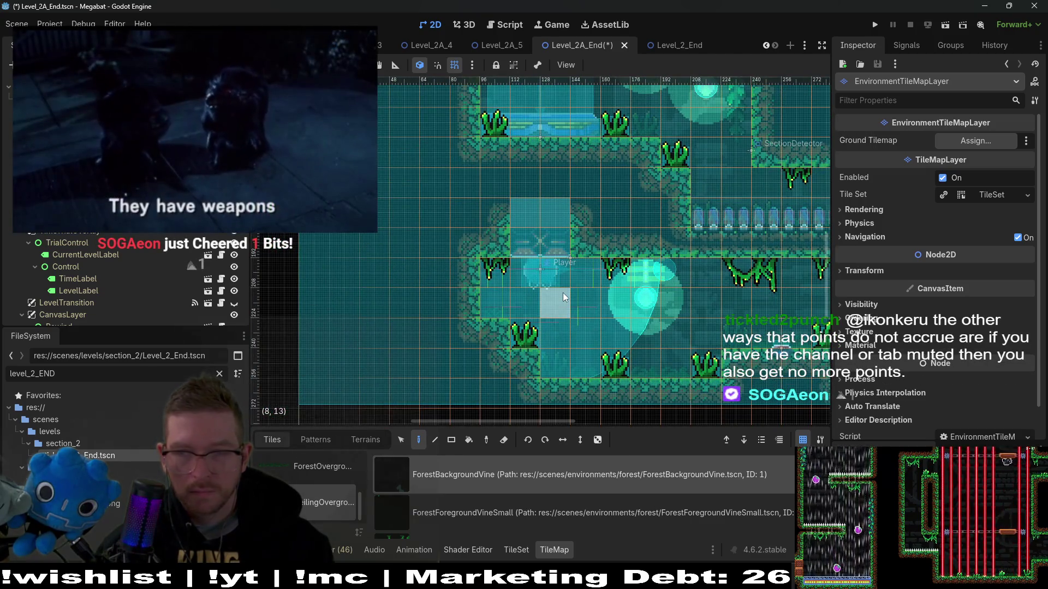
# Save the Level_2A_End scene with Ctrl+S, twice
pyautogui.hotkey('ctrl', 's')
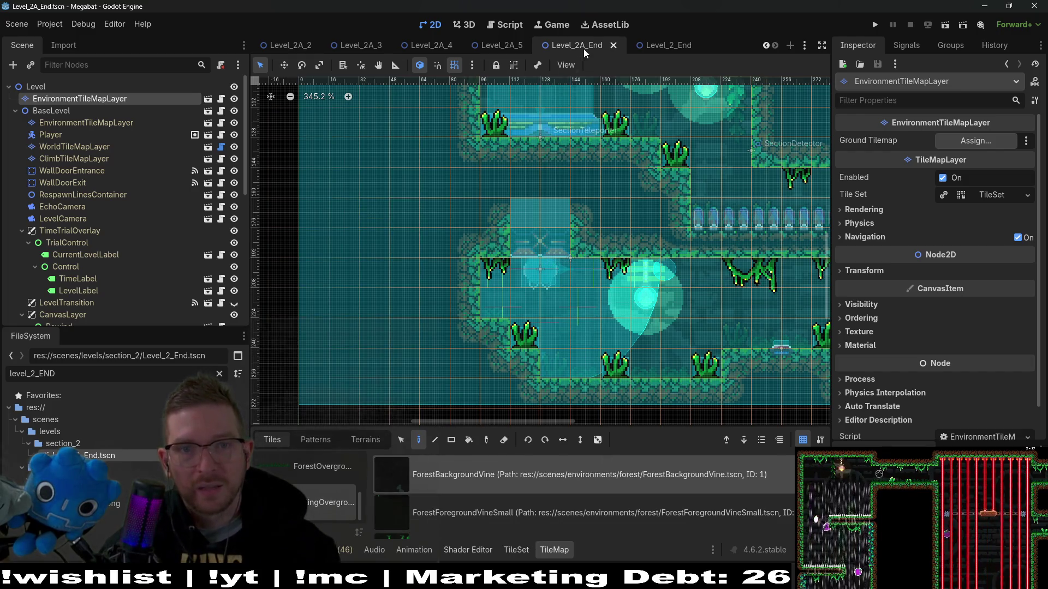
pyautogui.scroll(-5, 644, 251)
pyautogui.hotkey('ctrl', 's')
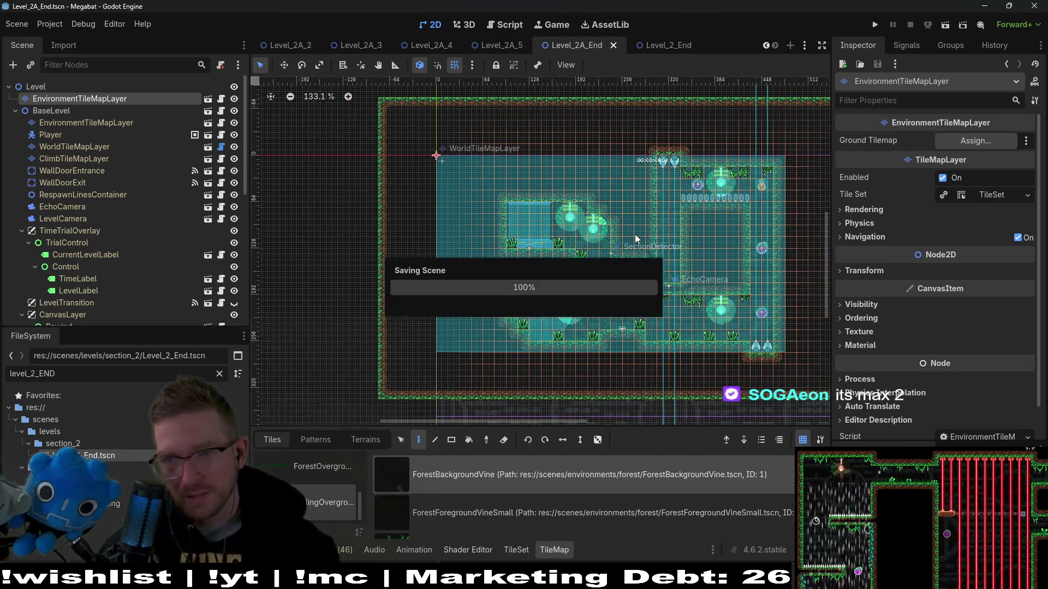
# Run the current scene and play as cat and bat, collecting orbs and fruit
pyautogui.click(947, 25)
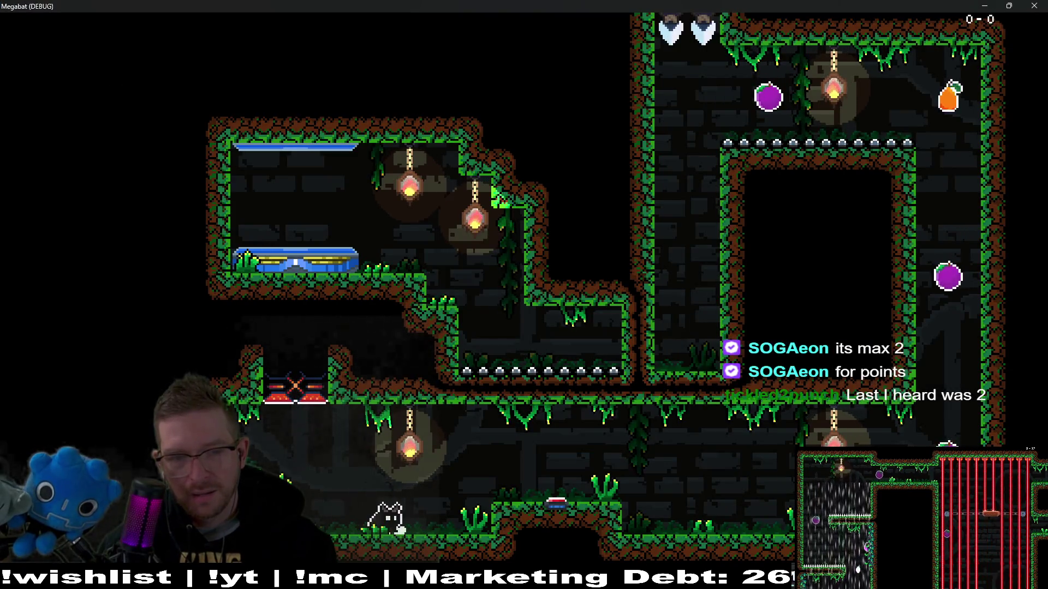
pyautogui.press('Right')
pyautogui.press('space')
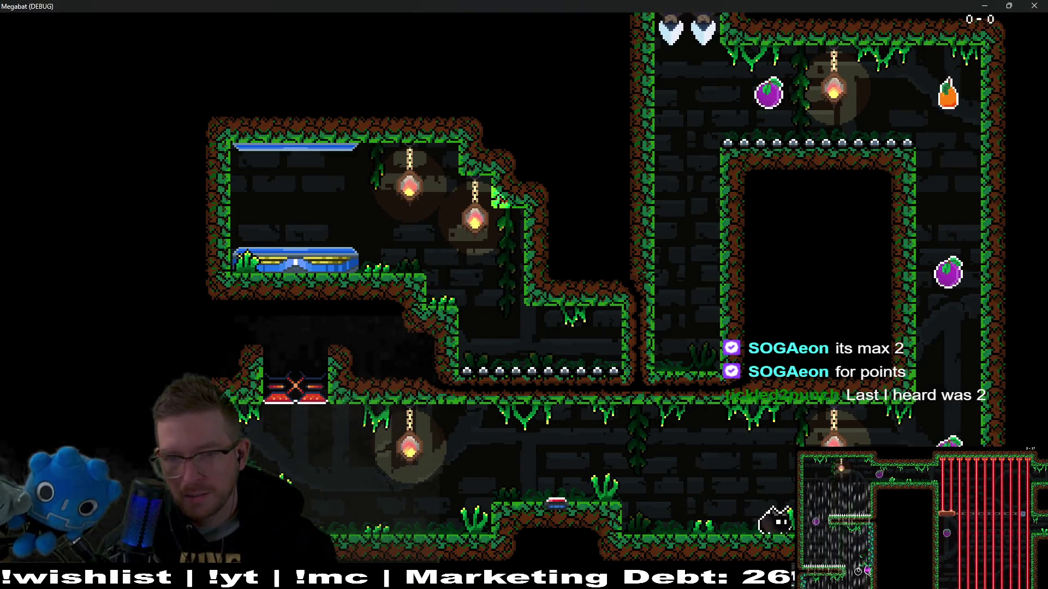
pyautogui.press('space')
pyautogui.press('space')
pyautogui.press('space')
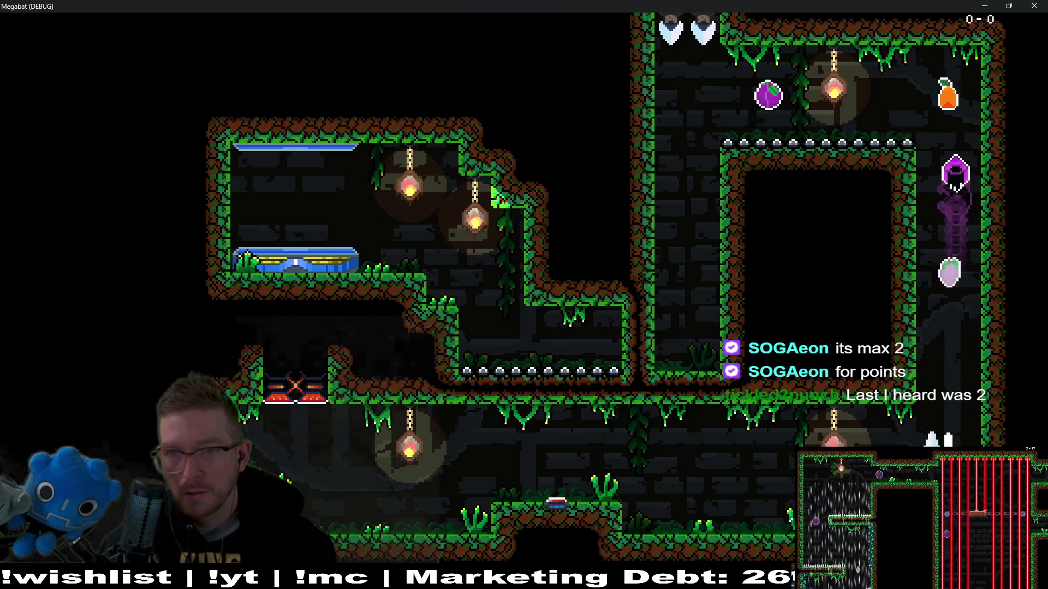
pyautogui.press('Left')
pyautogui.press('Left')
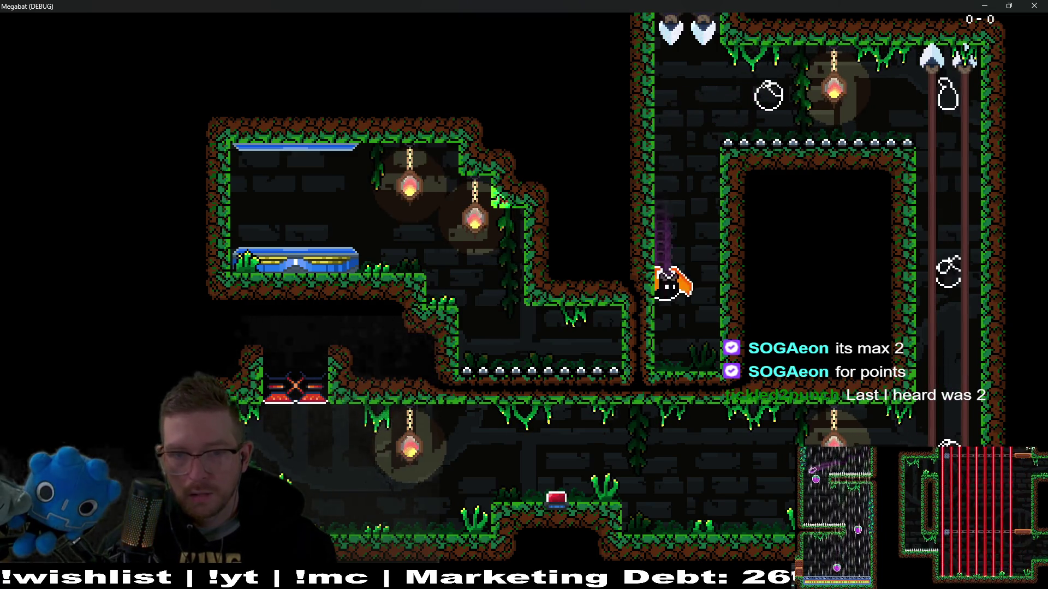
pyautogui.press('Left')
pyautogui.press('Right')
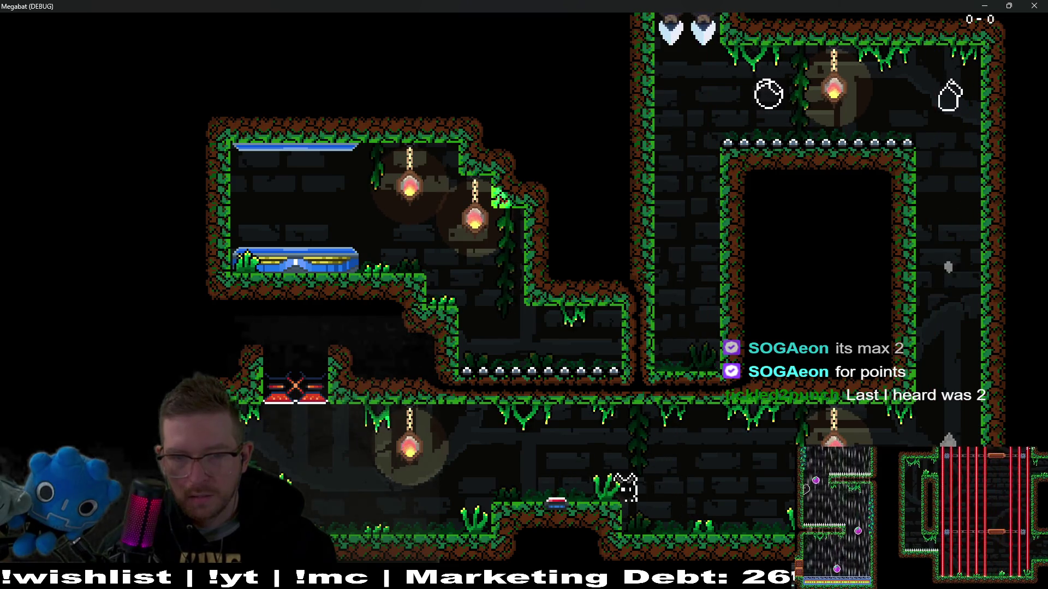
pyautogui.press('space')
pyautogui.press('space')
pyautogui.press('space')
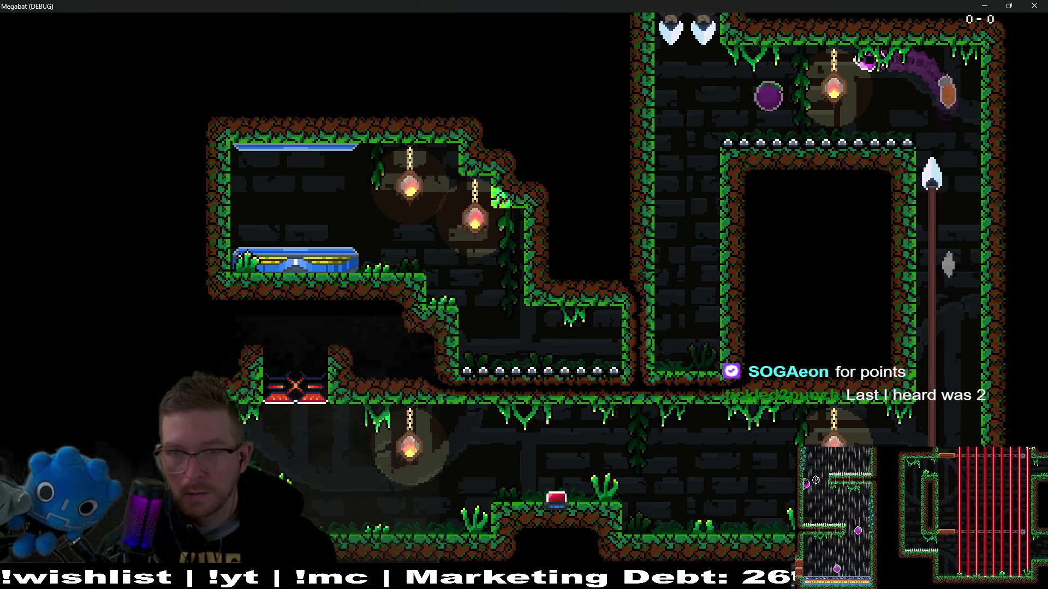
pyautogui.press('Left')
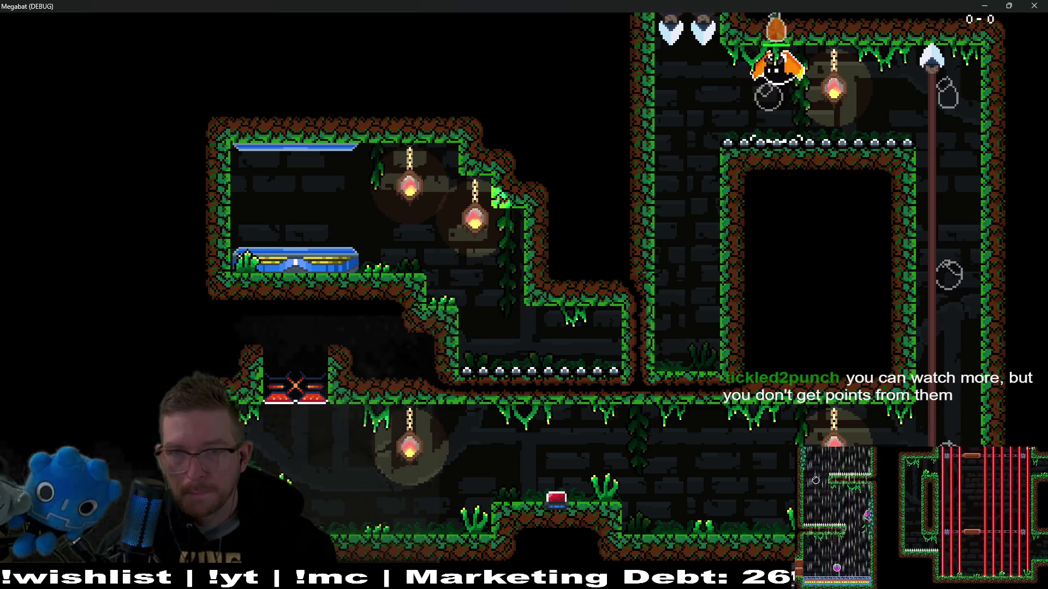
# Fly up the right shaft for fruit, then cross the spikes and land the bat on the ledge
pyautogui.press('Left')
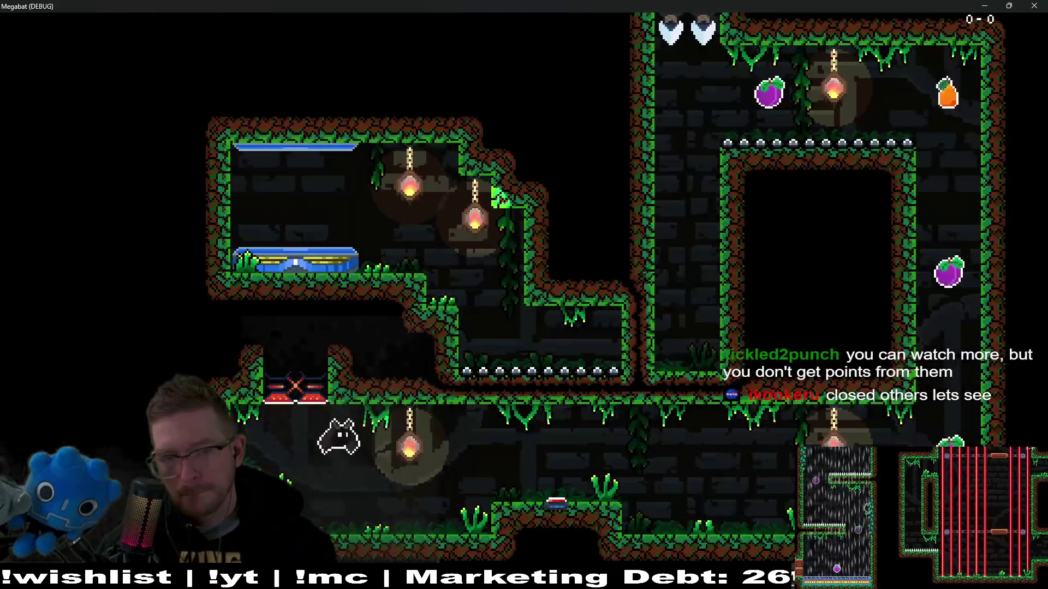
pyautogui.press('Right')
pyautogui.press('space')
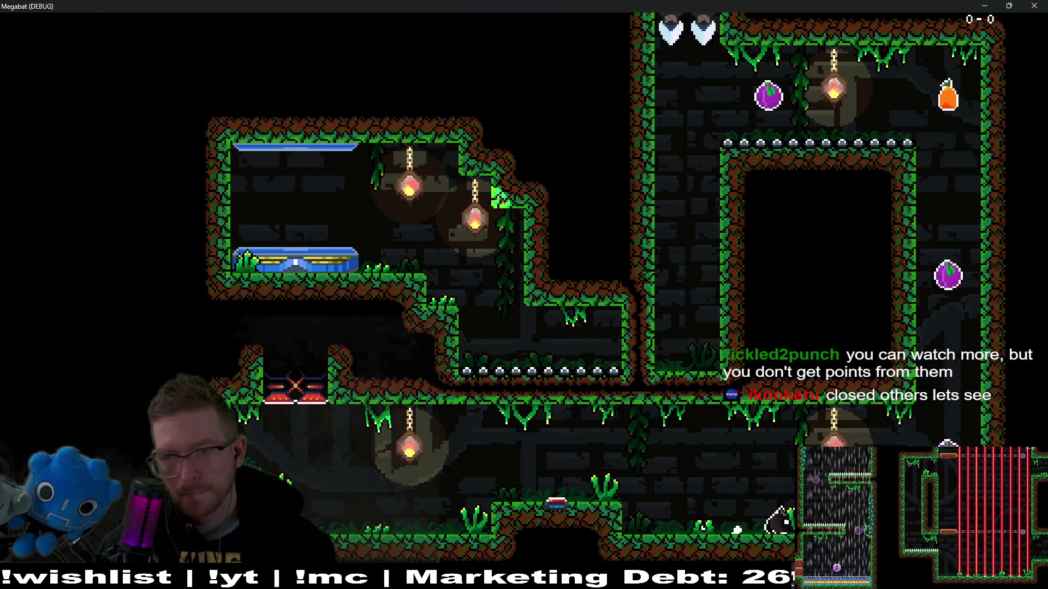
pyautogui.press('space')
pyautogui.press('Left')
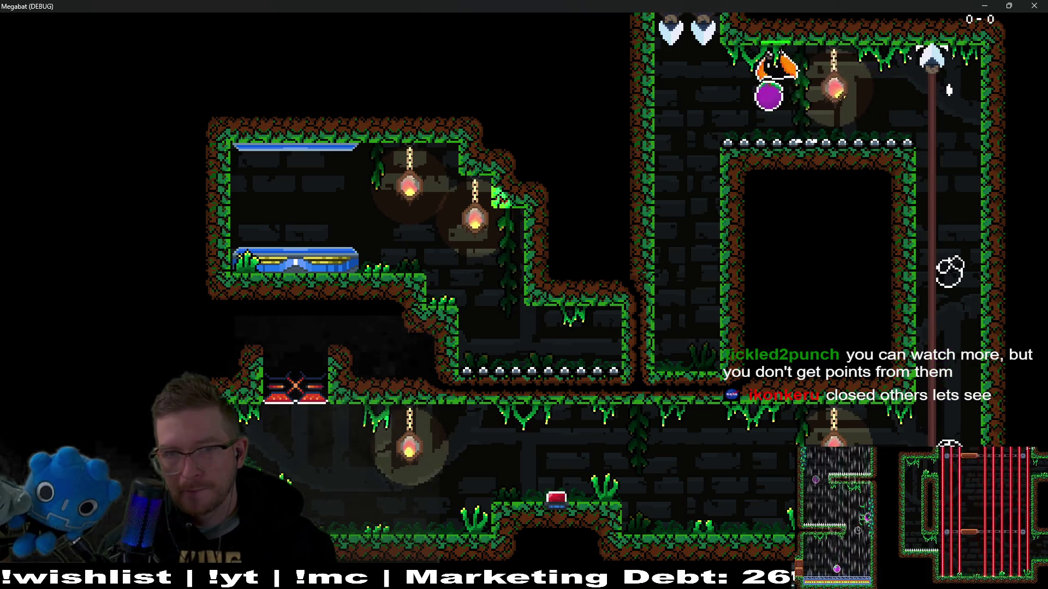
pyautogui.press('space')
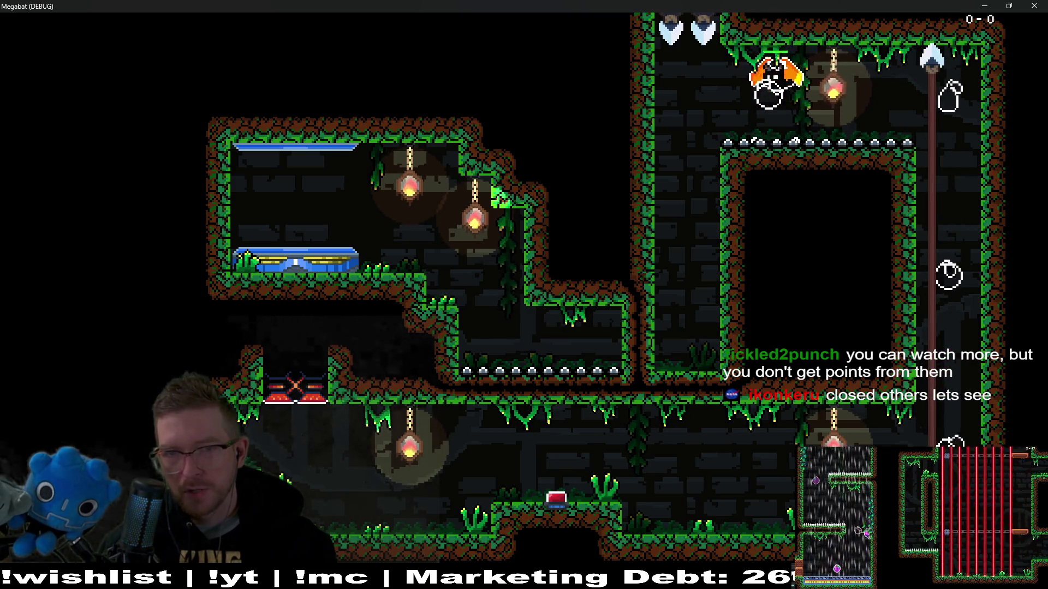
pyautogui.press('Left')
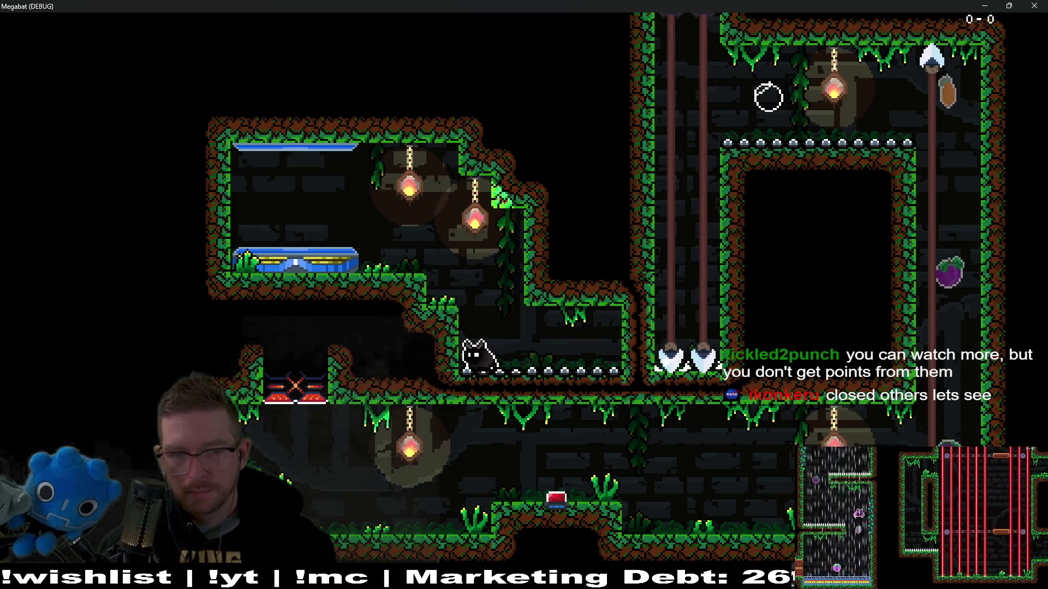
pyautogui.press('space')
pyautogui.press('Left')
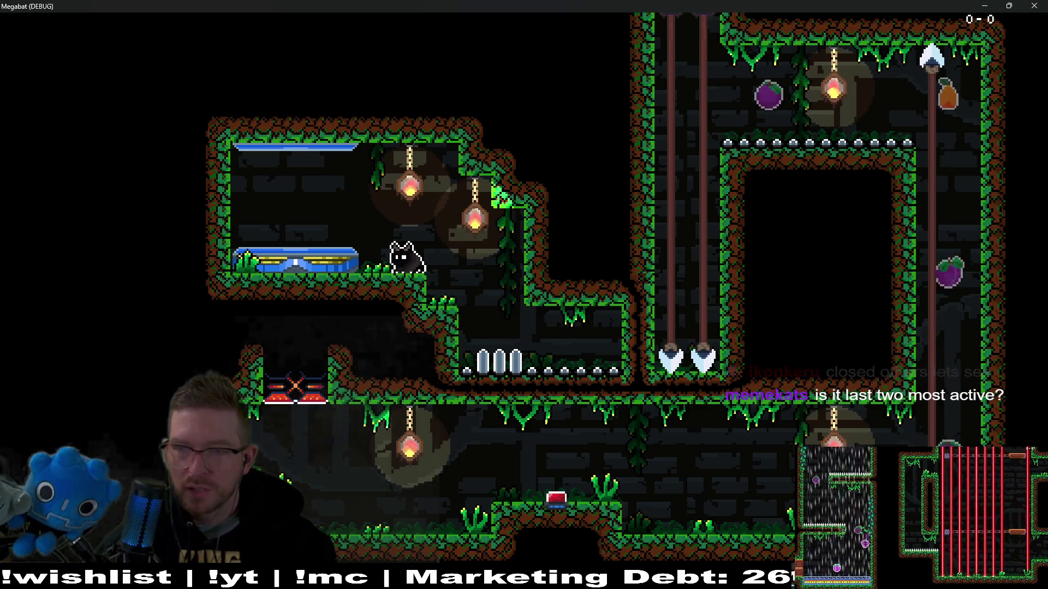
# Back in the editor, paint a row of FOREST terrain on ClimbTileMapLayer and save
pyautogui.click(1044, 4)
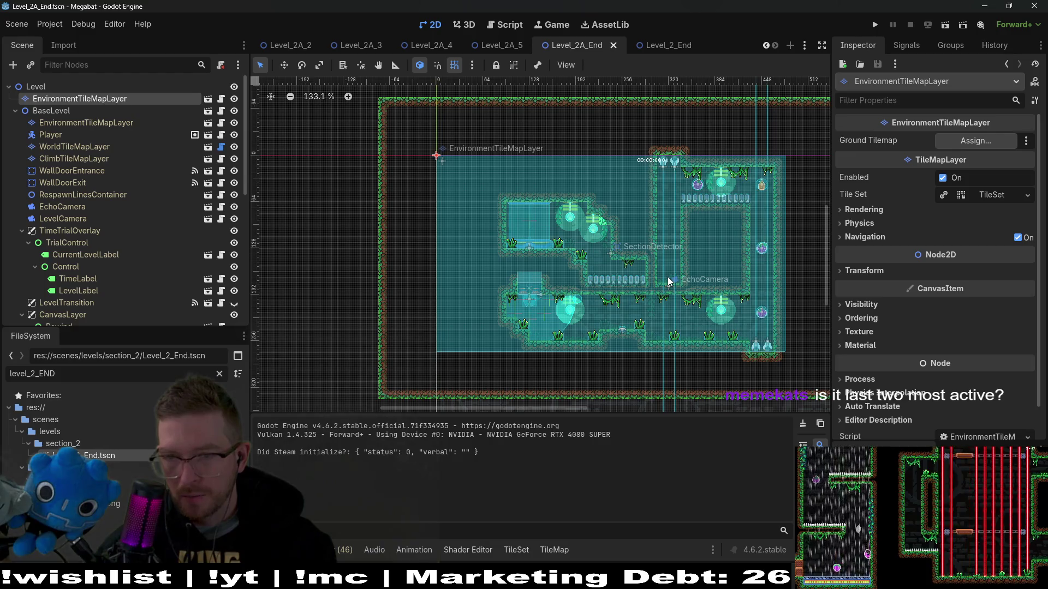
pyautogui.scroll(-2, 667, 276)
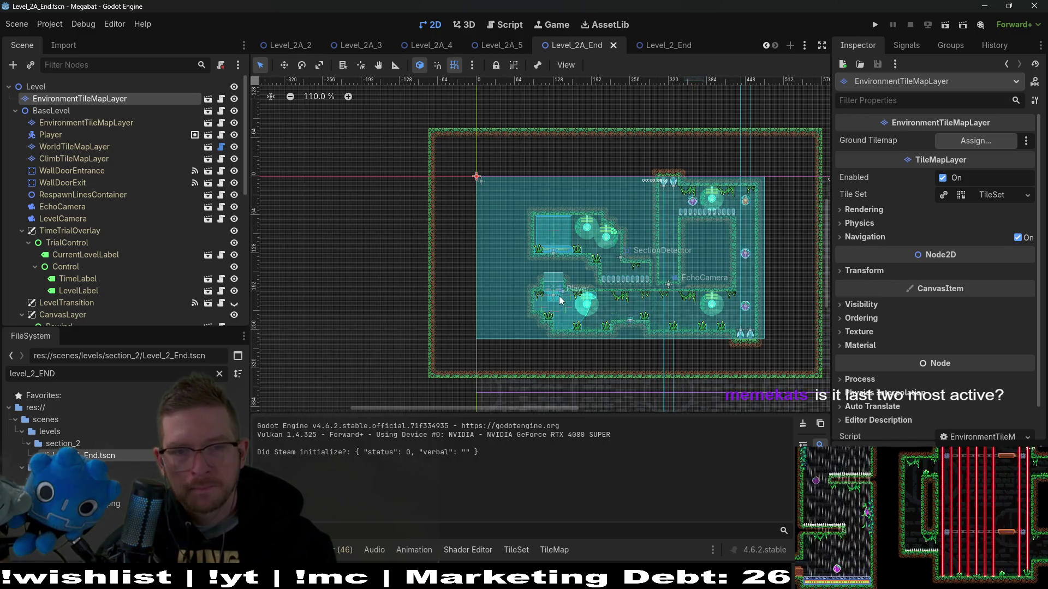
pyautogui.scroll(8, 557, 290)
pyautogui.click(75, 159)
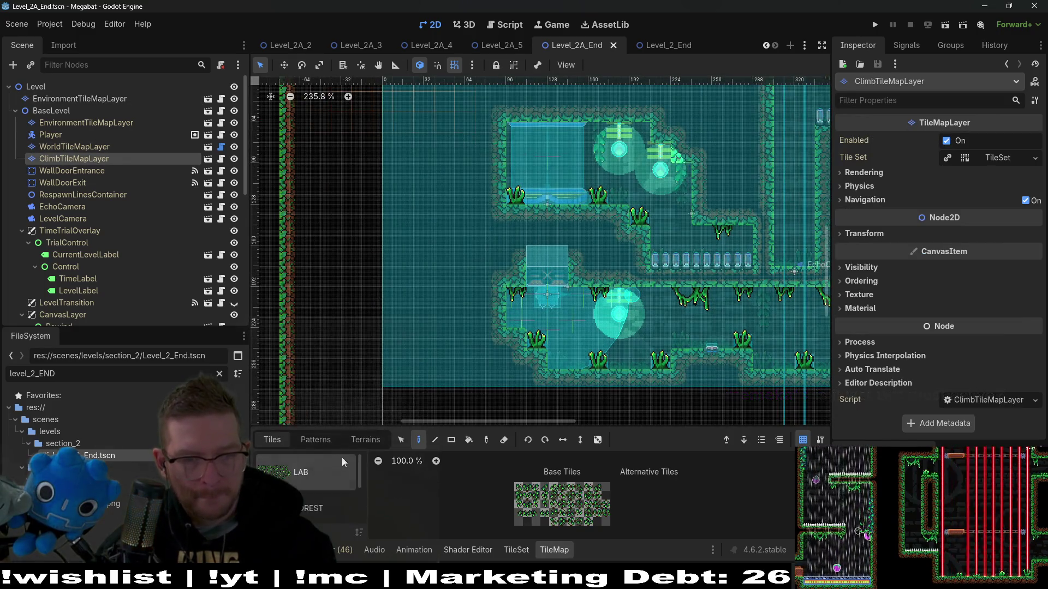
pyautogui.click(365, 440)
pyautogui.click(312, 497)
pyautogui.click(308, 485)
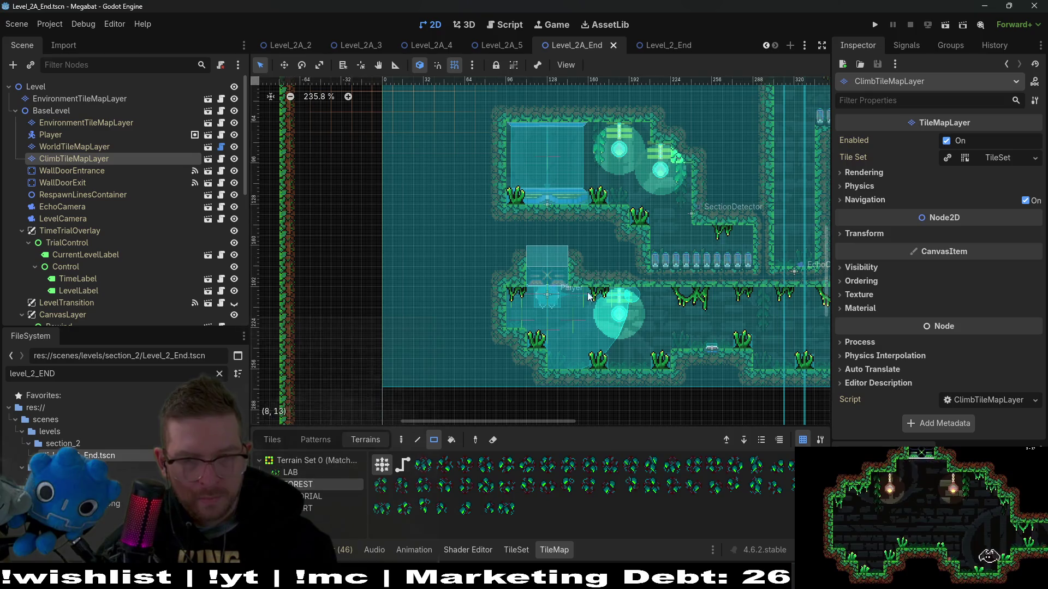
pyautogui.moveTo(527, 292); pyautogui.dragTo(569, 291)
pyautogui.hotkey('ctrl', 's')
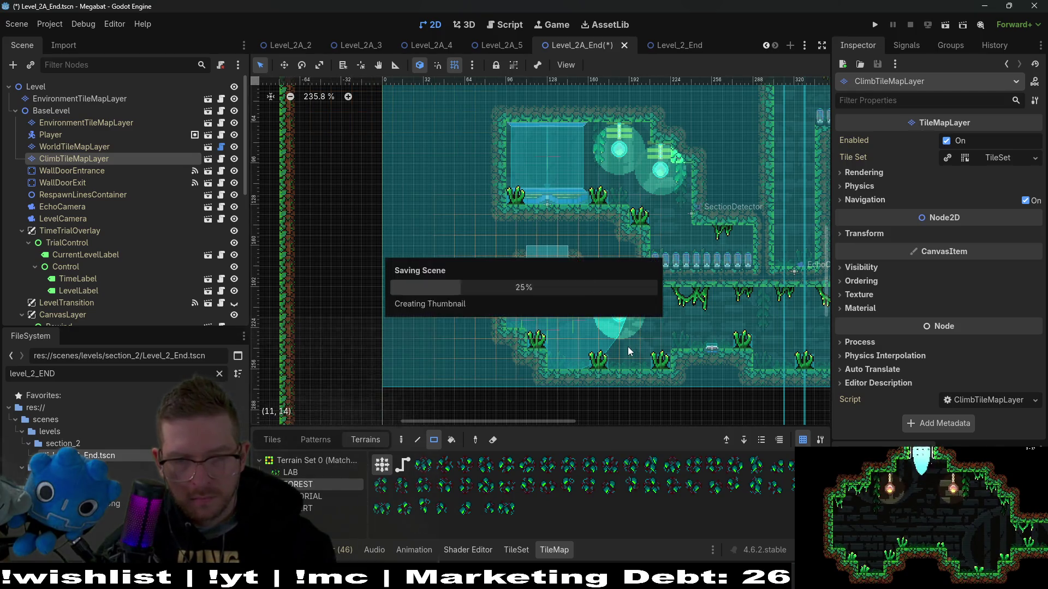
# Look over the level and select Fruit4 to inspect its properties
pyautogui.hscroll(10, 612, 306)
pyautogui.scroll(3, 605, 279)
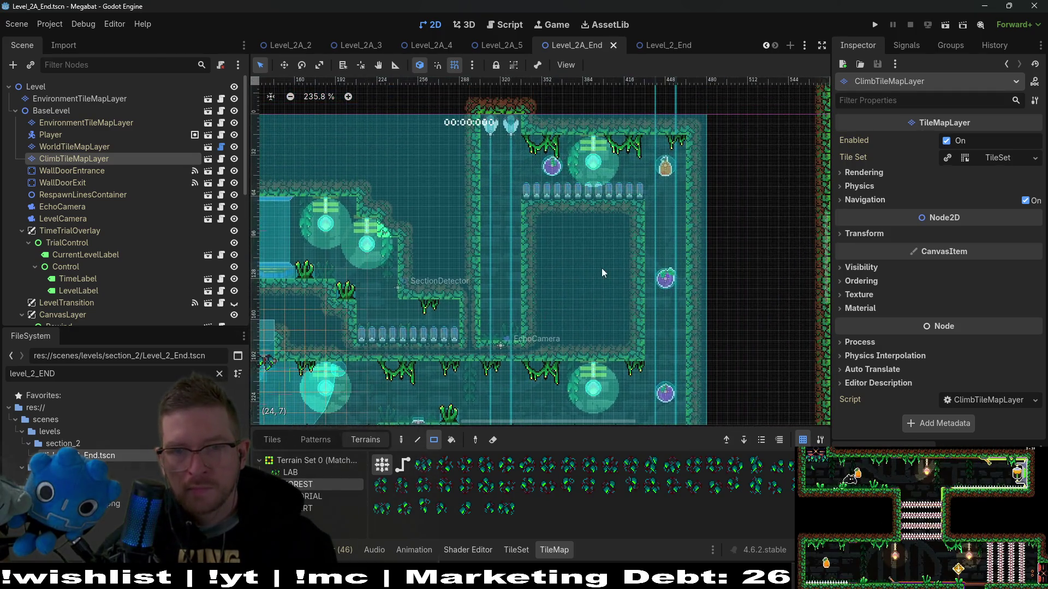
pyautogui.scroll(-4, 671, 283)
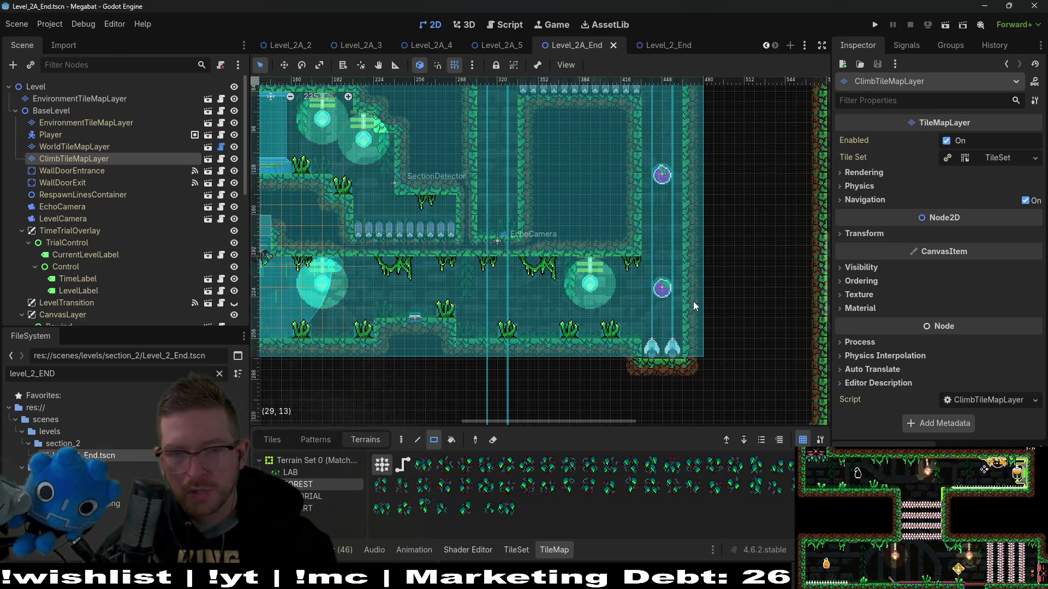
pyautogui.scroll(3, 648, 173)
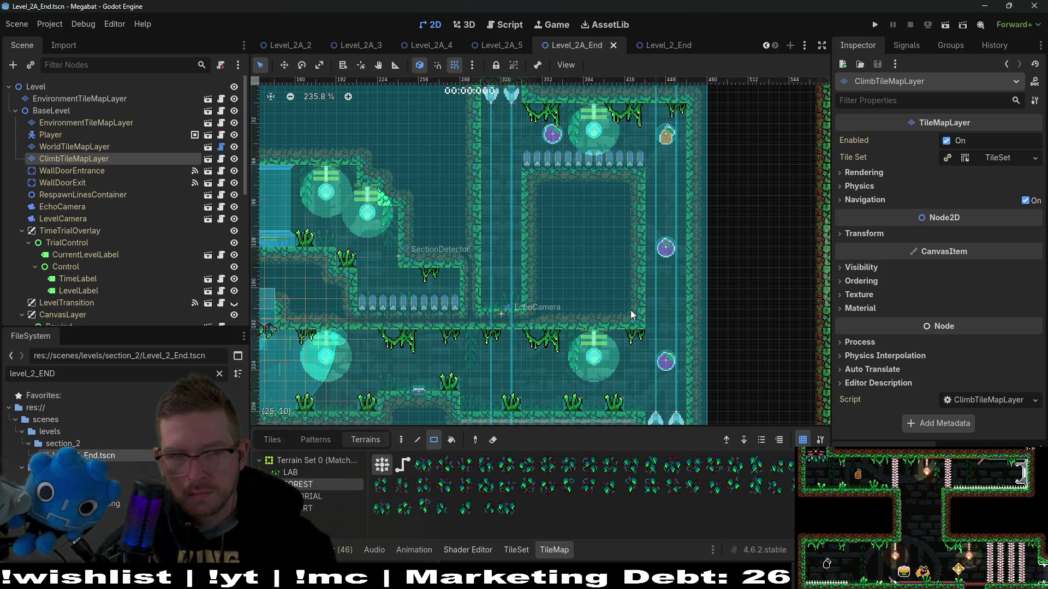
pyautogui.scroll(-10, 89, 191)
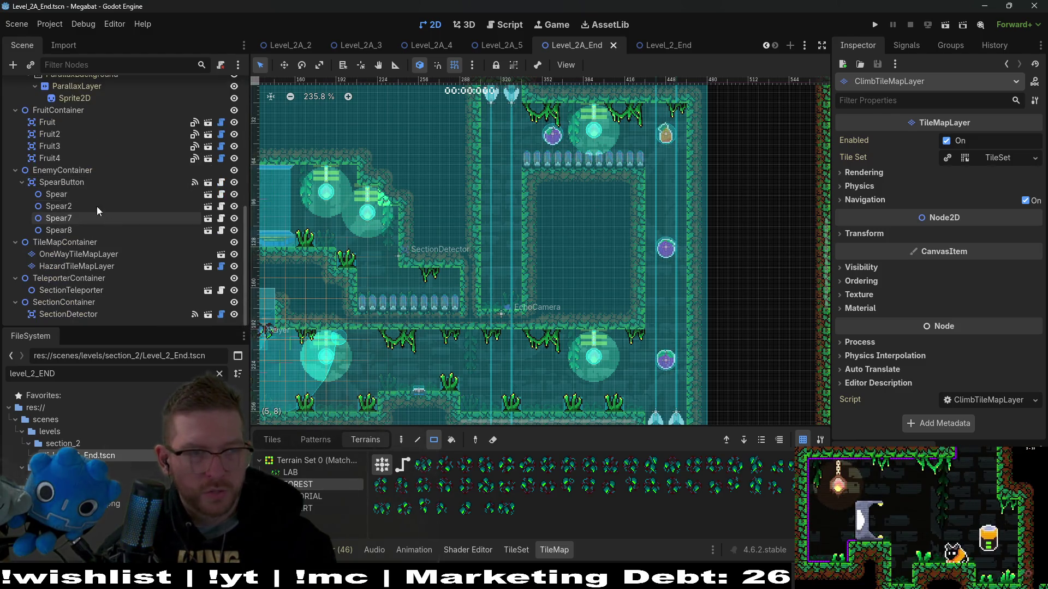
pyautogui.click(60, 156)
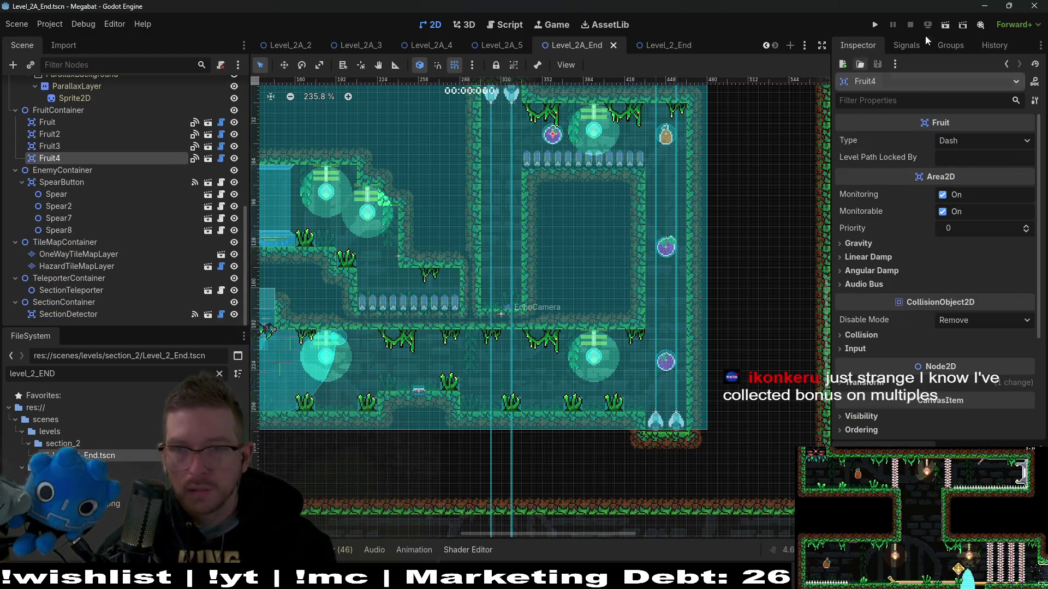
# Launch the scene and fly the bat right along the floor and up the right-hand shaft
pyautogui.click(945, 27)
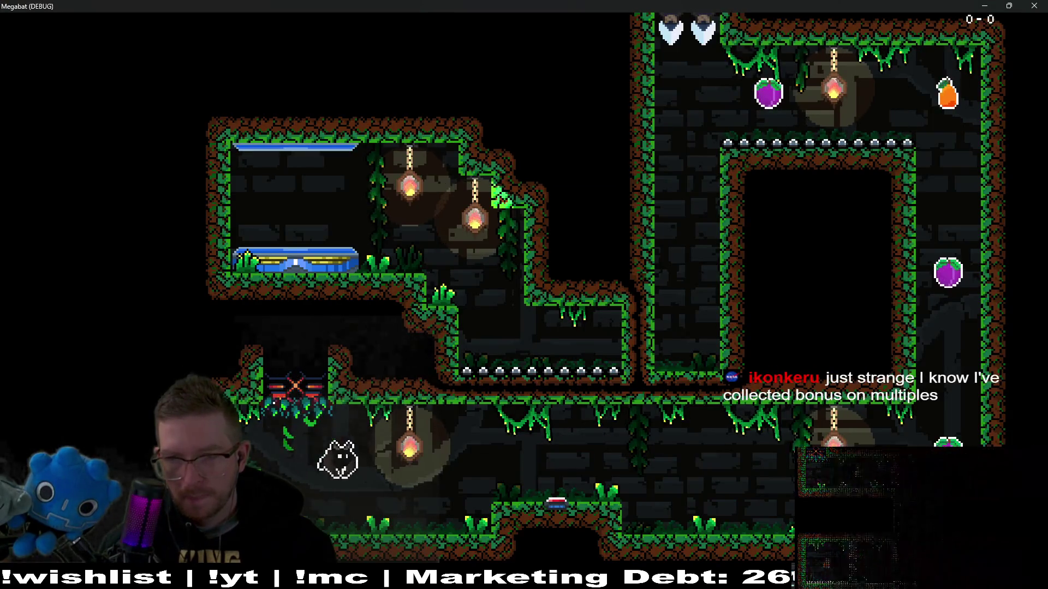
pyautogui.press('Right')
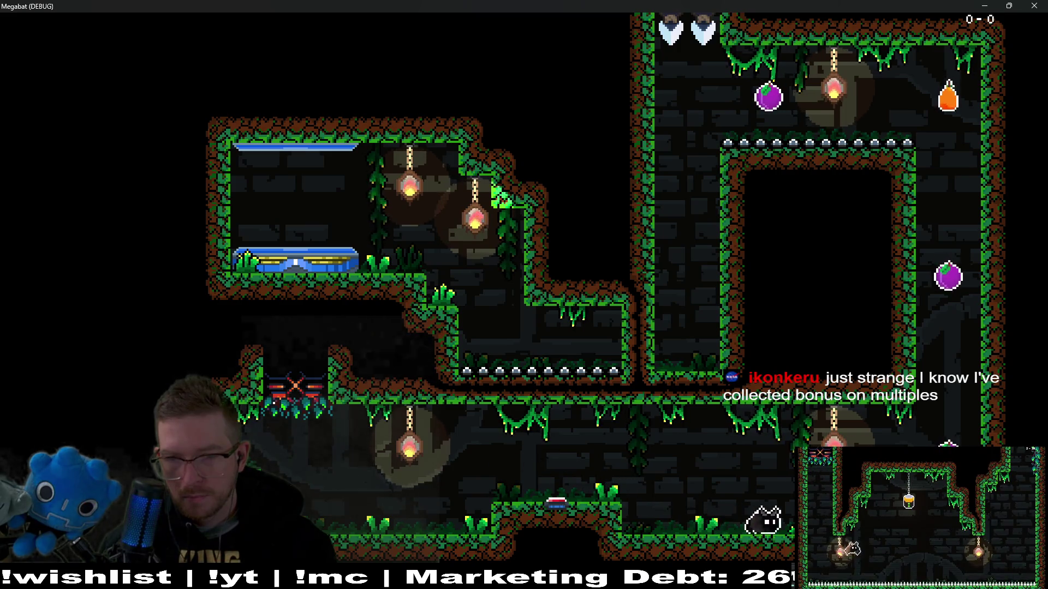
pyautogui.press('Up')
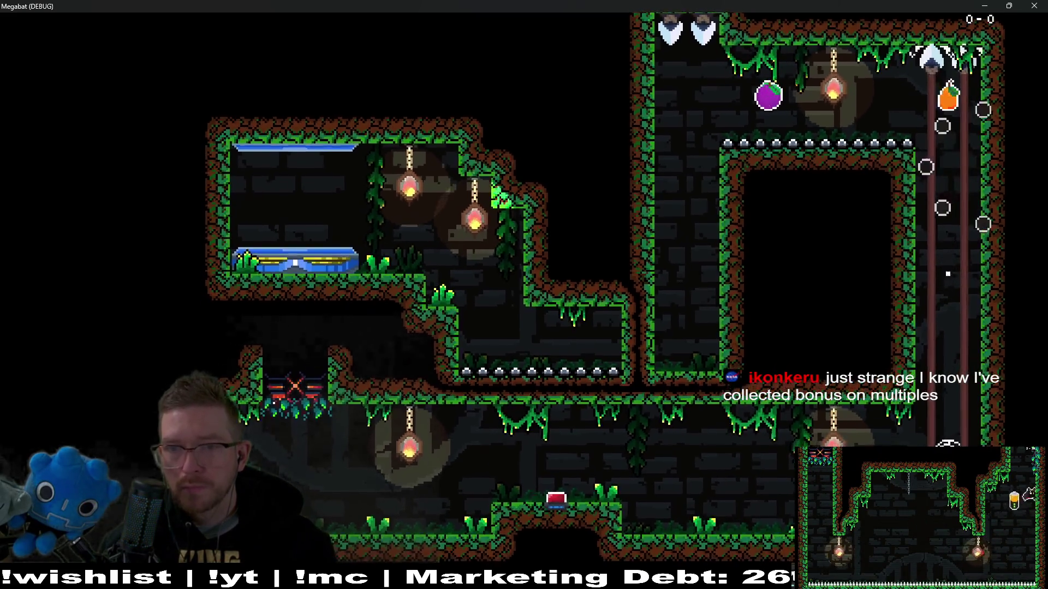
pyautogui.press('Right')
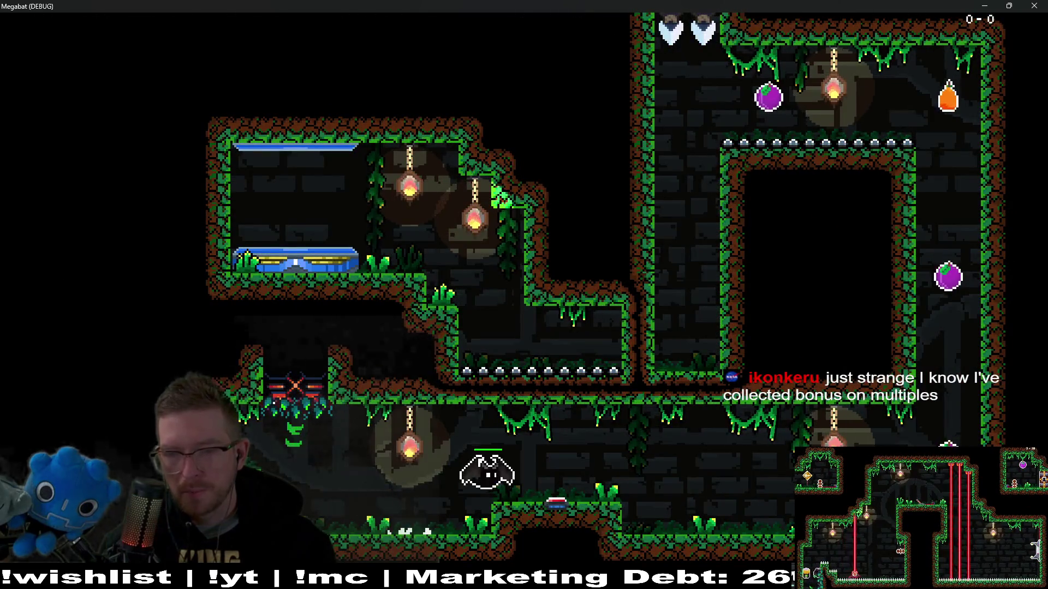
pyautogui.press('Right')
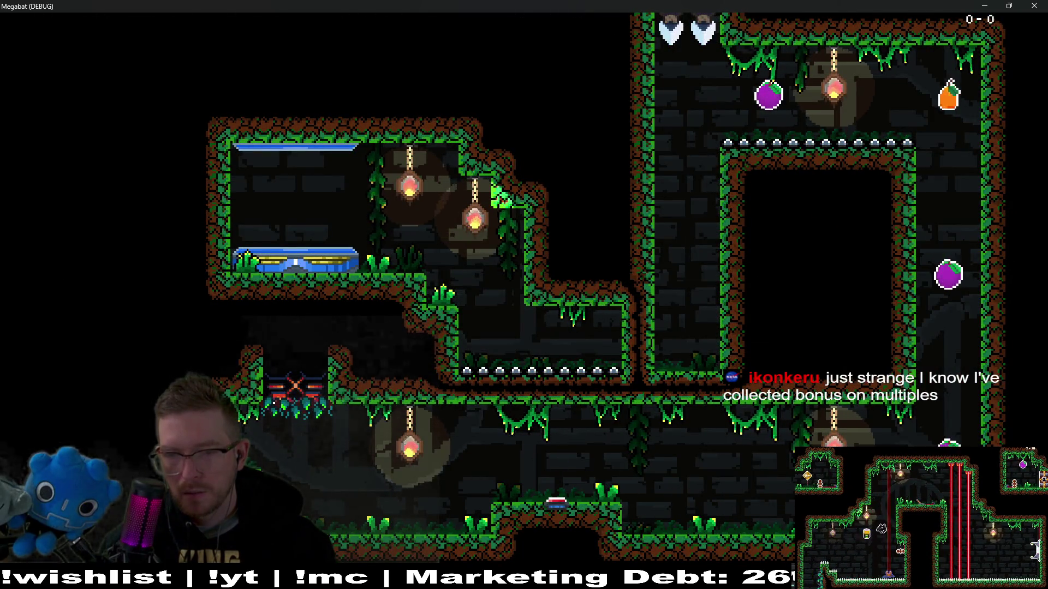
pyautogui.press('Up')
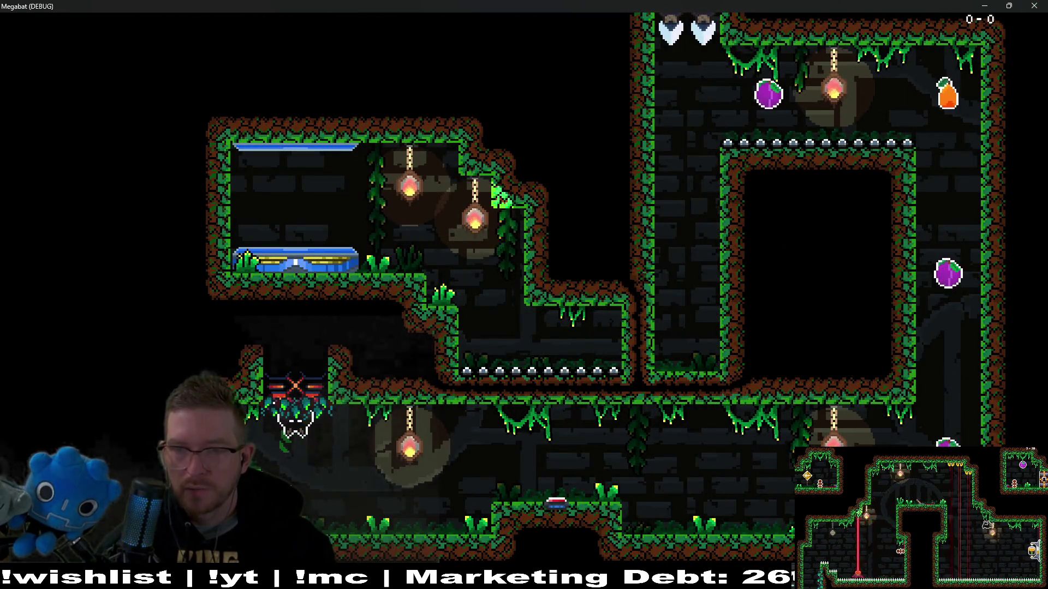
pyautogui.press('Right')
pyautogui.press('Up')
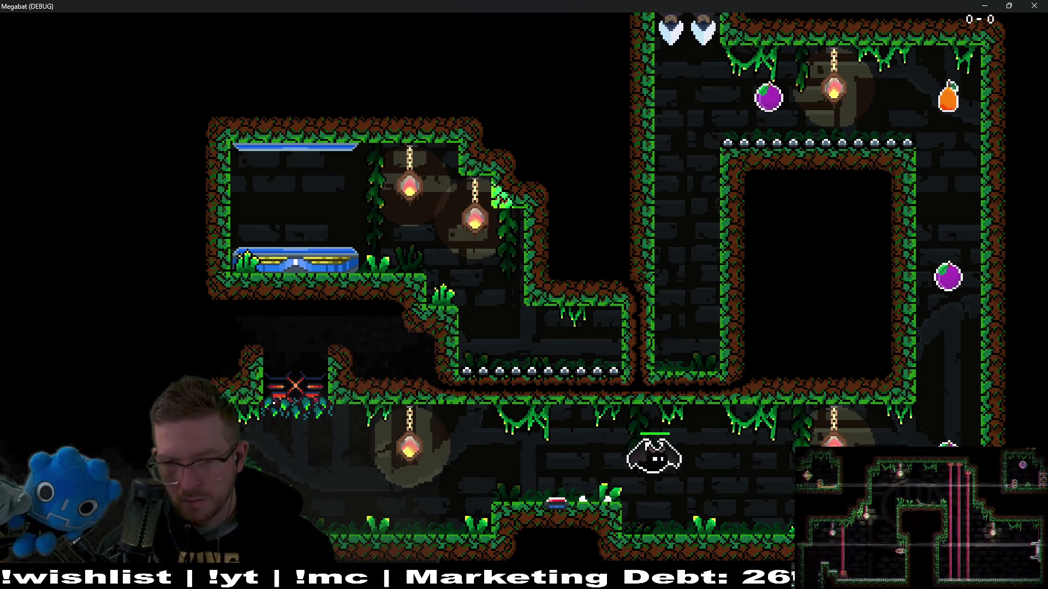
# Dash up the right shaft collecting the plums, steer back left, then close the game
pyautogui.press('Up')
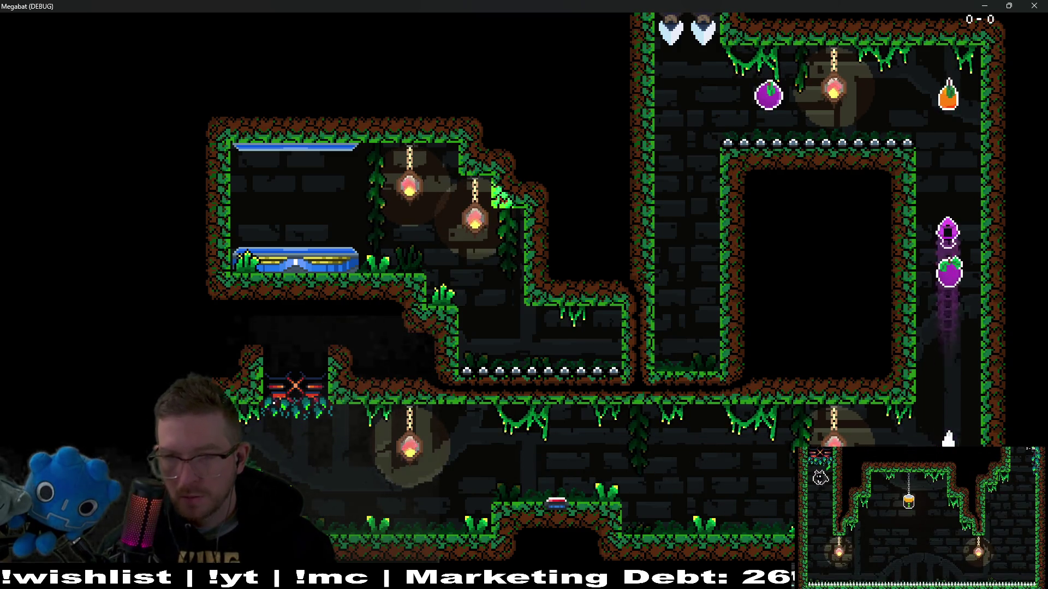
pyautogui.press('Left')
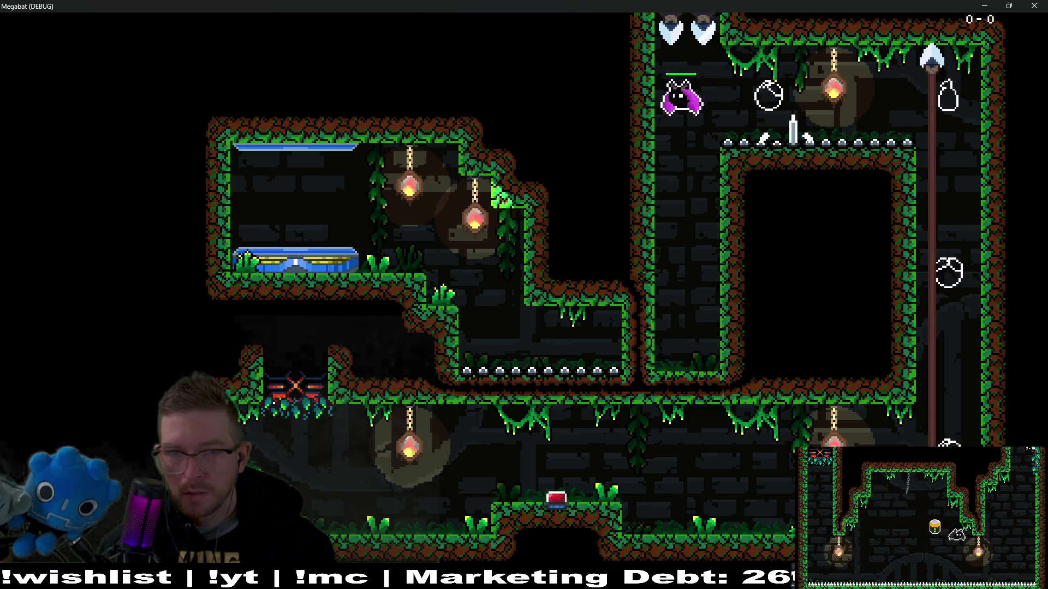
pyautogui.press('Down')
pyautogui.press('Left')
pyautogui.press('Up')
pyautogui.press('Down')
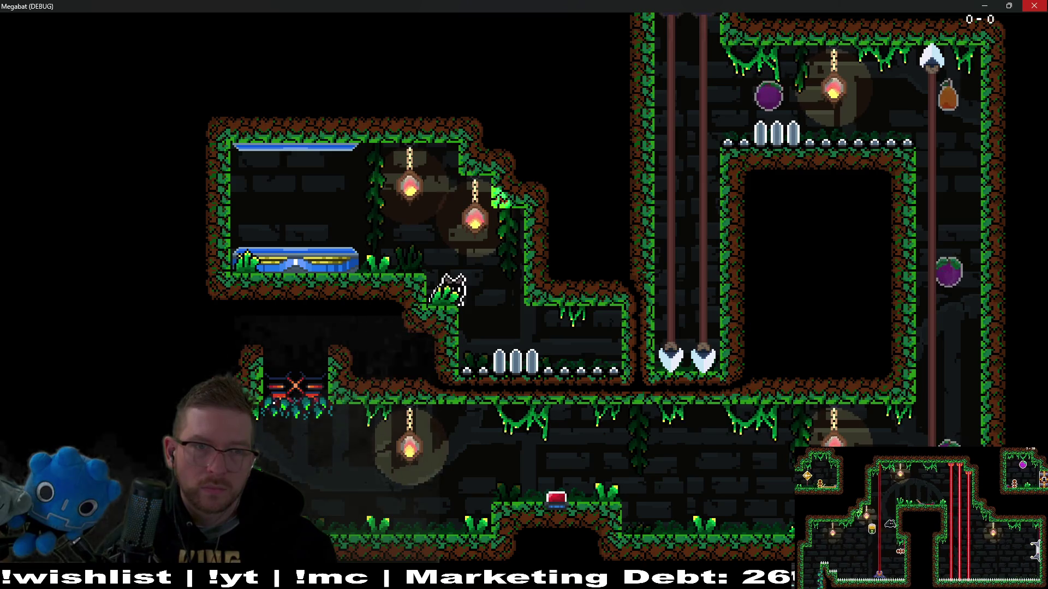
pyautogui.press('F8')
pyautogui.scroll(10, 107, 150)
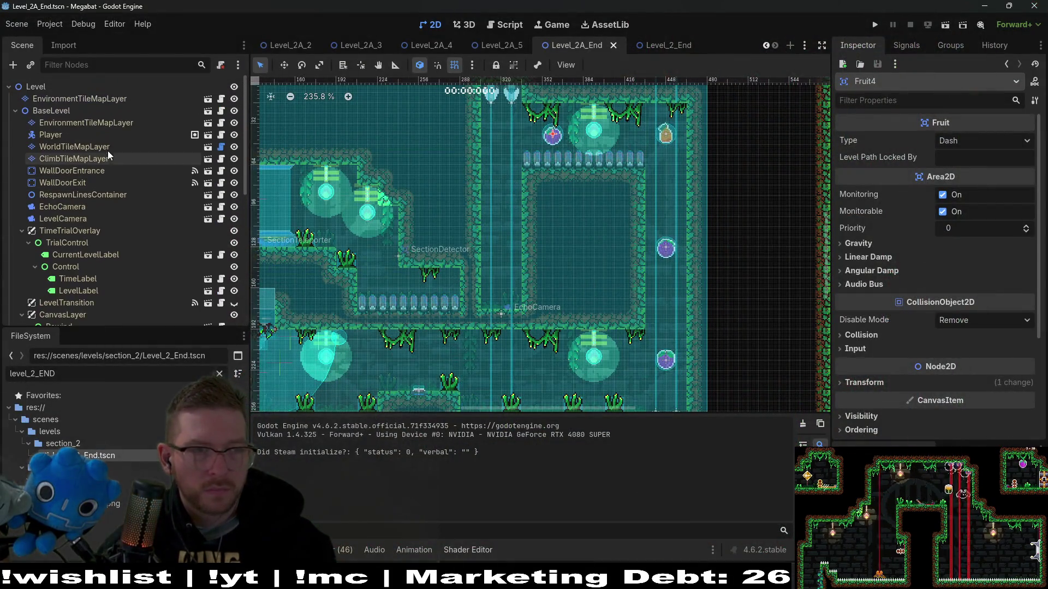
# Select the top-level EnvironmentTileMapLayer for painting tiles
pyautogui.click(85, 123)
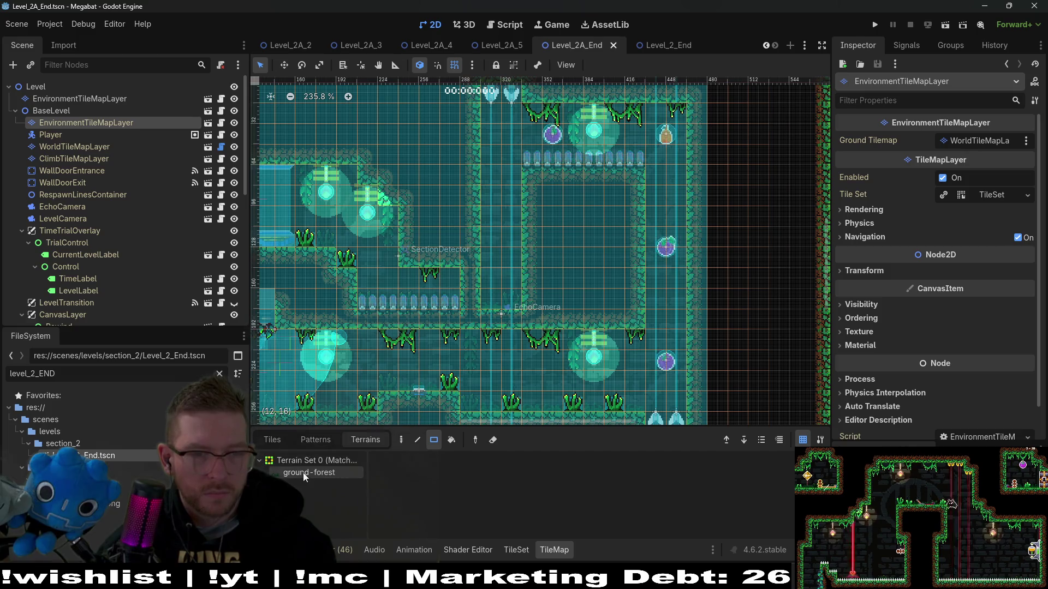
pyautogui.click(80, 88)
pyautogui.click(103, 126)
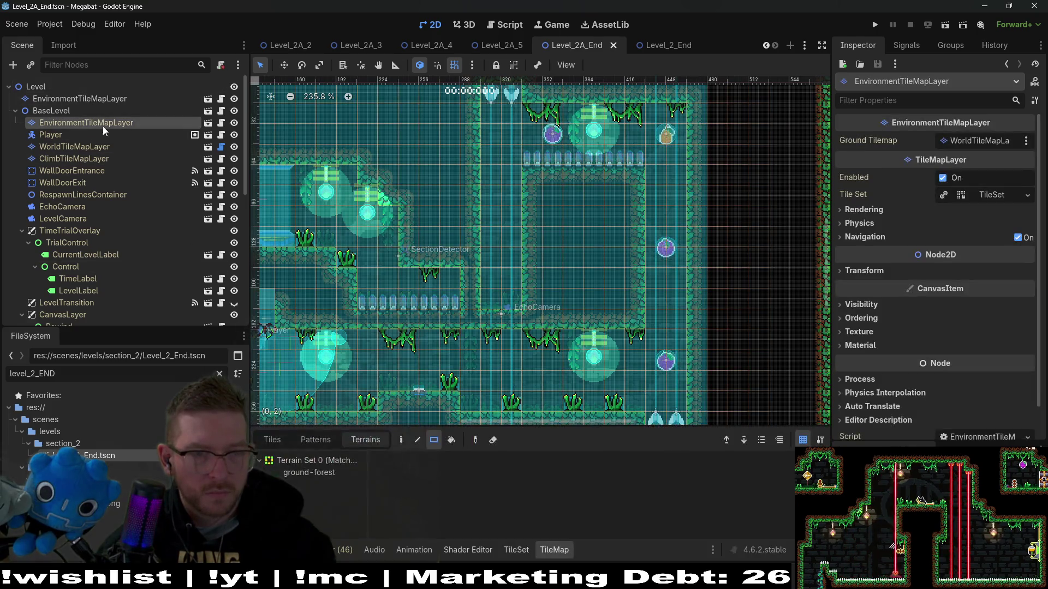
pyautogui.click(272, 440)
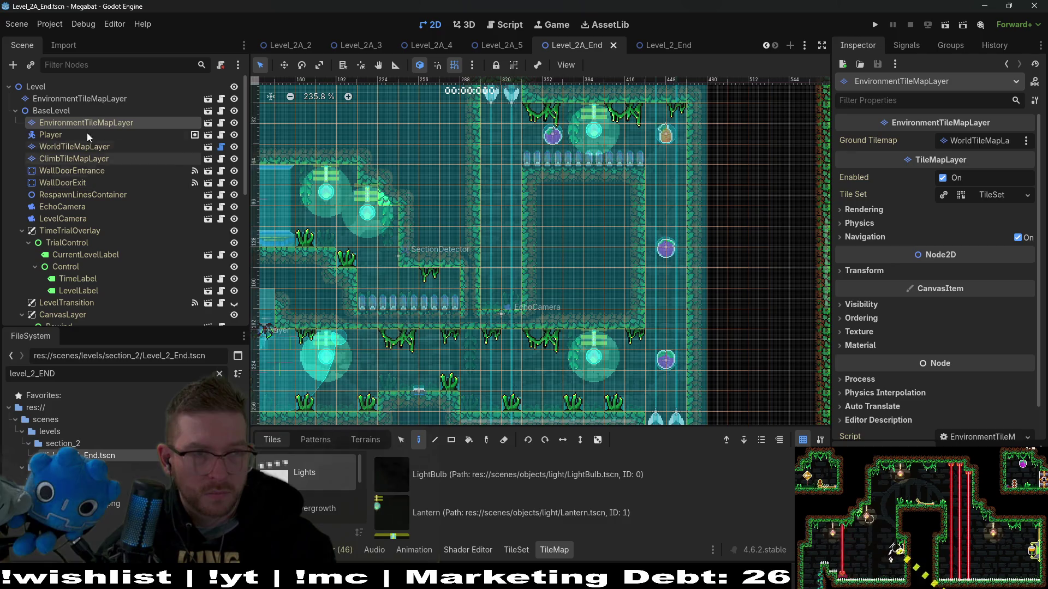
pyautogui.click(111, 100)
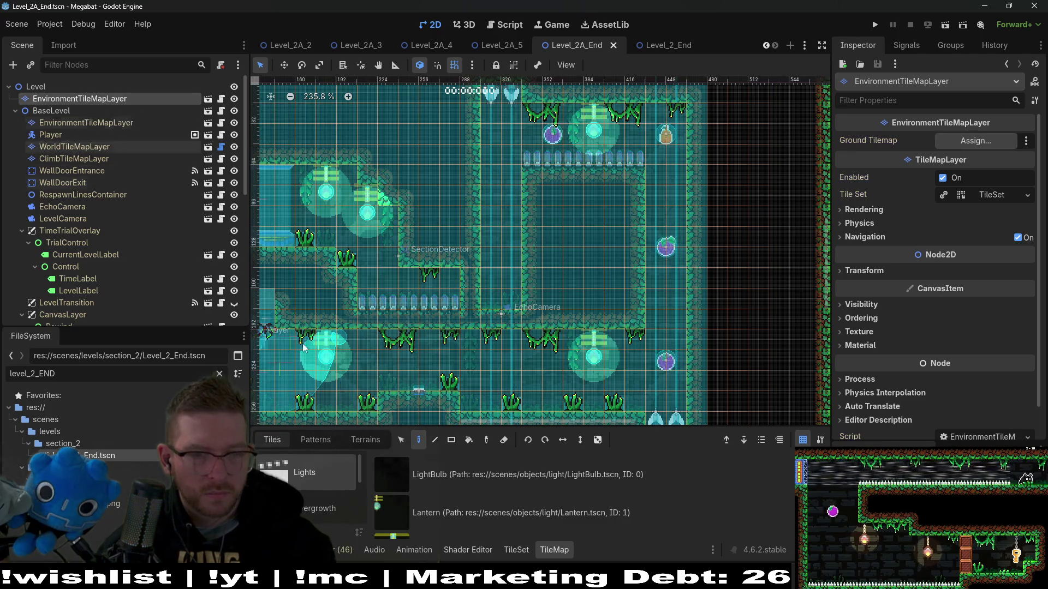
# Paint a ForestBackgroundVine tile from the Overgrowth collection into the level
pyautogui.scroll(-2, 325, 475)
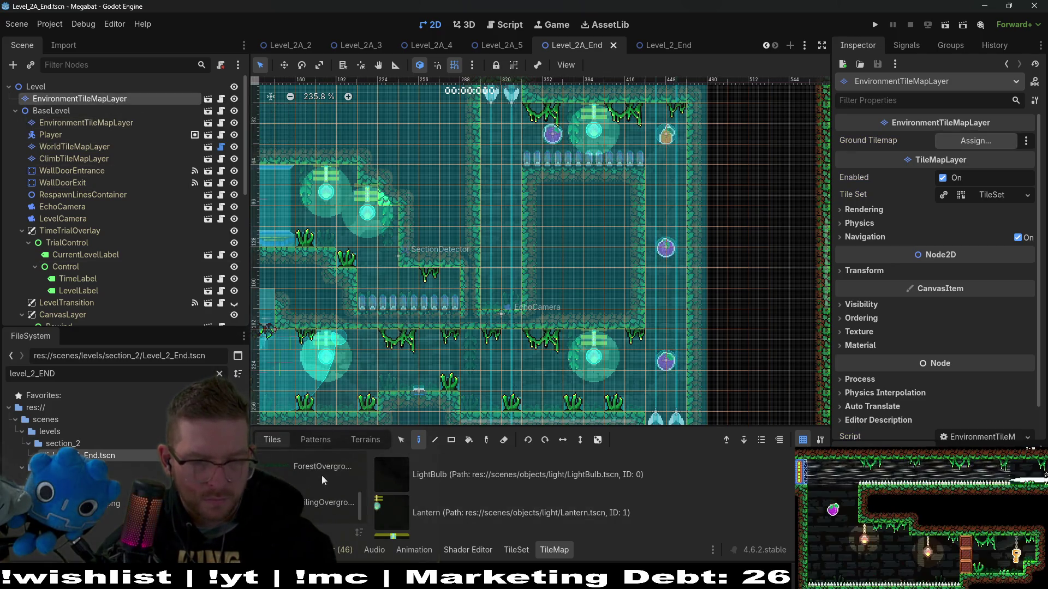
pyautogui.click(322, 476)
pyautogui.click(469, 481)
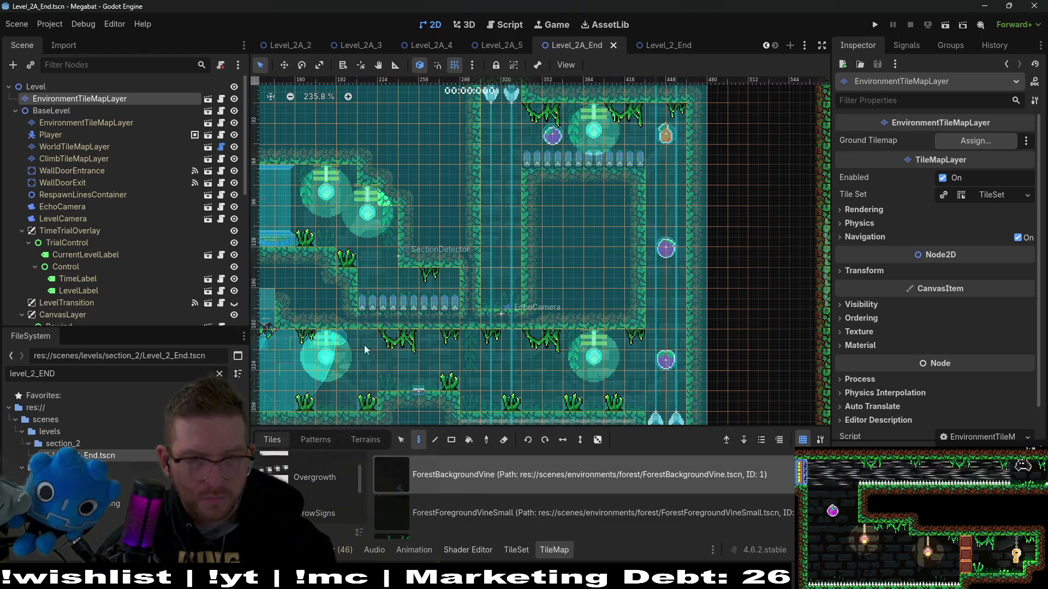
pyautogui.scroll(2, 365, 345)
pyautogui.hscroll(-5, 364, 345)
pyautogui.click(378, 214)
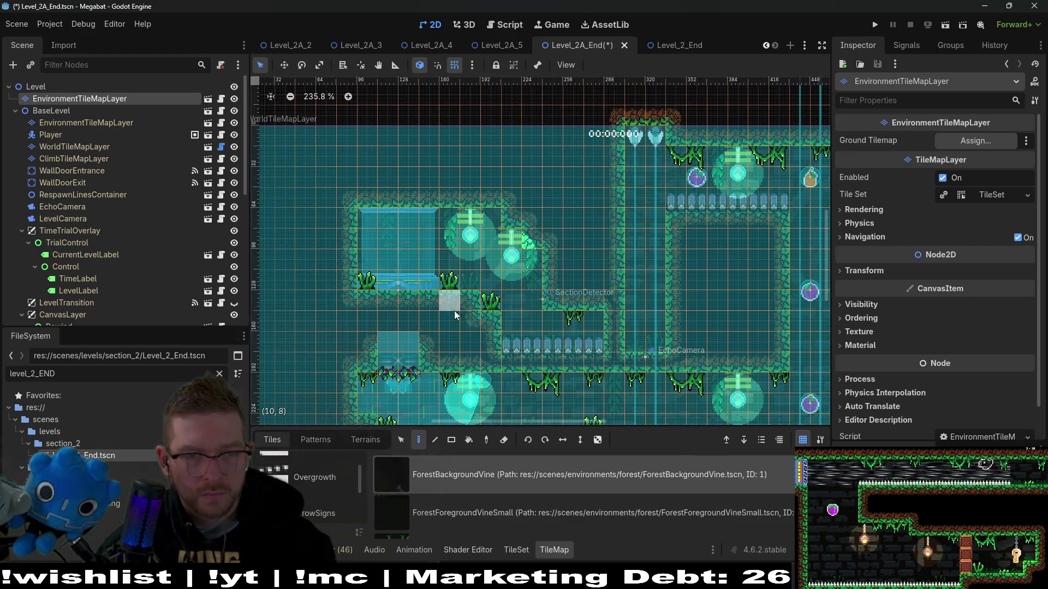
# Place a ForestForegroundVineMedium on the upper-left room's ceiling, save, and run the scene
pyautogui.scroll(-1, 477, 514)
pyautogui.click(472, 505)
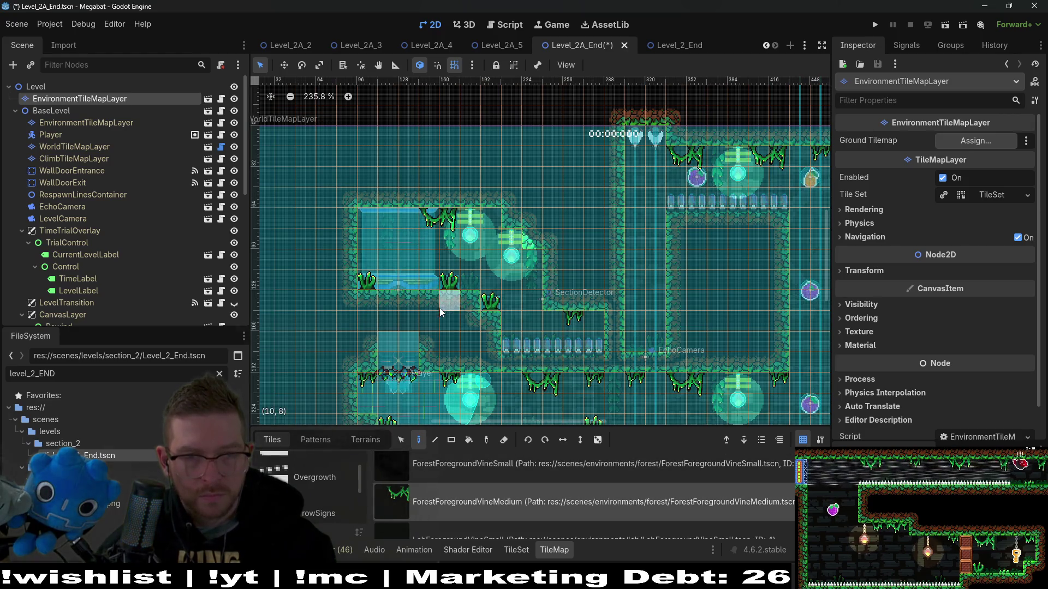
pyautogui.click(366, 215)
pyautogui.hotkey('ctrl', 's')
pyautogui.scroll(2, 418, 219)
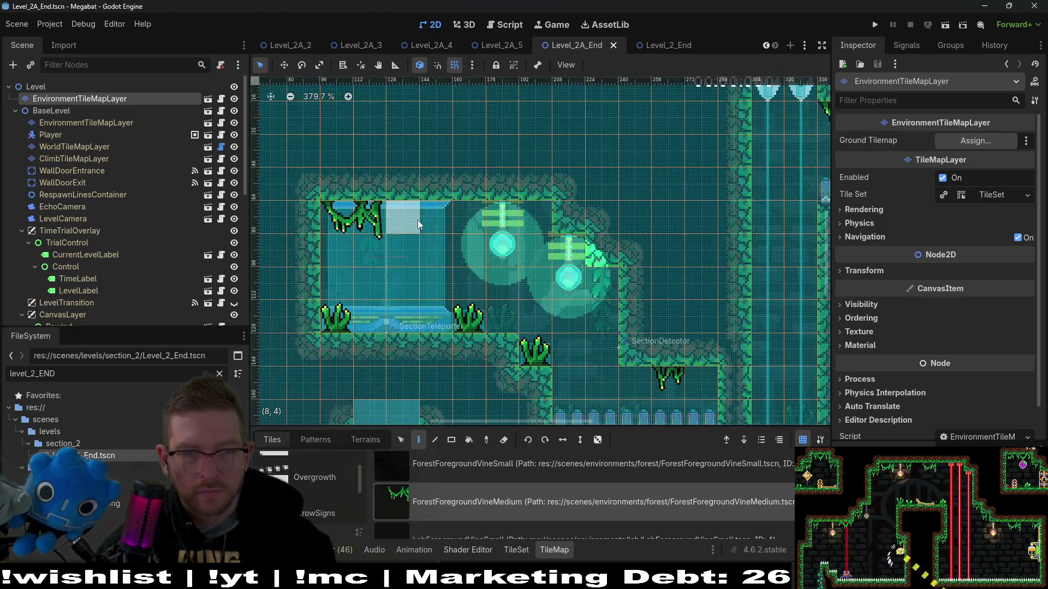
pyautogui.scroll(1, 463, 477)
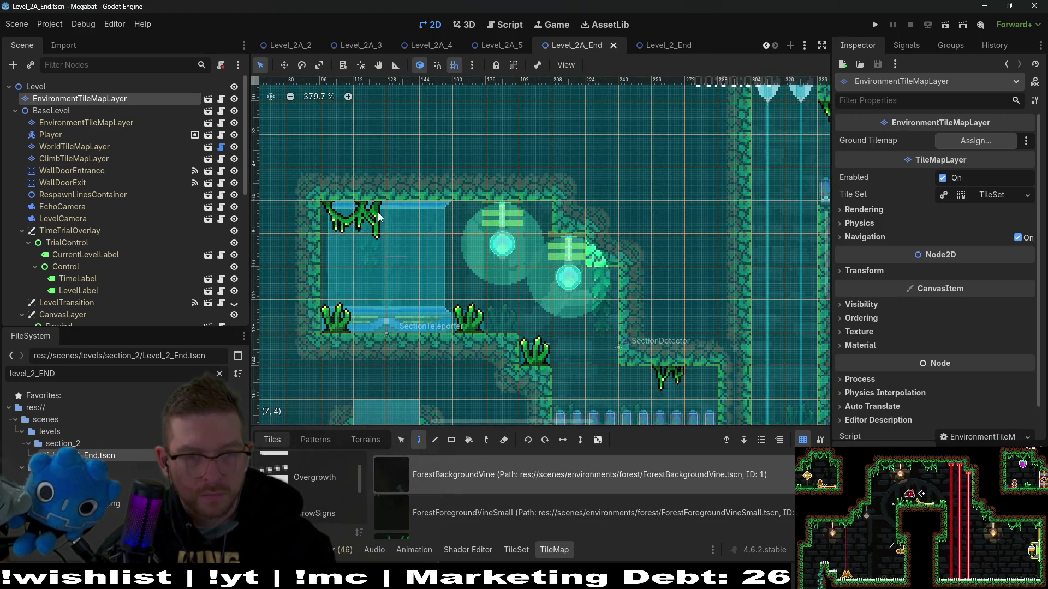
pyautogui.click(945, 27)
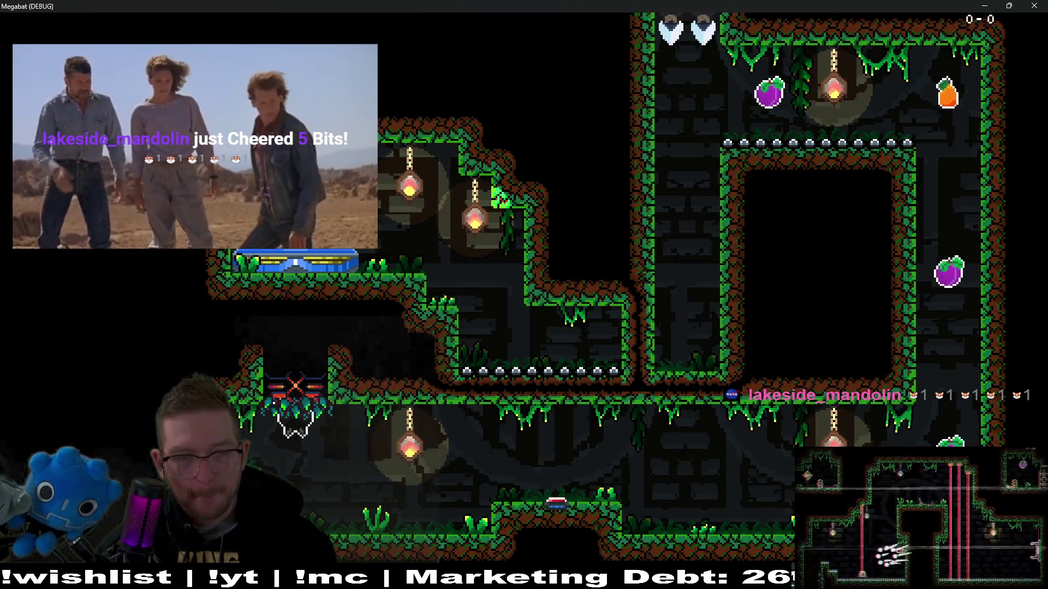
# Fly the bat right and up the shaft eating fruits, then onto the upper-left platform in cat form
pyautogui.press('Right')
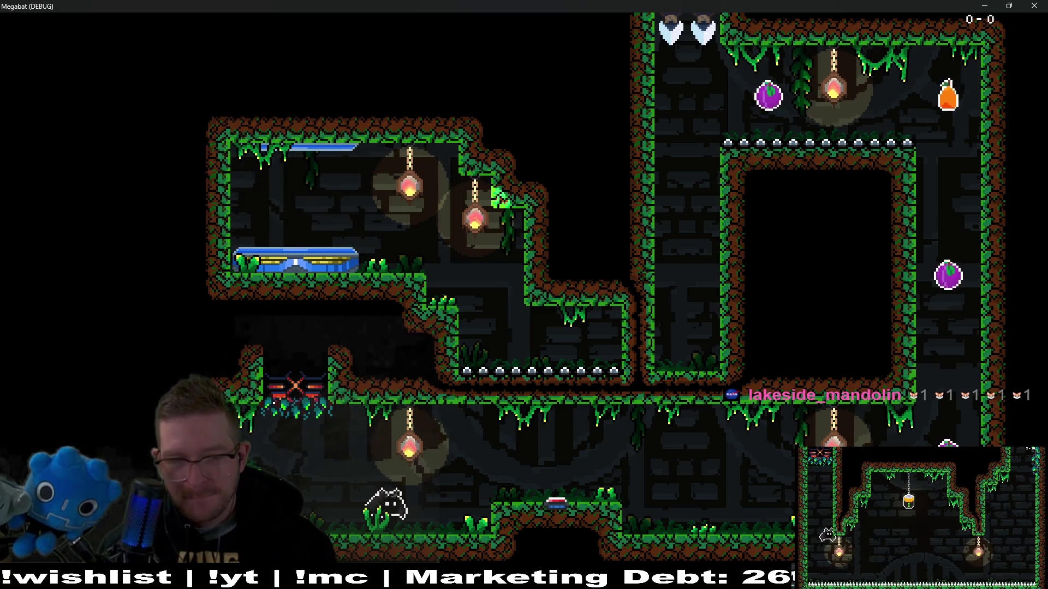
pyautogui.press('Right')
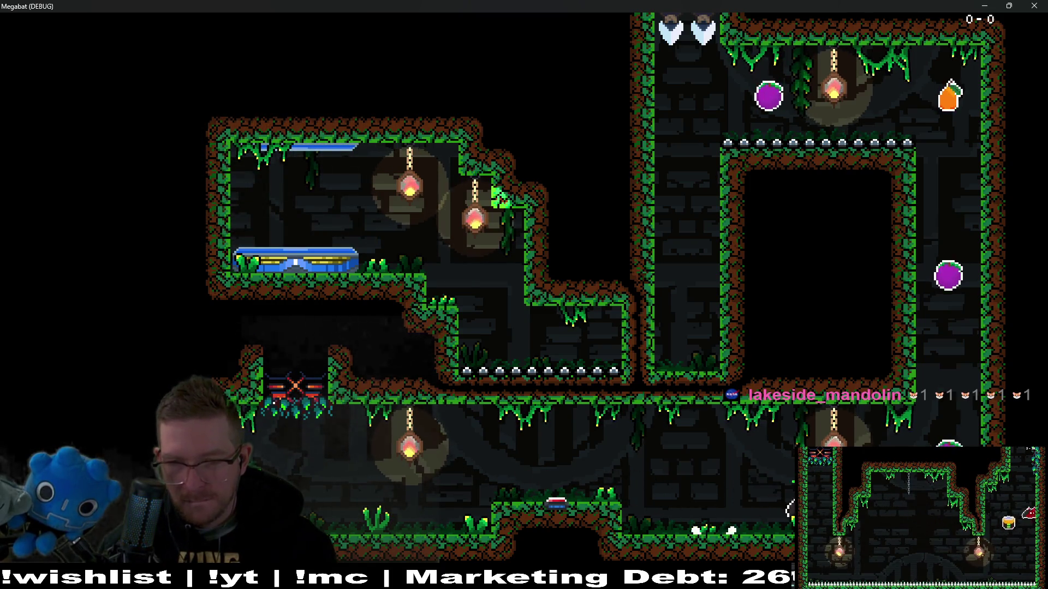
pyautogui.press('Up')
pyautogui.press('Left')
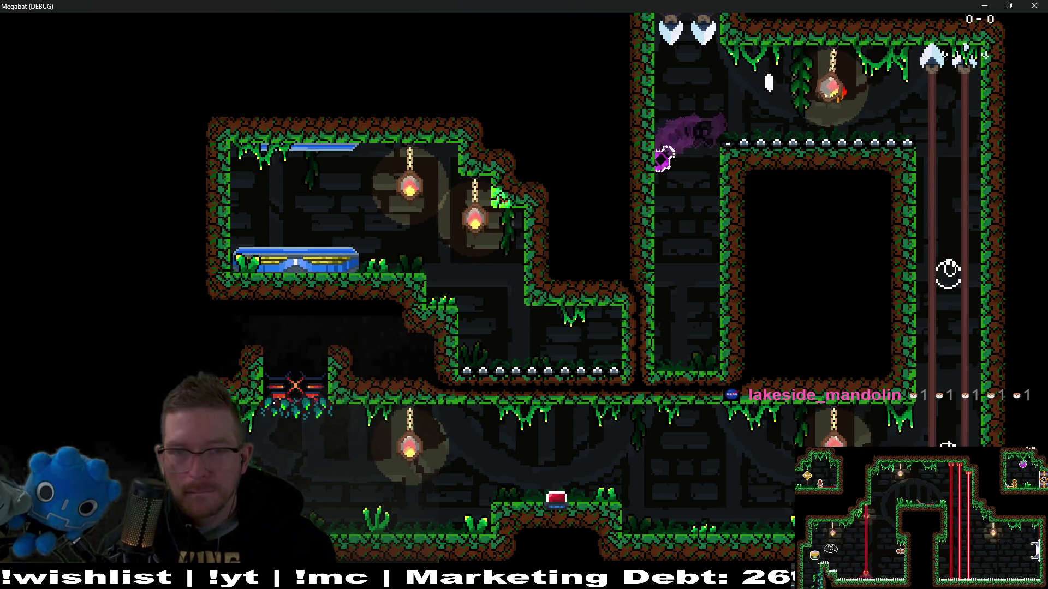
pyautogui.press('Down')
pyautogui.press('Left')
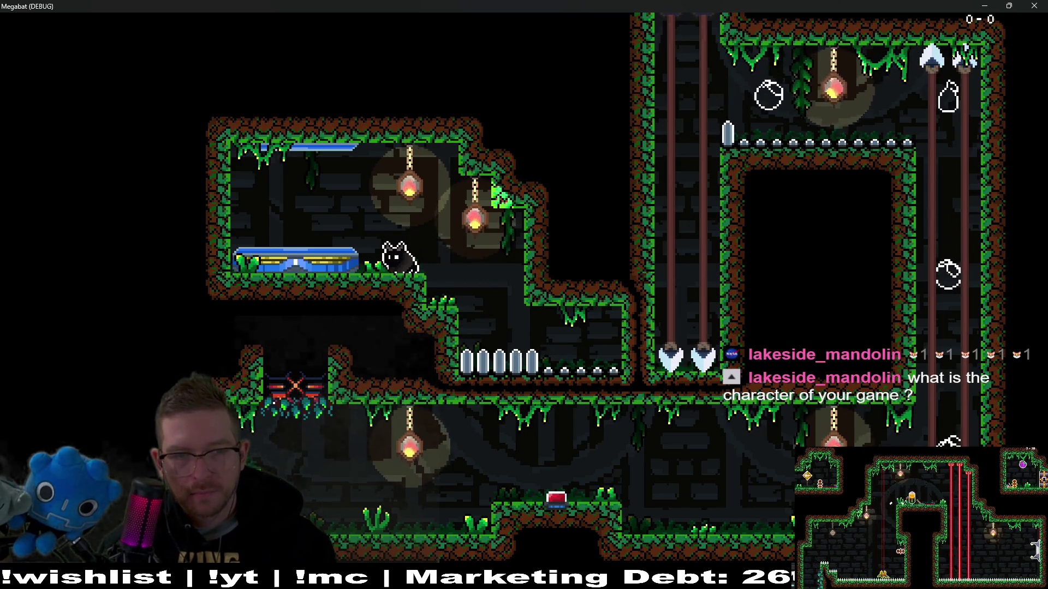
pyautogui.press('Right')
pyautogui.press('Left')
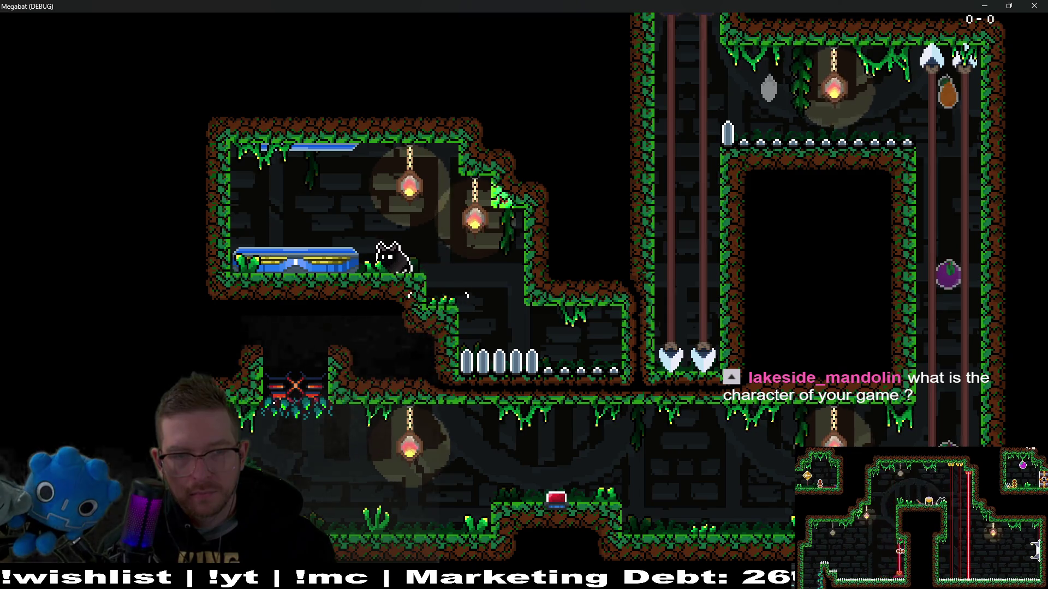
pyautogui.press('Right')
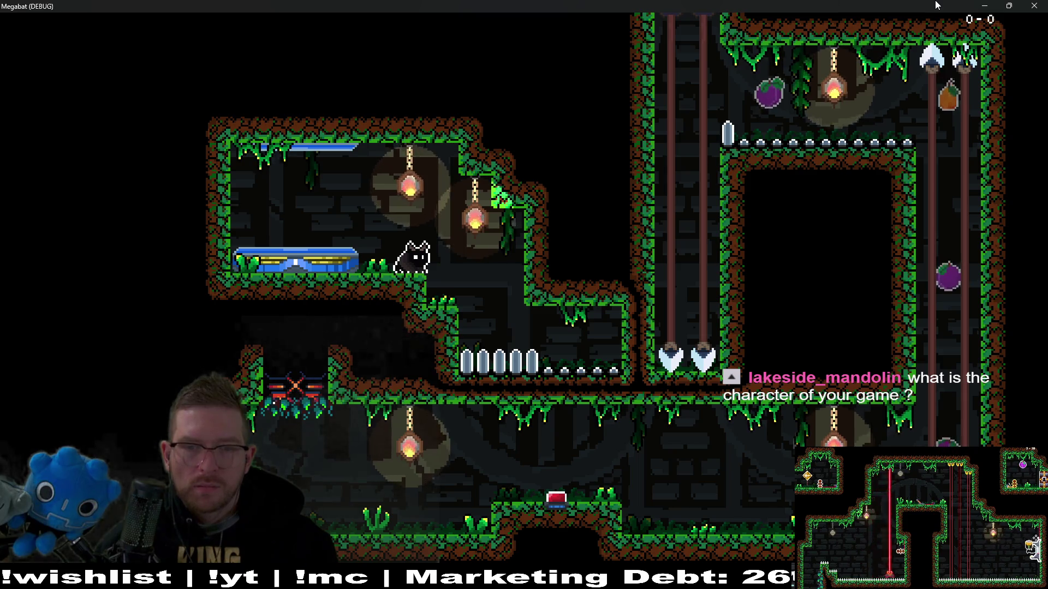
# Close the running game with Alt+F4 and re-save Level_2A_End in the editor
pyautogui.hotkey('alt', 'F4')
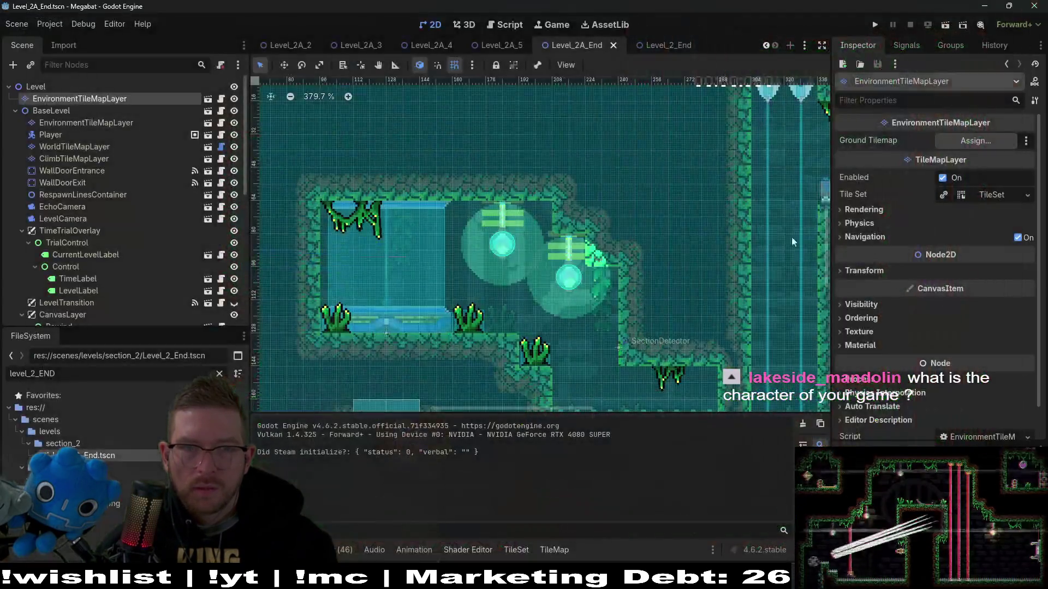
pyautogui.scroll(-4, 368, 253)
pyautogui.hotkey('ctrl', 's')
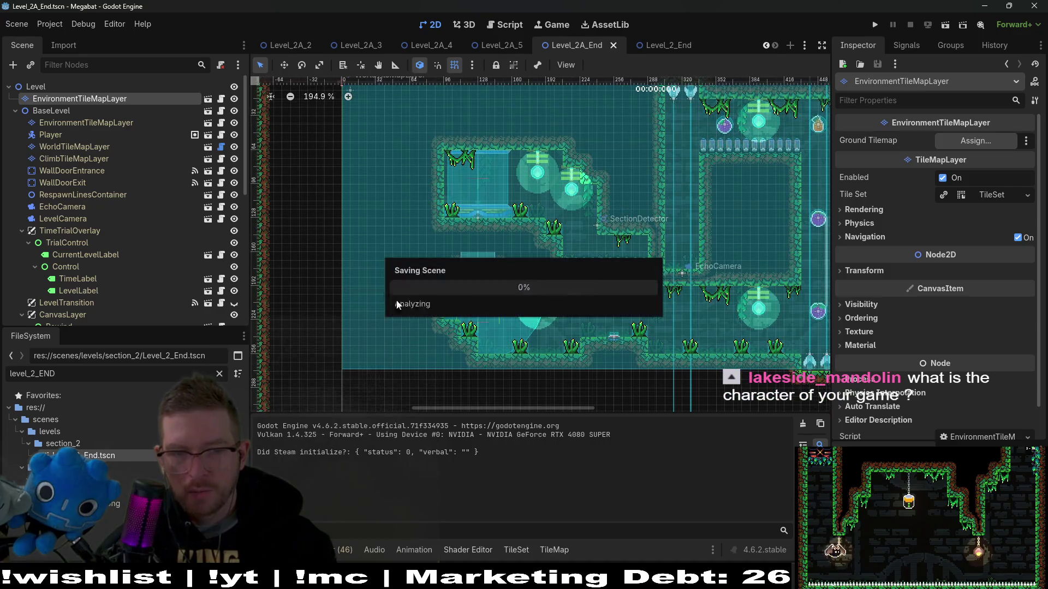
pyautogui.hscroll(2, 624, 234)
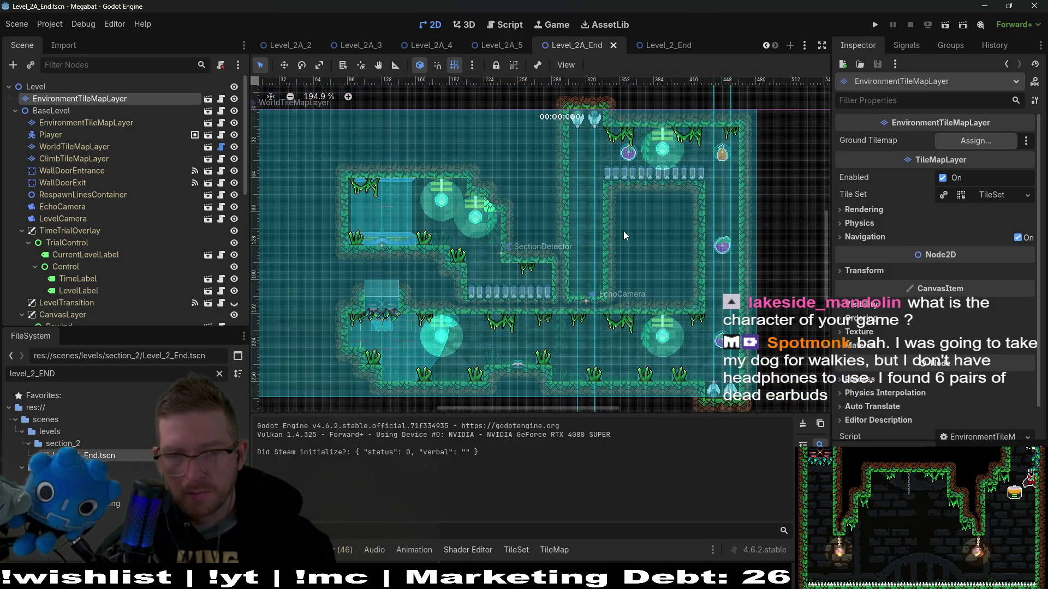
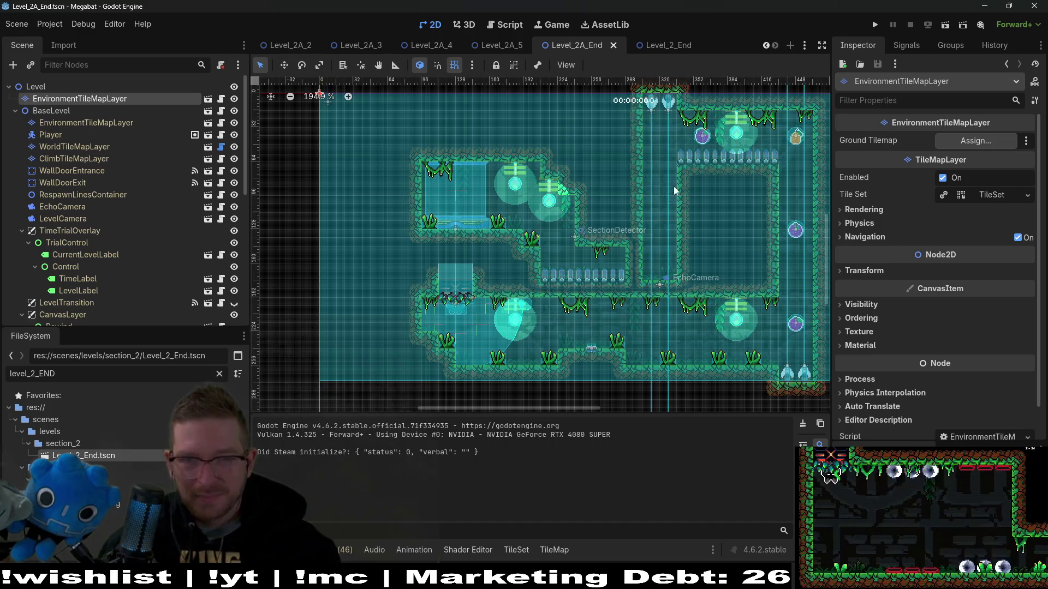
# Zoom the Level_2A_End canvas out and back in, then bring up the Obsidian task board
pyautogui.scroll(-4, 678, 177)
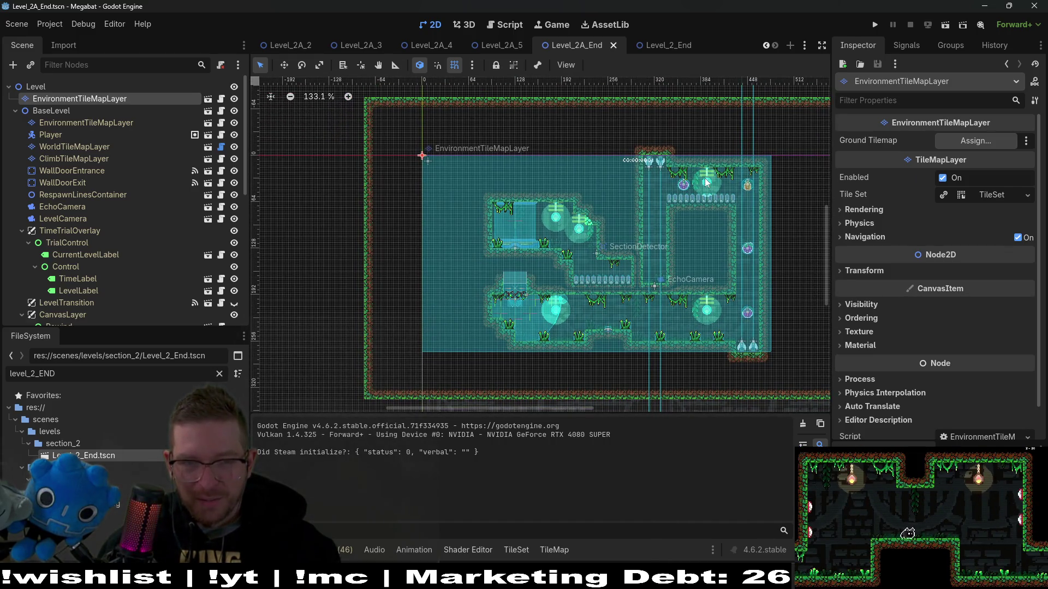
pyautogui.scroll(4, 518, 218)
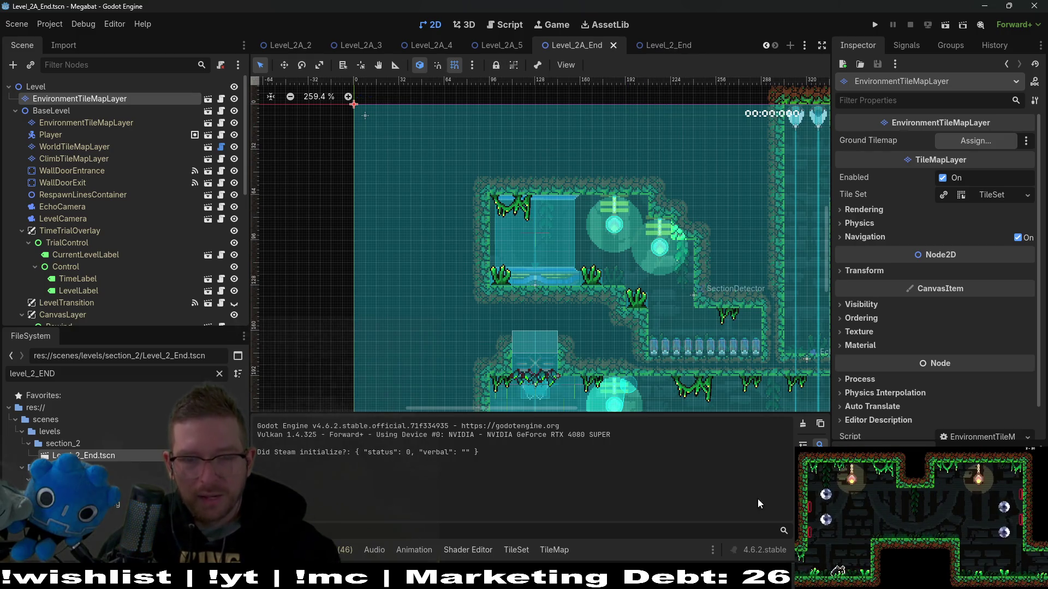
pyautogui.hotkey('alt', 'Tab')
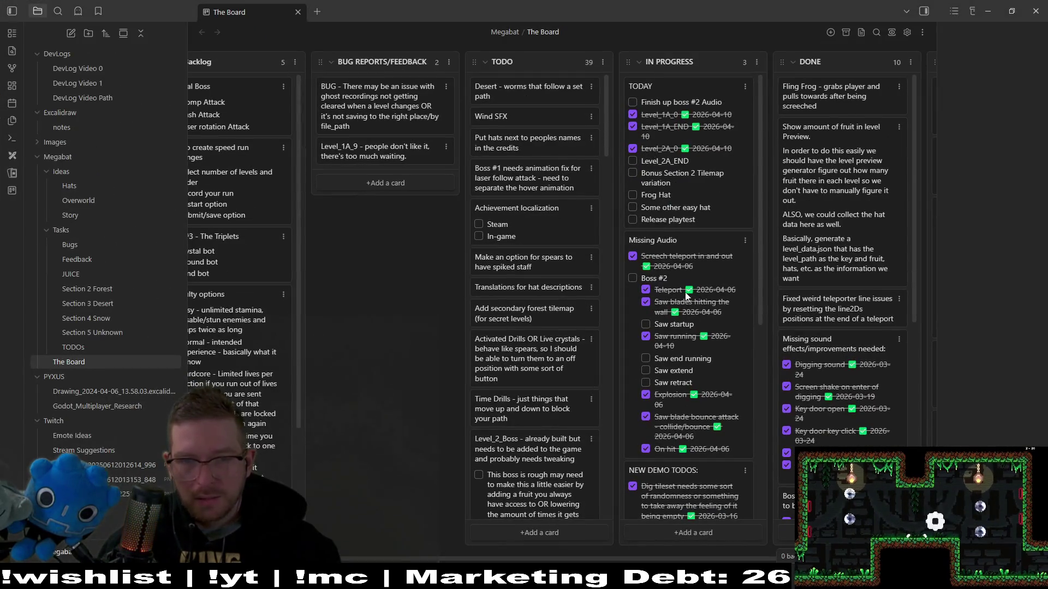
# Mark Level_2A_END done and add a 'Test everything' task to the TODAY card
pyautogui.click(633, 162)
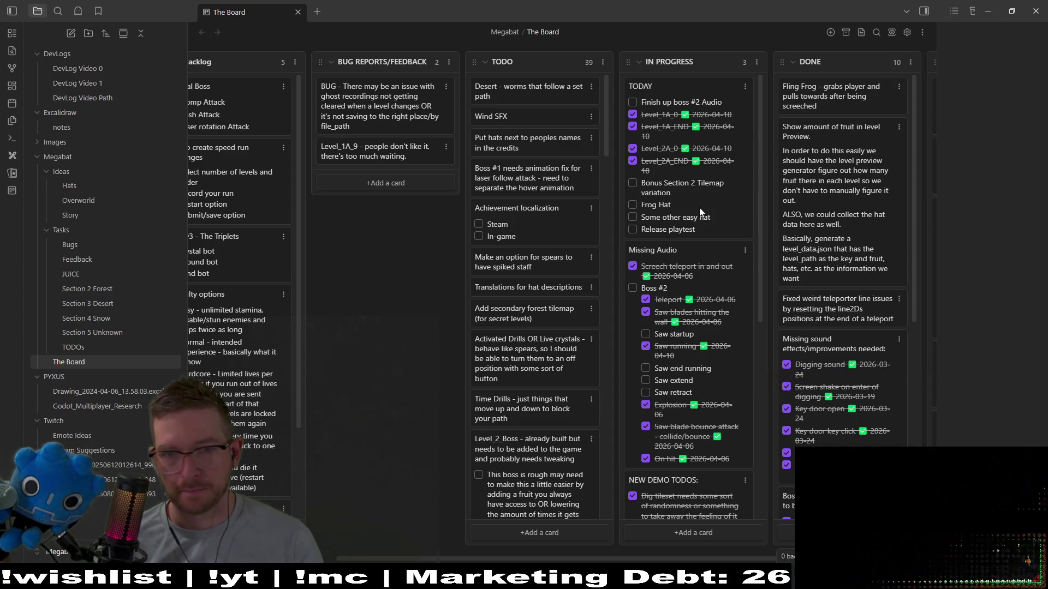
pyautogui.click(709, 219)
pyautogui.press('Return')
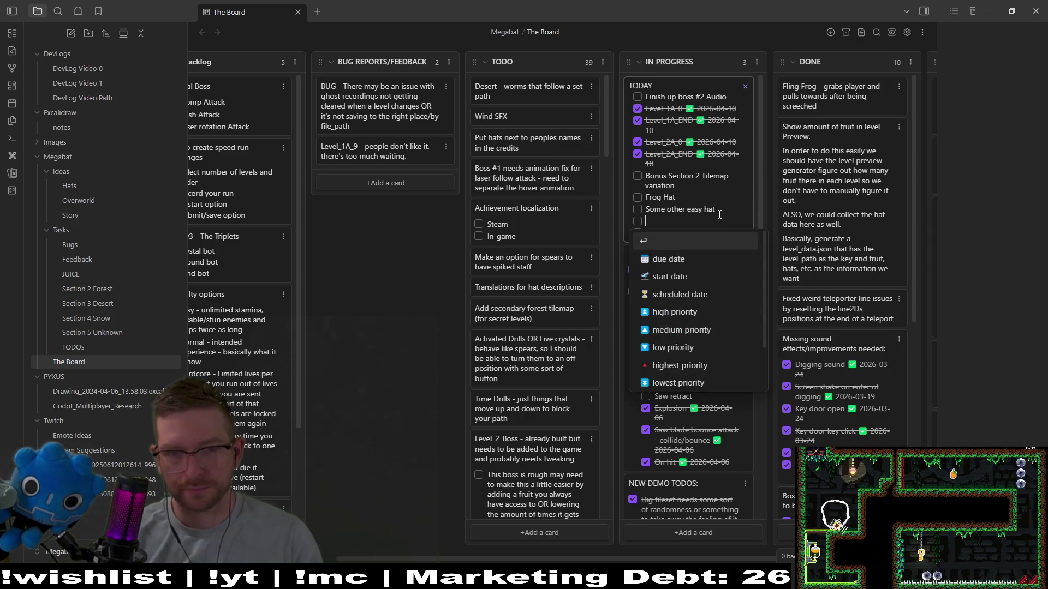
pyautogui.write('Test')
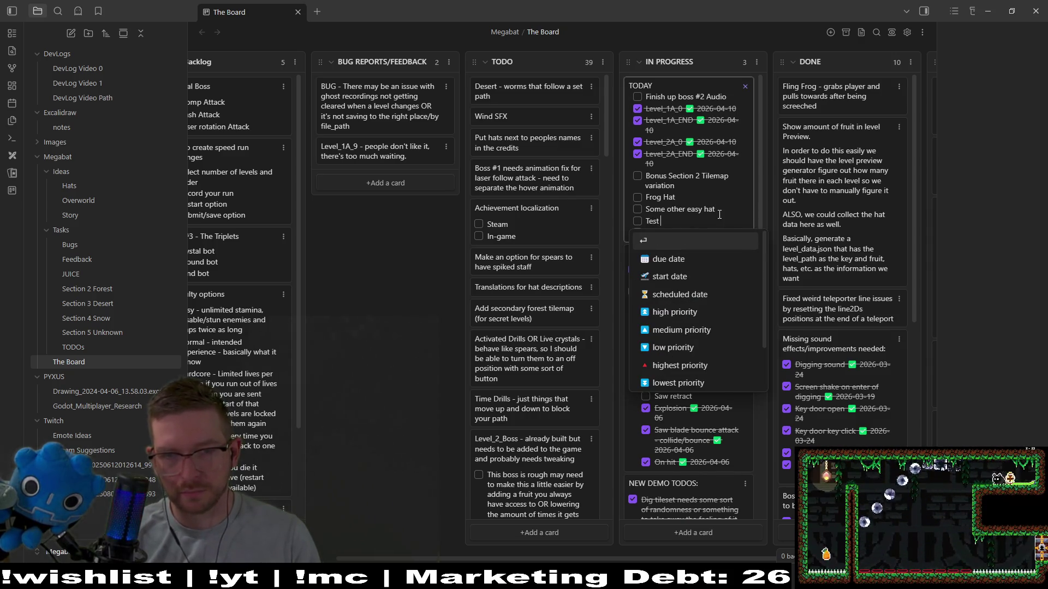
pyautogui.write(' everything')
pyautogui.press('Escape')
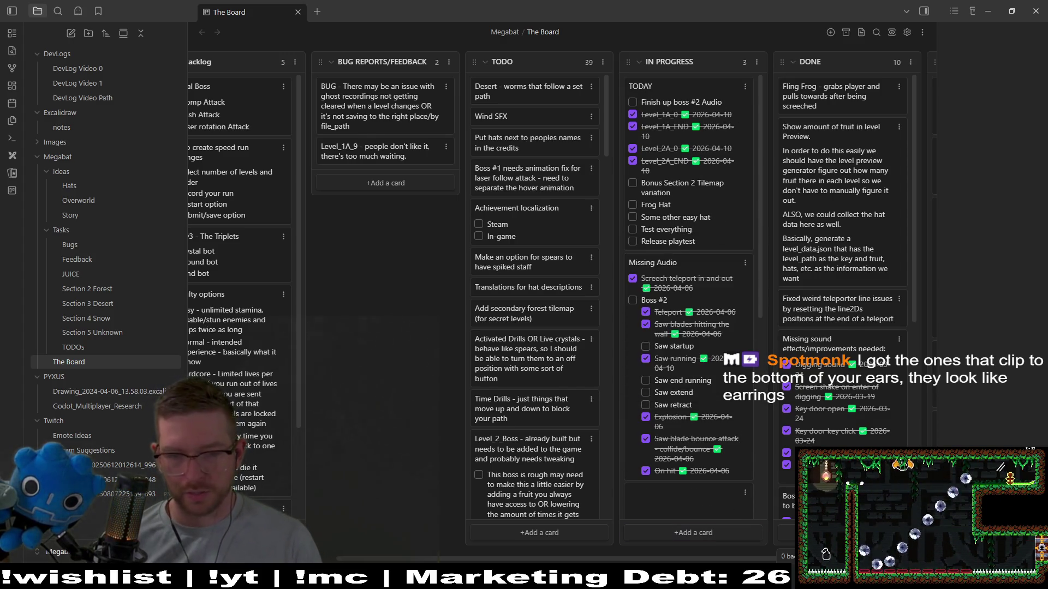
# Launch Aseprite from the Steam library
pyautogui.hotkey('alt', 'Tab')
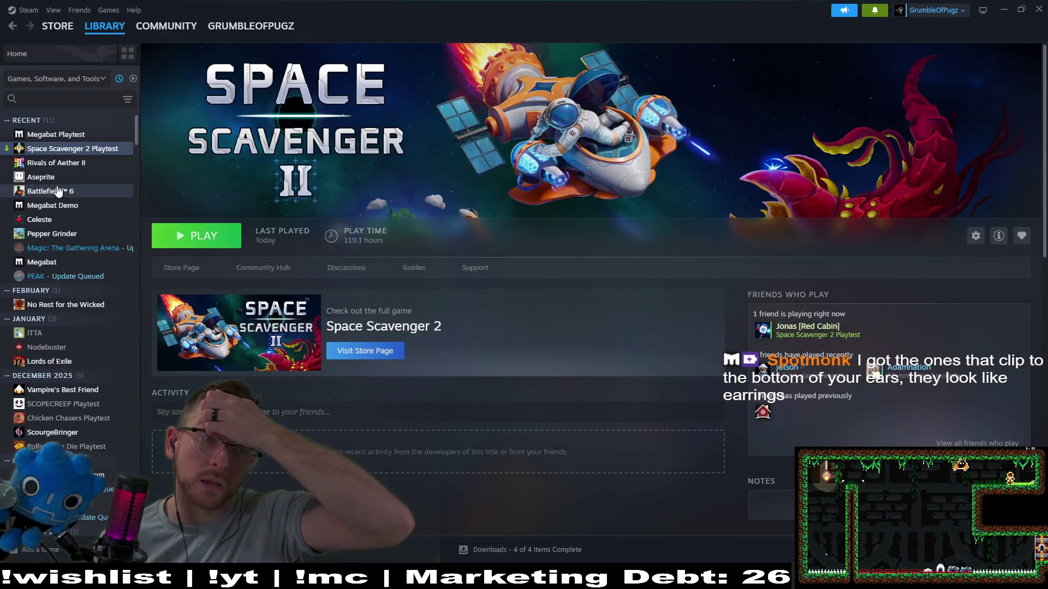
pyautogui.click(41, 177)
pyautogui.click(220, 246)
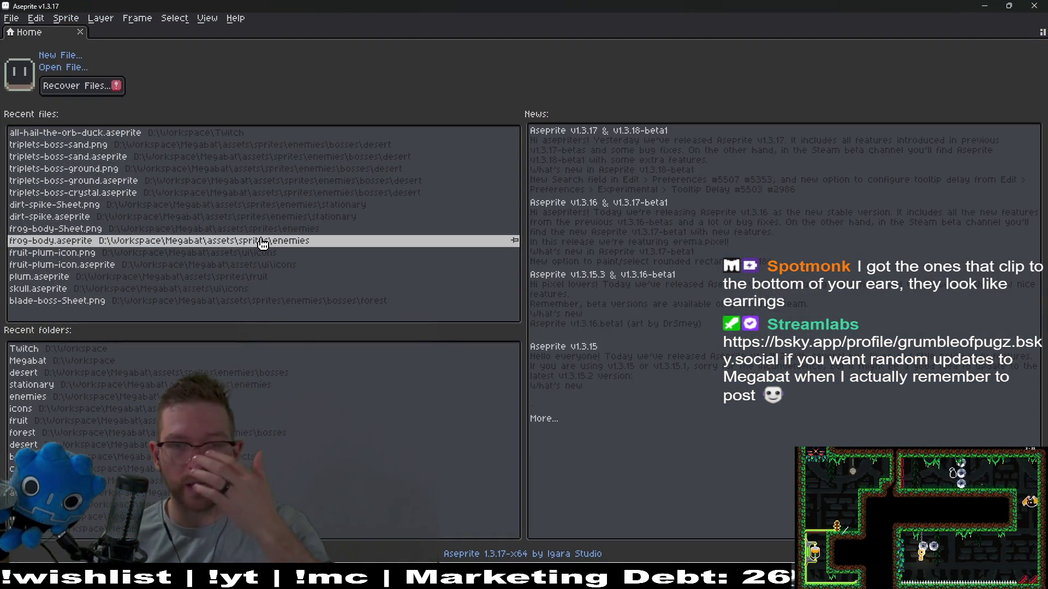
# Open forest-tileset-16x16.aseprite from Workspace > Megabat > assets > tilesets > forest
pyautogui.click(51, 67)
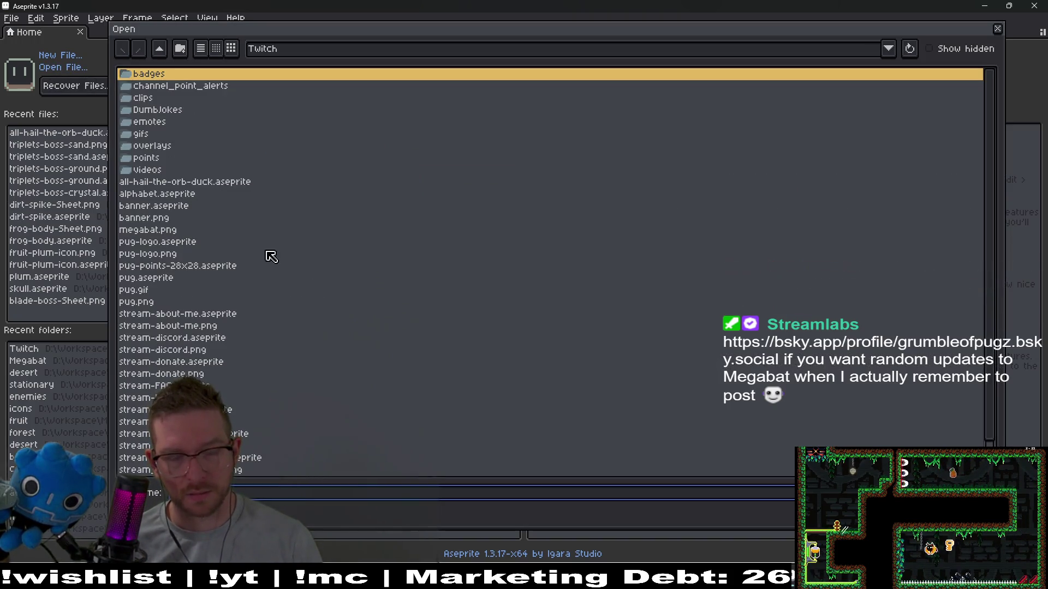
pyautogui.click(159, 48)
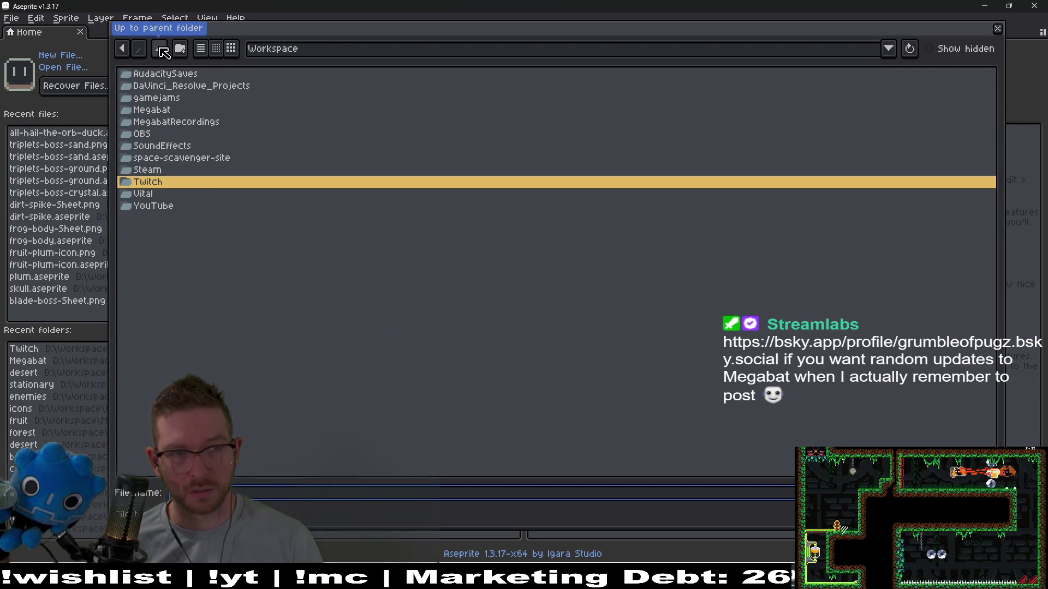
pyautogui.doubleClick(158, 110)
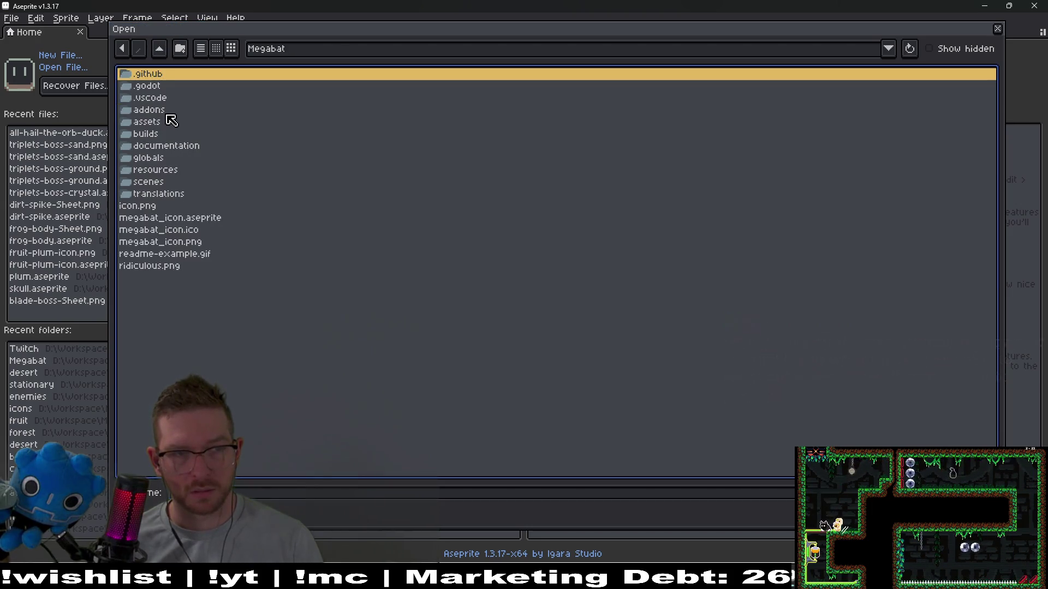
pyautogui.doubleClick(155, 123)
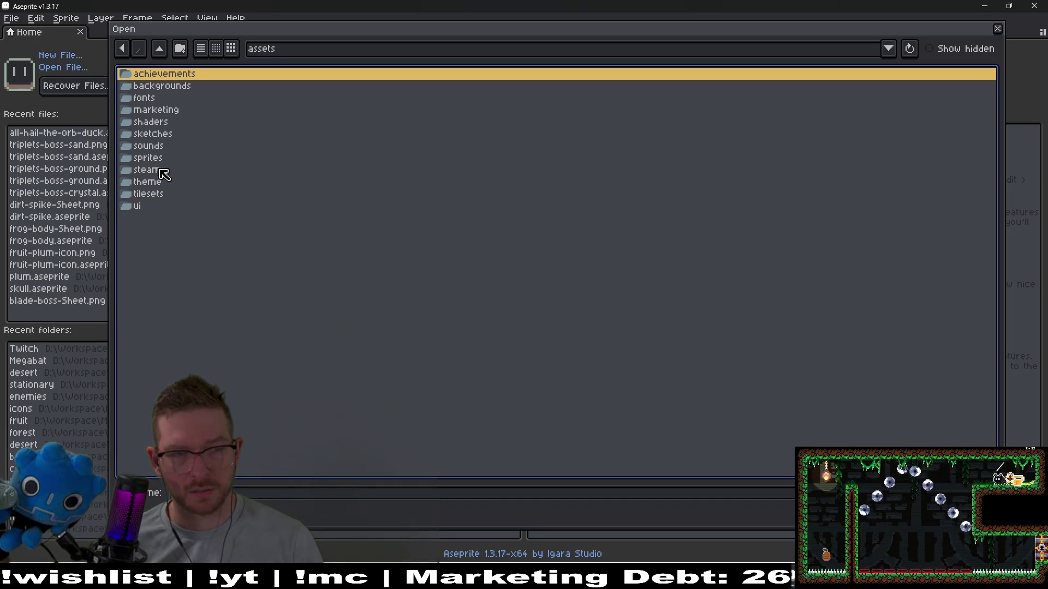
pyautogui.doubleClick(158, 195)
pyautogui.doubleClick(161, 111)
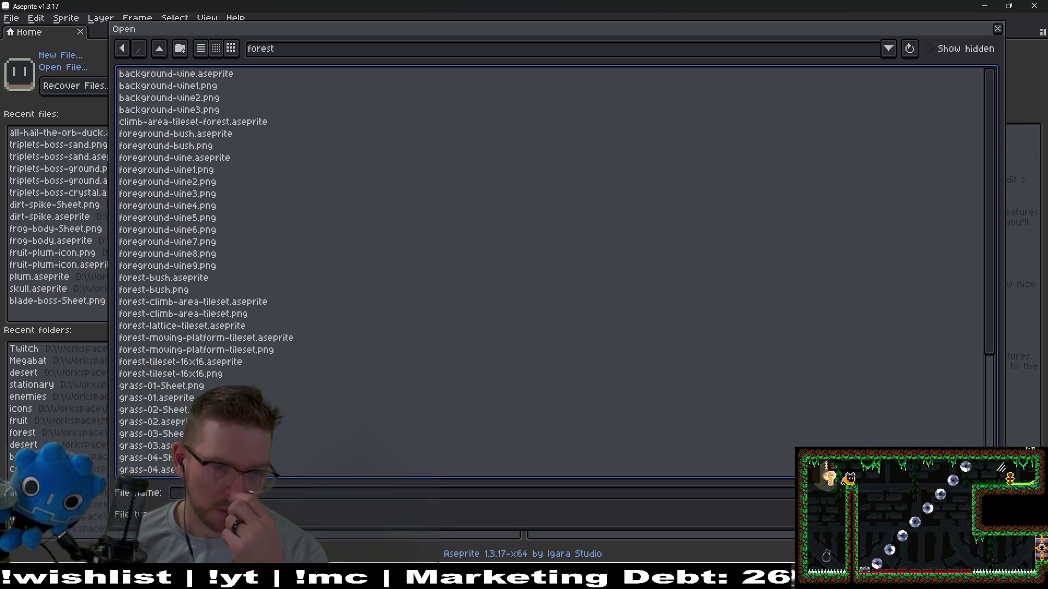
pyautogui.click(217, 362)
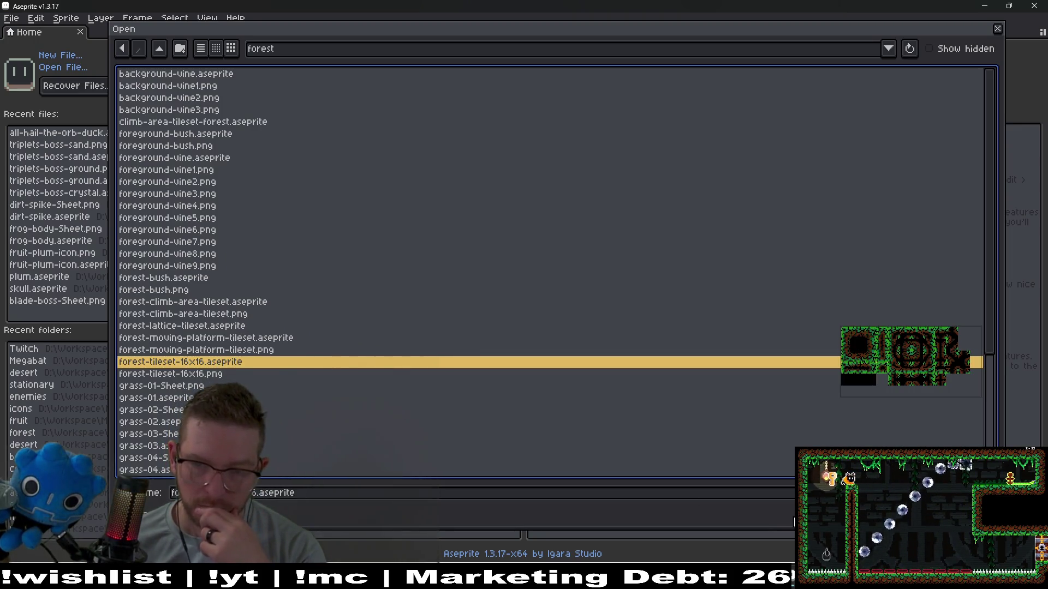
pyautogui.press('Return')
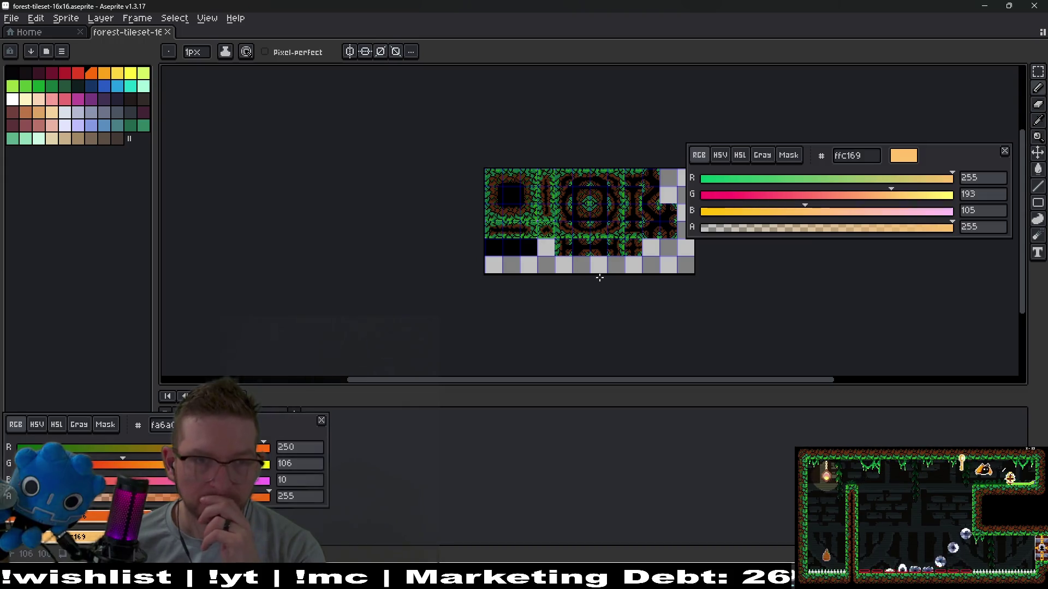
# Begin a Save As copy in the forest folder, edit its file name, then return to Godot
pyautogui.click(11, 18)
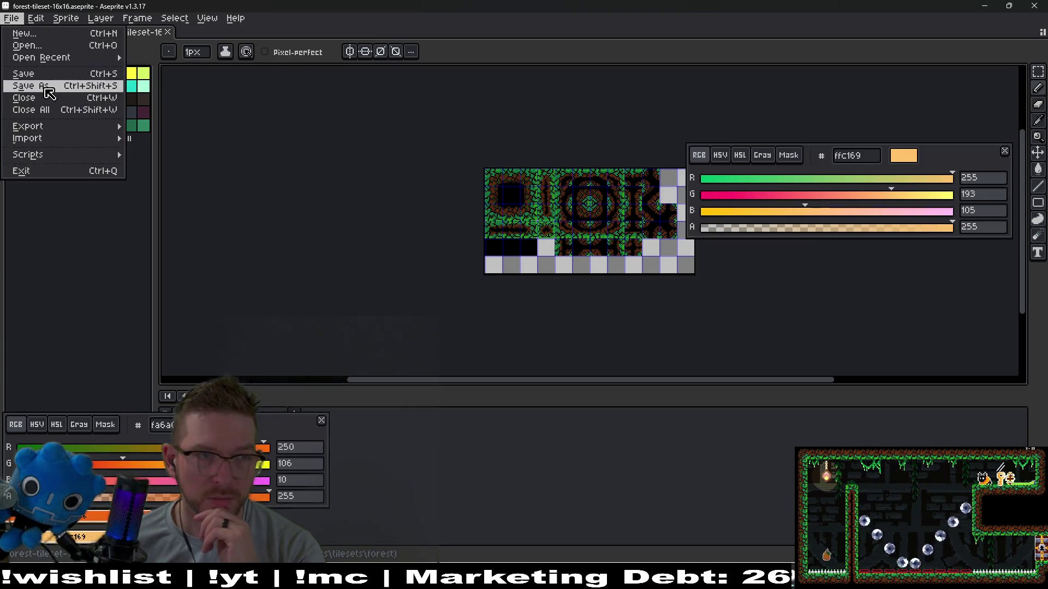
pyautogui.click(22, 87)
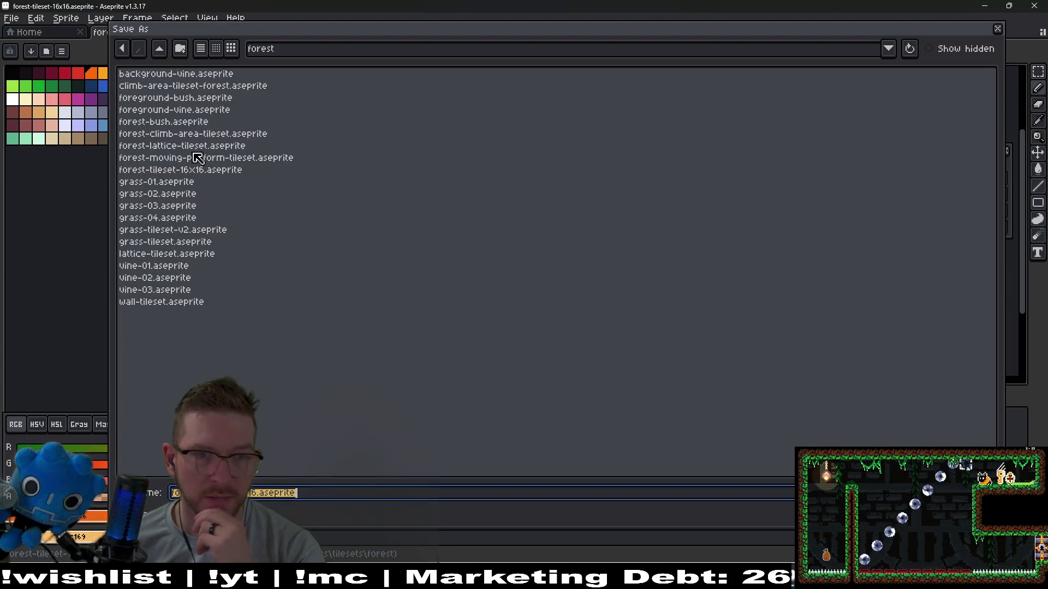
pyautogui.click(159, 49)
pyautogui.doubleClick(158, 86)
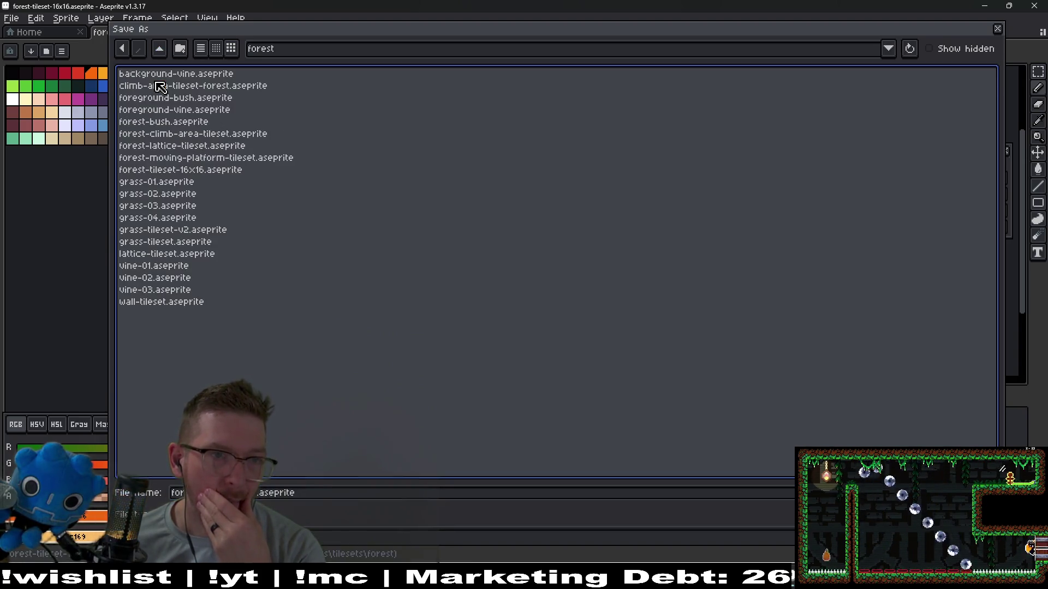
pyautogui.click(271, 499)
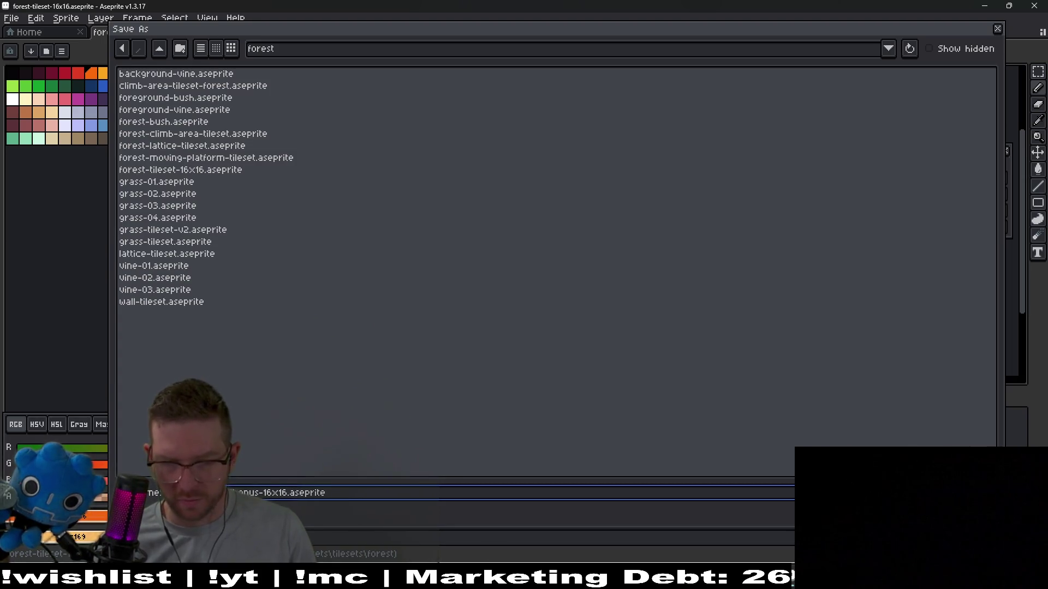
pyautogui.hotkey('alt', 'Tab')
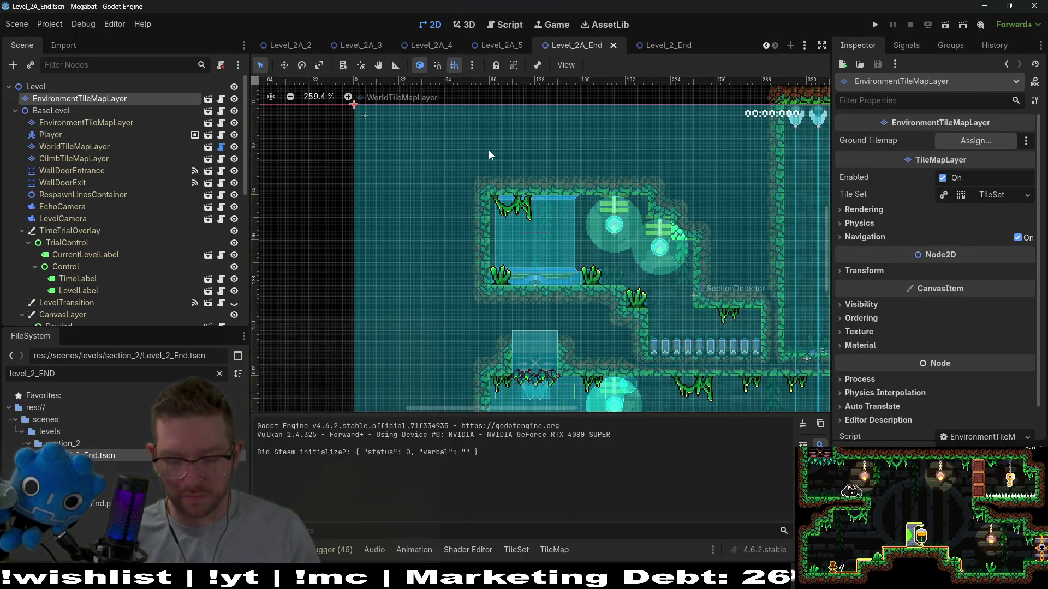
# Open the WorldTileMapLayer scene and select its WorldTileMapLayer node
pyautogui.hotkey('shift', 'alt', 'o')
pyautogui.write('world')
pyautogui.press('Escape')
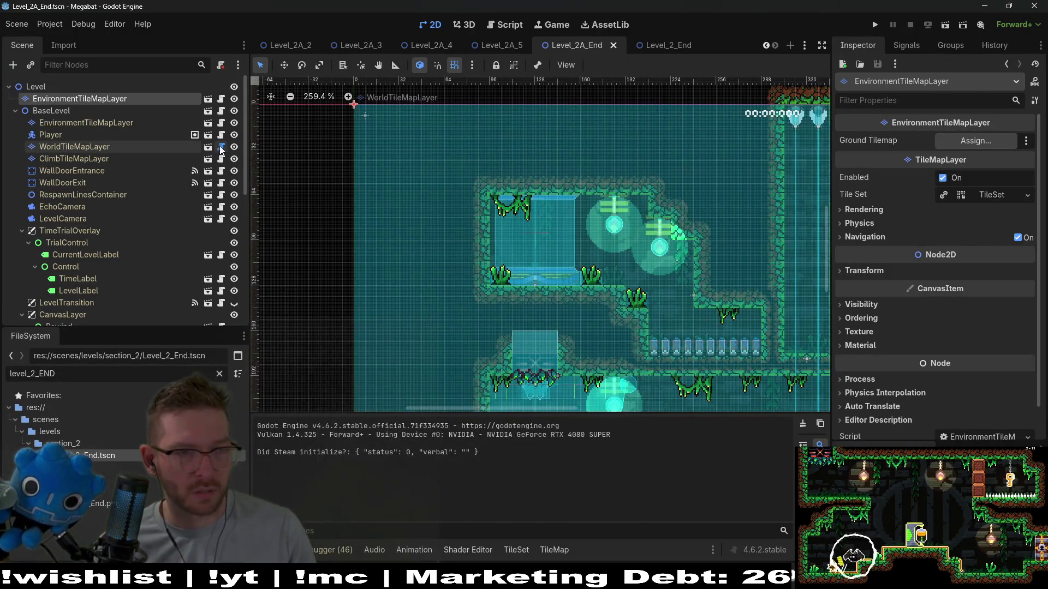
pyautogui.click(222, 148)
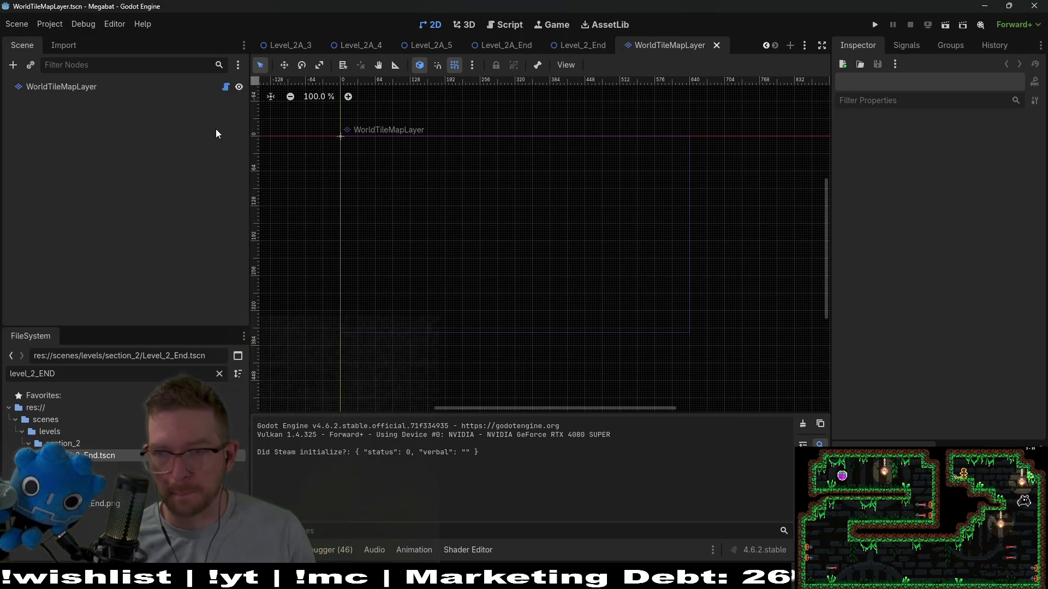
pyautogui.click(71, 88)
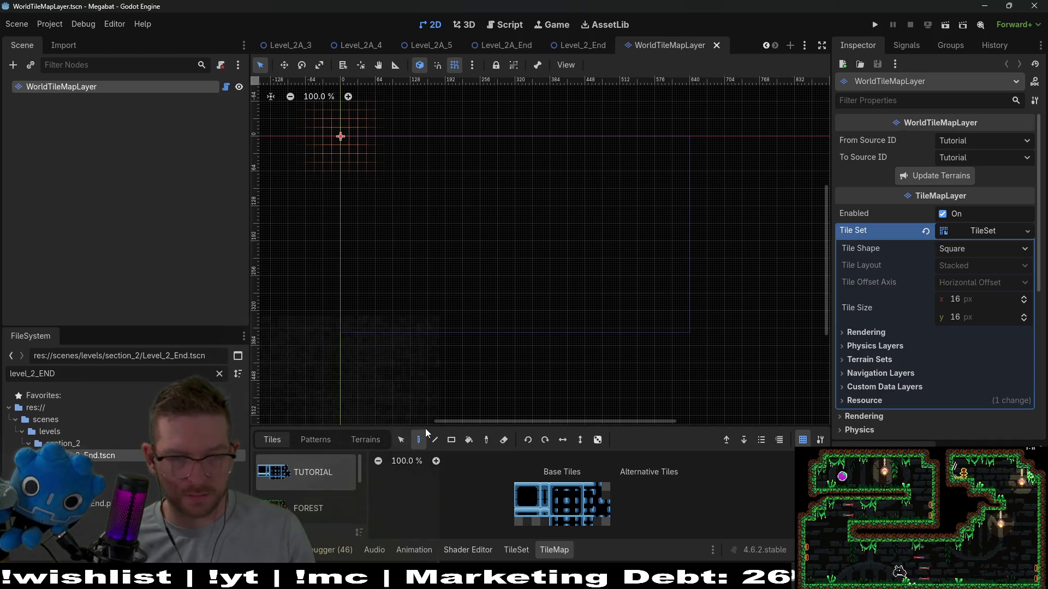
# Select the LAB_V2 tile source, check its terrain sets, and open it in the TileSet editor
pyautogui.moveTo(424, 428); pyautogui.dragTo(440, 348)
pyautogui.scroll(-2, 312, 489)
pyautogui.click(308, 505)
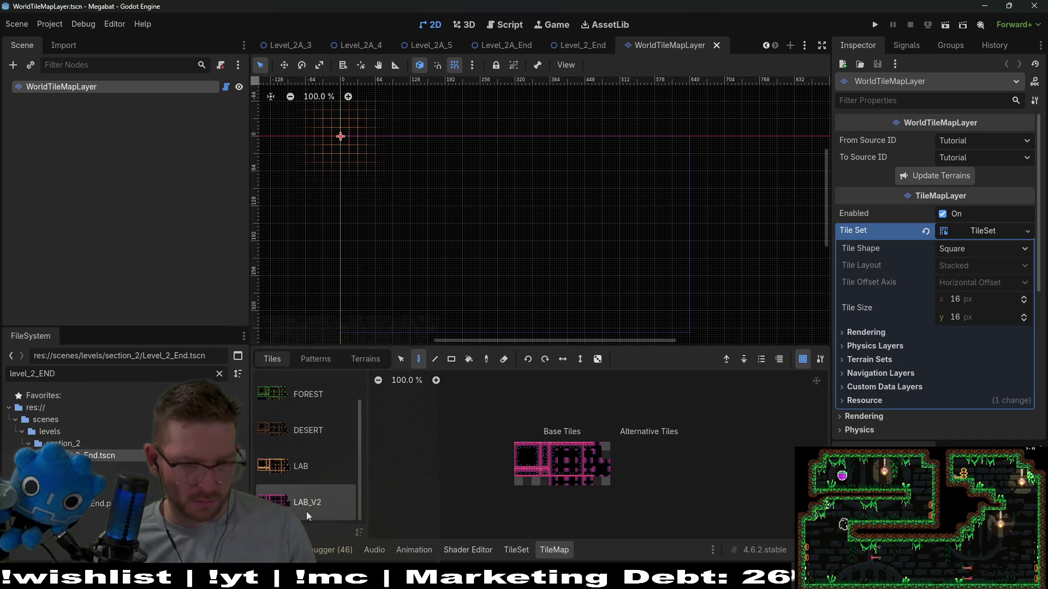
pyautogui.click(366, 360)
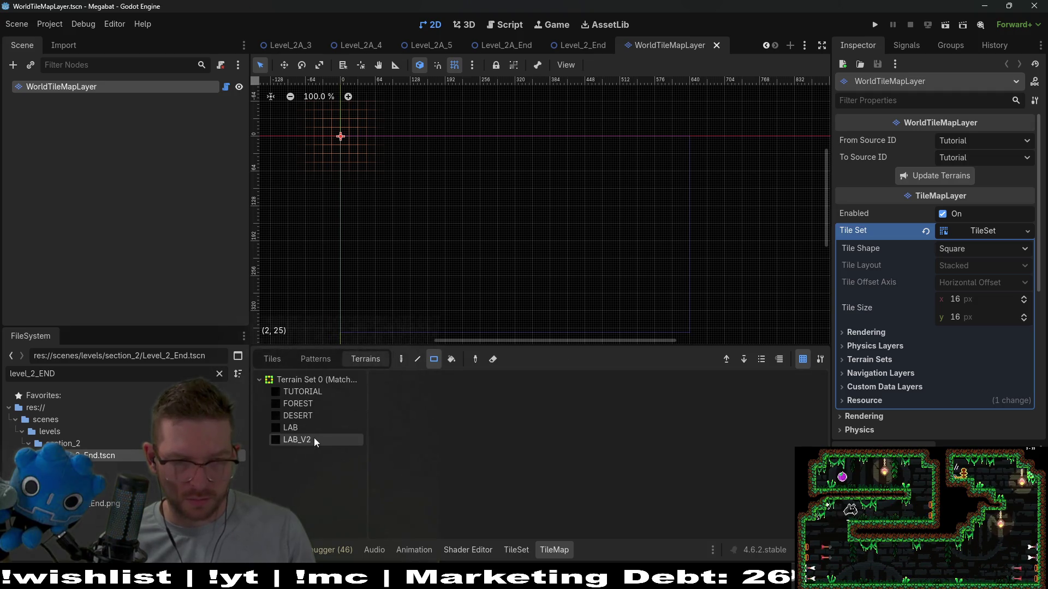
pyautogui.click(272, 359)
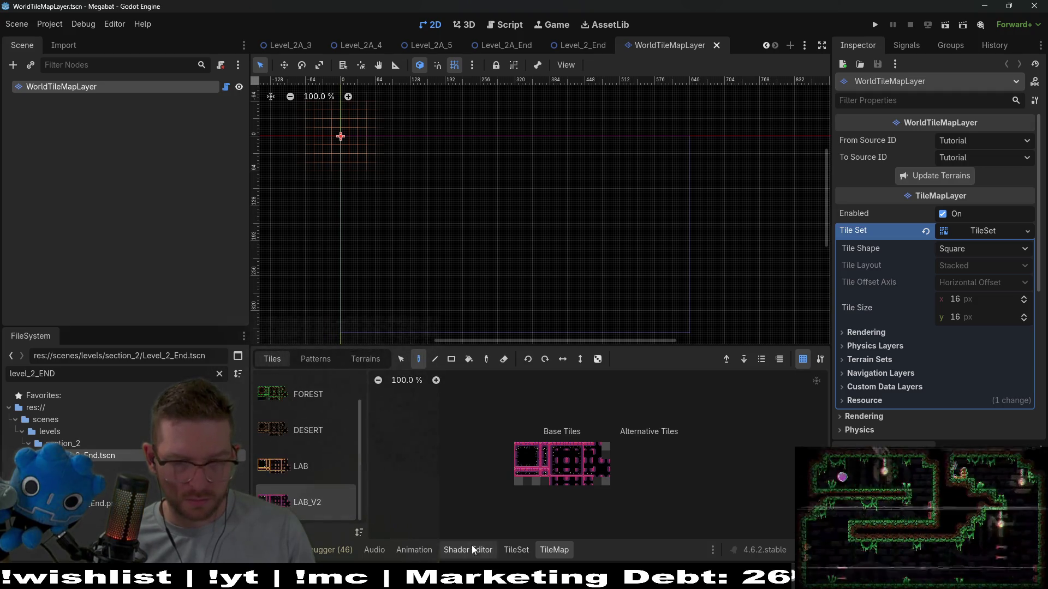
pyautogui.click(517, 549)
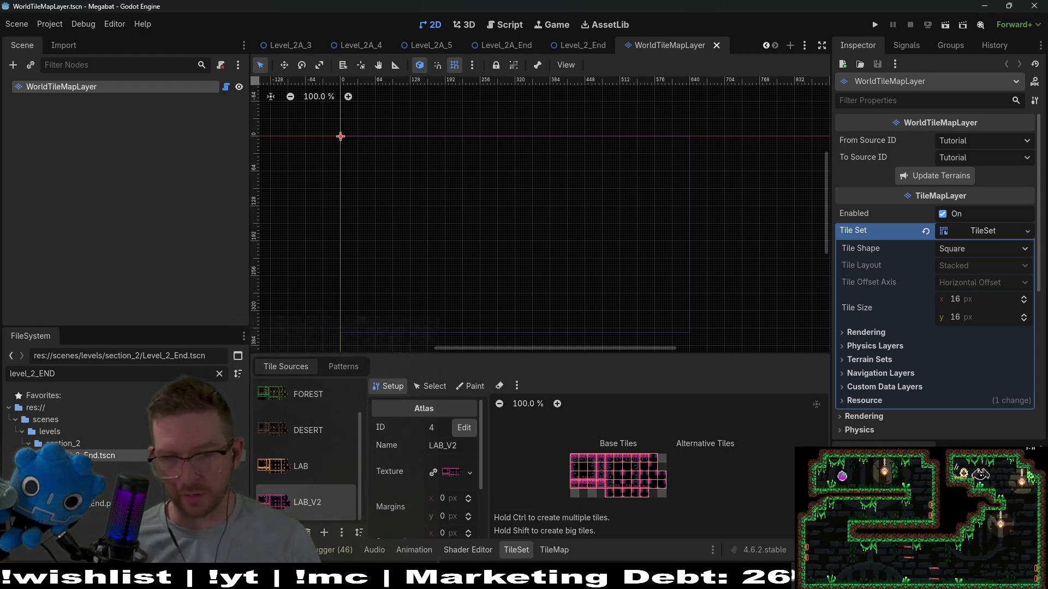
# Save the tileset copy as forest-tileset-16x16-v2.aseprite
pyautogui.hotkey('alt', 'Tab')
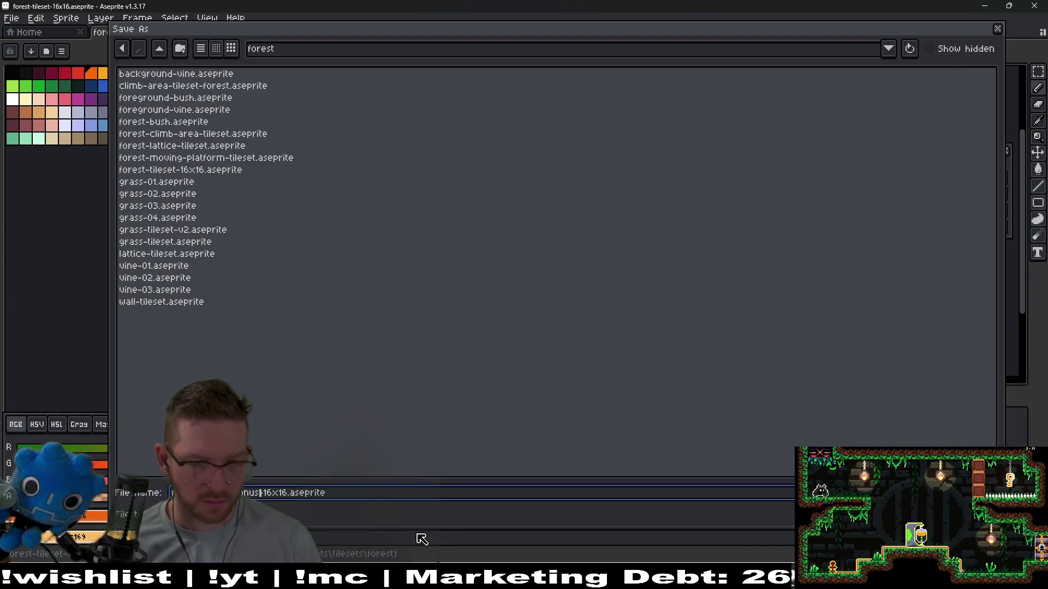
pyautogui.press('Left')
pyautogui.press('Left')
pyautogui.press('BackSpace')
pyautogui.press('BackSpace')
pyautogui.press('BackSpace')
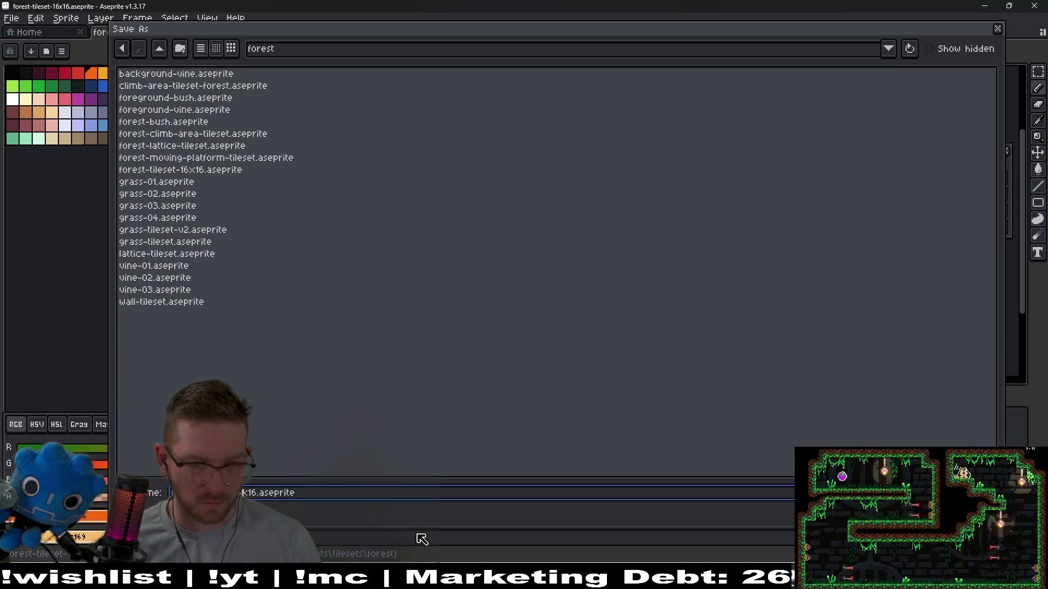
pyautogui.write('-v2')
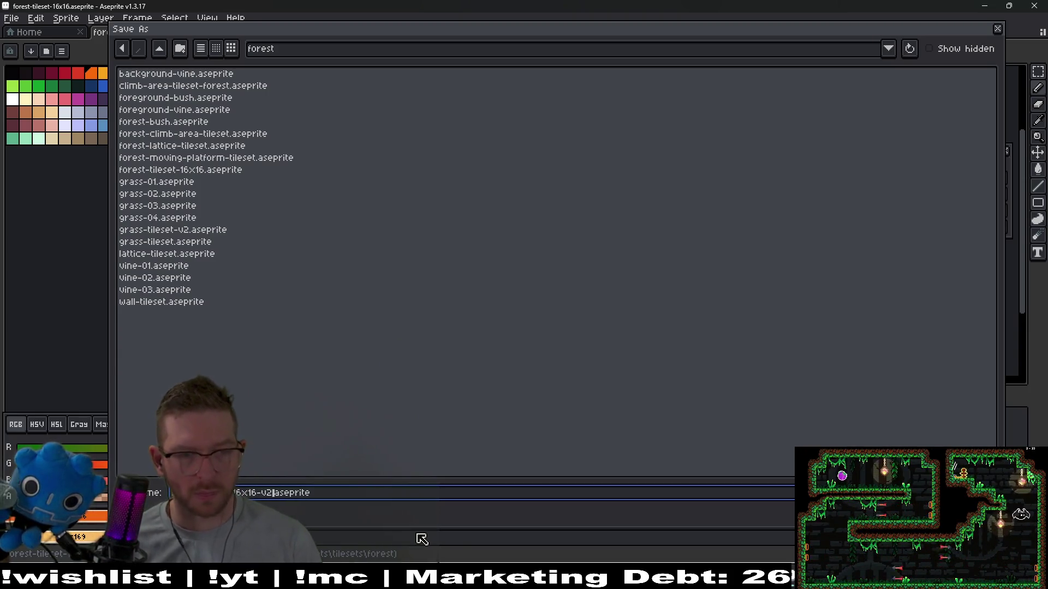
pyautogui.press('Return')
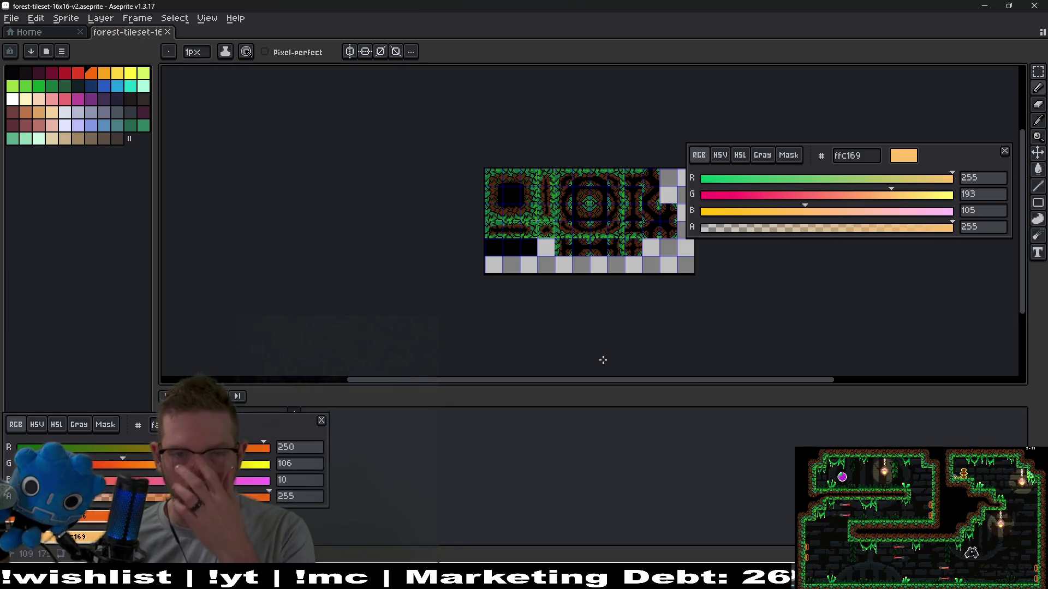
# Move the floating colour panels aside and select the tileset's tiles layer
pyautogui.scroll(-2, 586, 209)
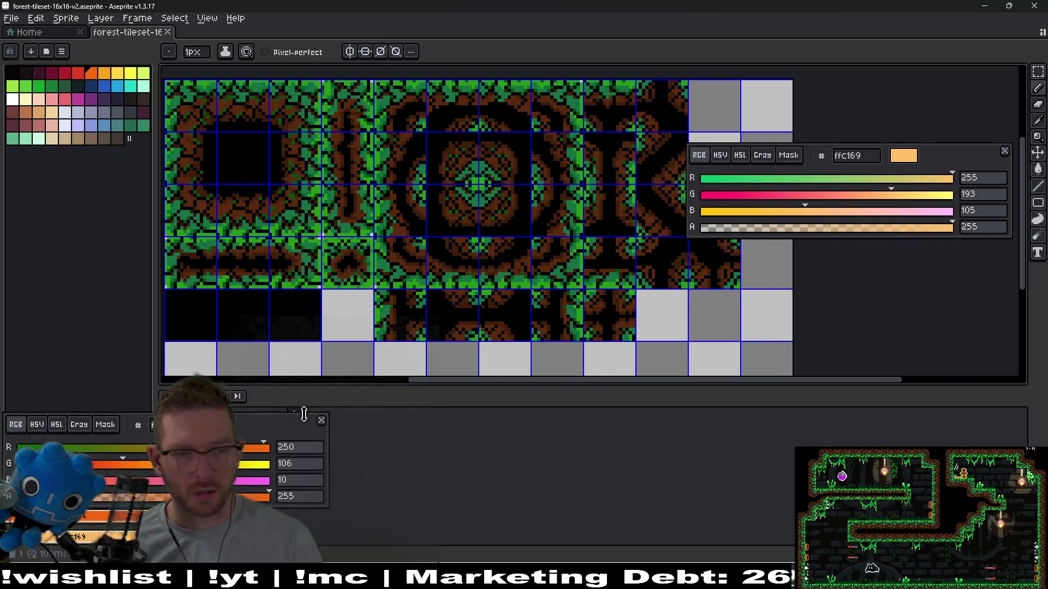
pyautogui.moveTo(299, 425)
pyautogui.mouseDown()
pyautogui.moveTo(1017, 295)
pyautogui.moveTo(983, 273)
pyautogui.mouseUp()
pyautogui.moveTo(964, 163); pyautogui.dragTo(951, 395)
pyautogui.scroll(-5, 534, 271)
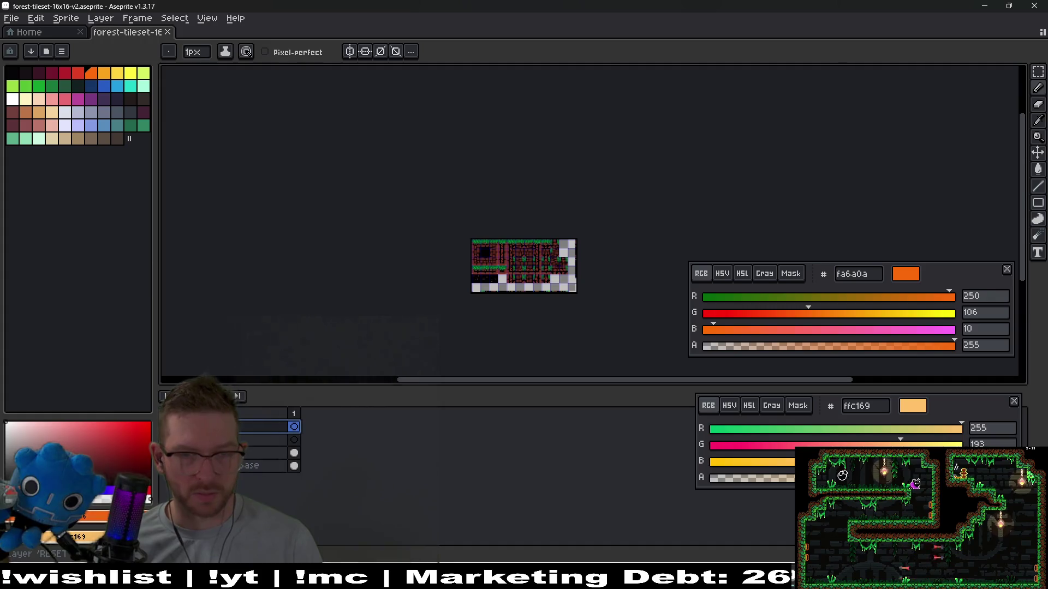
pyautogui.scroll(6, 508, 258)
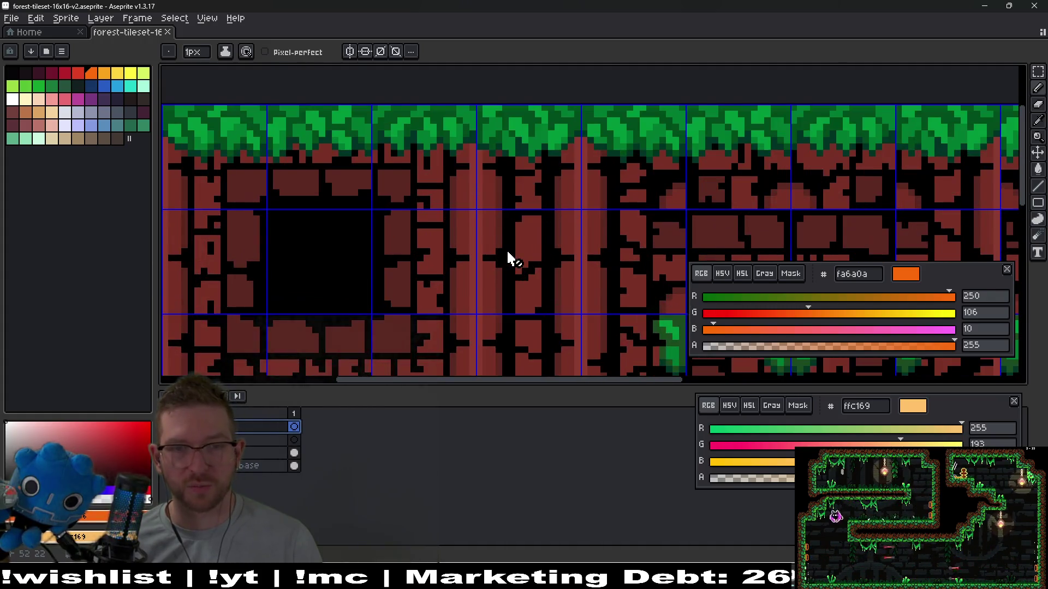
pyautogui.scroll(-3, 509, 258)
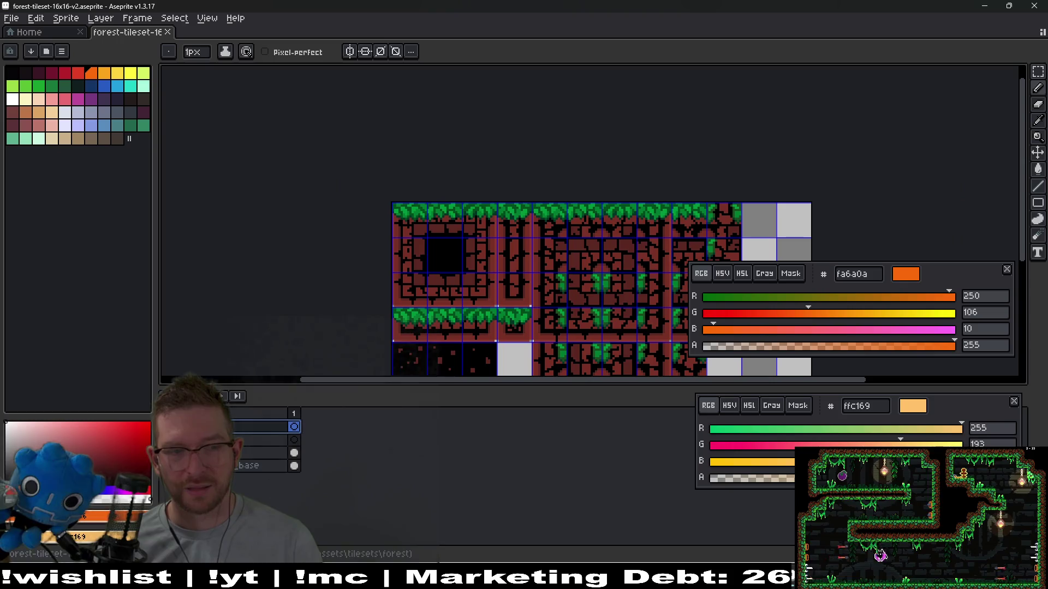
pyautogui.click(169, 440)
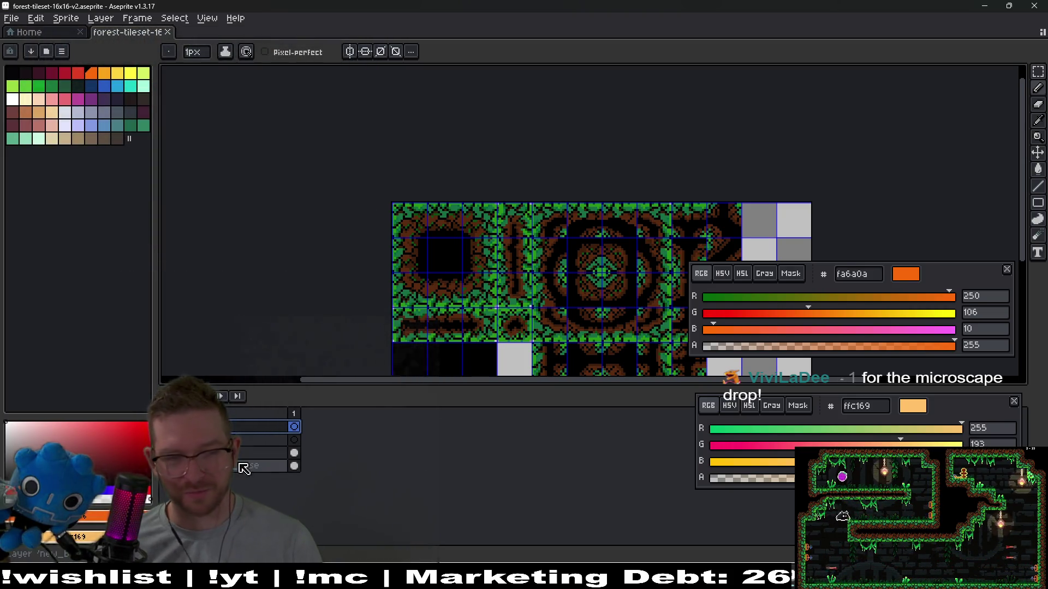
pyautogui.click(262, 453)
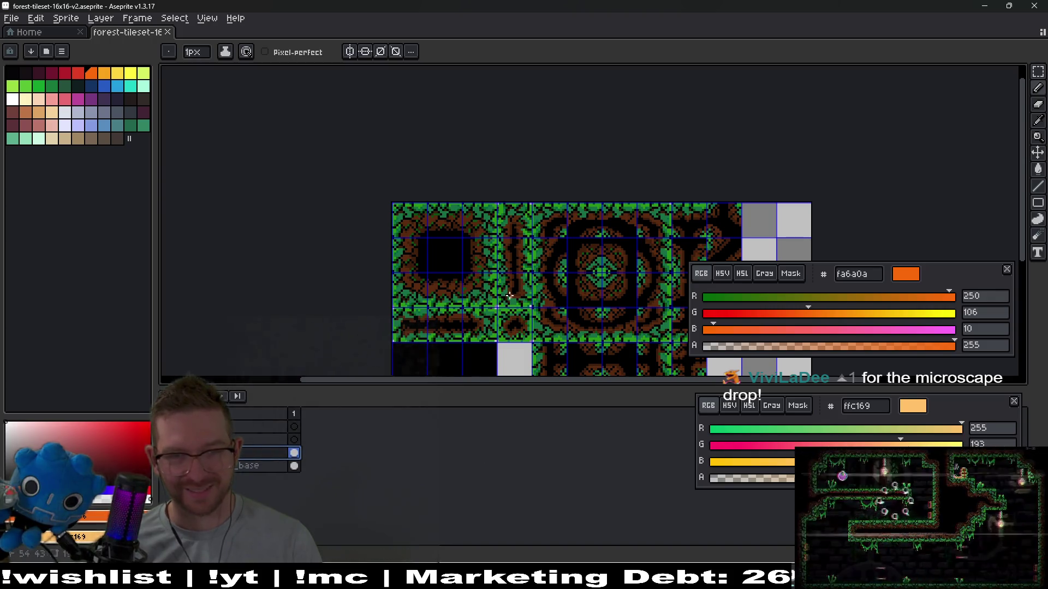
pyautogui.scroll(-3, 556, 199)
pyautogui.scroll(-1, 556, 199)
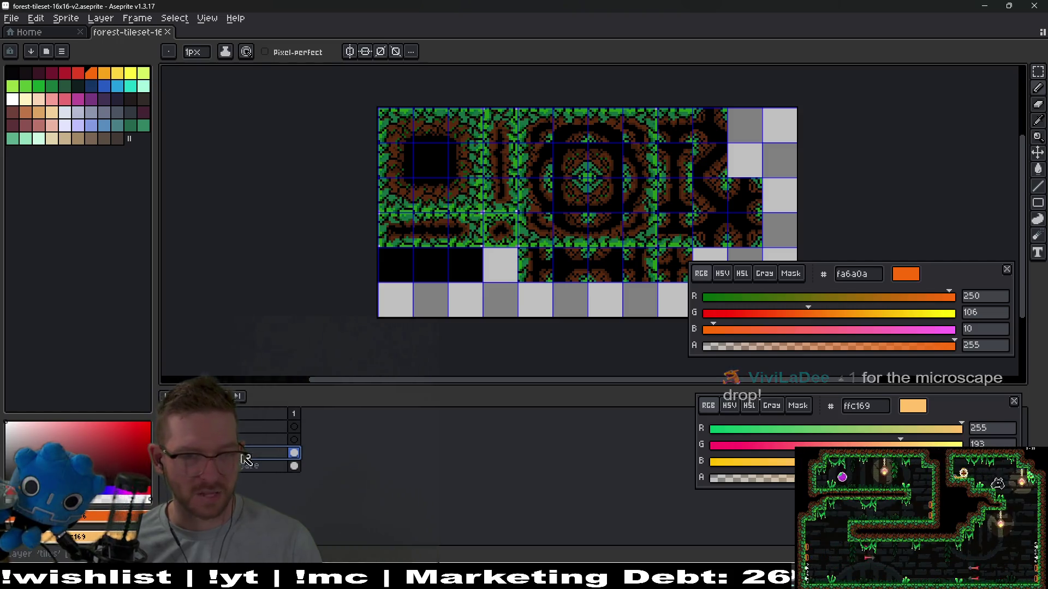
# Preview different hue shifts on the forest tiles, then cancel to restore the original colours
pyautogui.hotkey('ctrl', 'u')
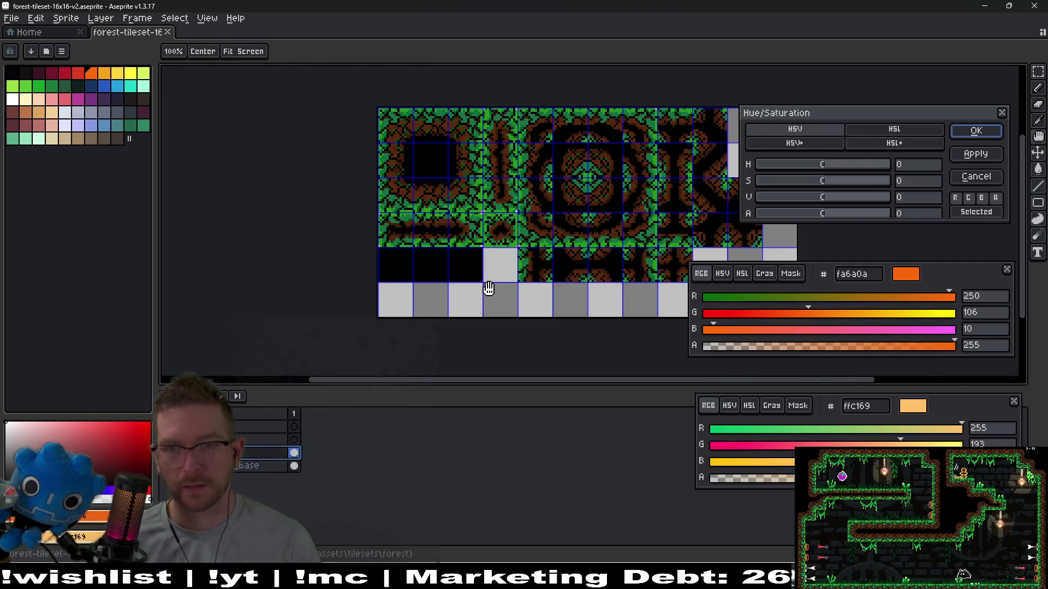
pyautogui.moveTo(832, 166); pyautogui.dragTo(835, 167)
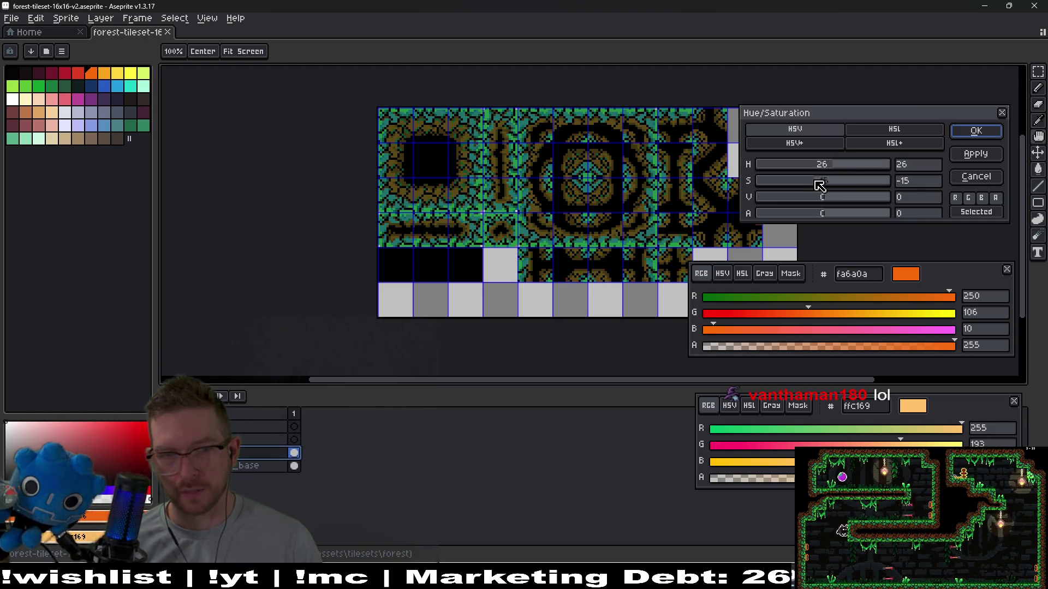
pyautogui.moveTo(837, 165)
pyautogui.mouseDown()
pyautogui.moveTo(877, 164)
pyautogui.moveTo(761, 170)
pyautogui.moveTo(849, 180)
pyautogui.moveTo(839, 192)
pyautogui.moveTo(823, 166)
pyautogui.mouseUp()
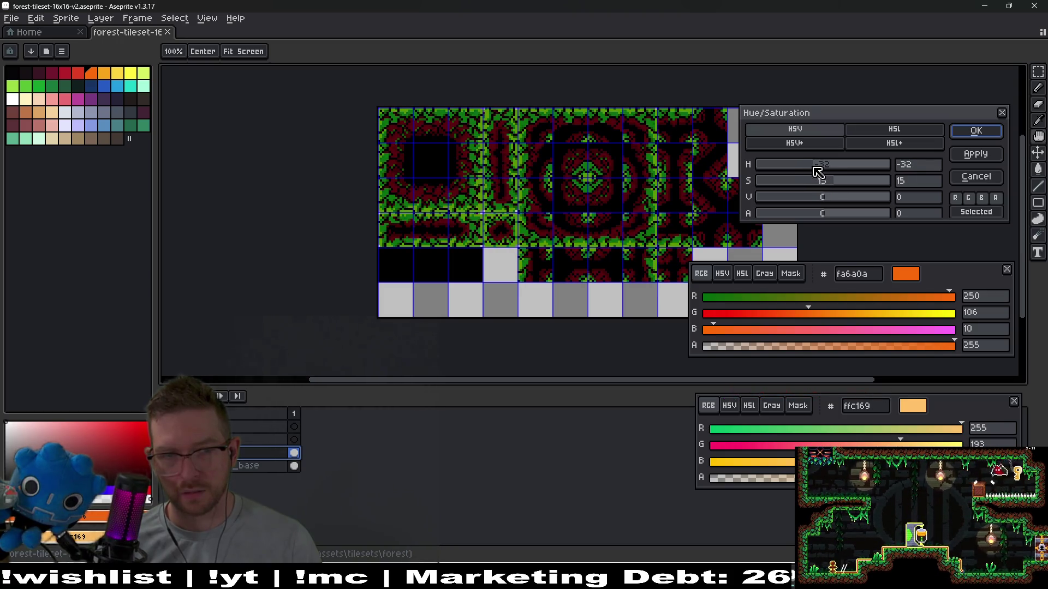
pyautogui.press('Escape')
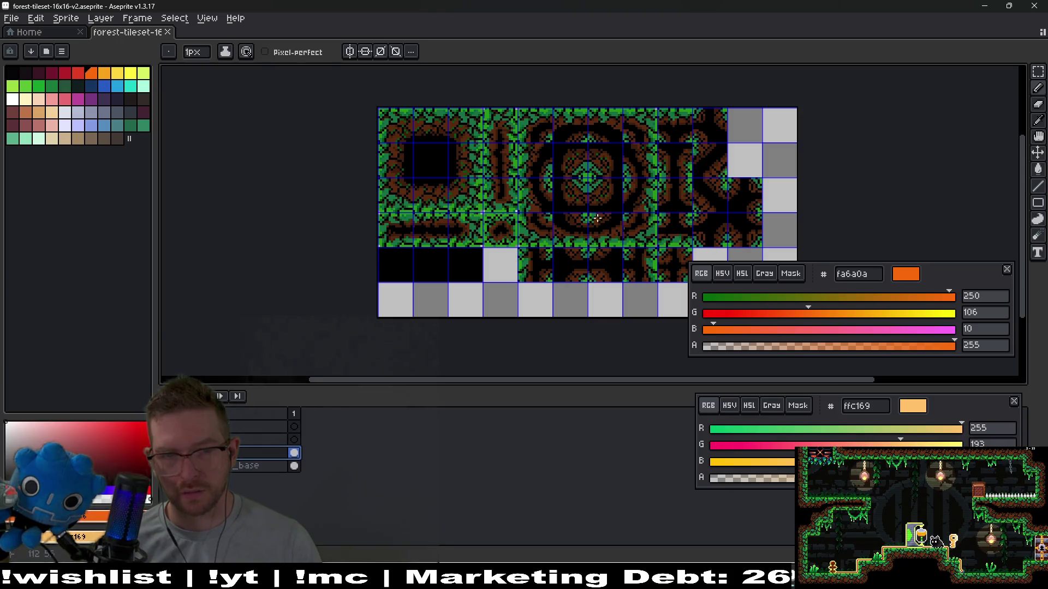
pyautogui.scroll(3, 597, 218)
pyautogui.scroll(-3, 568, 202)
pyautogui.press('space')
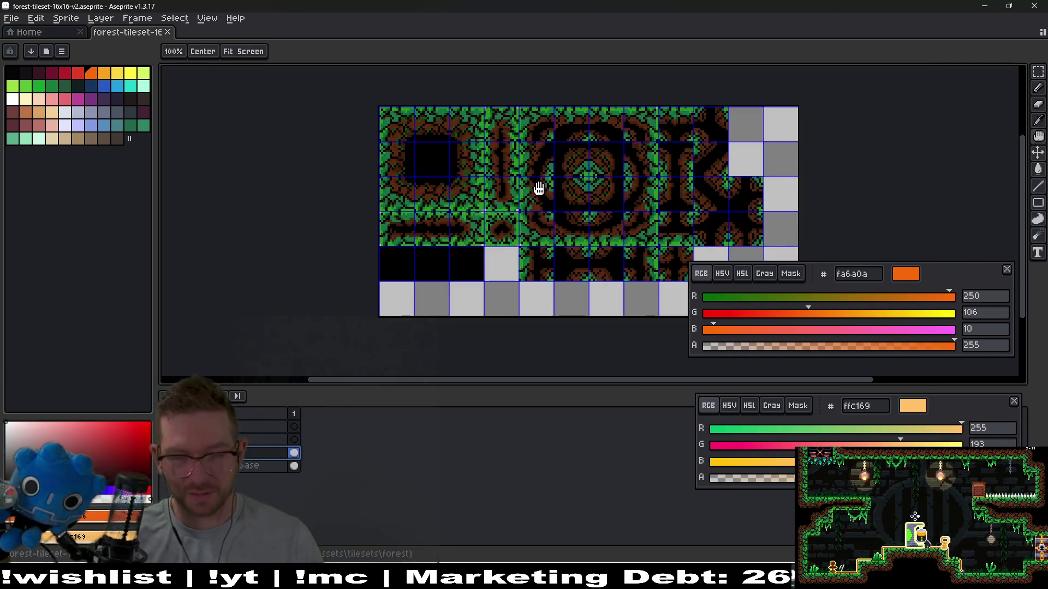
# Recolour the tiles with Hue -57, Saturation -3, Value 16, undoing the extra application
pyautogui.hotkey('ctrl', 'u')
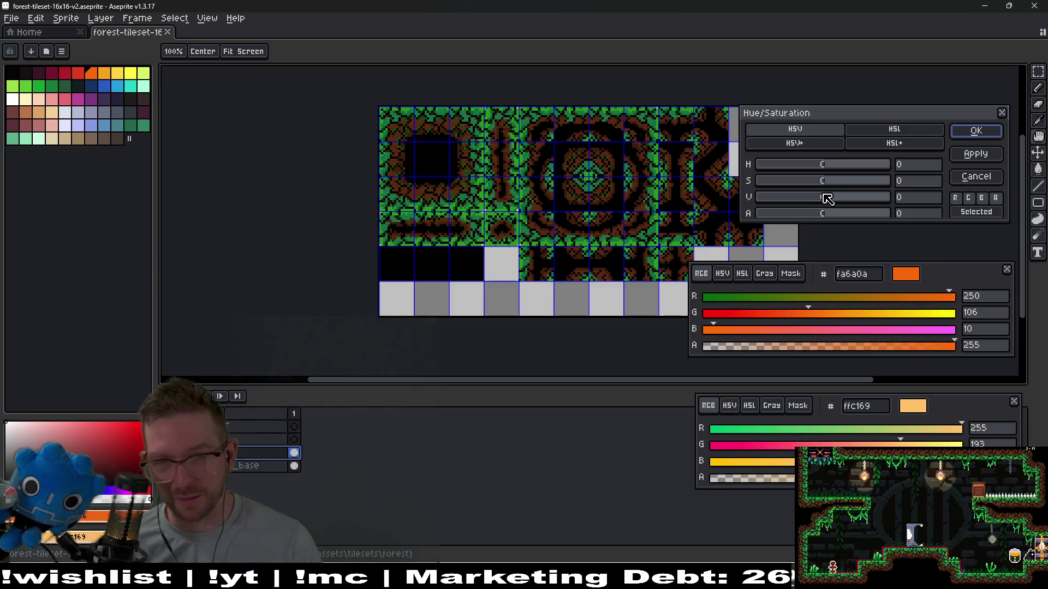
pyautogui.moveTo(828, 199); pyautogui.dragTo(834, 199)
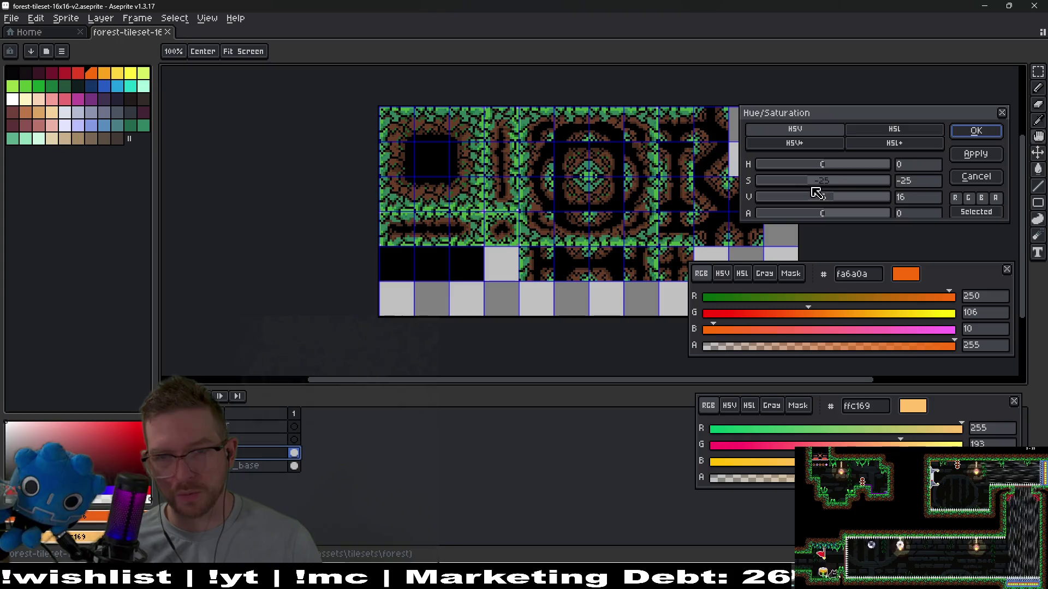
pyautogui.moveTo(812, 188)
pyautogui.mouseDown()
pyautogui.moveTo(845, 183)
pyautogui.moveTo(817, 204)
pyautogui.moveTo(838, 198)
pyautogui.moveTo(820, 181)
pyautogui.moveTo(839, 165)
pyautogui.moveTo(870, 169)
pyautogui.moveTo(810, 170)
pyautogui.mouseUp()
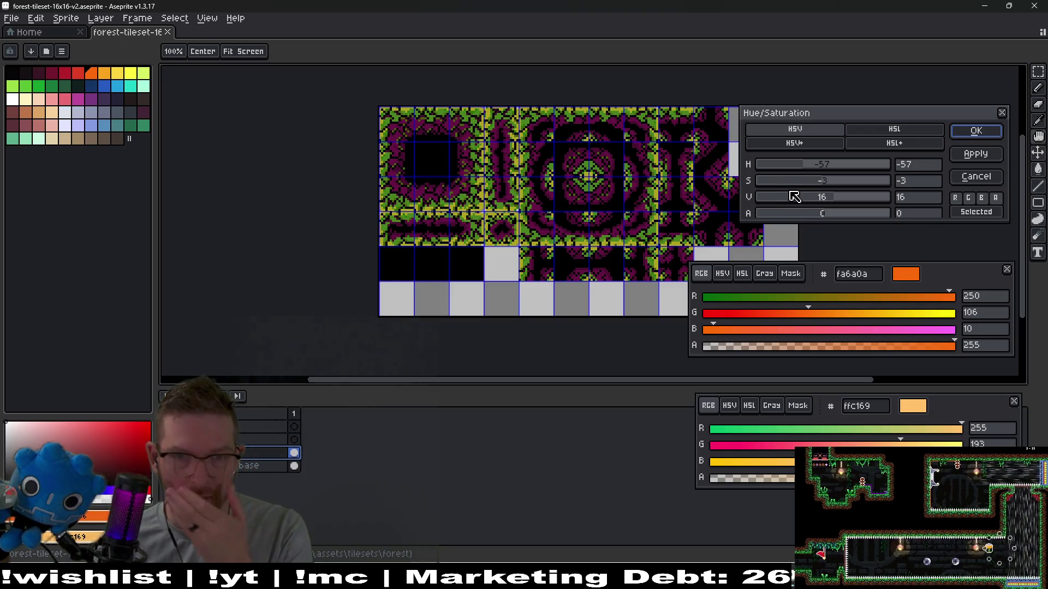
pyautogui.click(977, 160)
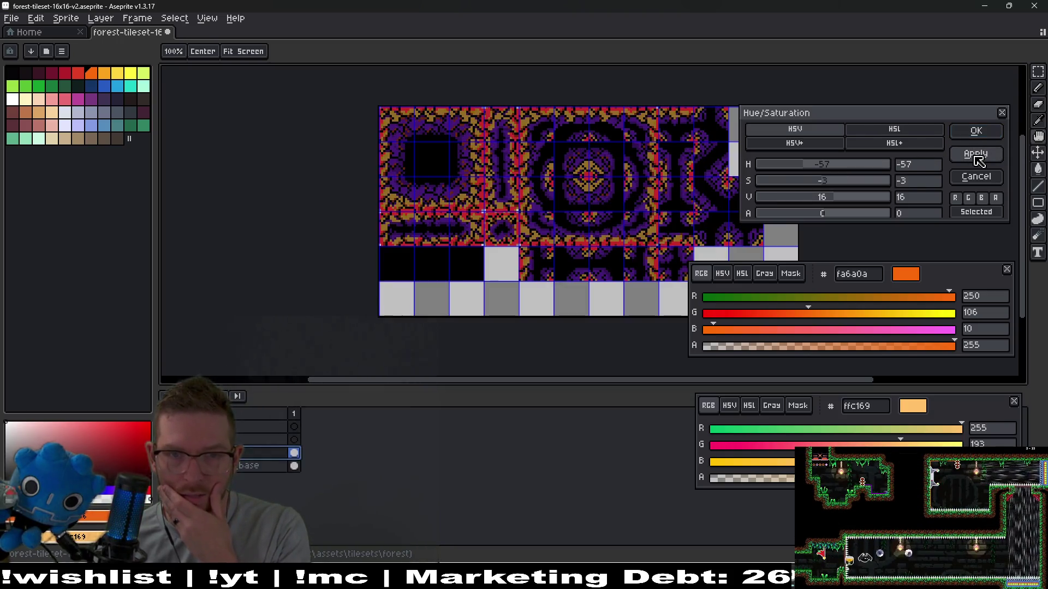
pyautogui.click(976, 132)
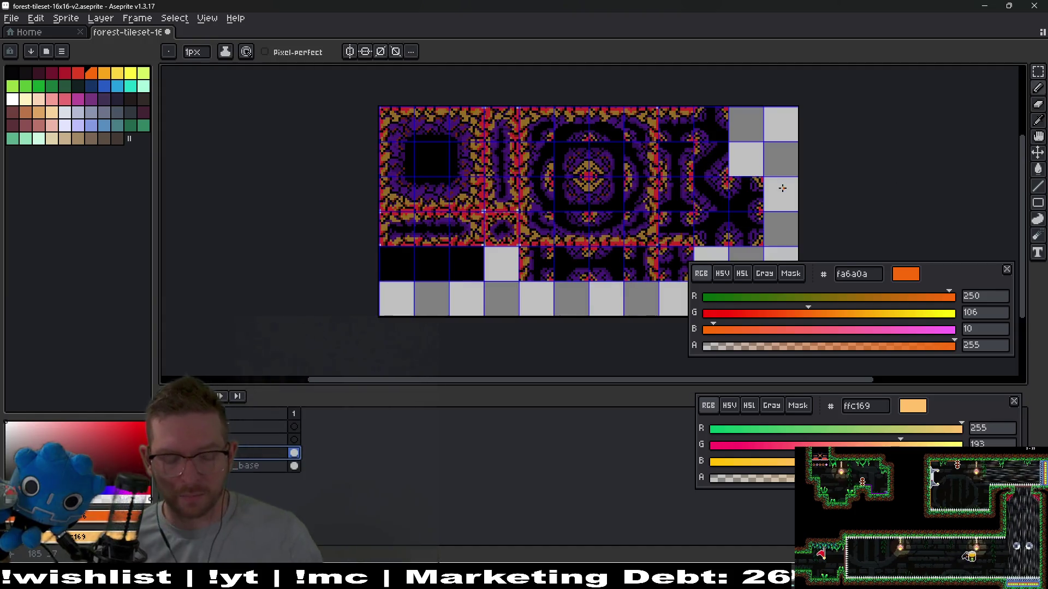
pyautogui.press('ctrl')
pyautogui.hotkey('ctrl', 'z')
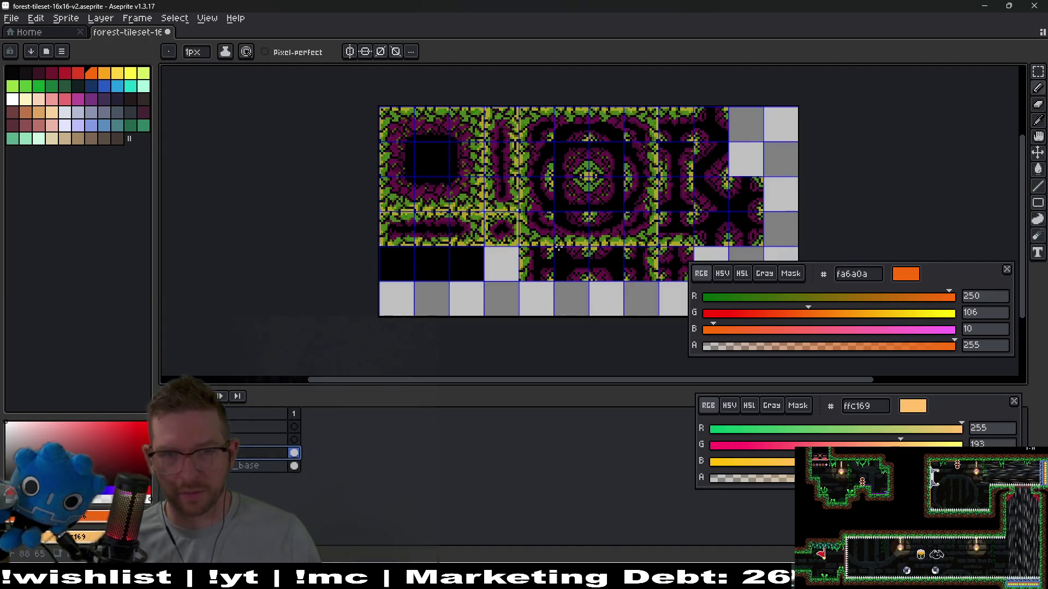
pyautogui.scroll(-2, 572, 231)
pyautogui.scroll(1, 572, 230)
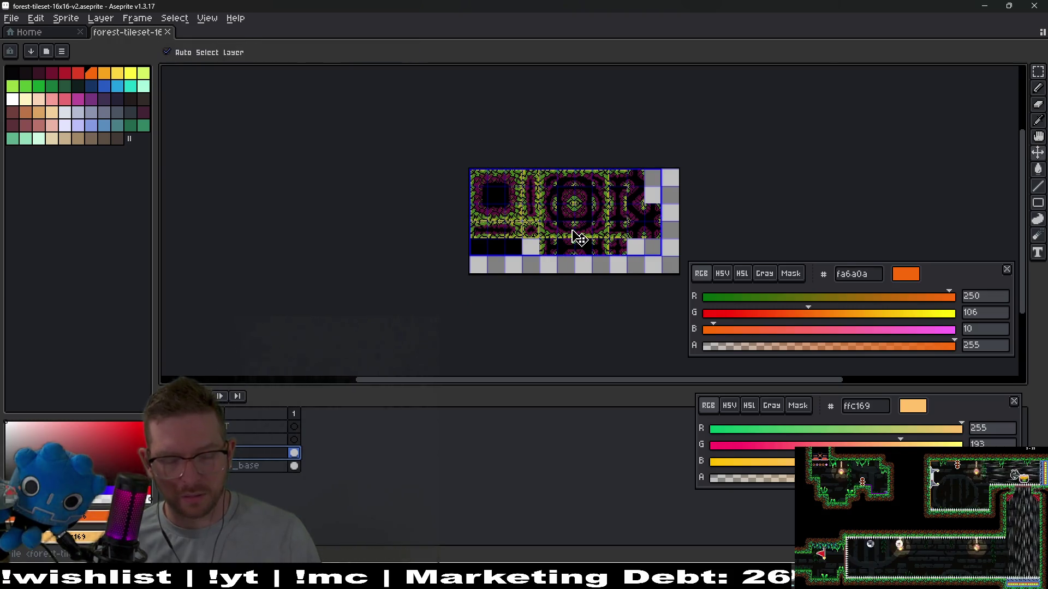
pyautogui.hotkey('ctrl', 'e')
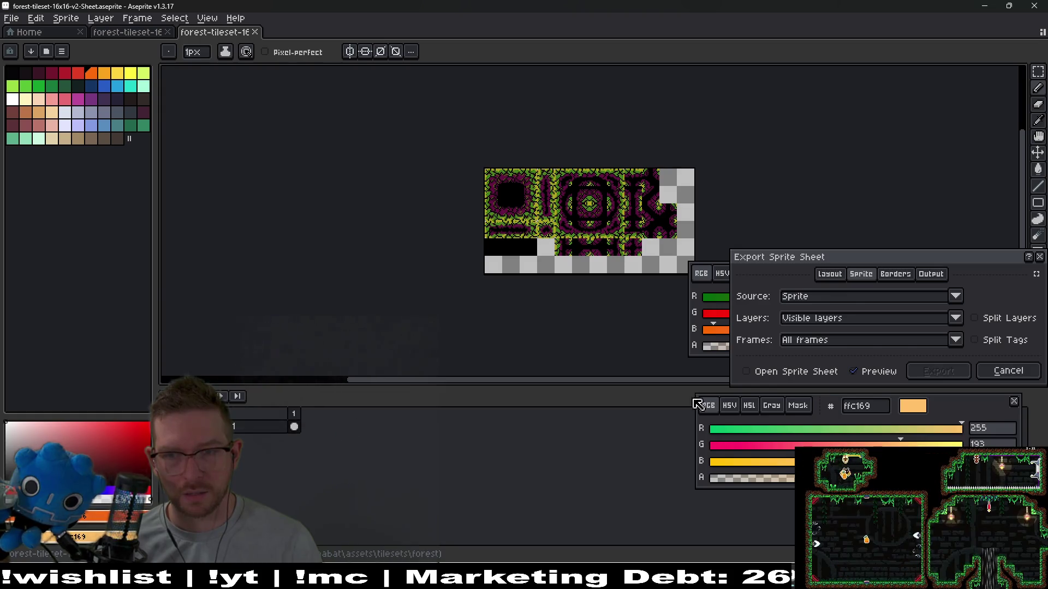
# Dismiss the sprite sheet export and export the tileset as forest-tileset-16x16-v2.png
pyautogui.press('Escape')
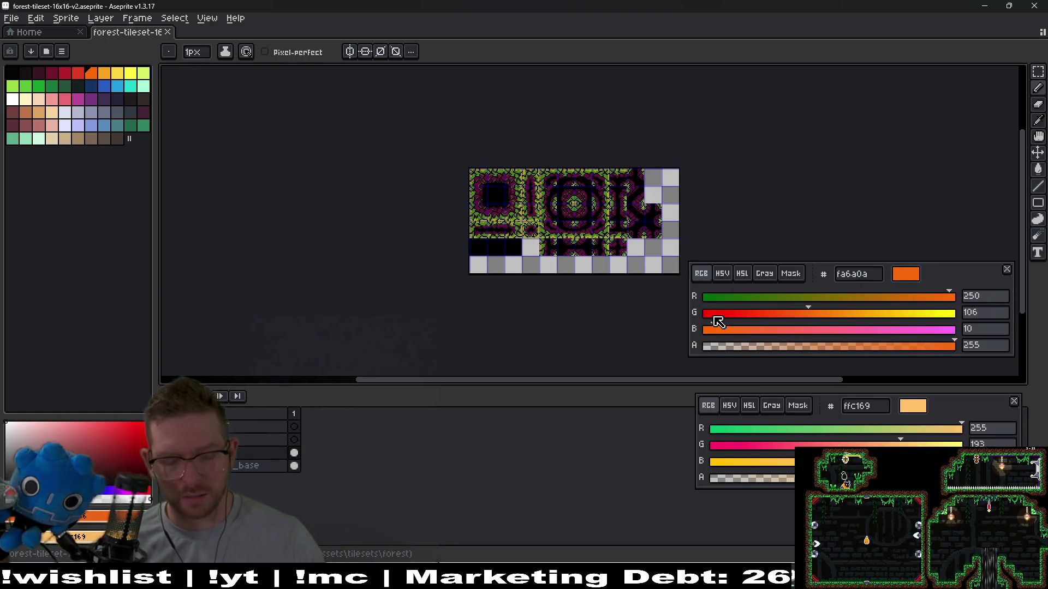
pyautogui.hotkey('ctrl', 'alt', 'shift', 's')
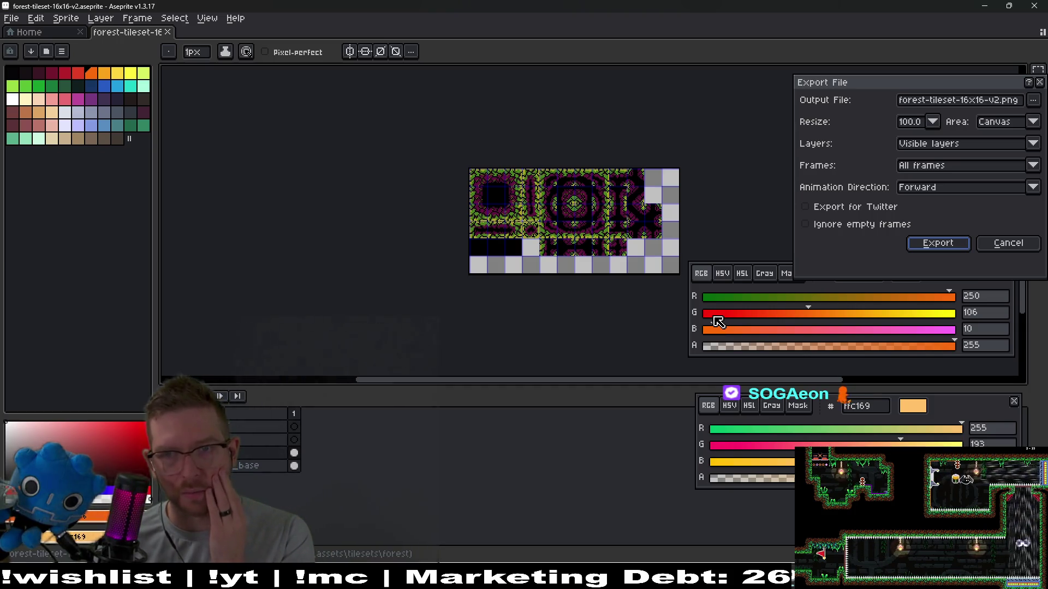
pyautogui.click(945, 245)
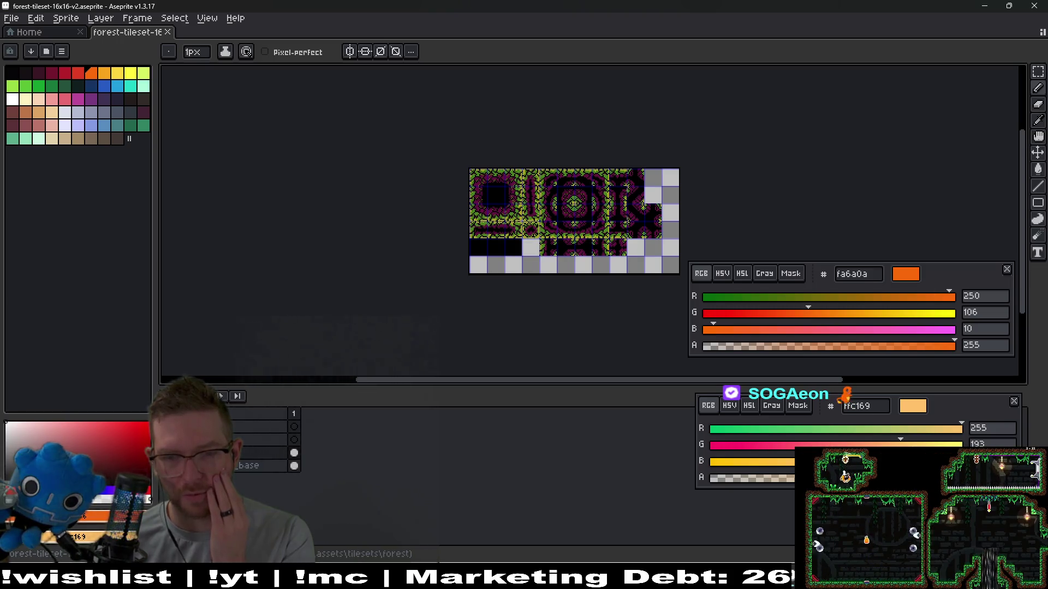
pyautogui.hotkey('alt', 'Tab')
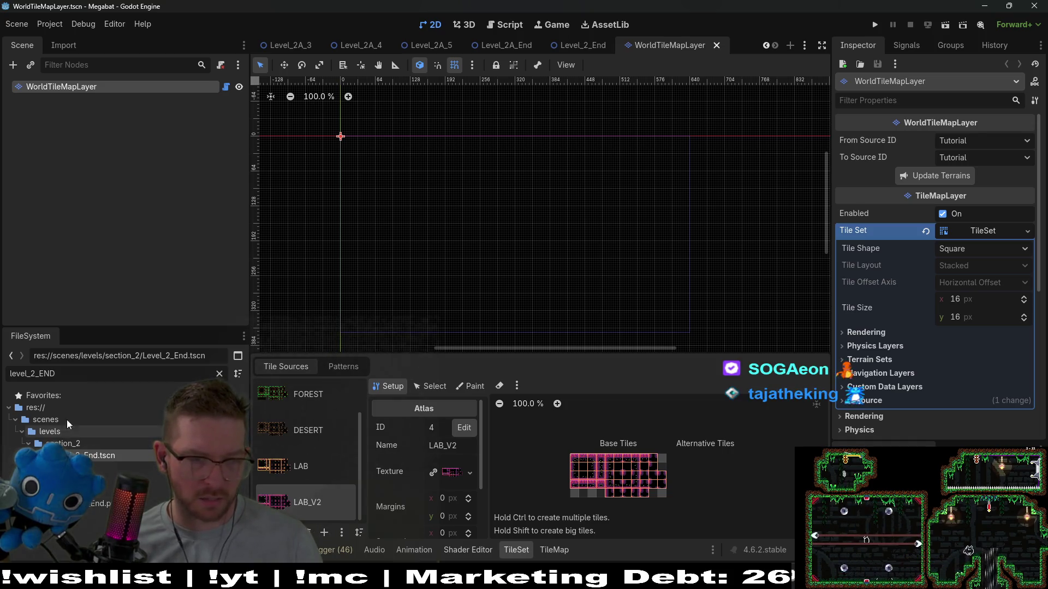
# Filter FileSystem for 'forest-ti' and add forest-tileset-16x16-v2.png to the TileSet as a new atlas
pyautogui.press('BackSpace')
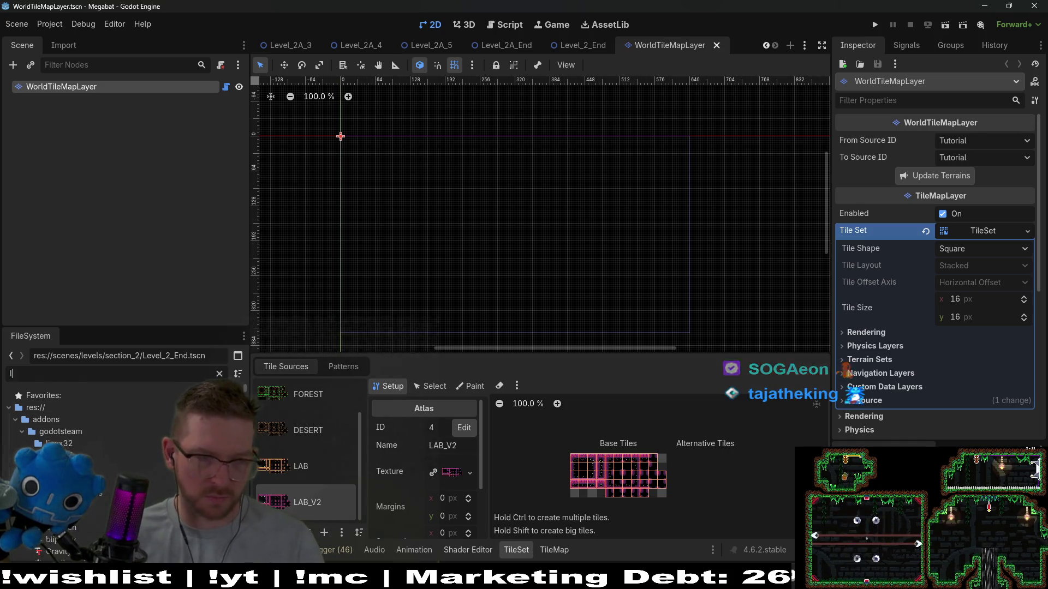
pyautogui.write('forest-')
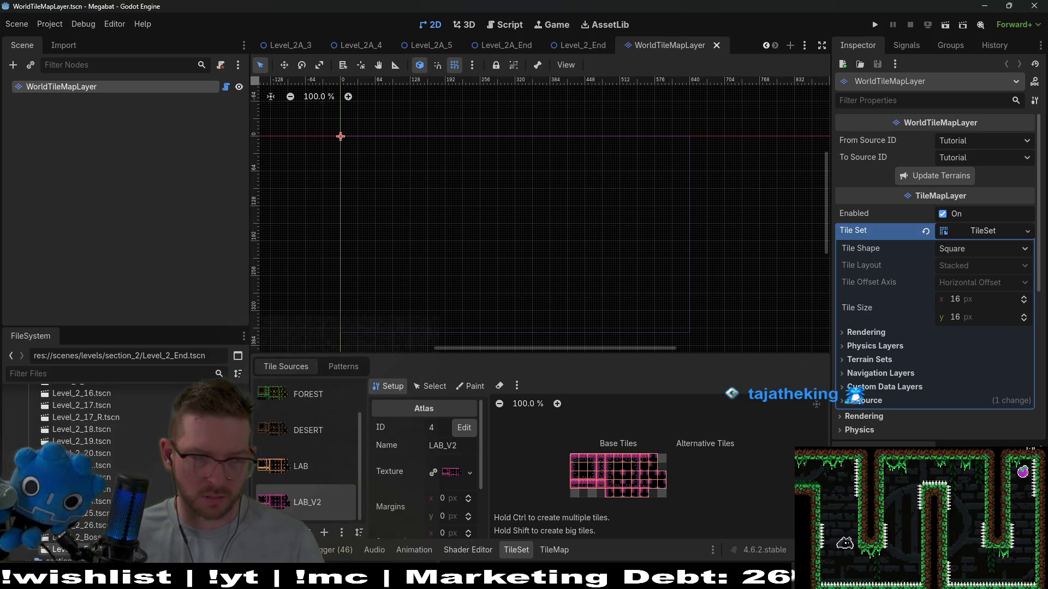
pyautogui.write('til')
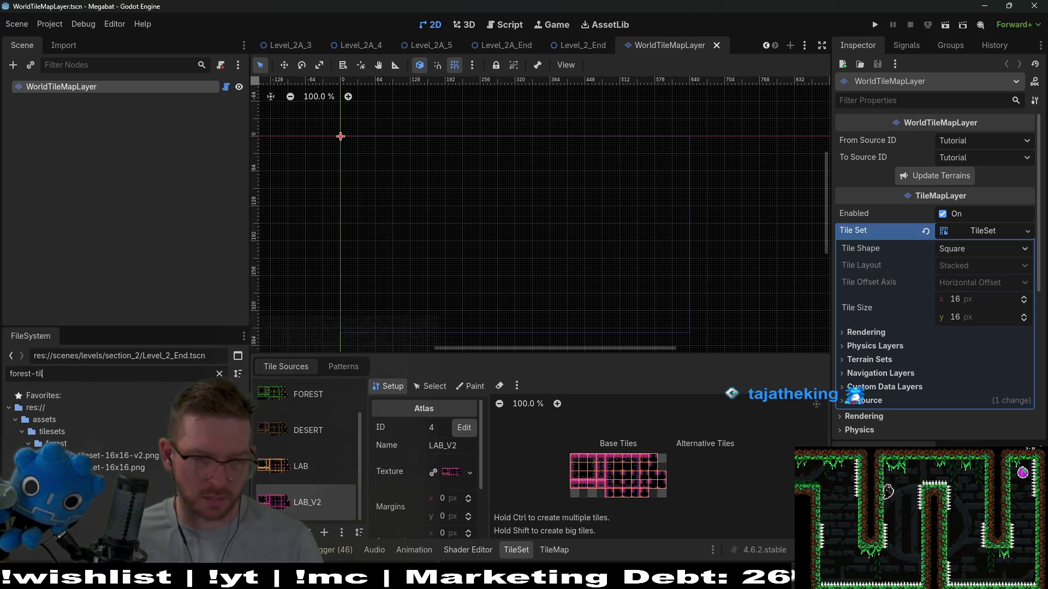
pyautogui.moveTo(115, 456)
pyautogui.mouseDown()
pyautogui.moveTo(306, 525)
pyautogui.moveTo(328, 523)
pyautogui.moveTo(131, 462)
pyautogui.mouseUp()
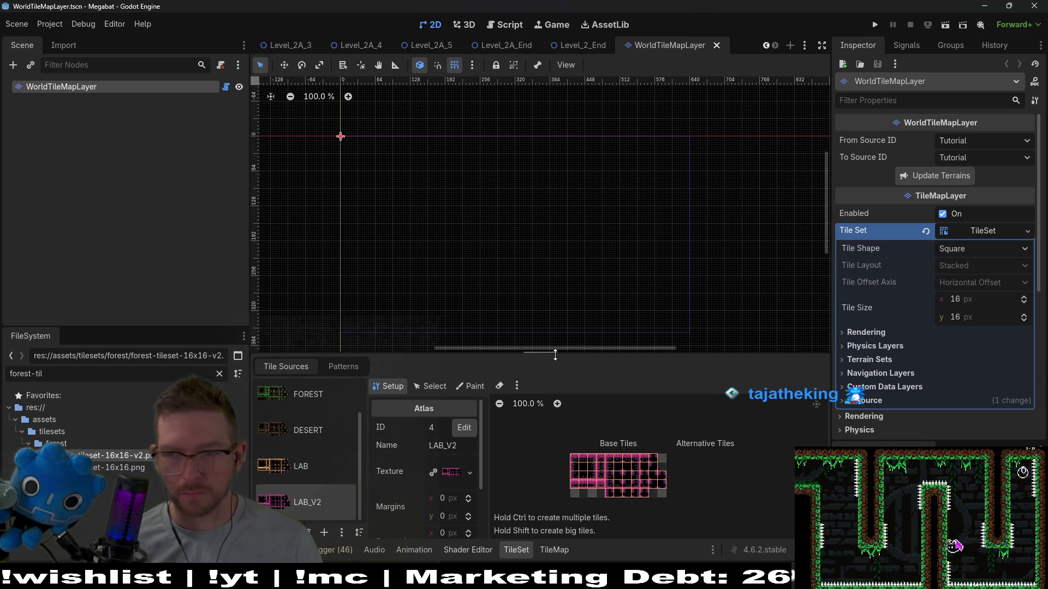
pyautogui.moveTo(555, 354)
pyautogui.mouseDown()
pyautogui.moveTo(573, 280)
pyautogui.moveTo(557, 252)
pyautogui.mouseUp()
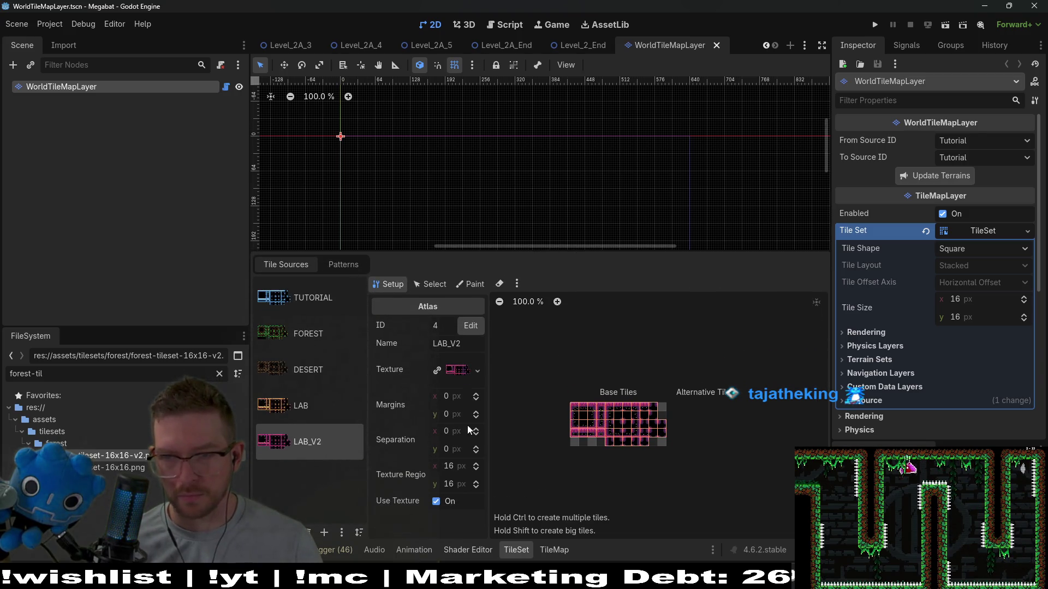
pyautogui.moveTo(367, 439); pyautogui.dragTo(434, 438)
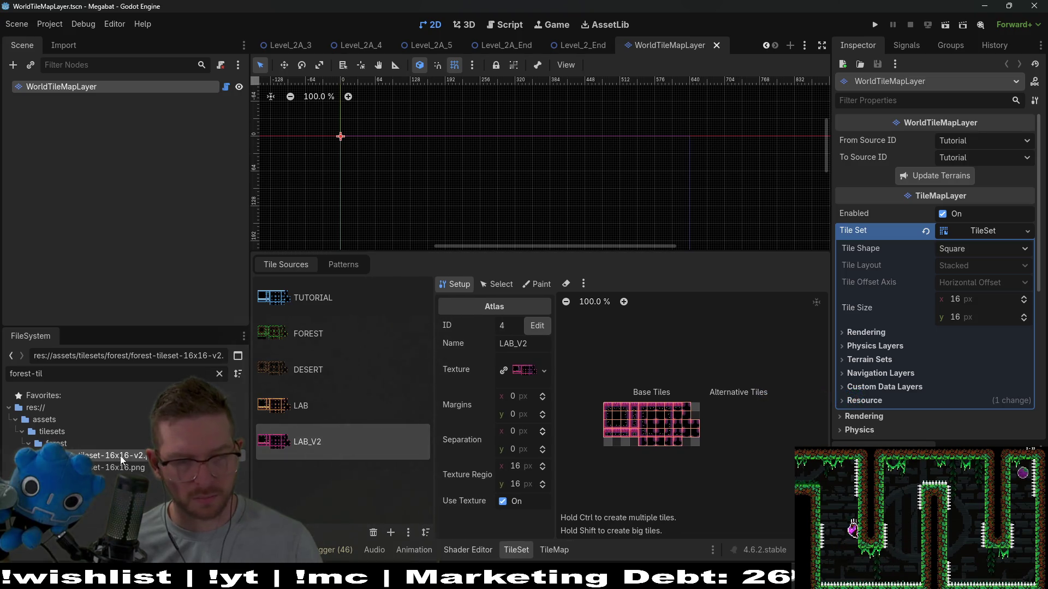
pyautogui.moveTo(121, 460)
pyautogui.mouseDown()
pyautogui.moveTo(315, 486)
pyautogui.moveTo(317, 470)
pyautogui.moveTo(310, 485)
pyautogui.mouseUp()
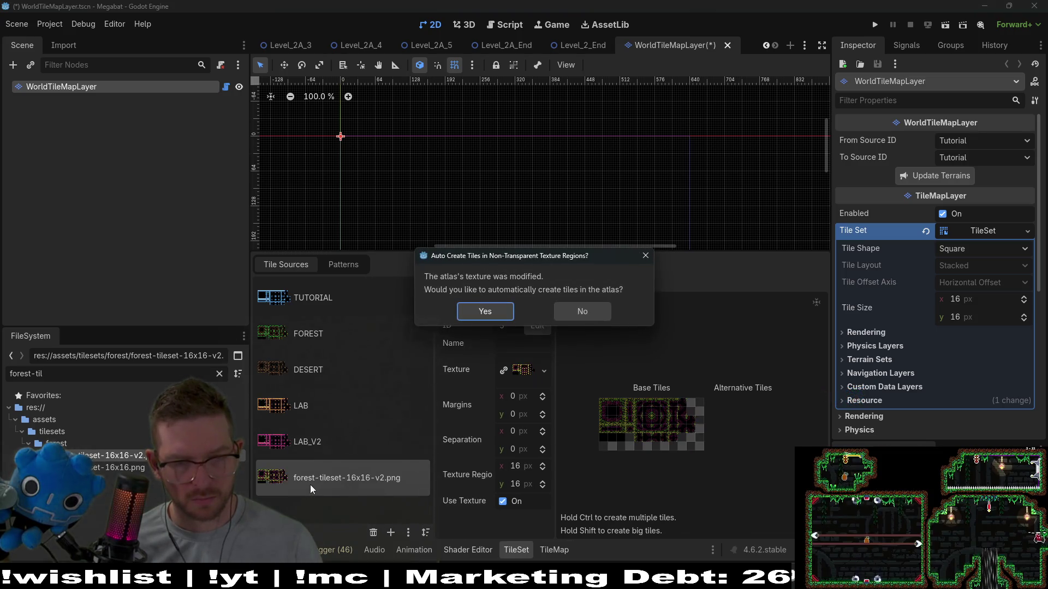
# Auto-create the atlas tiles and name the new source FOREST_V2
pyautogui.click(486, 312)
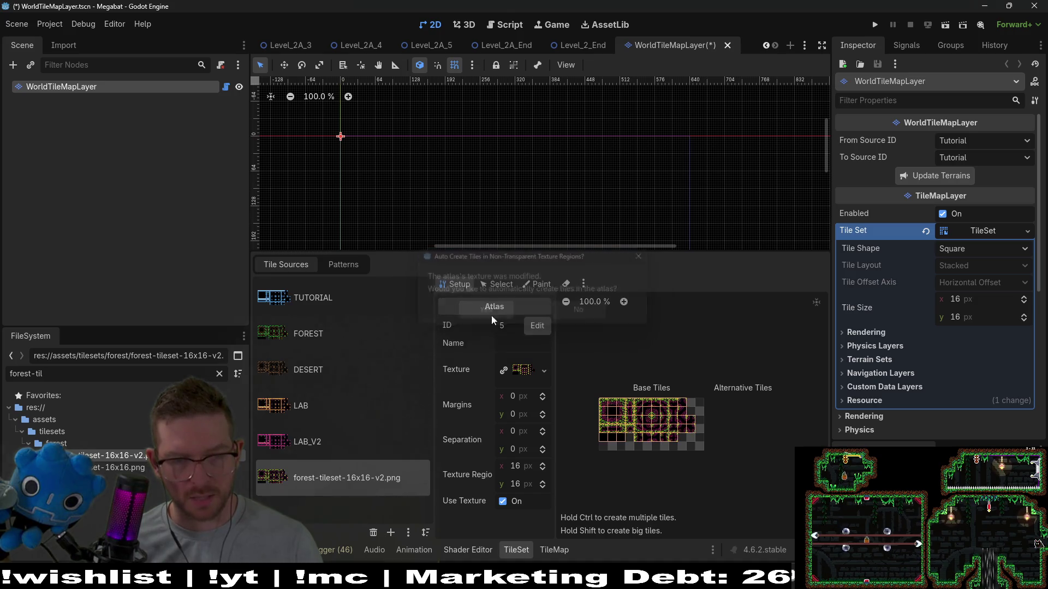
pyautogui.click(508, 344)
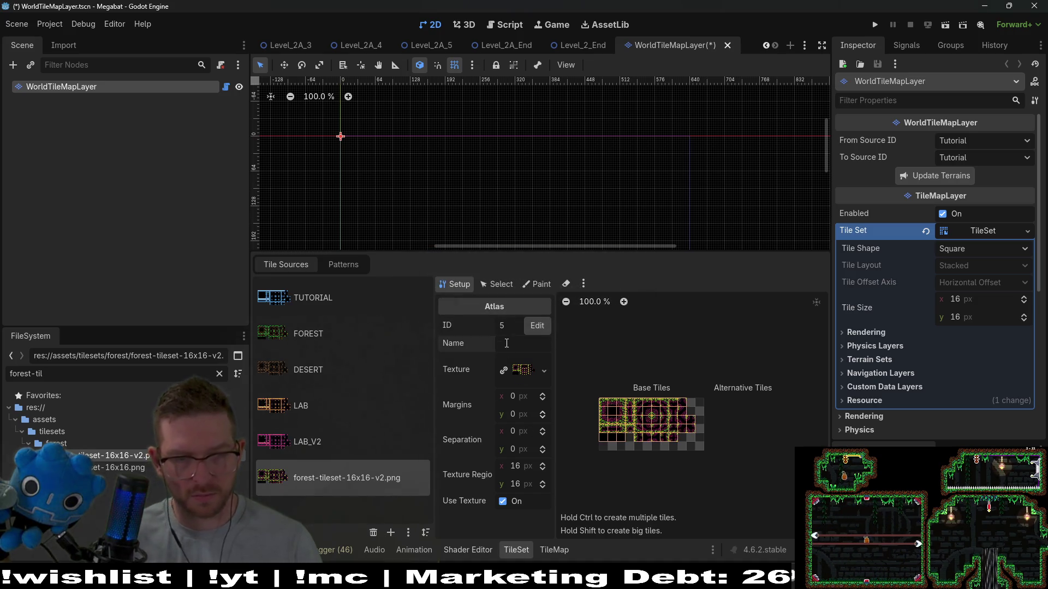
pyautogui.write('FOREST_V2')
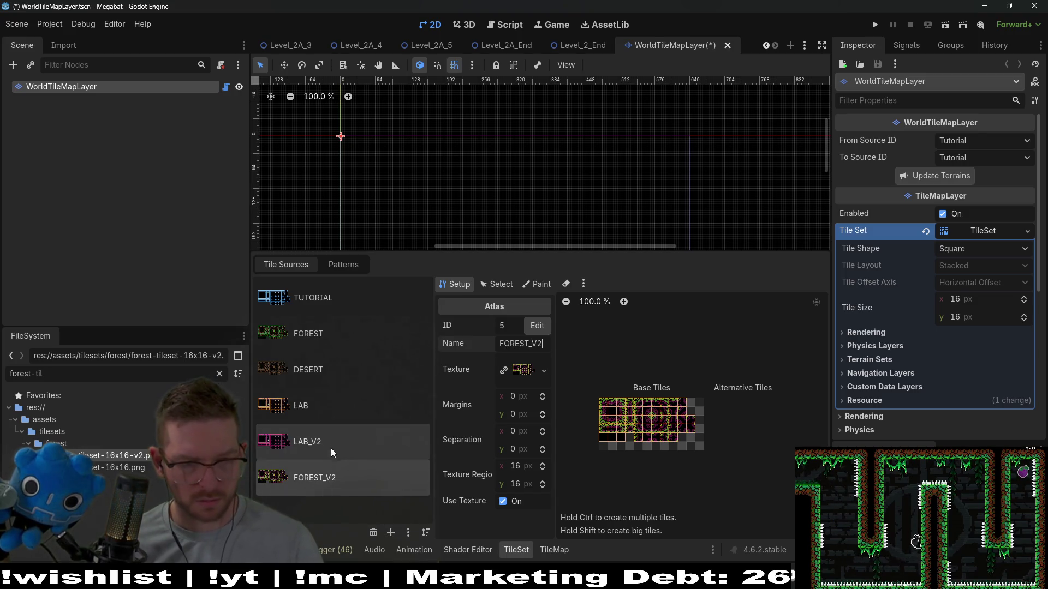
pyautogui.click(327, 475)
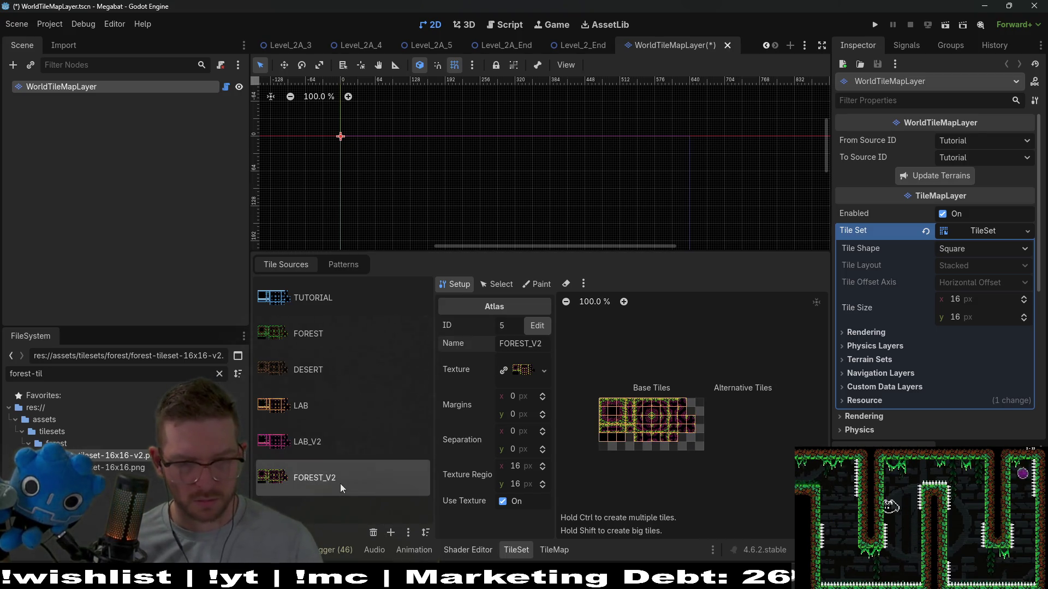
# Show the Paint tab's list of paintable tile properties
pyautogui.scroll(3, 663, 416)
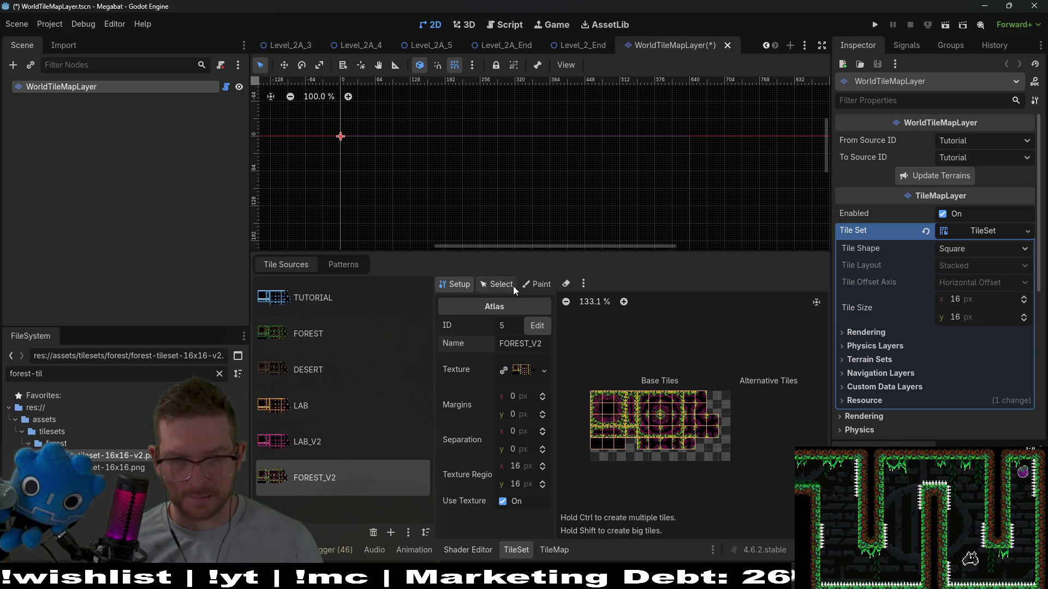
pyautogui.click(538, 285)
pyautogui.click(493, 326)
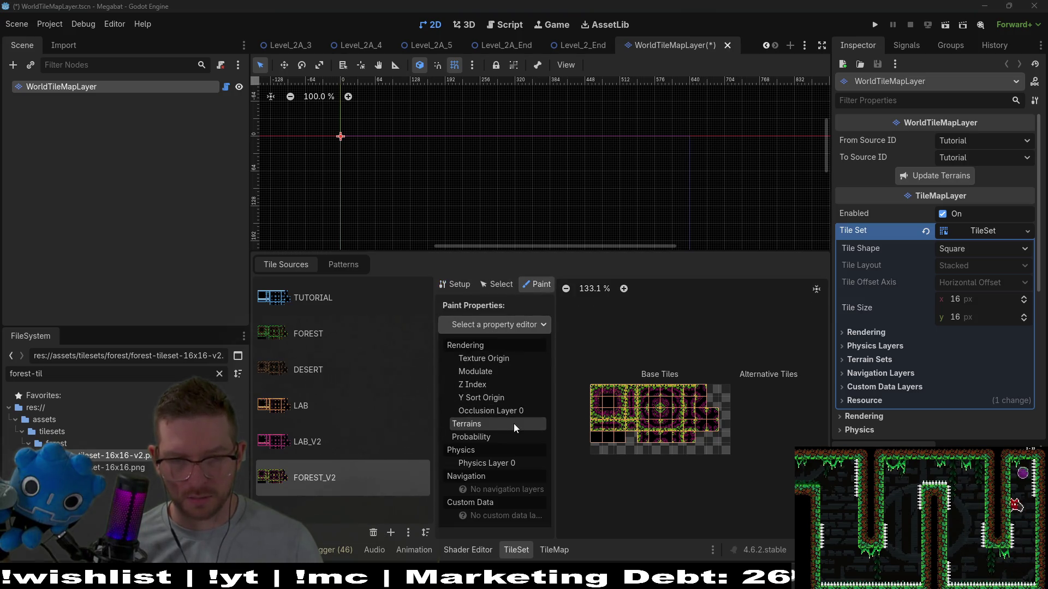
# Paint Physics Layer 0 collision polygons over all the FOREST_V2 atlas tiles
pyautogui.click(488, 464)
pyautogui.scroll(6, 703, 428)
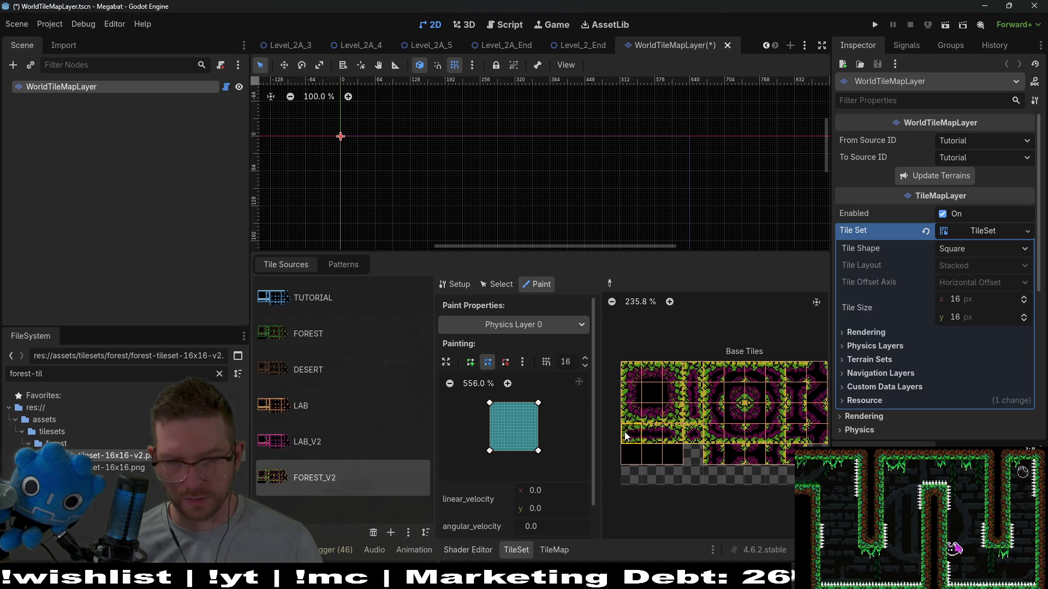
pyautogui.moveTo(628, 456)
pyautogui.mouseDown()
pyautogui.moveTo(674, 453)
pyautogui.moveTo(648, 369)
pyautogui.moveTo(690, 374)
pyautogui.moveTo(699, 410)
pyautogui.moveTo(765, 415)
pyautogui.moveTo(617, 398)
pyautogui.moveTo(666, 415)
pyautogui.moveTo(759, 382)
pyautogui.moveTo(738, 362)
pyautogui.moveTo(737, 376)
pyautogui.moveTo(699, 392)
pyautogui.moveTo(644, 333)
pyautogui.moveTo(749, 397)
pyautogui.mouseUp()
pyautogui.scroll(-3, 750, 397)
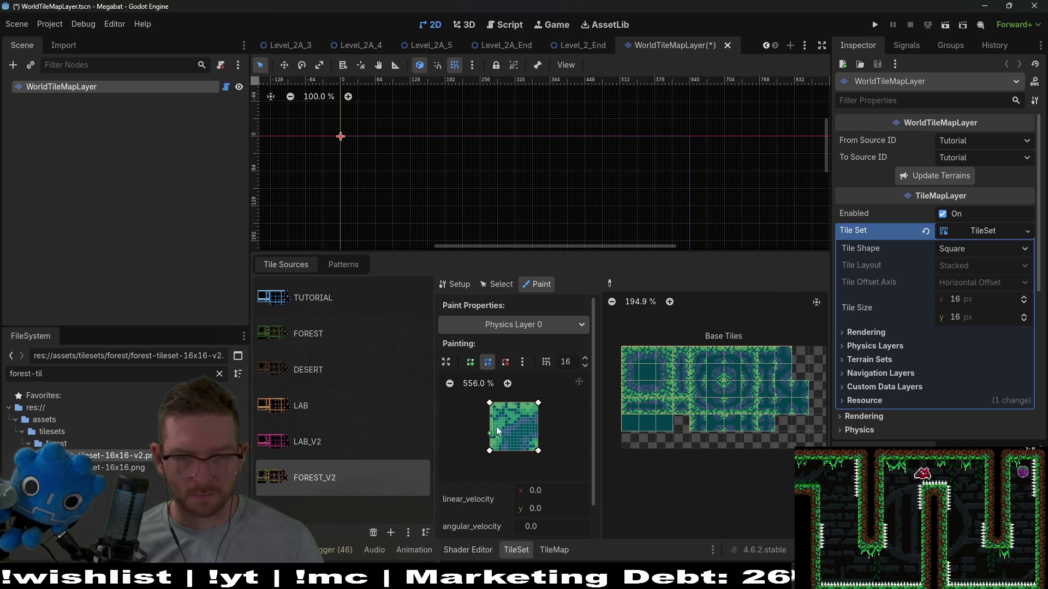
pyautogui.click(523, 325)
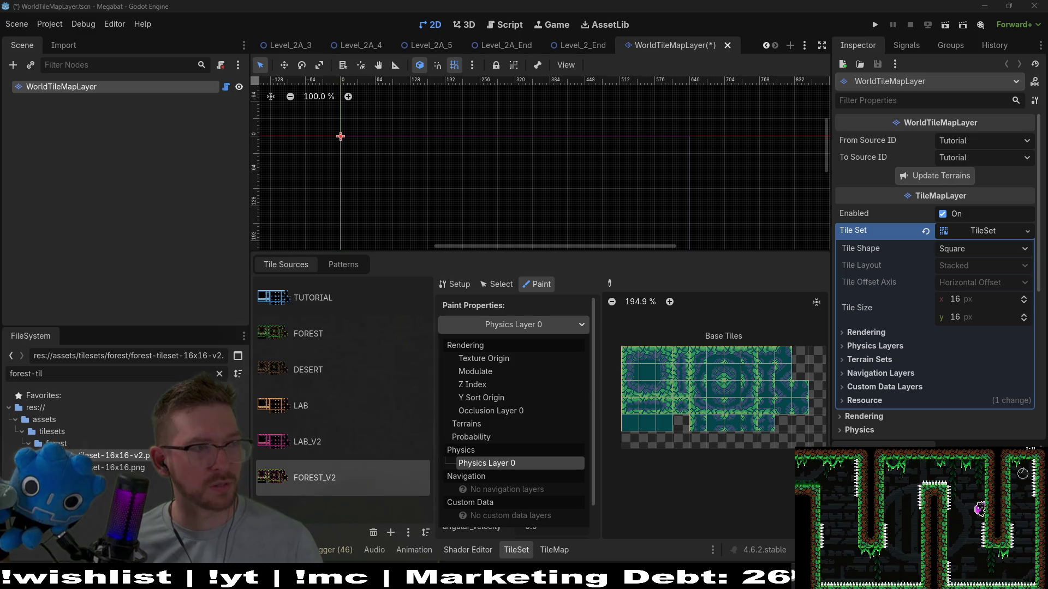
pyautogui.click(520, 463)
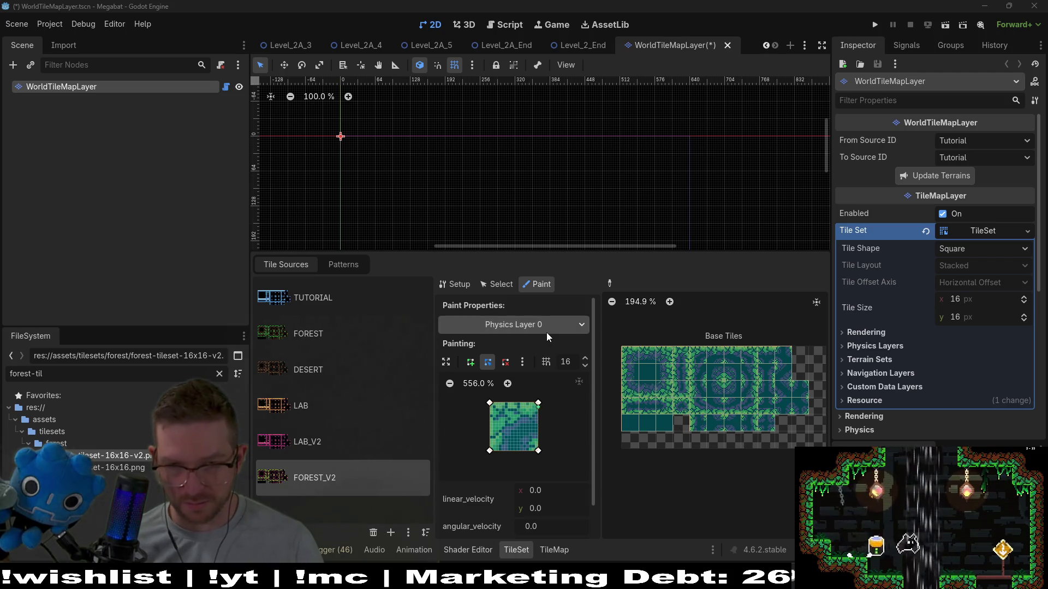
pyautogui.click(513, 324)
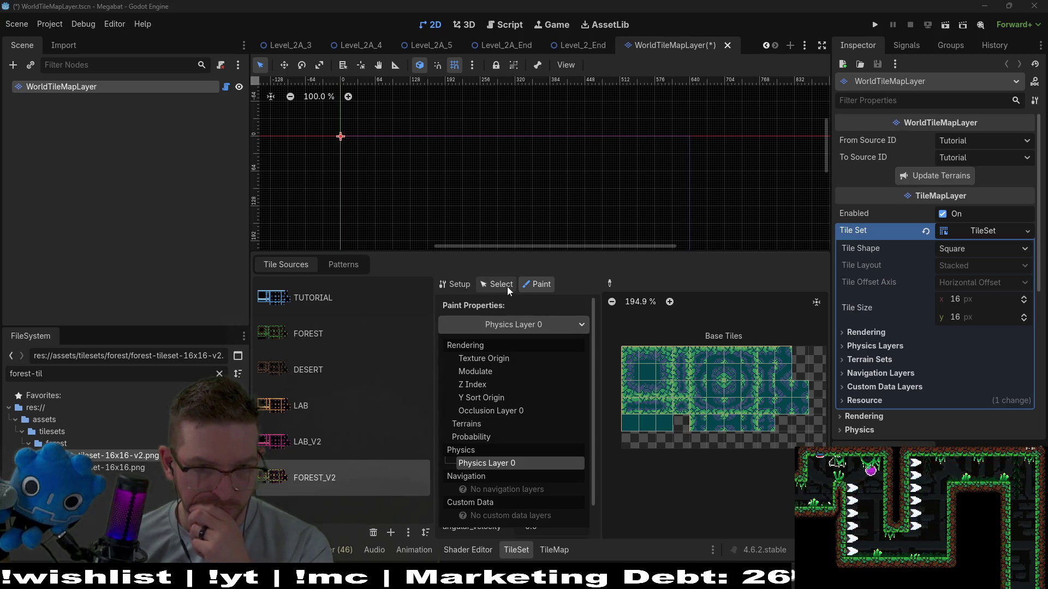
# Switch painting to Terrains and select Terrain Set 0
pyautogui.click(507, 422)
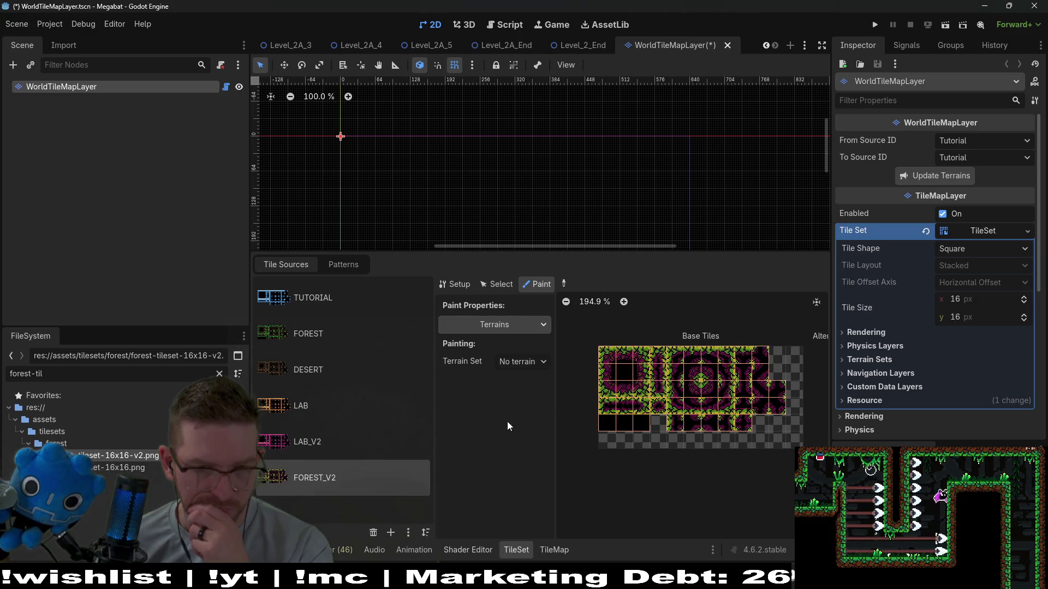
pyautogui.click(513, 362)
pyautogui.click(539, 398)
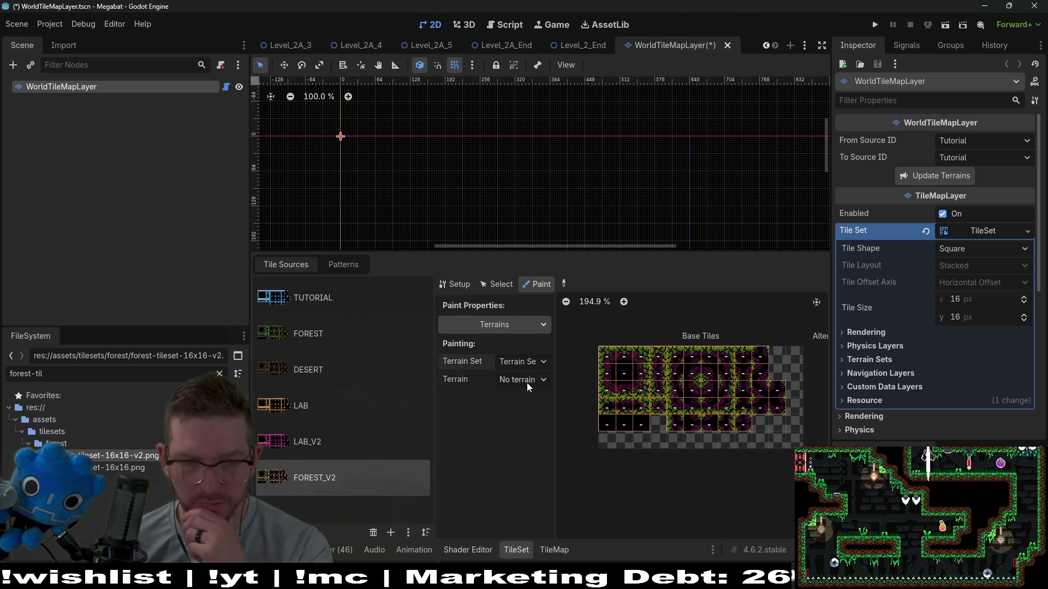
pyautogui.click(527, 382)
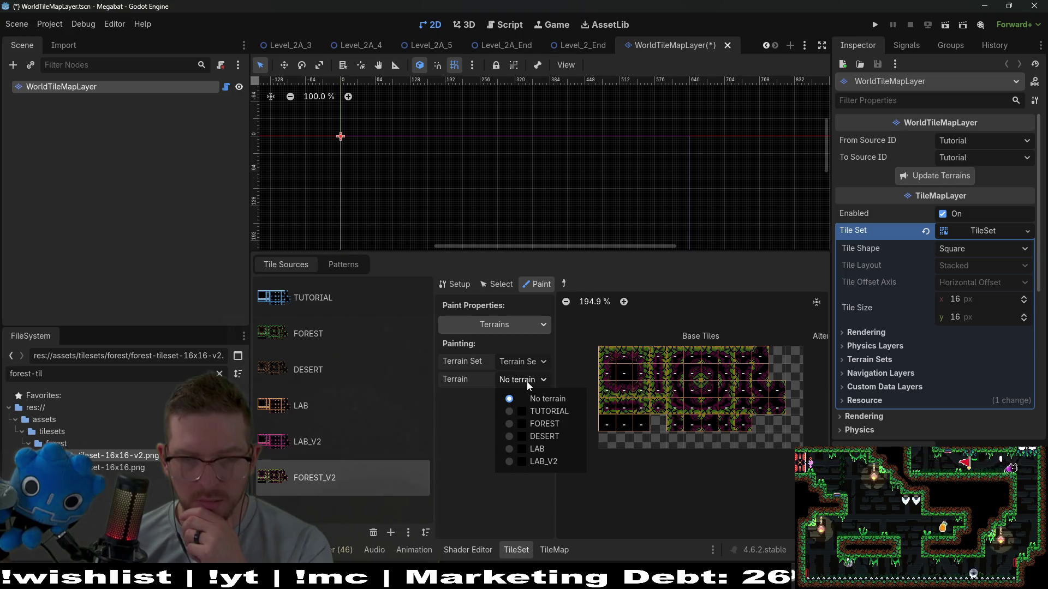
pyautogui.click(796, 214)
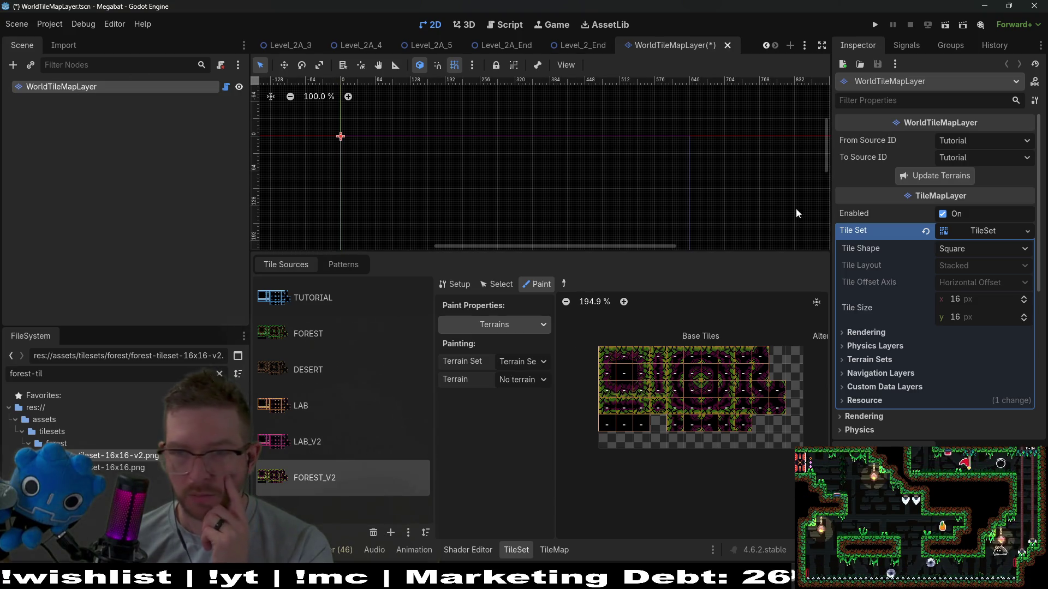
# Add a new terrain, Terrain 5, to the TileSet's Terrain Sets in the Inspector
pyautogui.scroll(-5, 971, 268)
pyautogui.scroll(5, 968, 271)
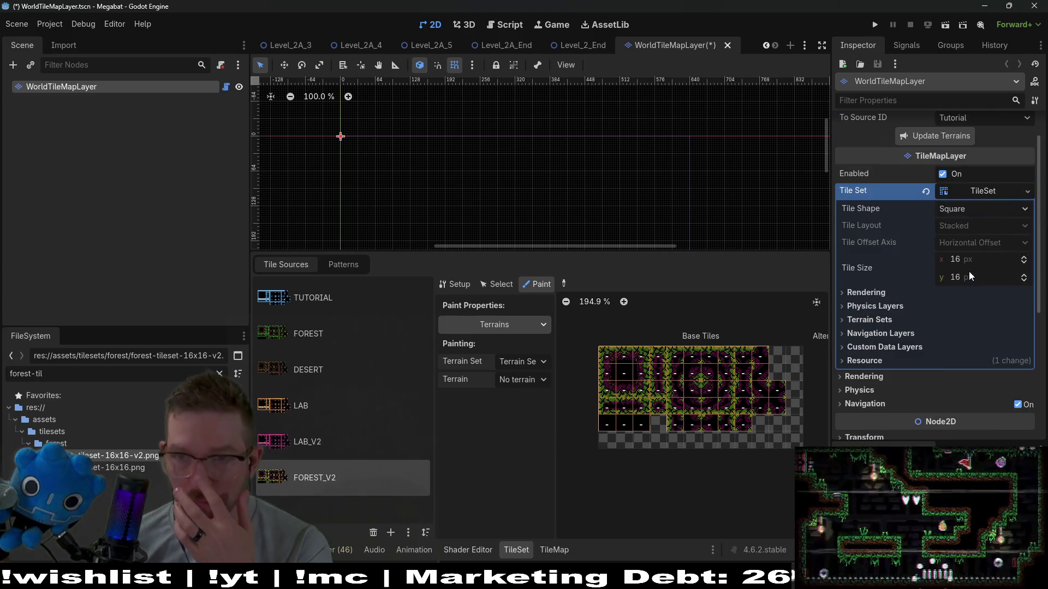
pyautogui.scroll(-5, 968, 271)
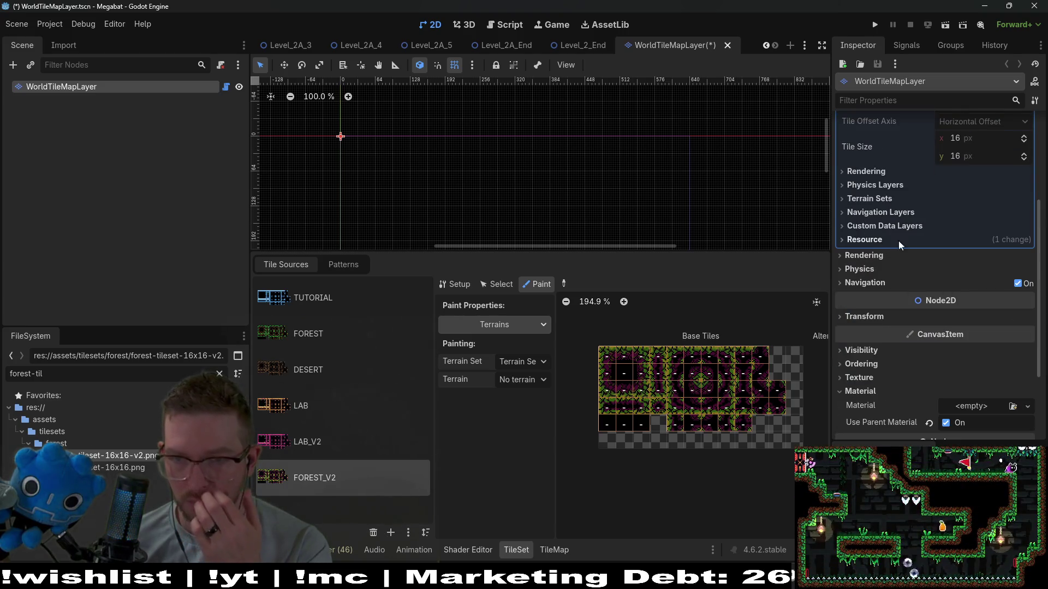
pyautogui.click(863, 186)
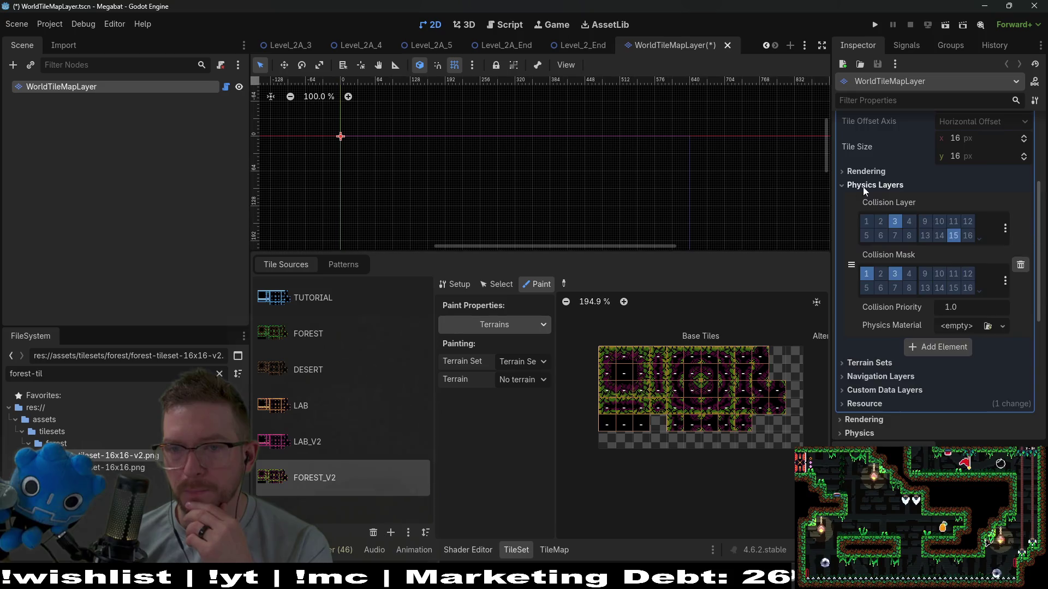
pyautogui.click(870, 173)
pyautogui.scroll(-3, 873, 243)
pyautogui.click(866, 232)
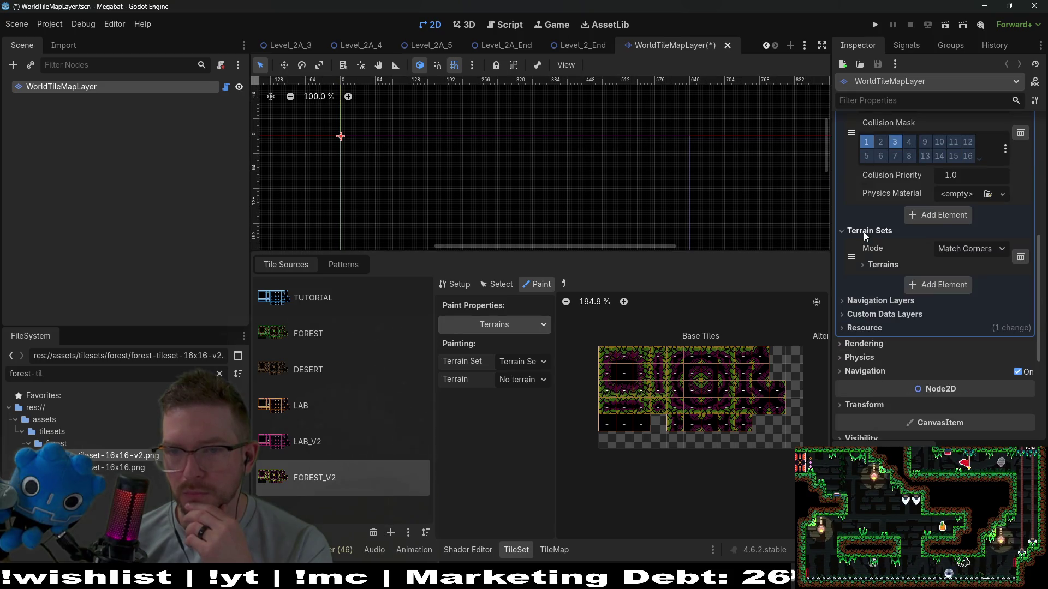
pyautogui.click(879, 268)
pyautogui.scroll(-3, 887, 276)
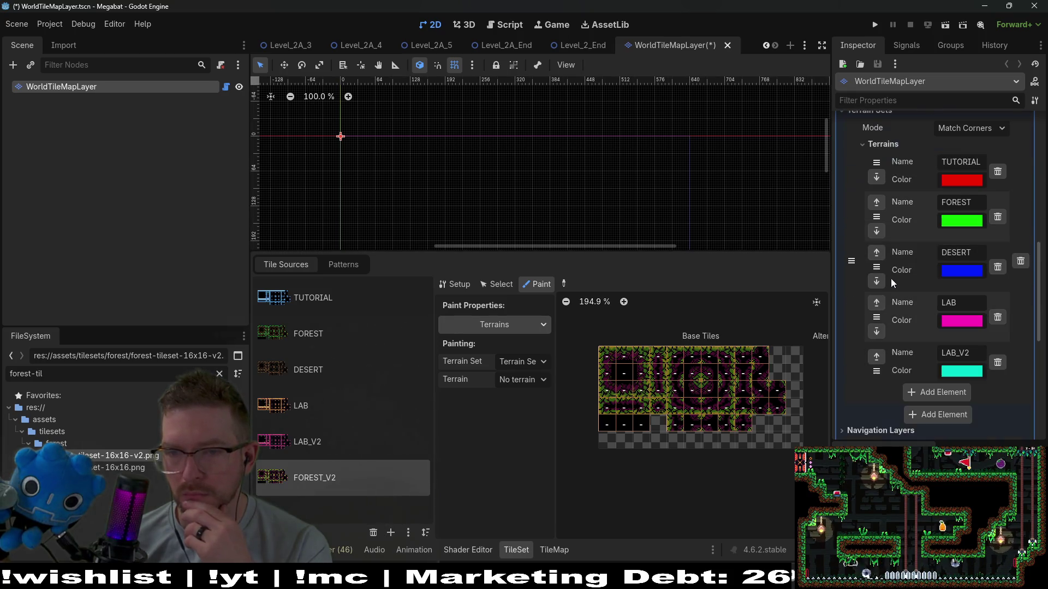
pyautogui.click(925, 394)
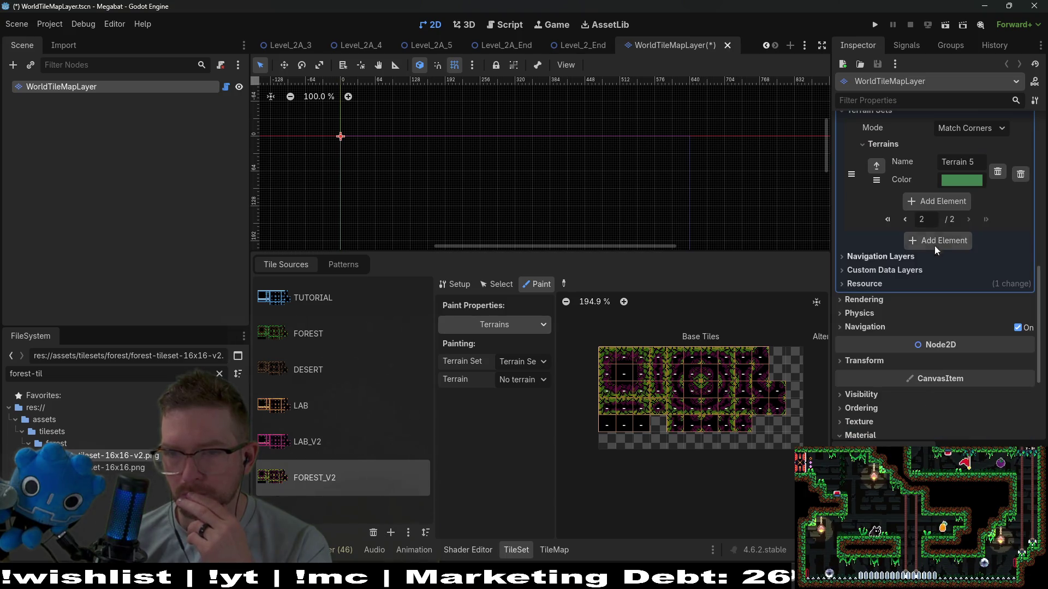
# Rename the new Terrain 5 to FOREST_V2, then return to page 1 of the Terrains list
pyautogui.scroll(1, 950, 235)
pyautogui.click(966, 200)
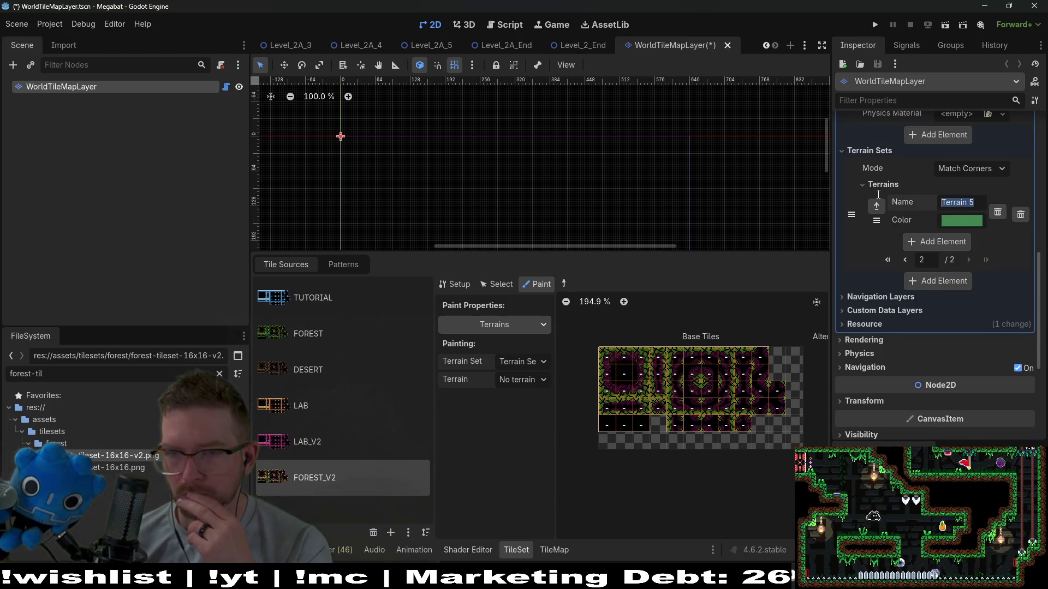
pyautogui.write('f')
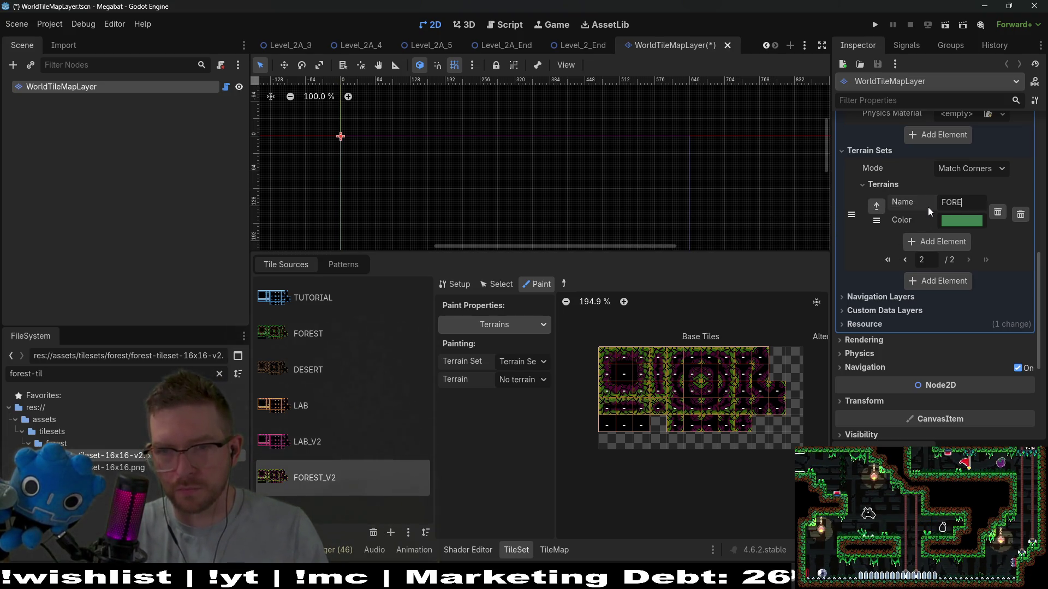
pyautogui.write('OREST_V2')
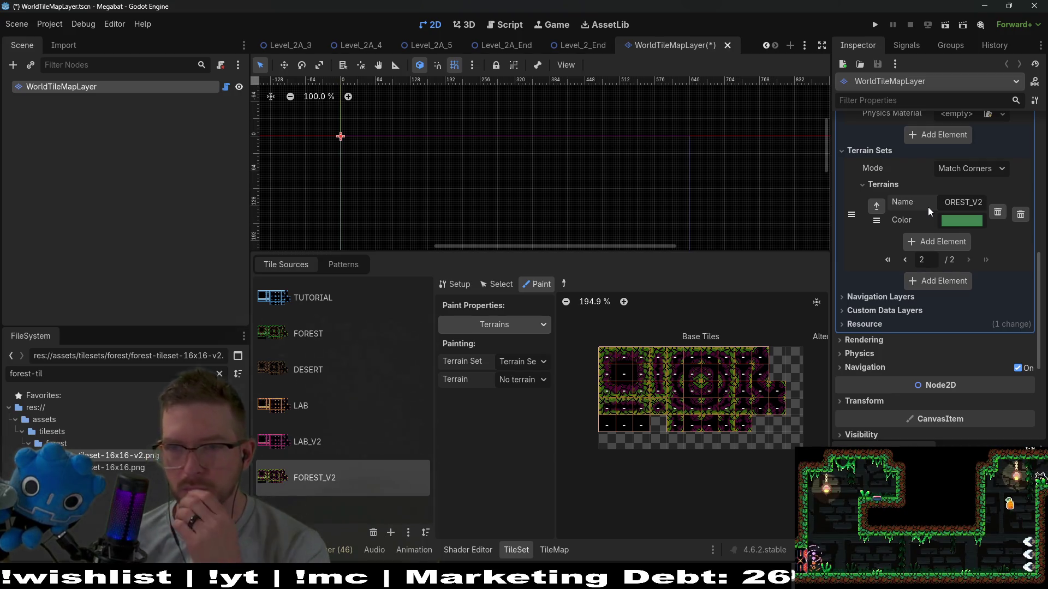
pyautogui.scroll(5, 990, 263)
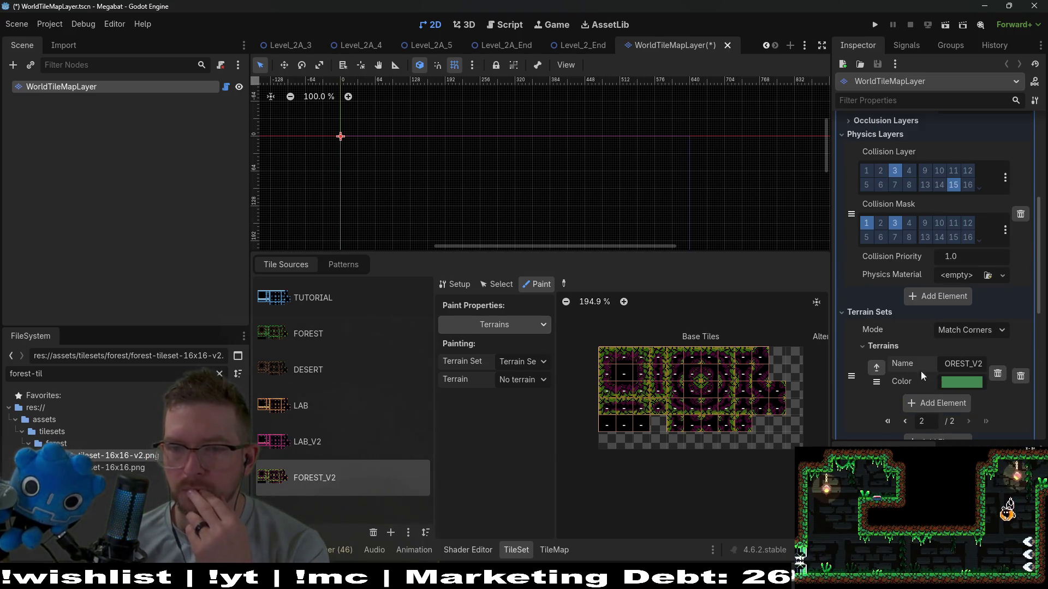
pyautogui.scroll(-3, 934, 359)
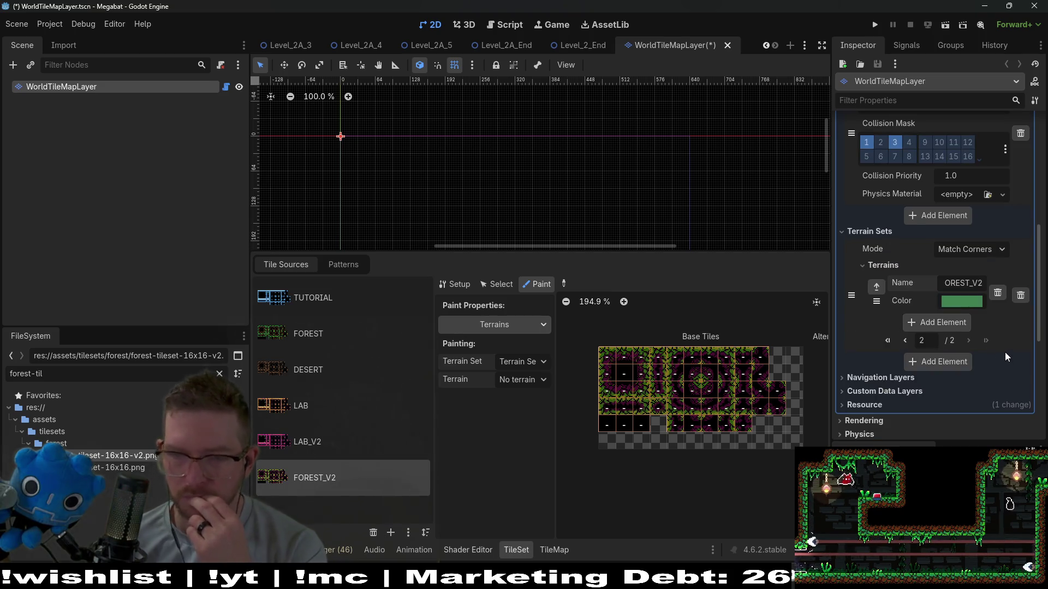
pyautogui.click(905, 340)
pyautogui.scroll(-4, 968, 334)
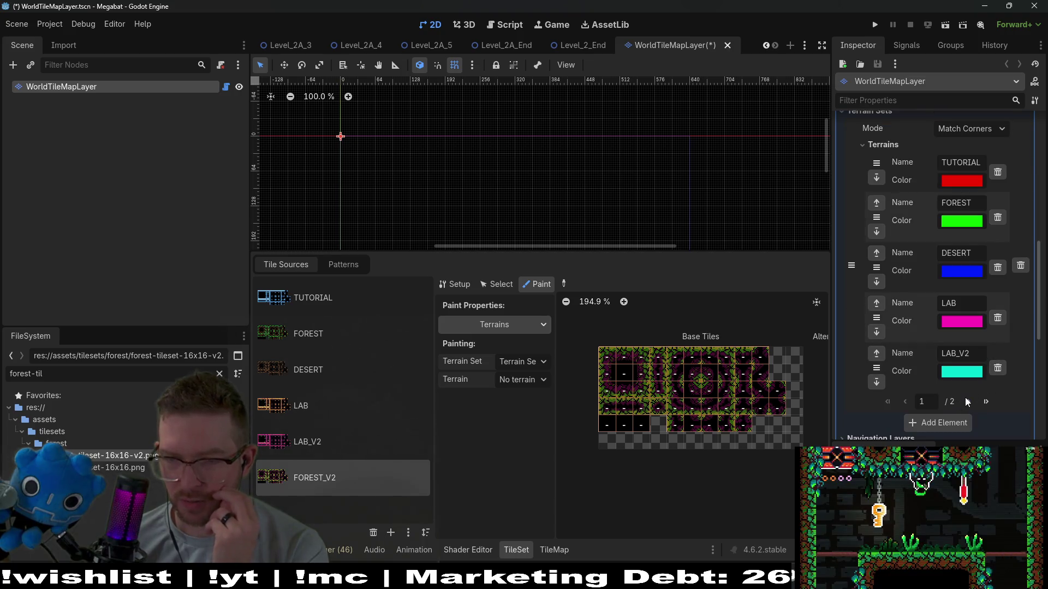
# Set the painting terrain to FOREST_V2
pyautogui.click(968, 401)
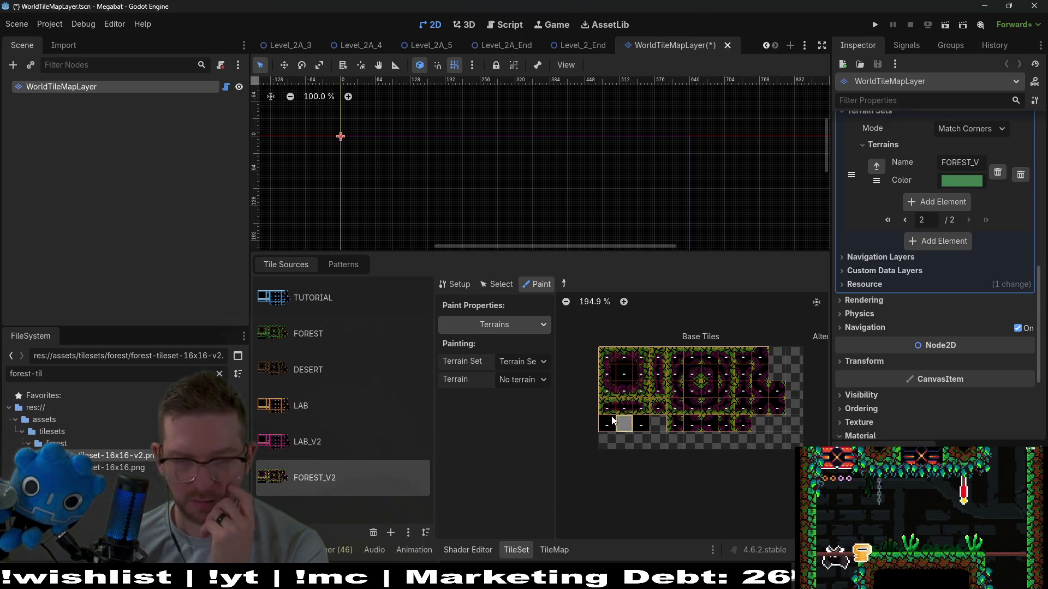
pyautogui.click(532, 381)
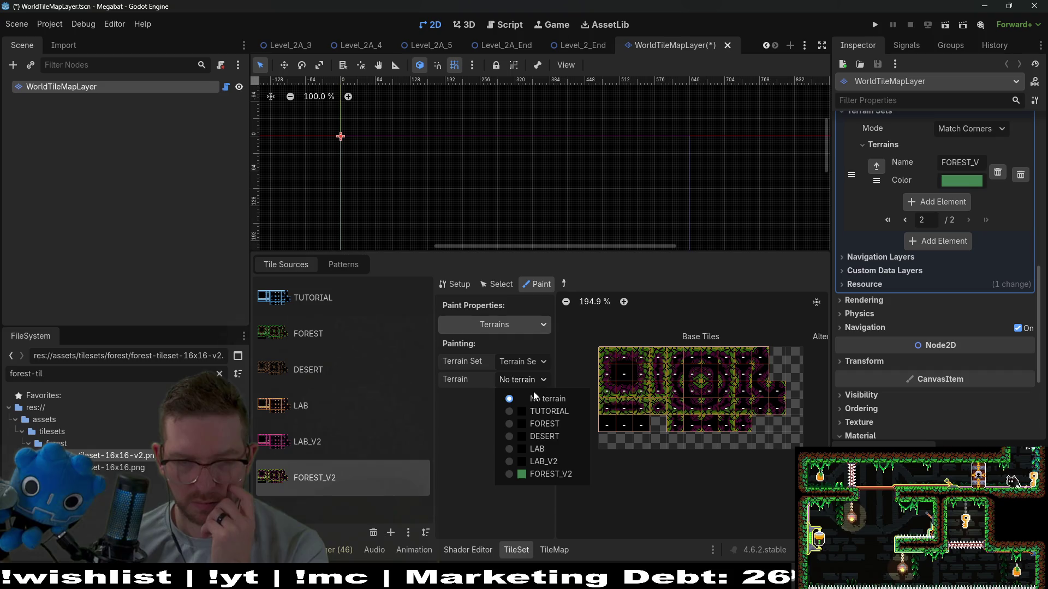
pyautogui.click(543, 472)
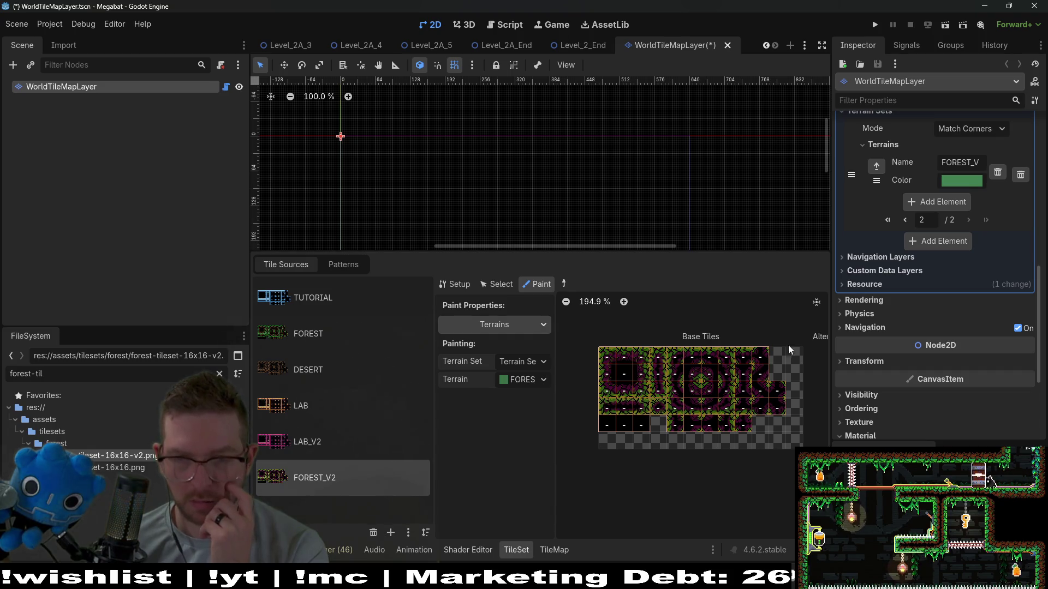
pyautogui.click(962, 177)
pyautogui.click(962, 176)
pyautogui.scroll(2, 632, 397)
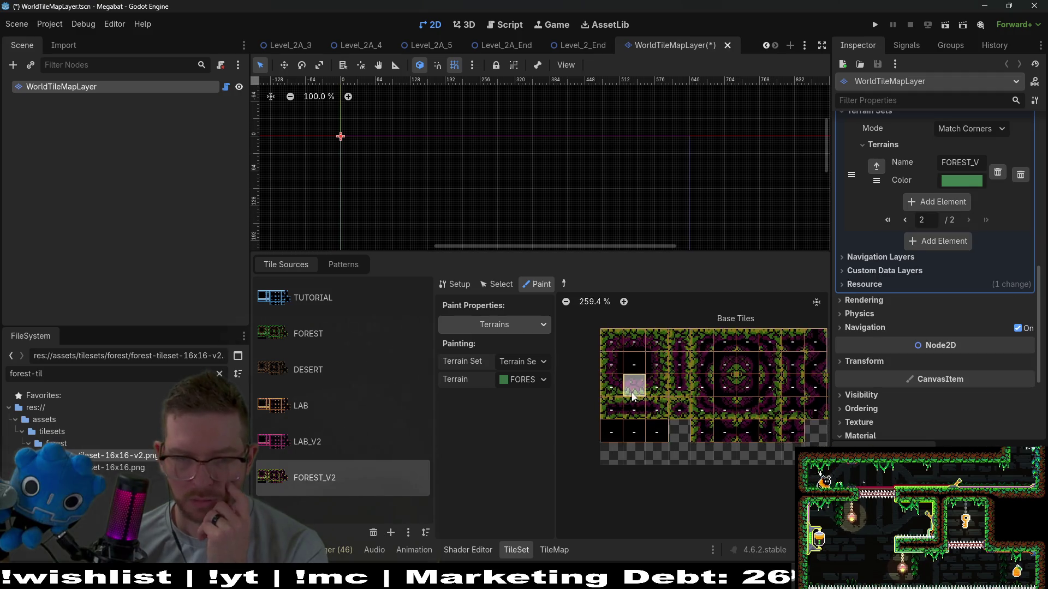
pyautogui.scroll(2, 632, 397)
# Paint FOREST_V2 terrain bits across the left columns and further atlas tiles
pyautogui.moveTo(646, 377)
pyautogui.mouseDown()
pyautogui.moveTo(617, 322)
pyautogui.moveTo(627, 427)
pyautogui.moveTo(648, 327)
pyautogui.mouseUp()
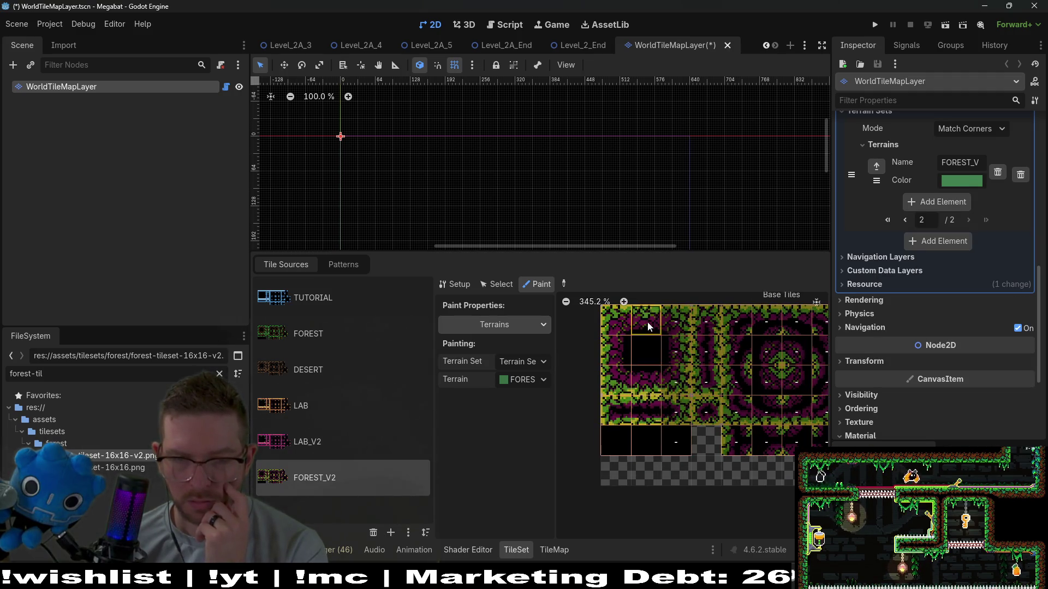
pyautogui.moveTo(674, 365)
pyautogui.mouseDown()
pyautogui.moveTo(677, 442)
pyautogui.moveTo(706, 349)
pyautogui.moveTo(719, 411)
pyautogui.moveTo(773, 363)
pyautogui.mouseUp()
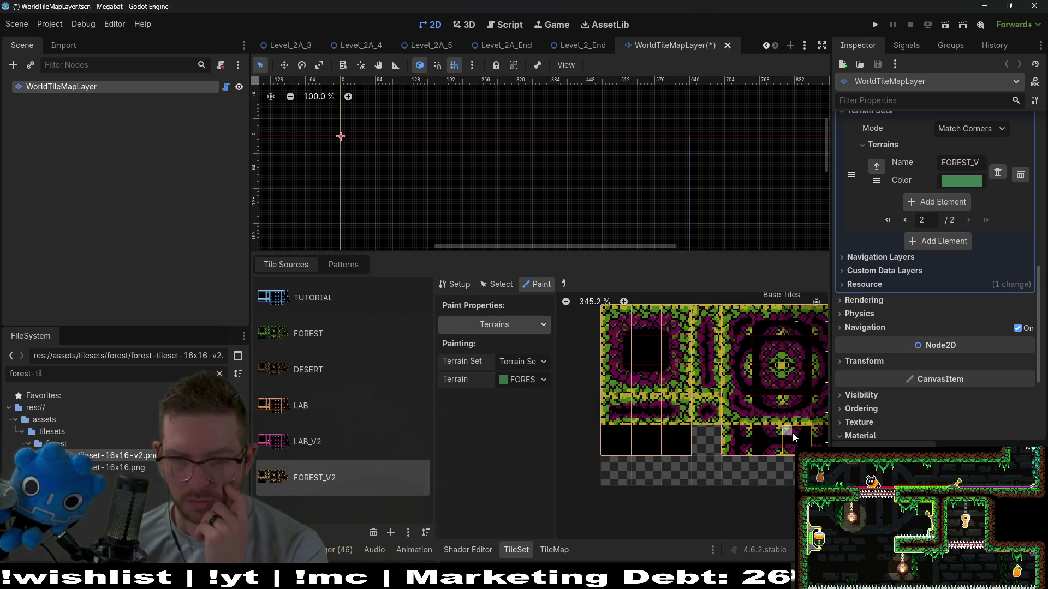
pyautogui.hscroll(3, 793, 432)
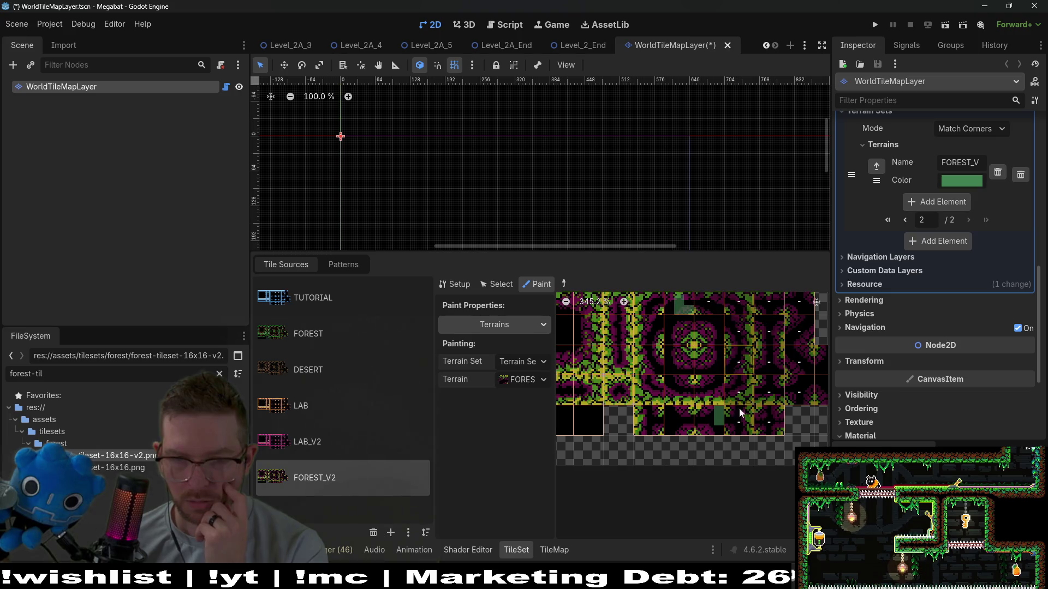
pyautogui.moveTo(740, 413); pyautogui.dragTo(663, 308)
pyautogui.hscroll(2, 709, 333)
pyautogui.moveTo(660, 382); pyautogui.dragTo(653, 438)
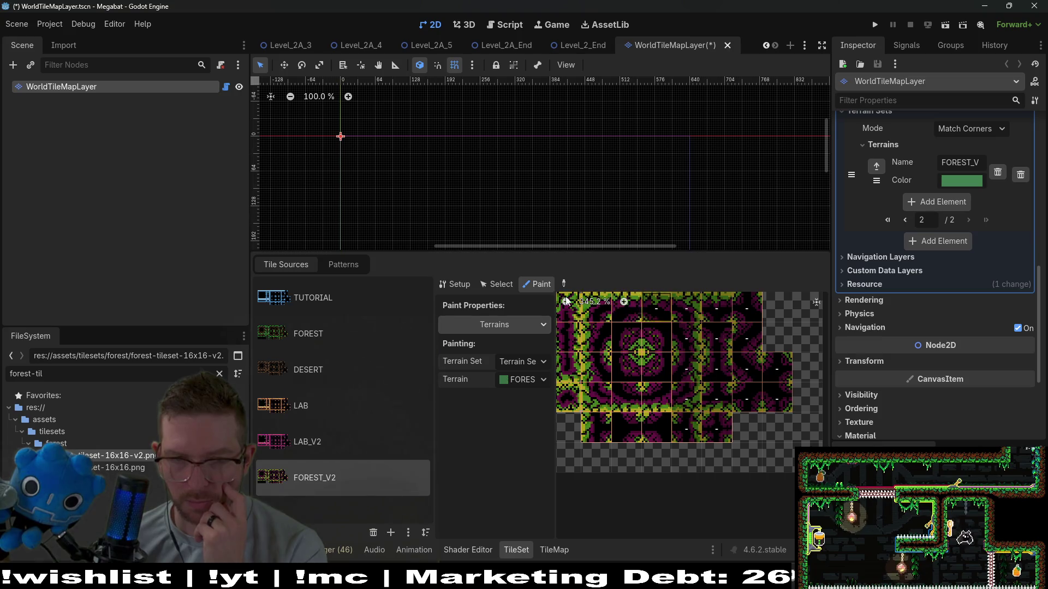
pyautogui.moveTo(712, 393); pyautogui.dragTo(701, 304)
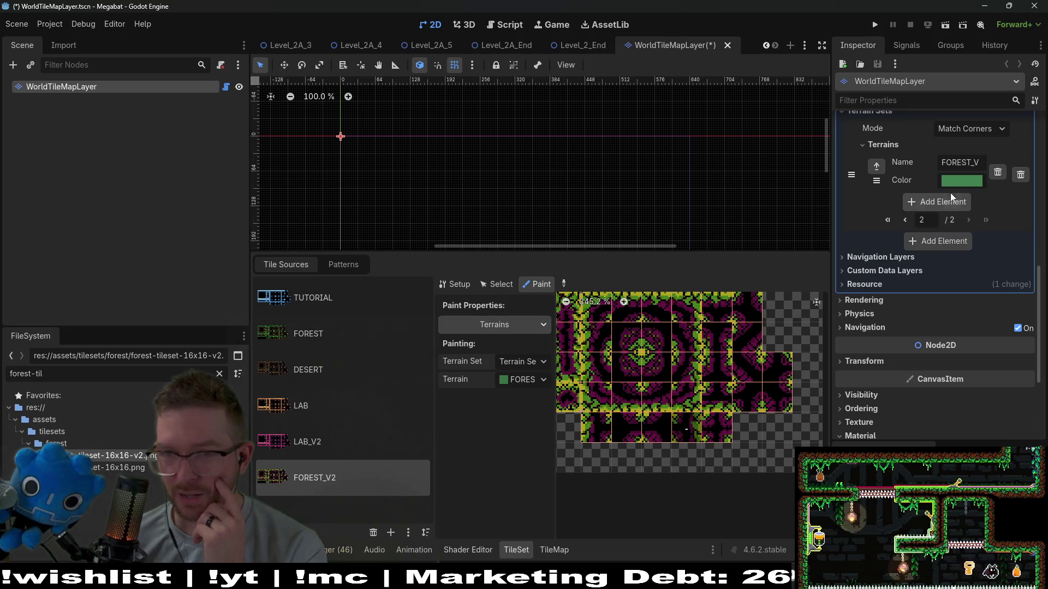
# Recolour the FOREST_V2 terrain from green to a deep dark red
pyautogui.click(963, 182)
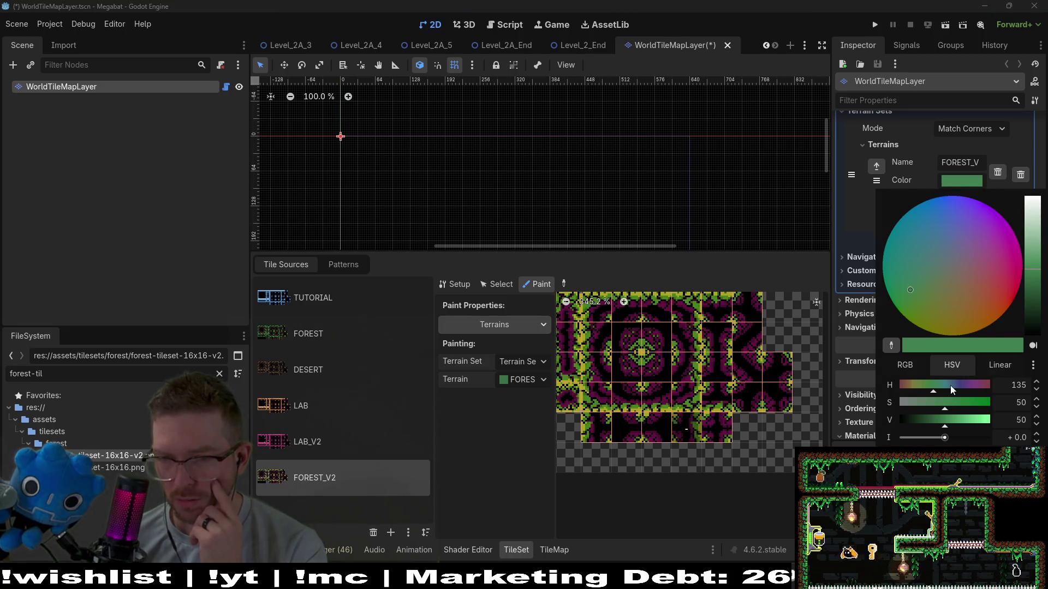
pyautogui.moveTo(951, 386); pyautogui.dragTo(1000, 381)
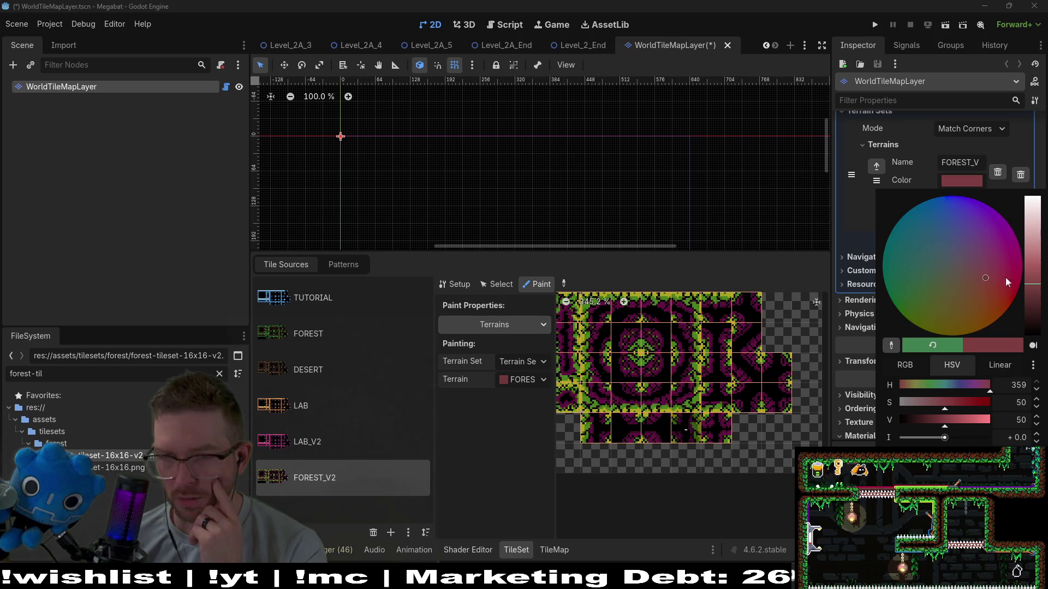
pyautogui.moveTo(1007, 281); pyautogui.dragTo(1024, 322)
pyautogui.click(780, 503)
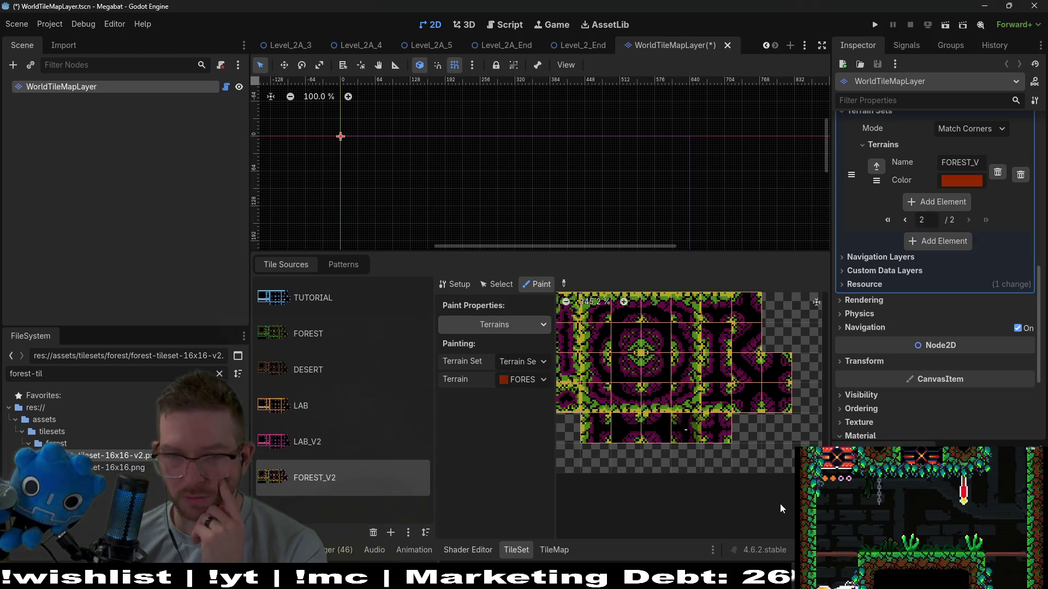
pyautogui.scroll(-3, 781, 491)
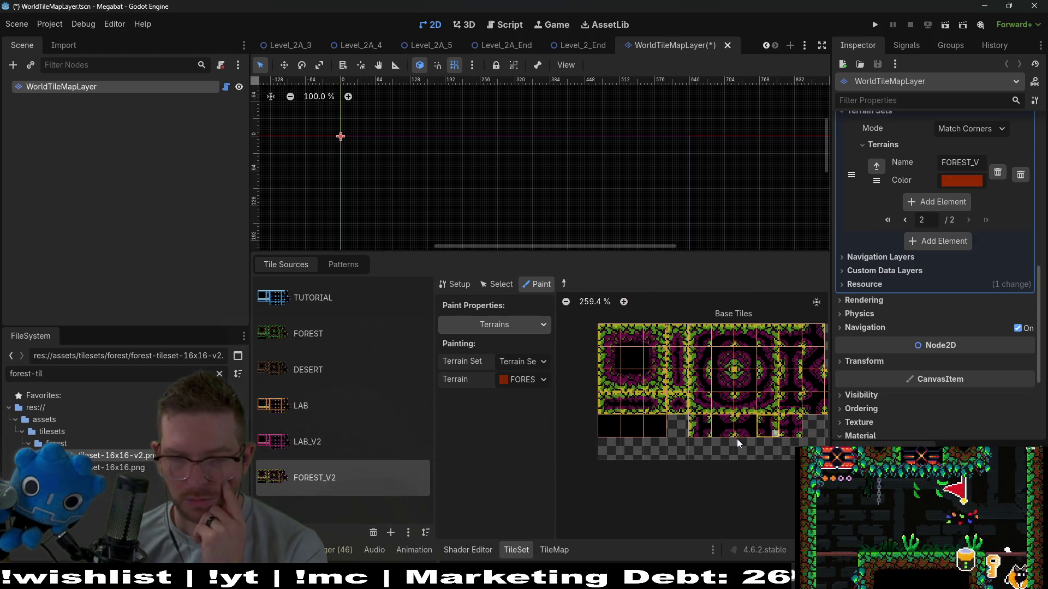
pyautogui.scroll(4, 628, 363)
# Paint FOREST_V2 terrain on top-left block tiles, briefly comparing with the FOREST source
pyautogui.click(647, 349)
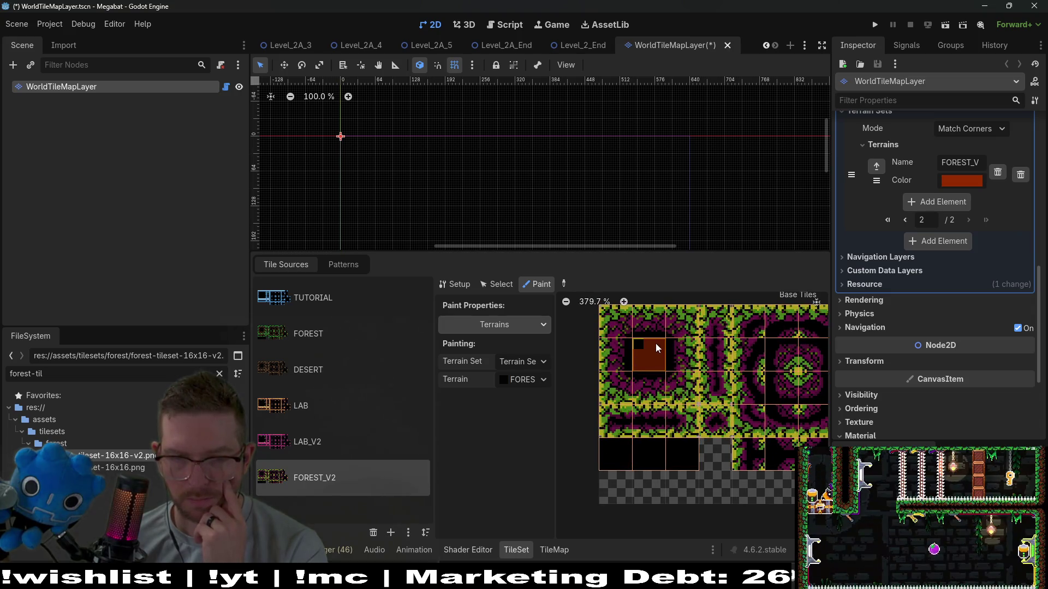
pyautogui.moveTo(679, 374); pyautogui.dragTo(676, 325)
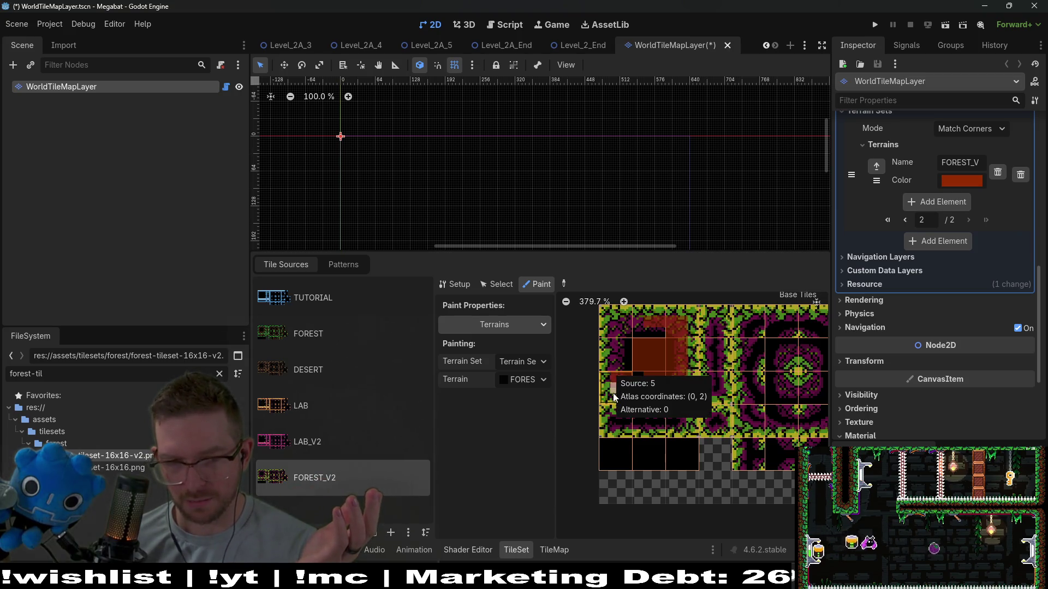
pyautogui.click(349, 339)
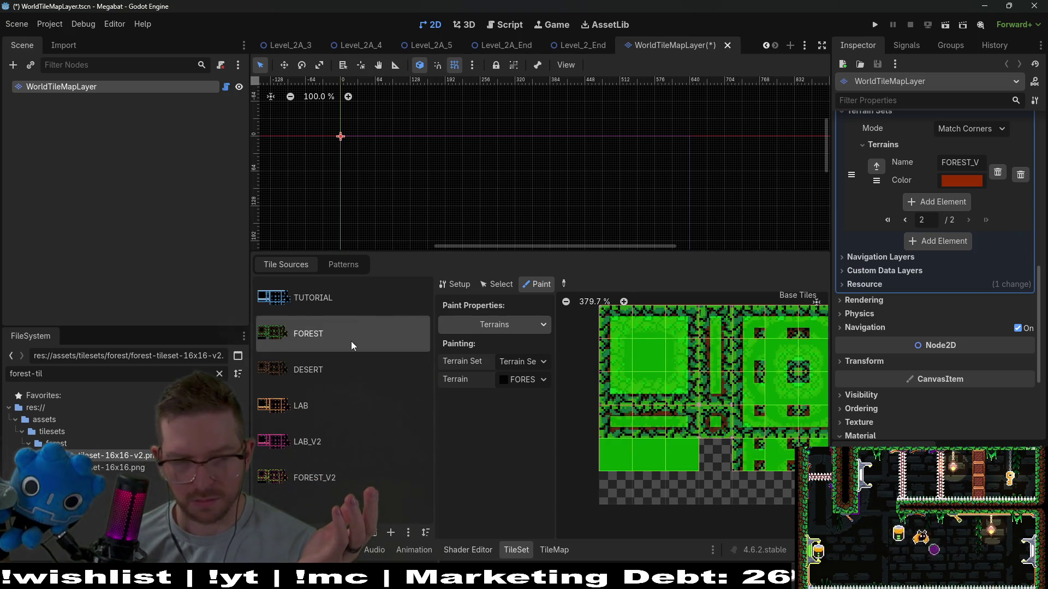
pyautogui.click(401, 533)
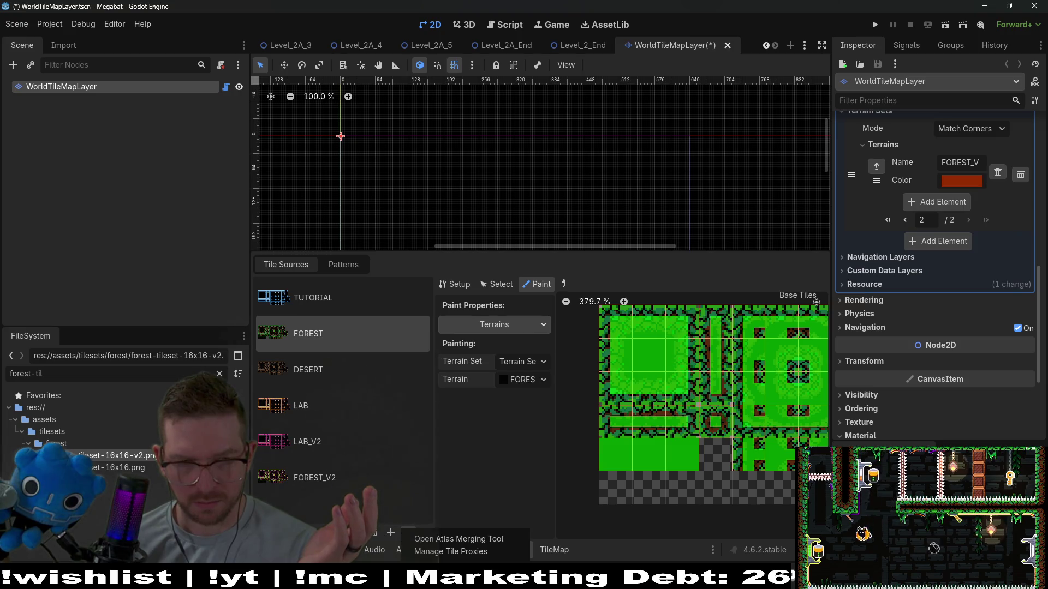
pyautogui.press('Escape')
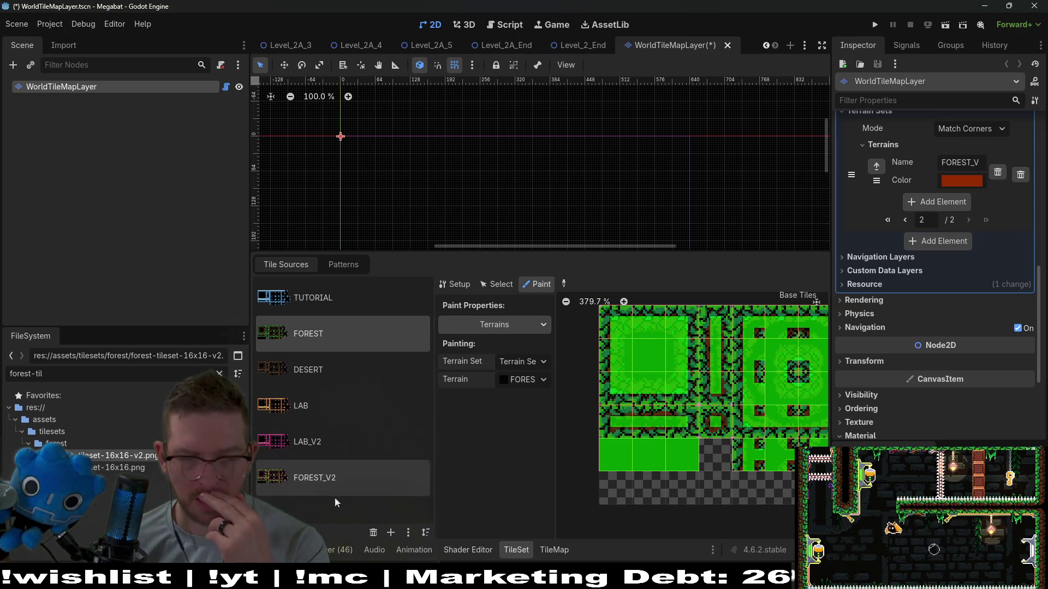
pyautogui.click(332, 486)
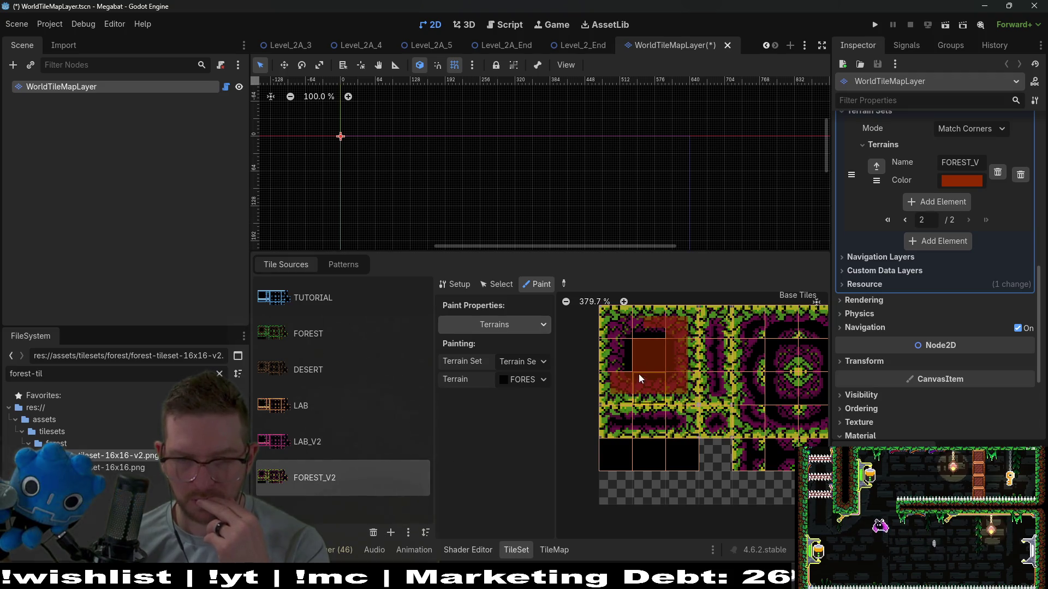
# Extend FOREST_V2 terrain over the top-left tiles, a lower row and the black tile
pyautogui.click(631, 319)
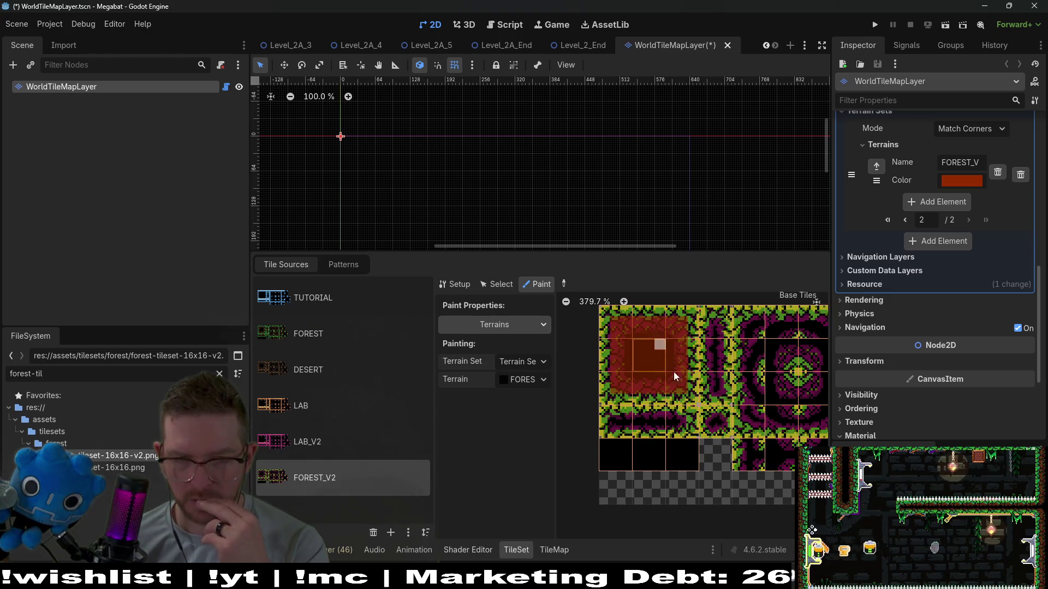
pyautogui.scroll(-2, 673, 372)
pyautogui.moveTo(639, 350); pyautogui.dragTo(594, 350)
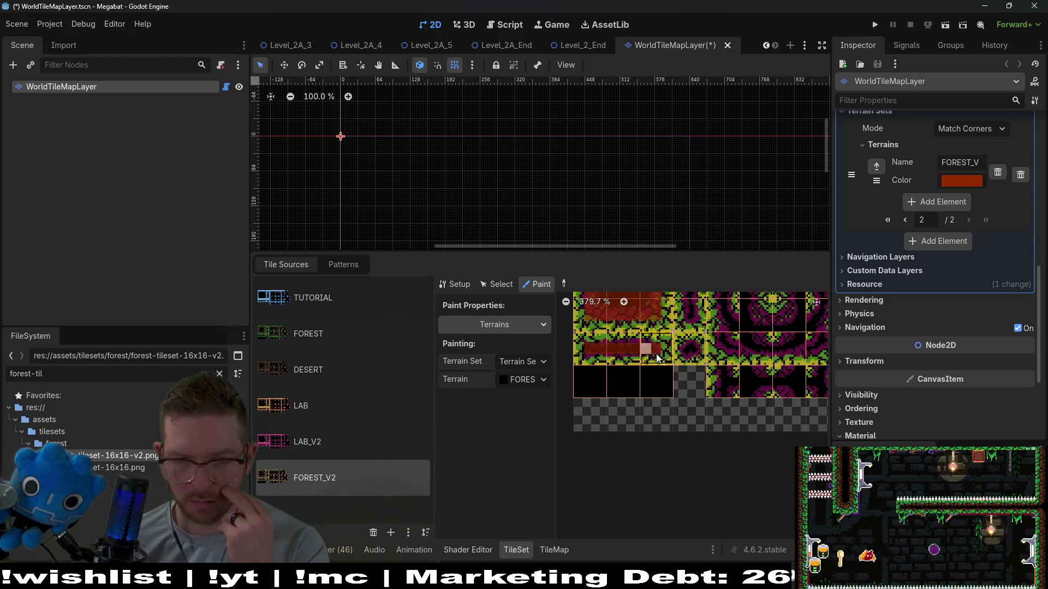
pyautogui.click(659, 382)
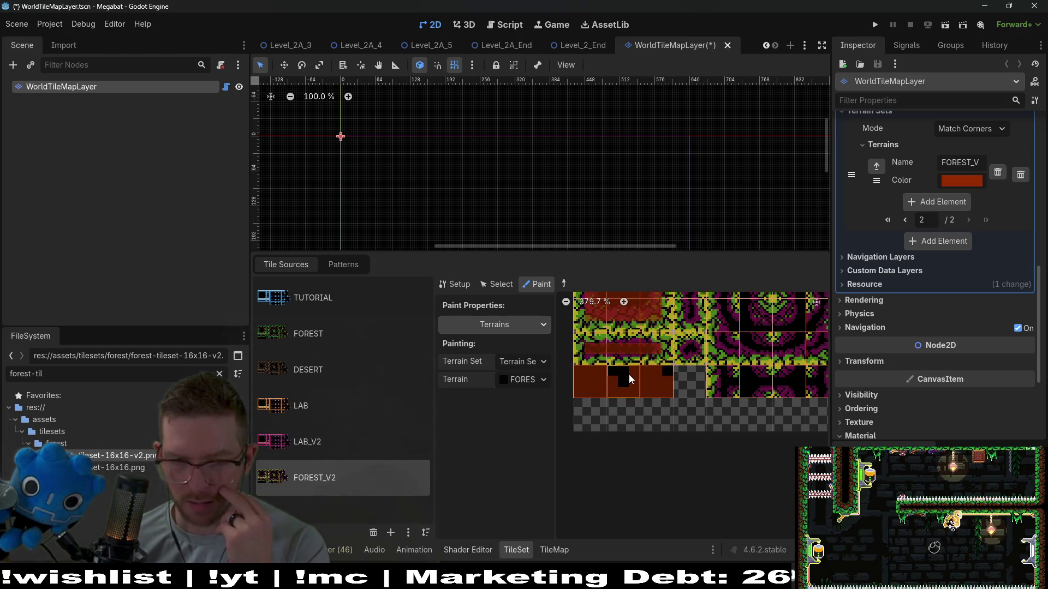
# Zoom and pan the FOREST_V2 atlas to the tiles around its circular centre pattern
pyautogui.scroll(2, 665, 372)
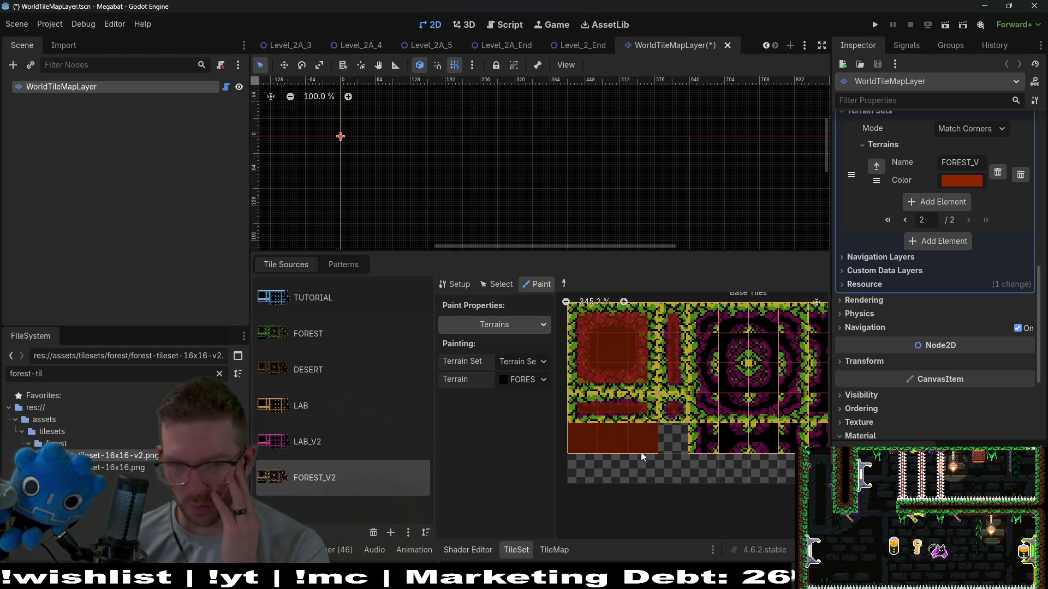
pyautogui.hscroll(1, 666, 337)
pyautogui.scroll(1, 666, 337)
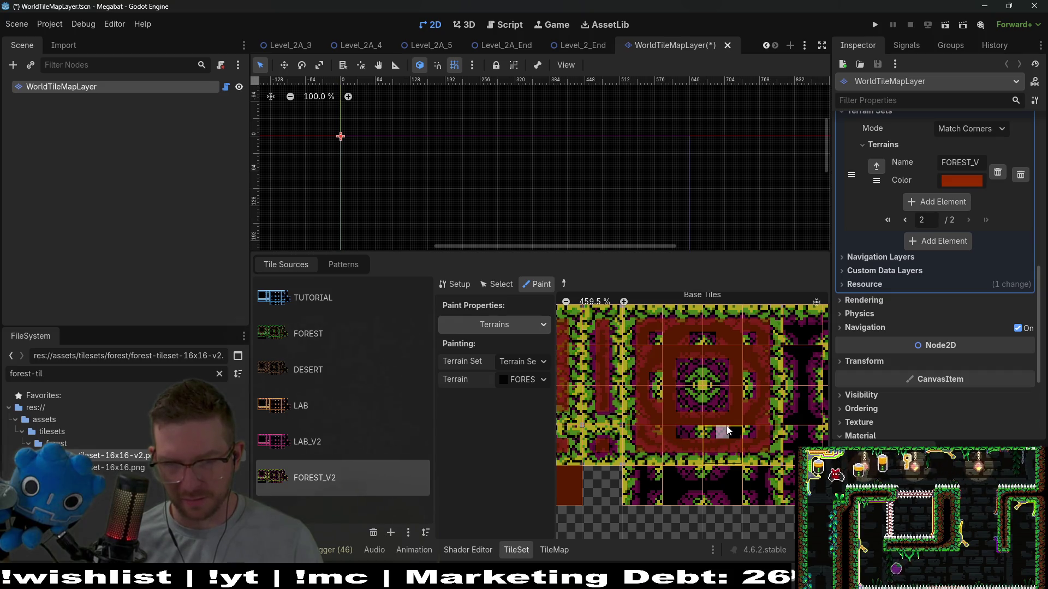
pyautogui.scroll(2, 721, 437)
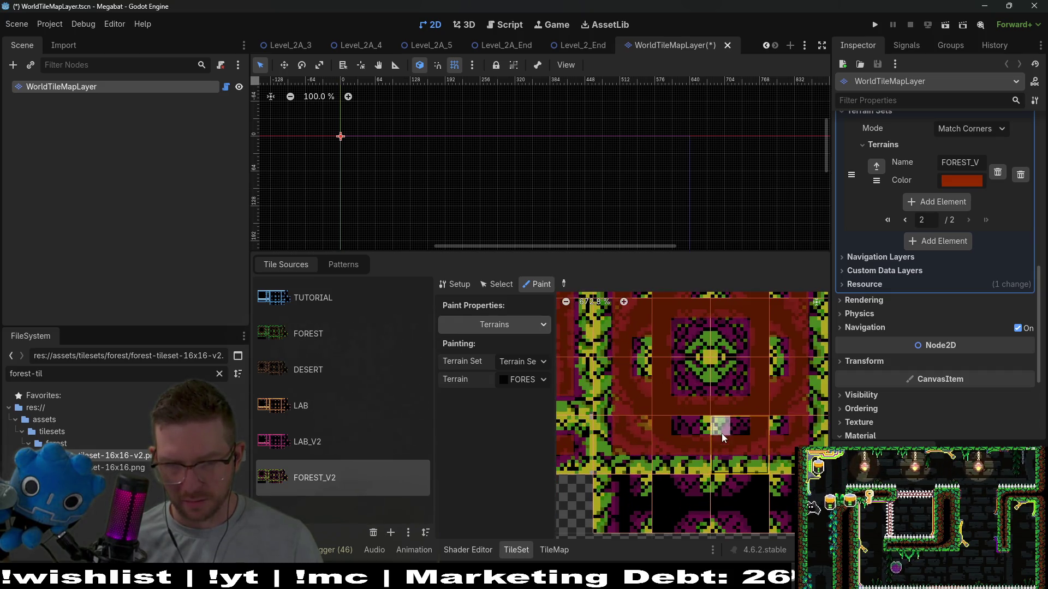
# Paint FOREST_V2 terrain across the bottom-row tiles and clear the bits from one column
pyautogui.scroll(-3, 756, 457)
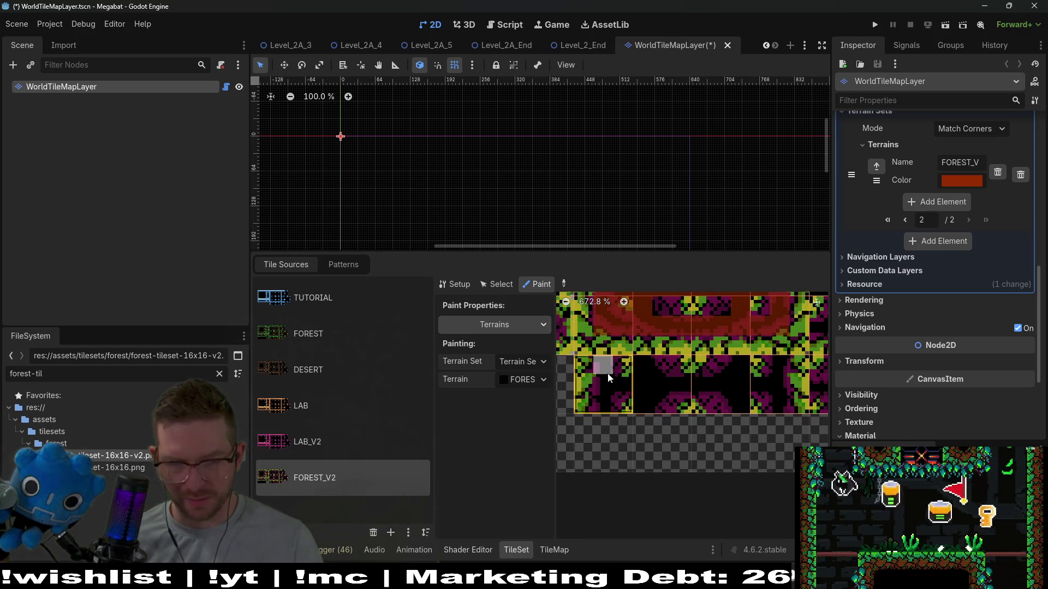
pyautogui.moveTo(604, 404)
pyautogui.mouseDown()
pyautogui.moveTo(641, 388)
pyautogui.moveTo(646, 401)
pyautogui.moveTo(660, 381)
pyautogui.moveTo(729, 375)
pyautogui.moveTo(660, 370)
pyautogui.mouseUp()
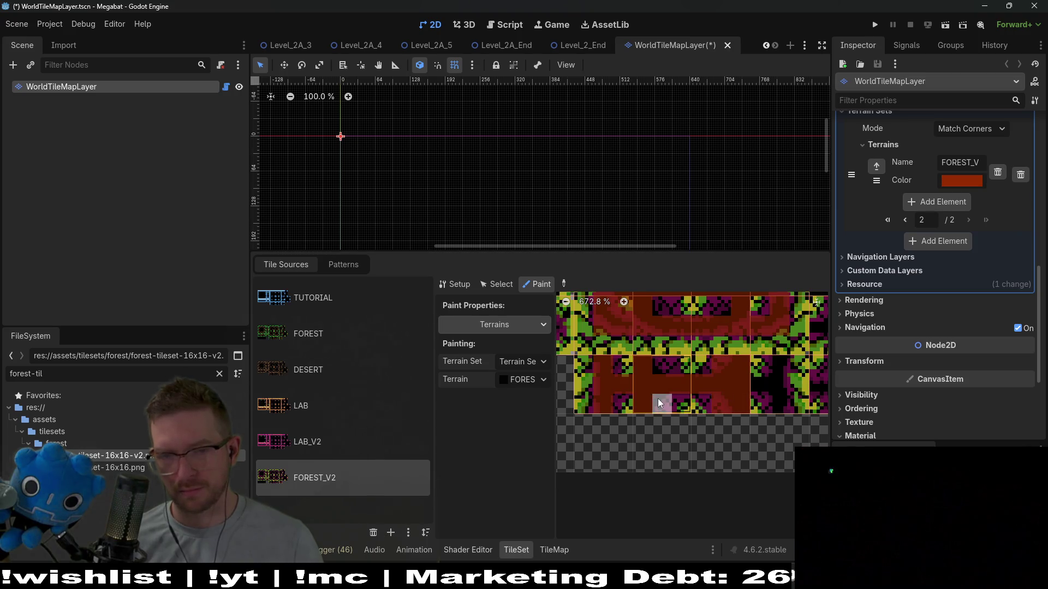
pyautogui.hscroll(1, 741, 386)
pyautogui.rightClick(684, 377)
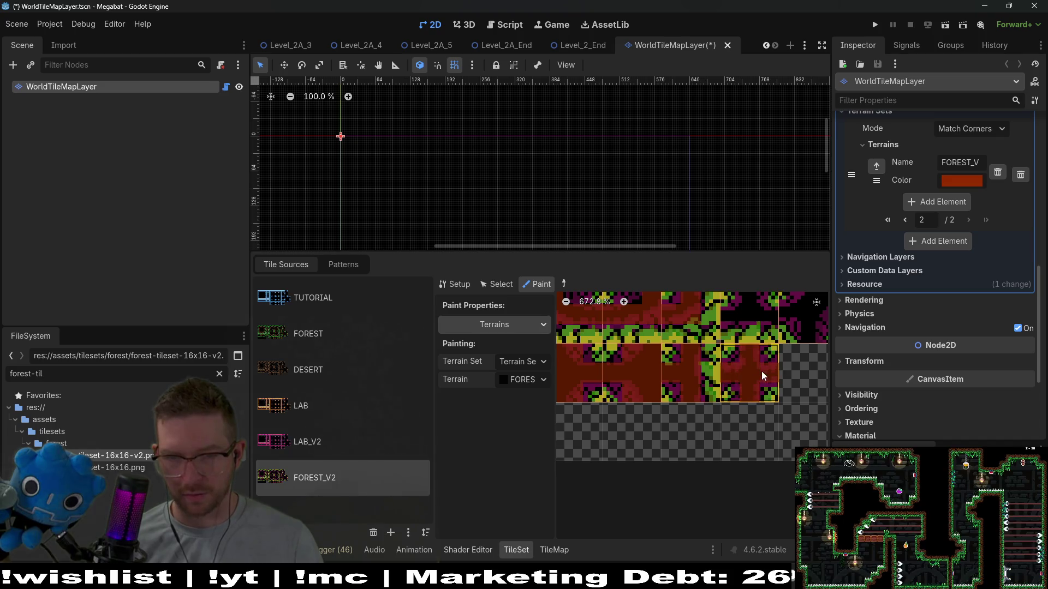
pyautogui.scroll(-3, 763, 373)
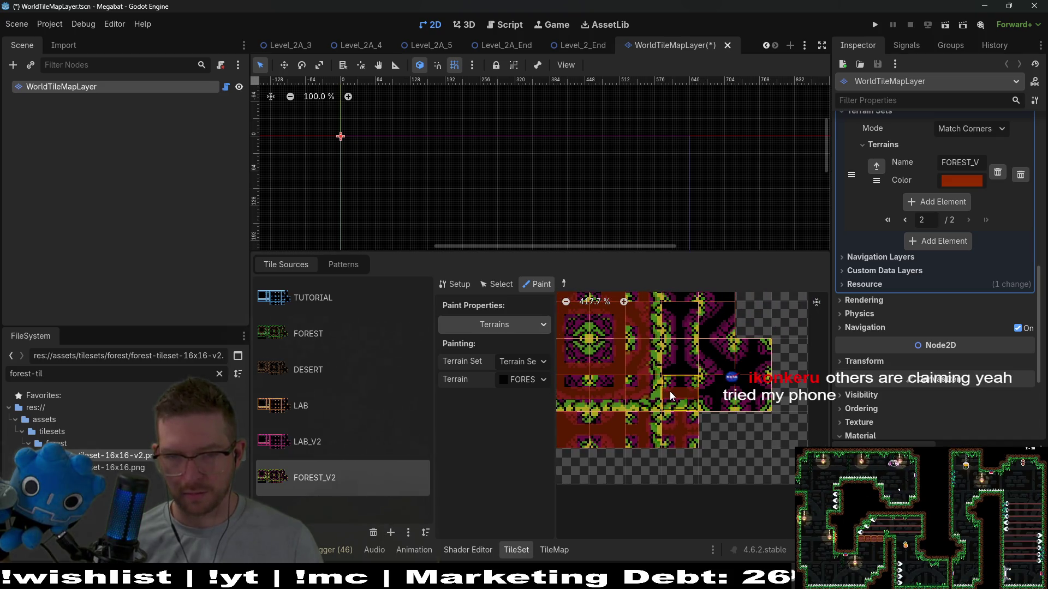
pyautogui.scroll(1, 693, 409)
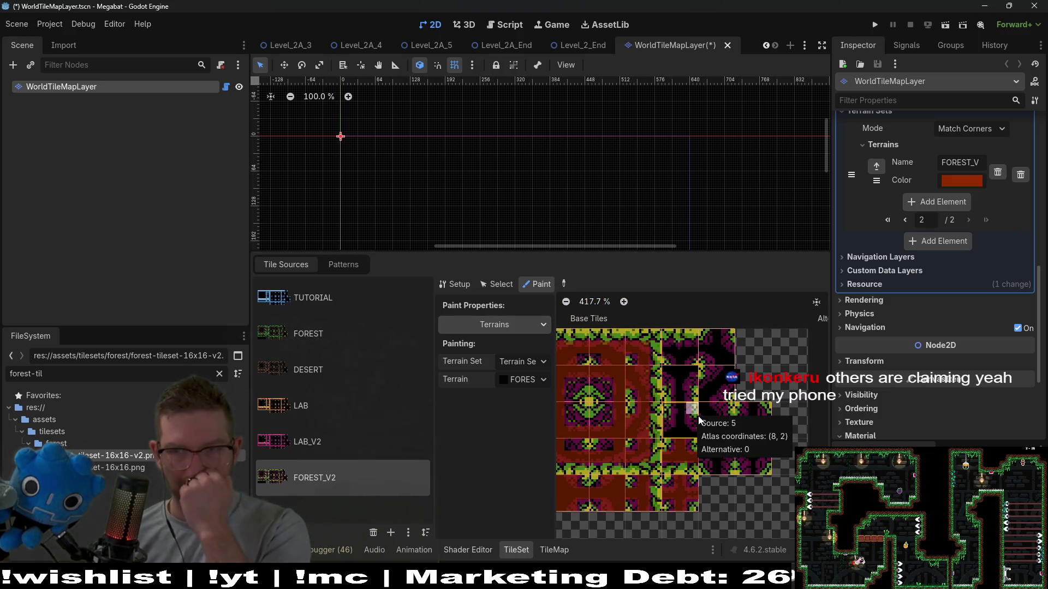
pyautogui.scroll(3, 695, 416)
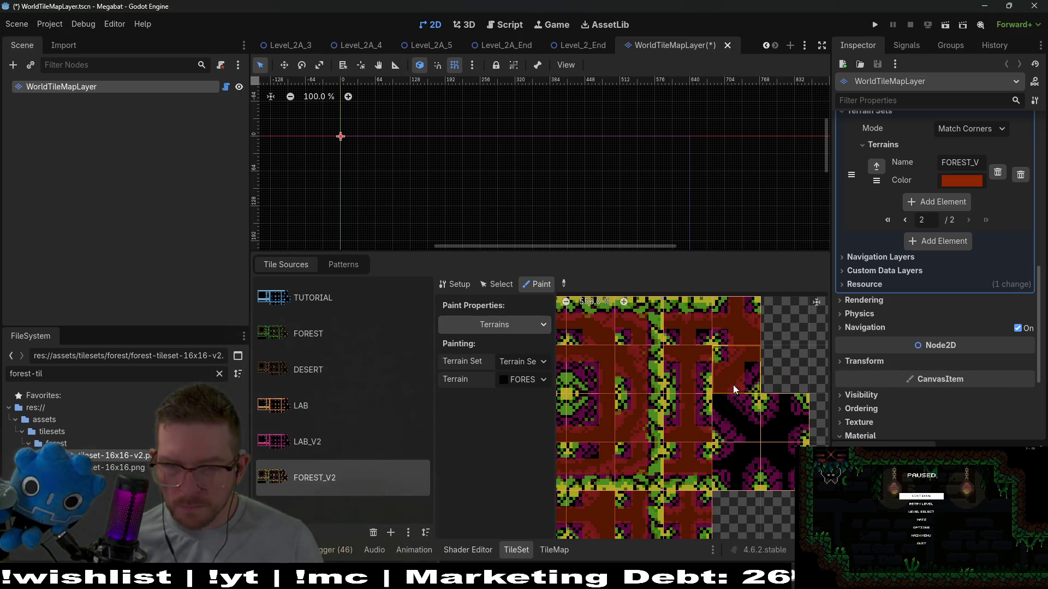
pyautogui.scroll(3, 738, 352)
# Paint FOREST_V2 terrain onto a tile's top-left corner and inspect neighbouring tiles
pyautogui.click(719, 316)
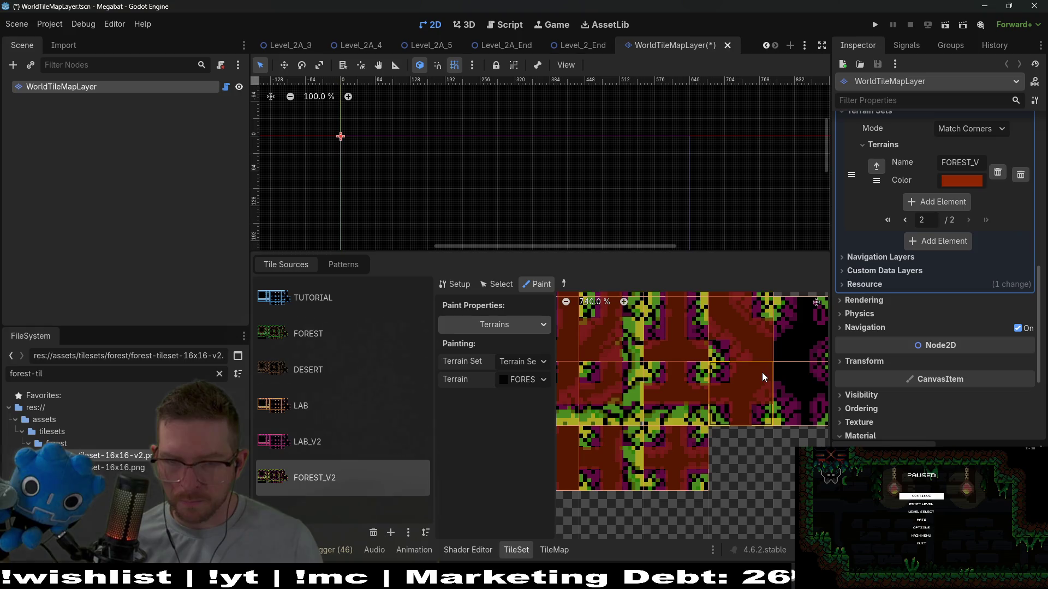
pyautogui.moveTo(762, 372); pyautogui.dragTo(703, 381)
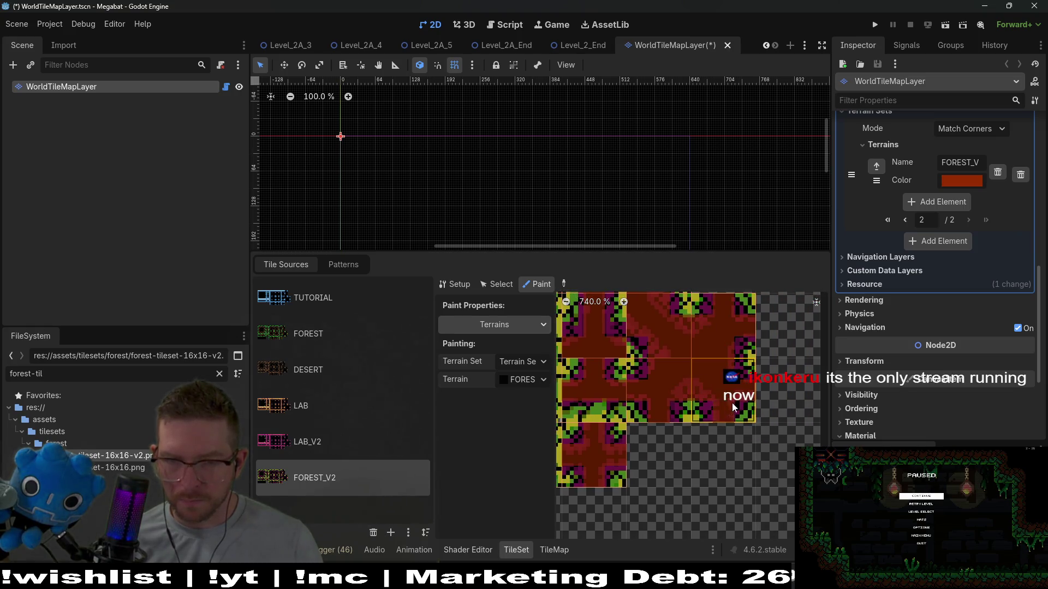
pyautogui.scroll(-3, 727, 362)
pyautogui.scroll(2, 728, 364)
pyautogui.scroll(-3, 775, 410)
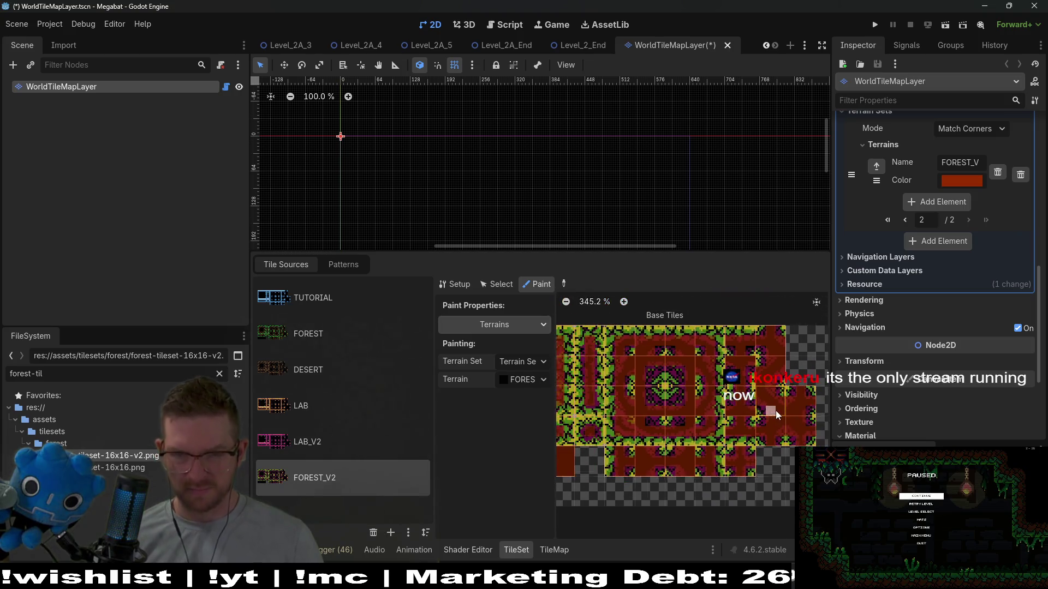
pyautogui.scroll(5, 775, 411)
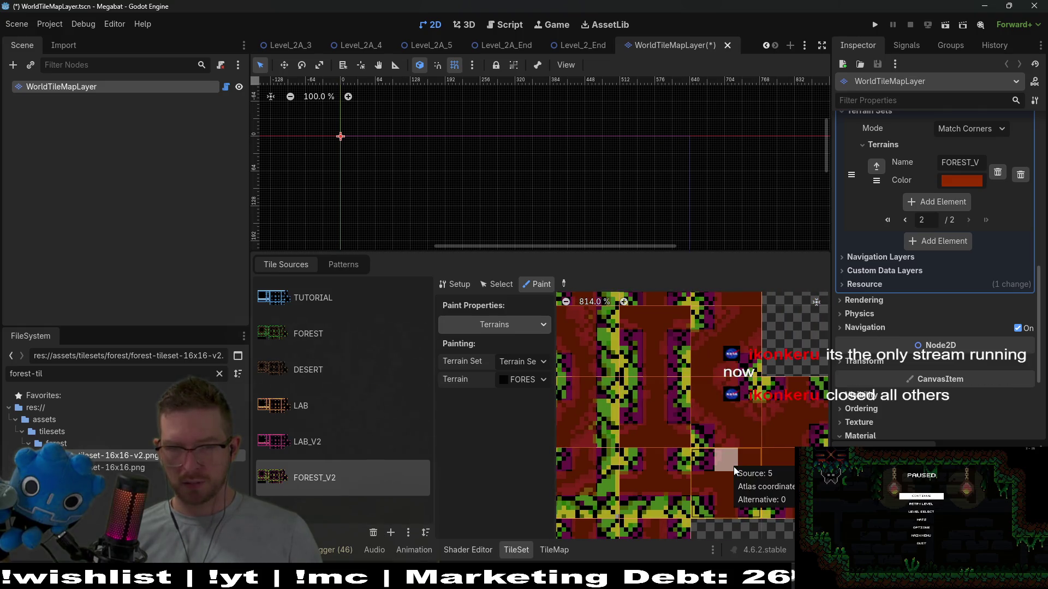
pyautogui.hscroll(2, 733, 467)
pyautogui.scroll(-4, 699, 451)
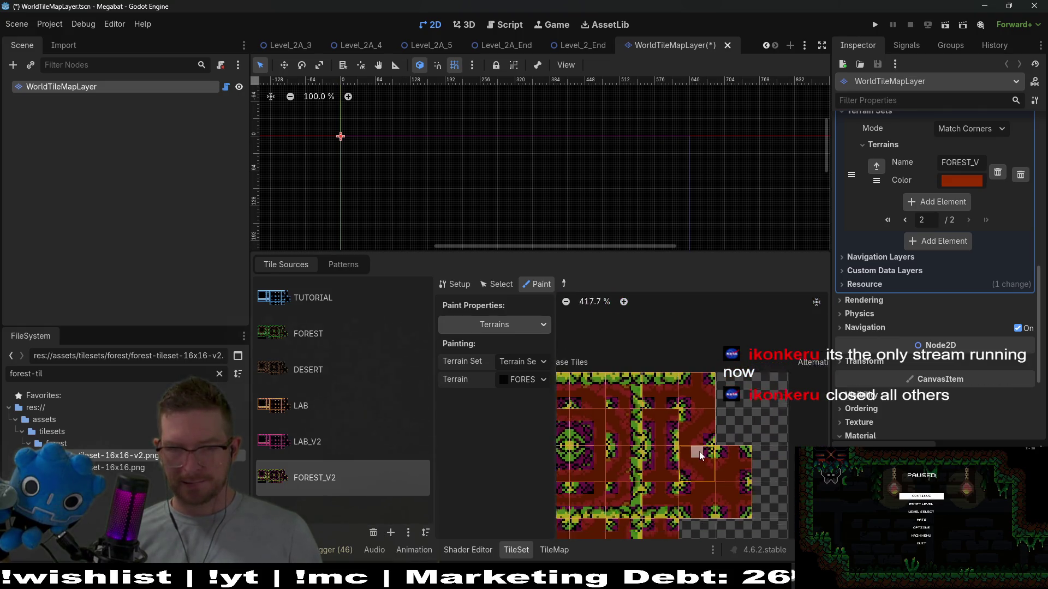
pyautogui.scroll(-3, 683, 478)
pyautogui.hscroll(-3, 724, 434)
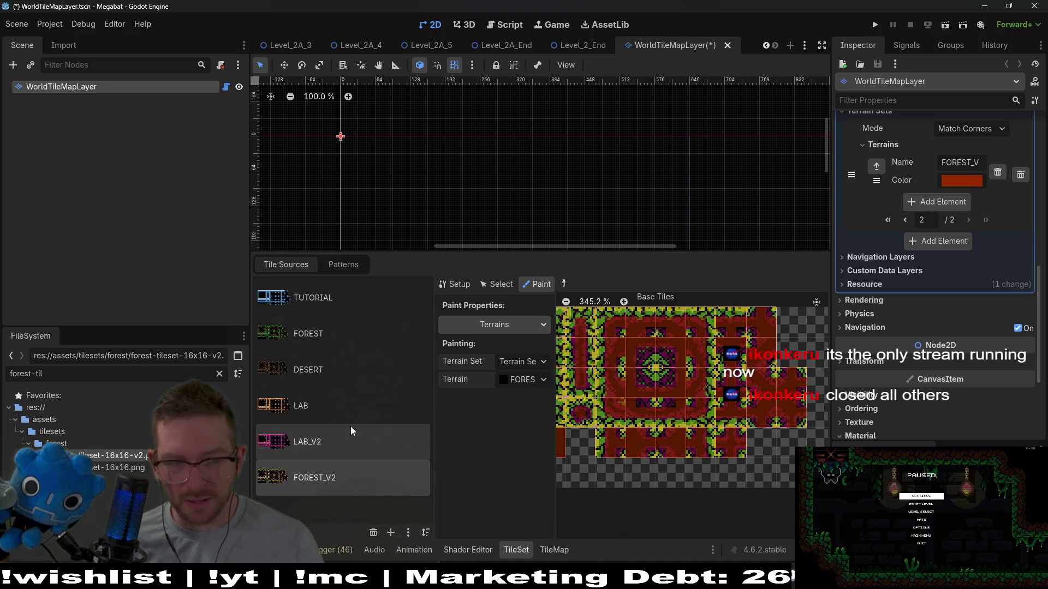
pyautogui.click(313, 345)
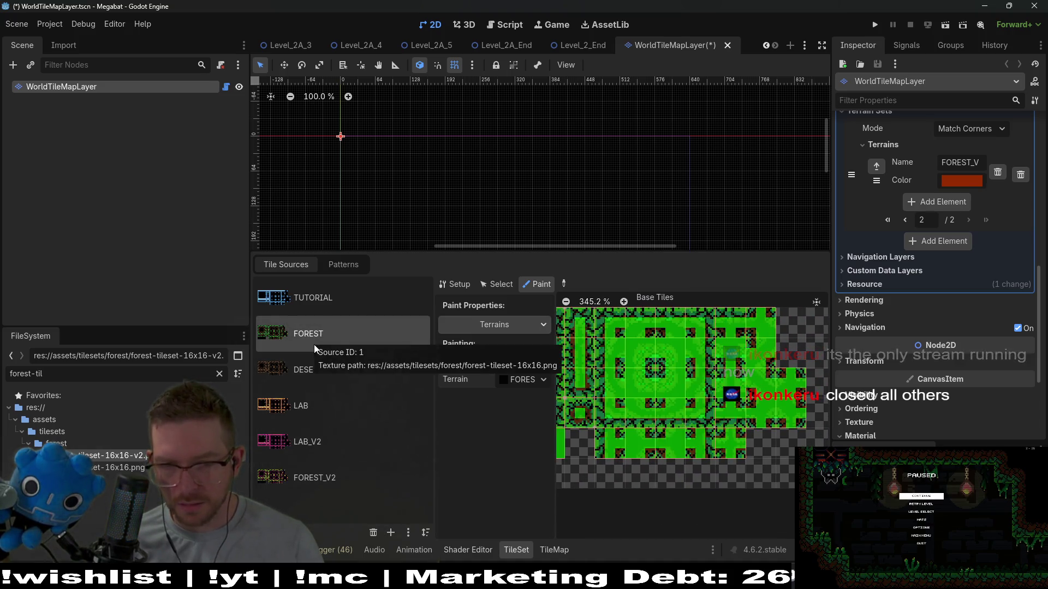
pyautogui.click(325, 480)
pyautogui.scroll(2, 727, 374)
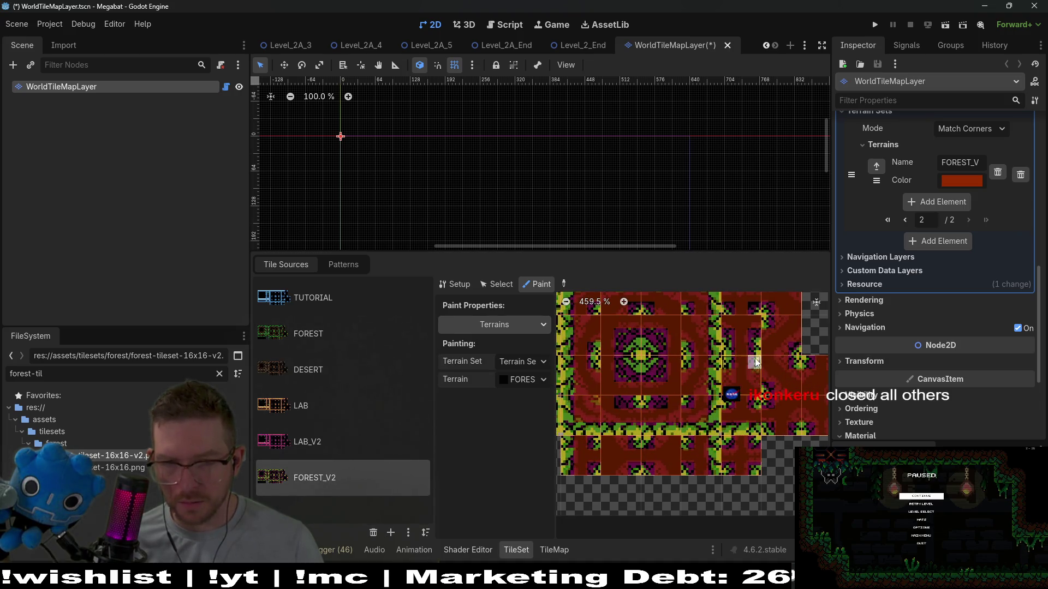
pyautogui.scroll(-3, 758, 368)
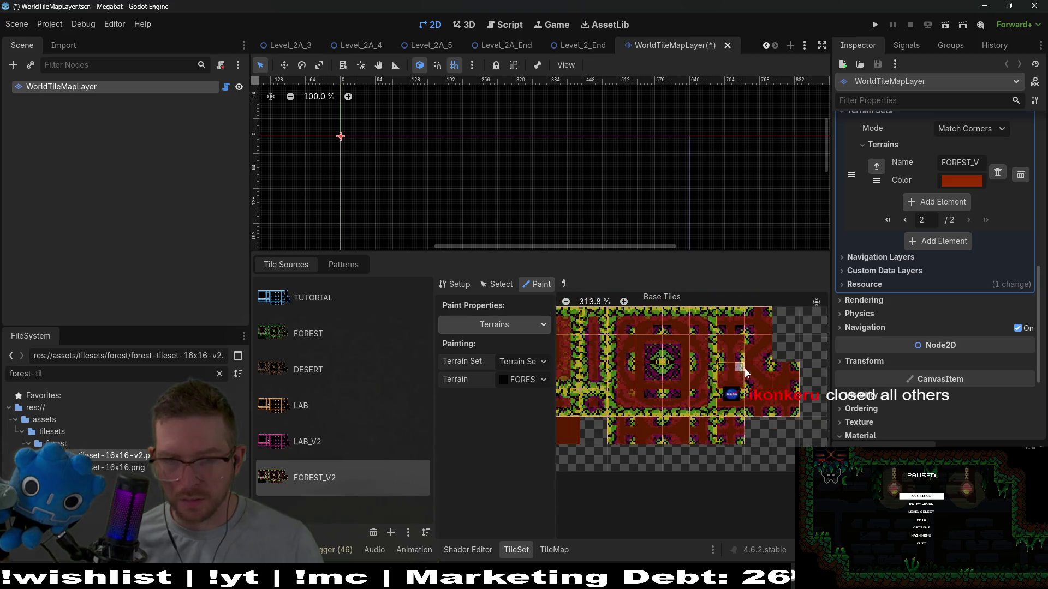
pyautogui.click(339, 339)
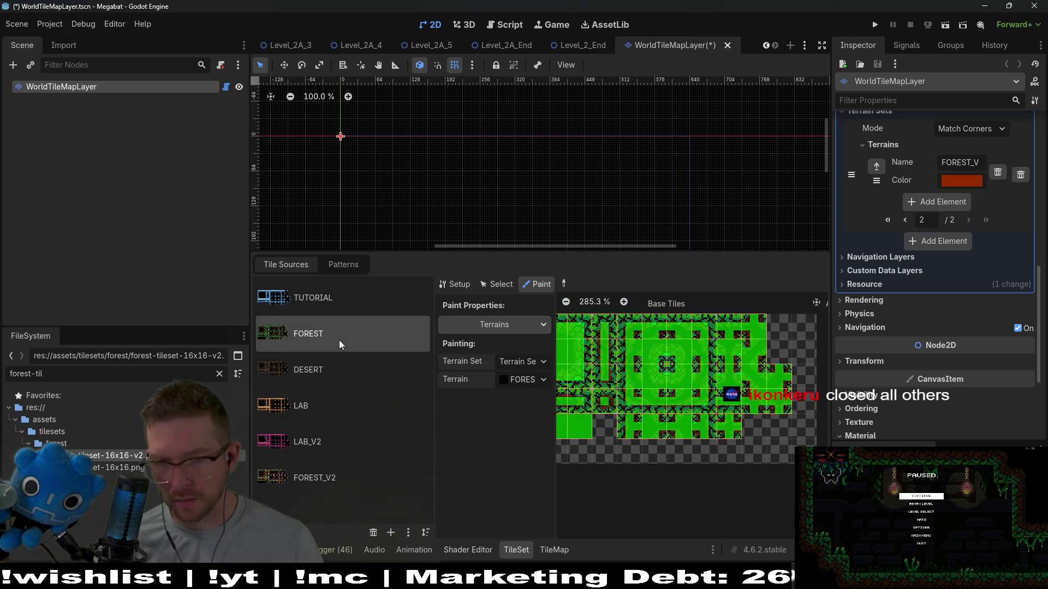
pyautogui.click(335, 476)
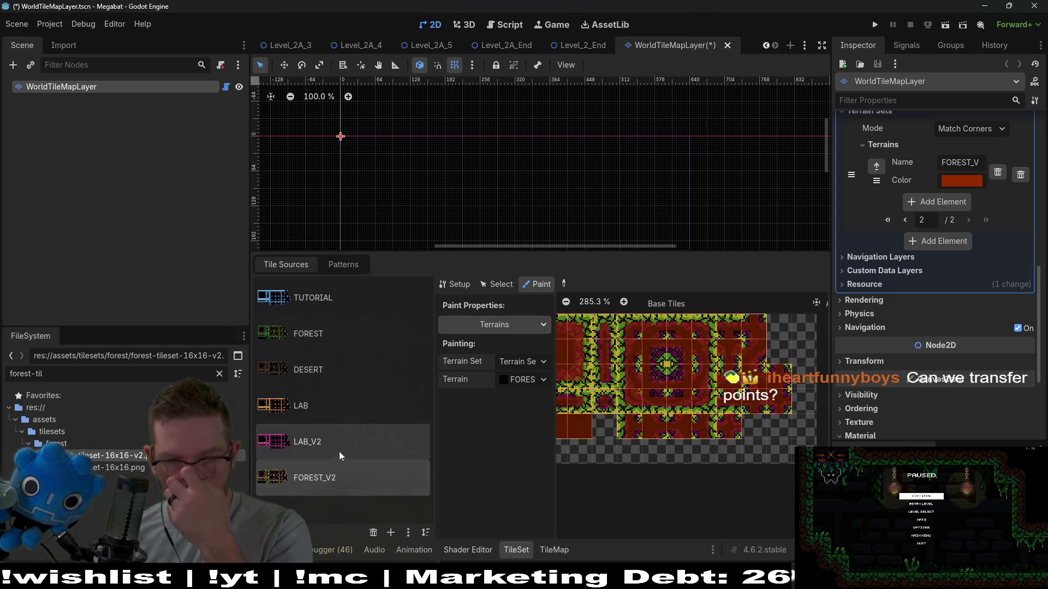
pyautogui.click(339, 452)
pyautogui.click(340, 483)
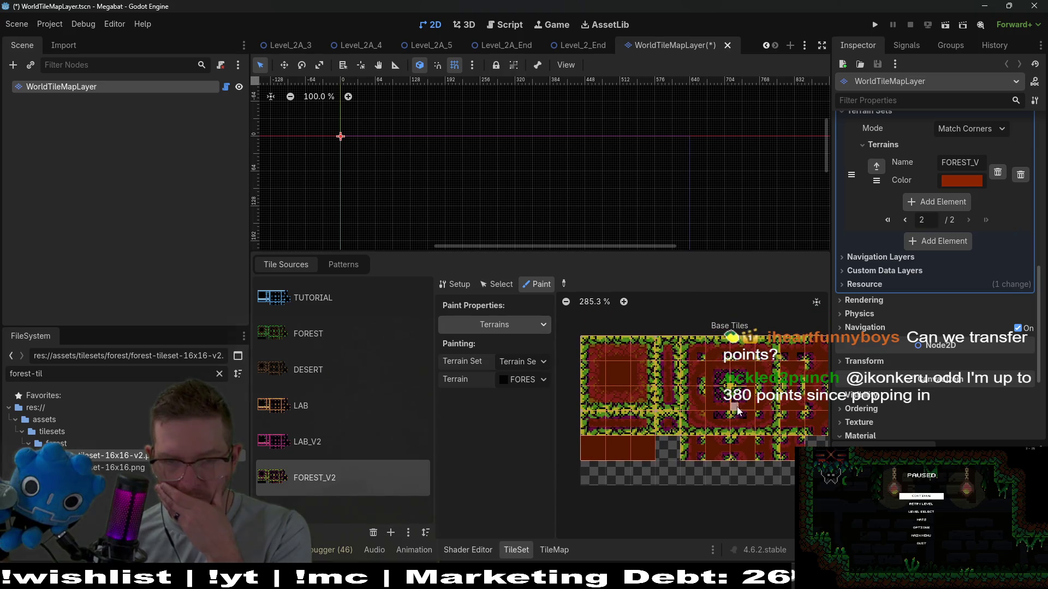
pyautogui.moveTo(787, 435); pyautogui.dragTo(694, 426)
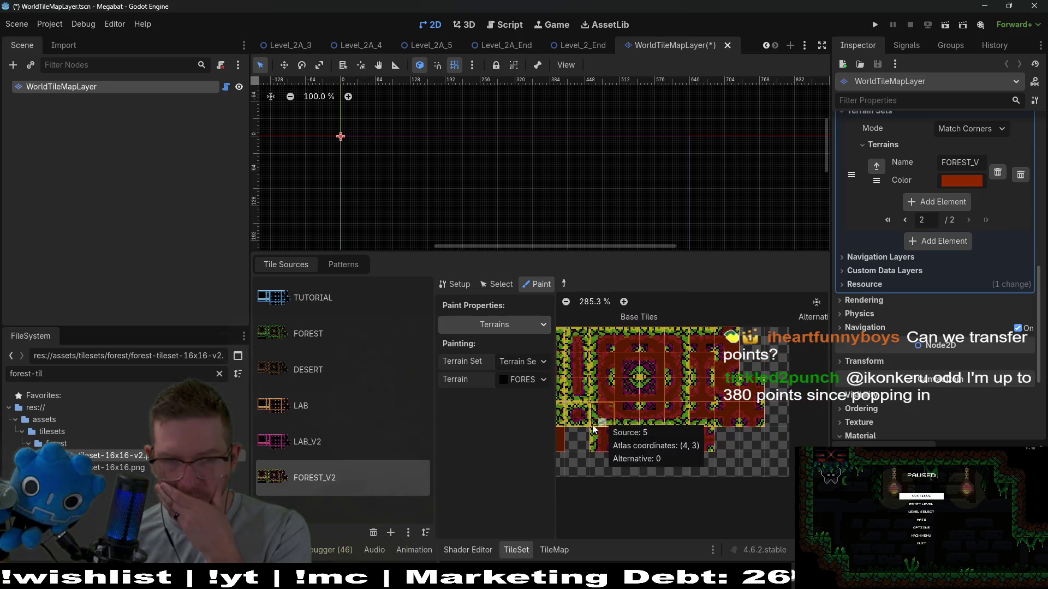
pyautogui.click(337, 342)
pyautogui.click(323, 472)
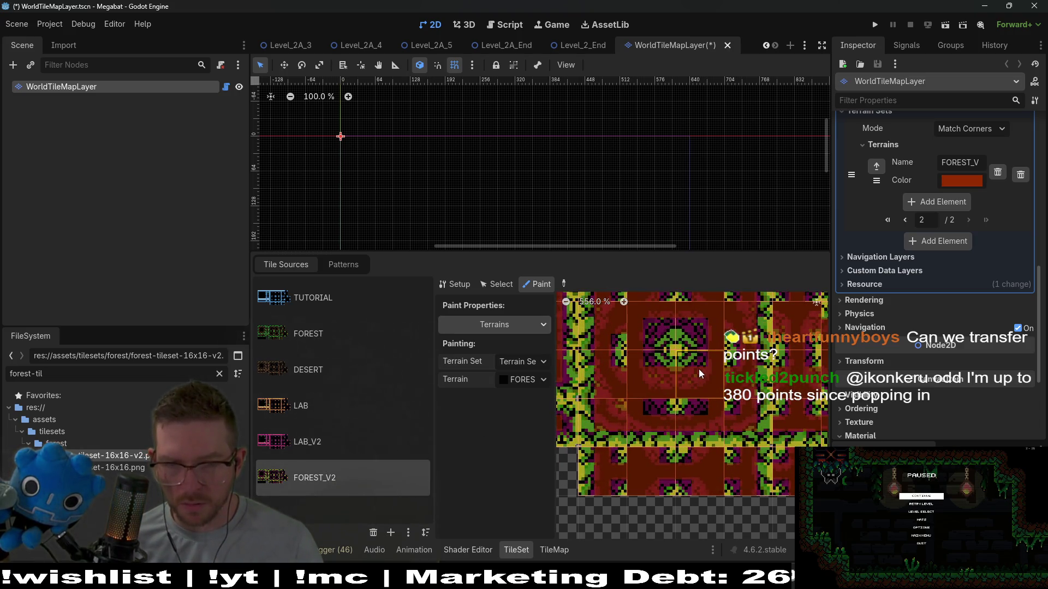
pyautogui.scroll(-4, 645, 362)
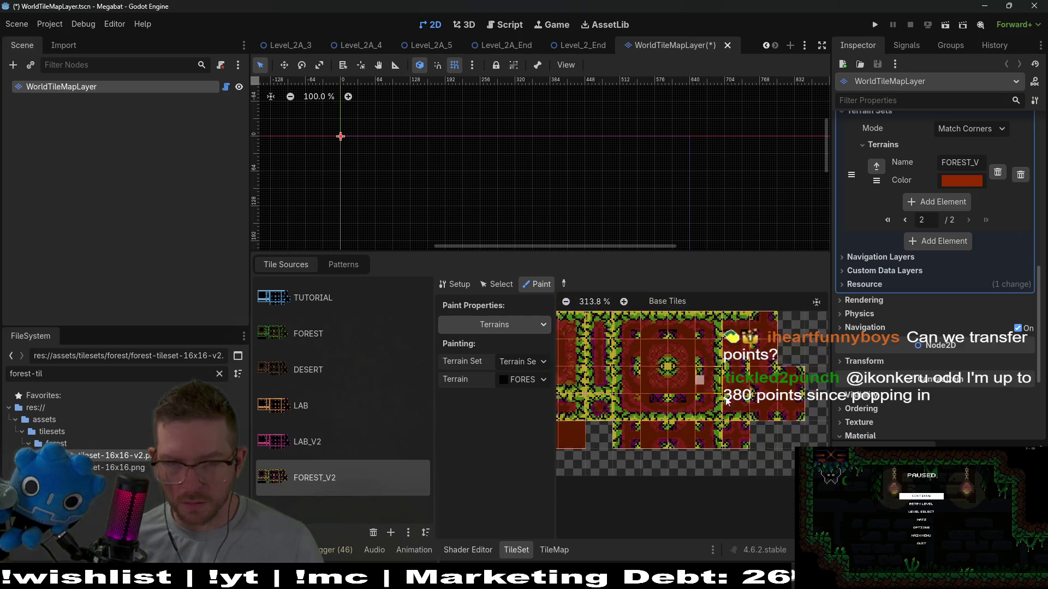
pyautogui.scroll(3, 674, 403)
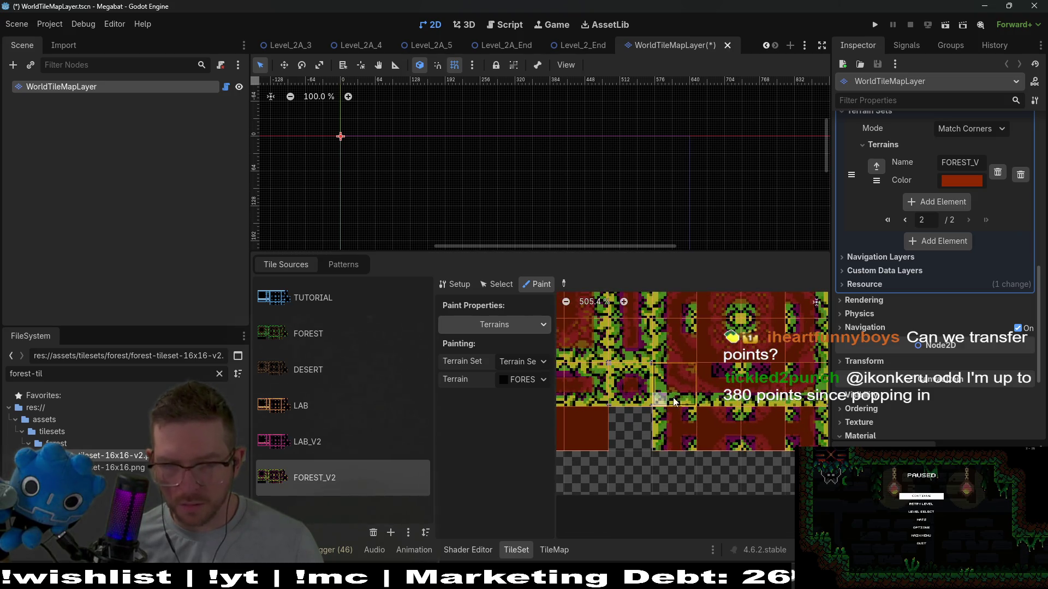
pyautogui.scroll(-3, 691, 415)
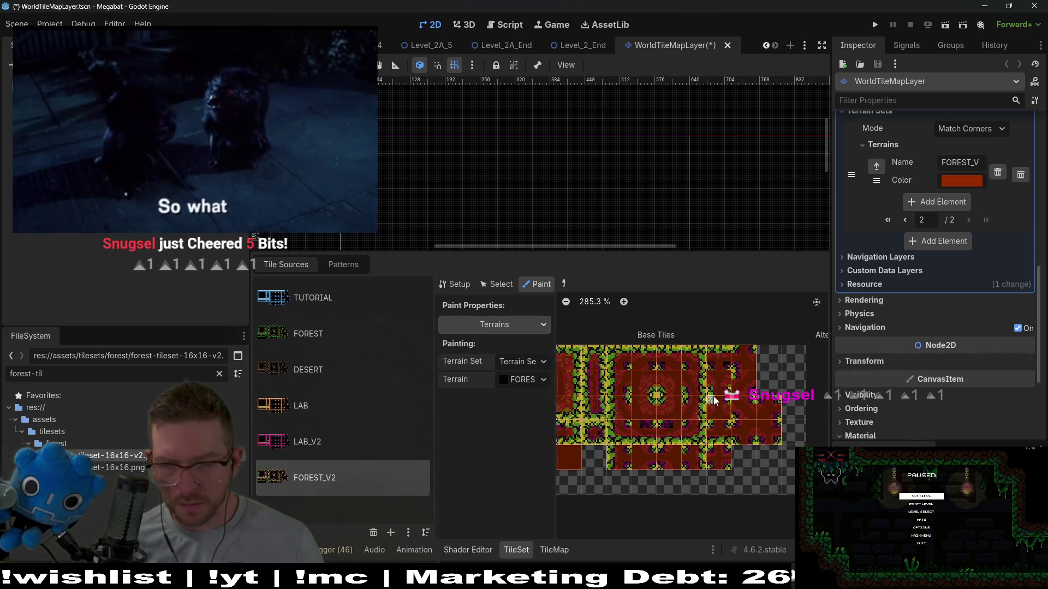
pyautogui.click(351, 343)
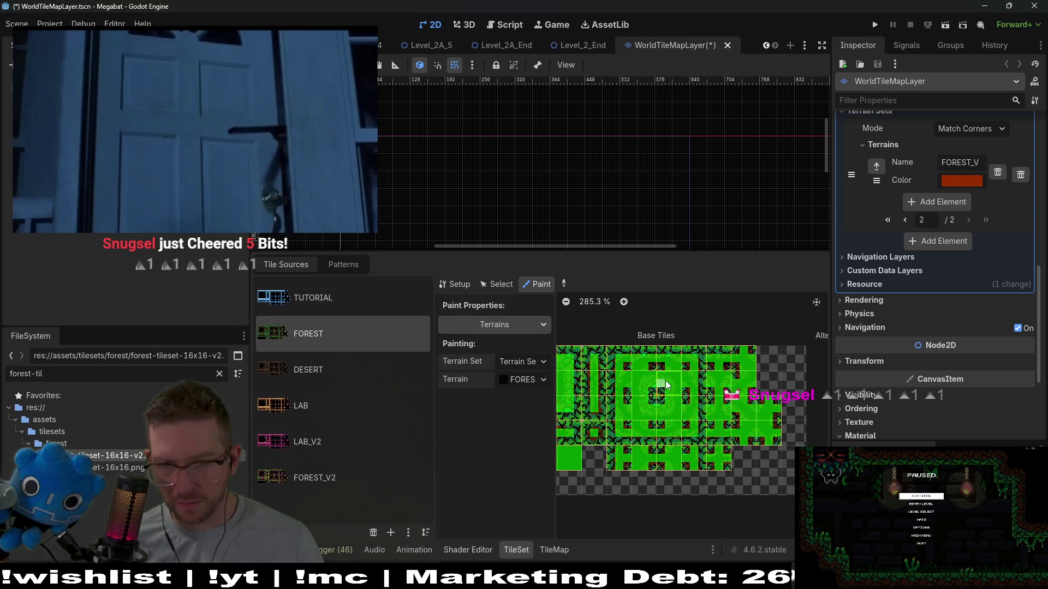
pyautogui.click(320, 473)
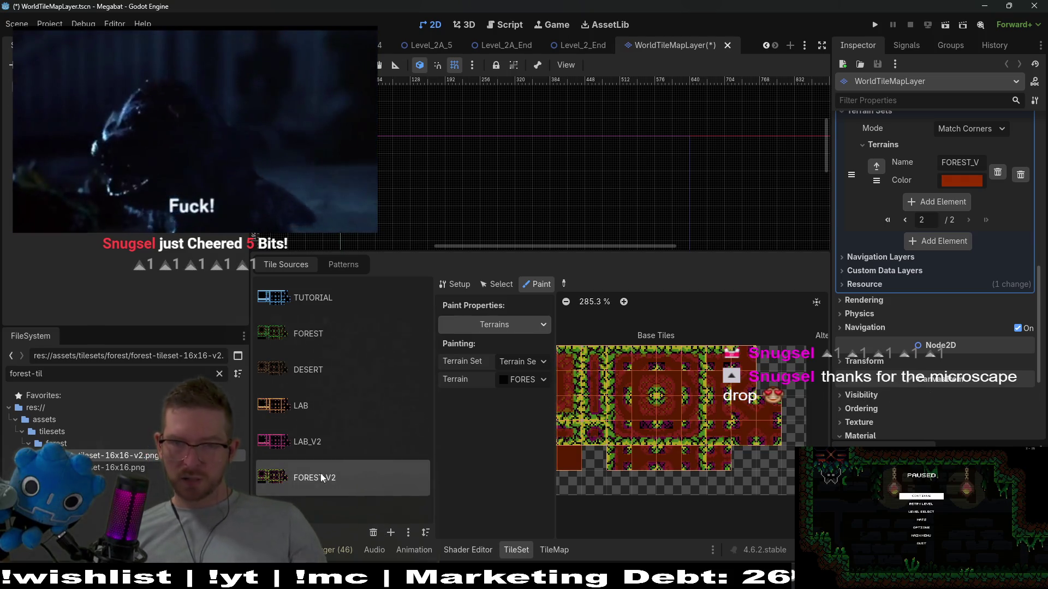
pyautogui.click(339, 335)
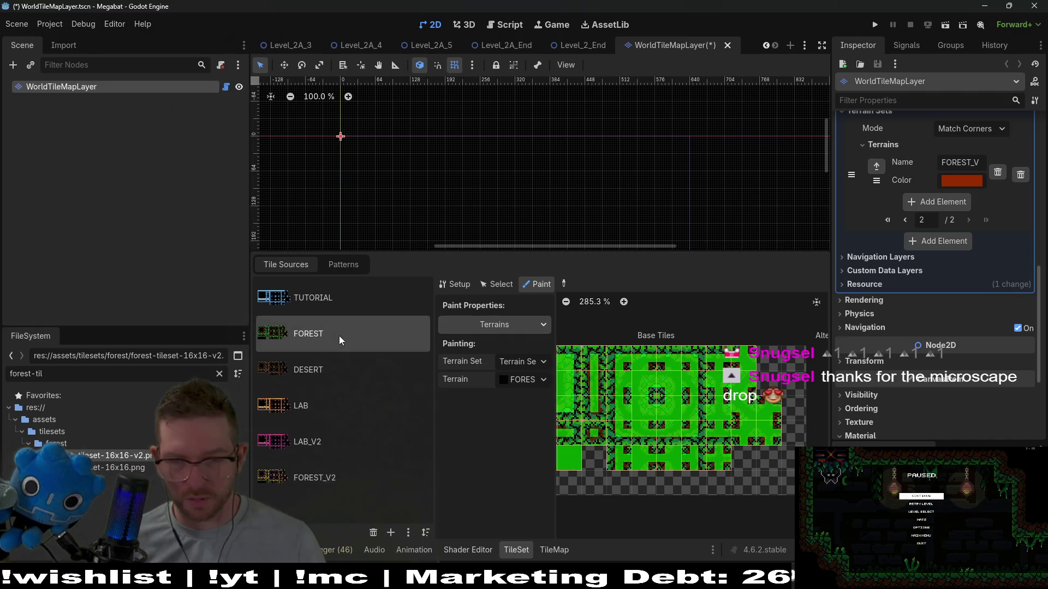
pyautogui.click(325, 483)
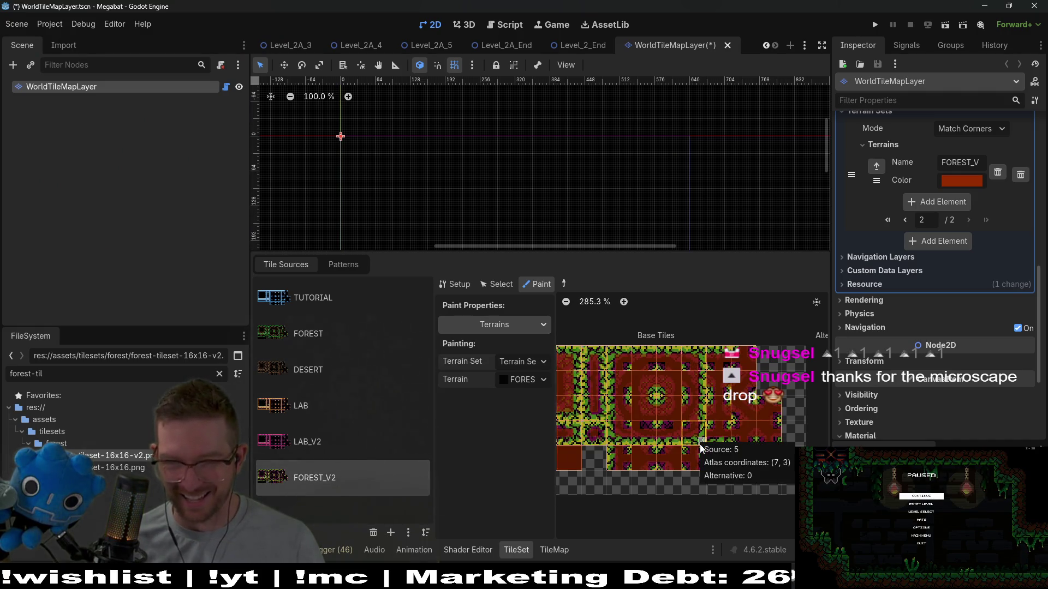
pyautogui.scroll(-2, 699, 445)
pyautogui.hscroll(-3, 739, 414)
pyautogui.hscroll(3, 781, 401)
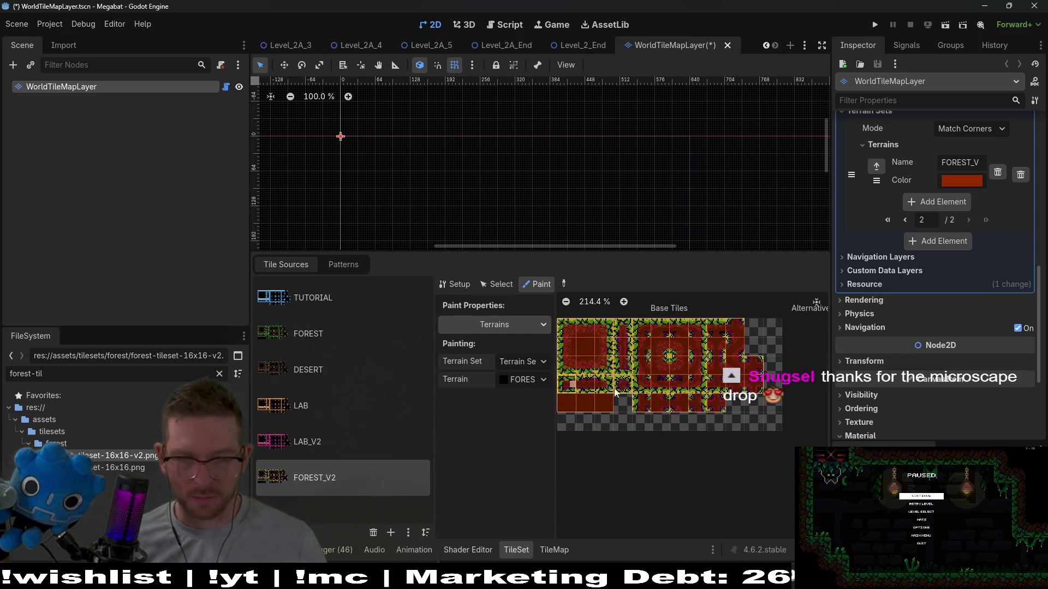
pyautogui.scroll(2, 693, 404)
pyautogui.hscroll(-2, 693, 404)
pyautogui.hscroll(1, 706, 441)
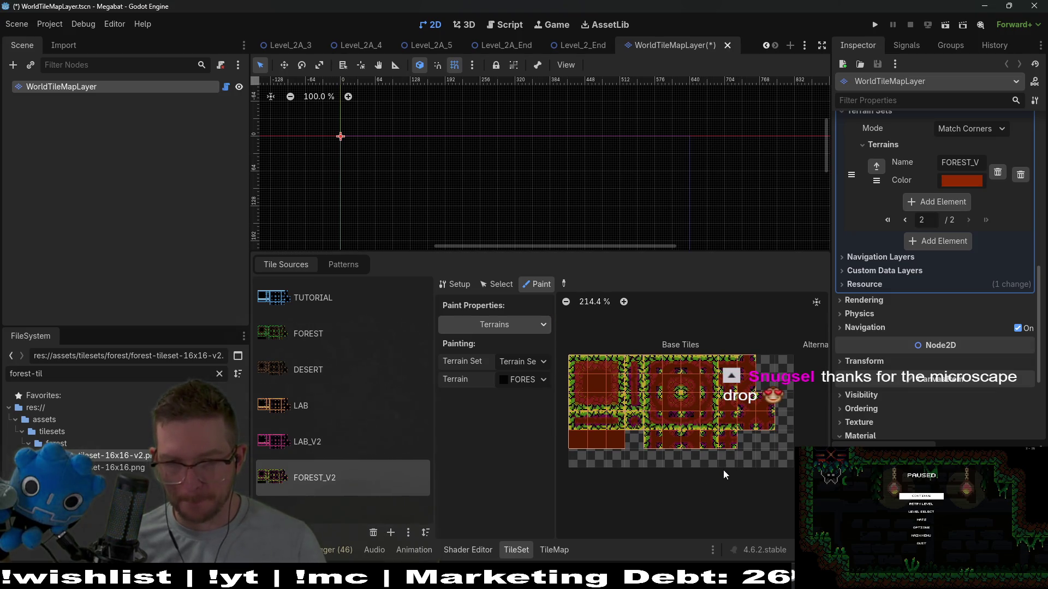
# Save the WorldTileMapLayer scene, keeping target source Tutorial, and open its script
pyautogui.hotkey('ctrl', 's')
pyautogui.scroll(4, 912, 141)
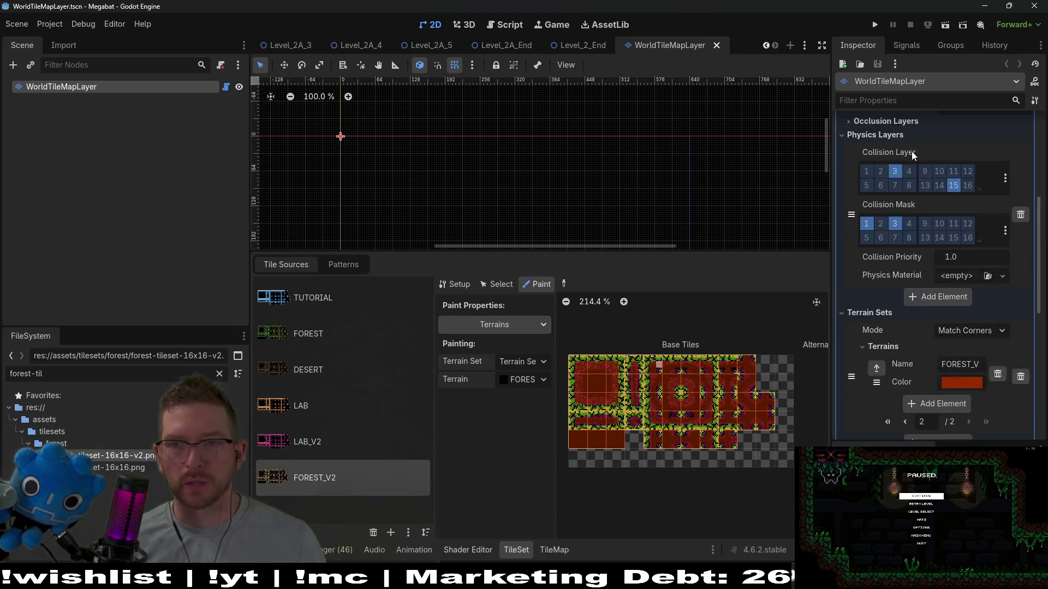
pyautogui.scroll(5, 912, 156)
pyautogui.click(961, 162)
pyautogui.click(964, 162)
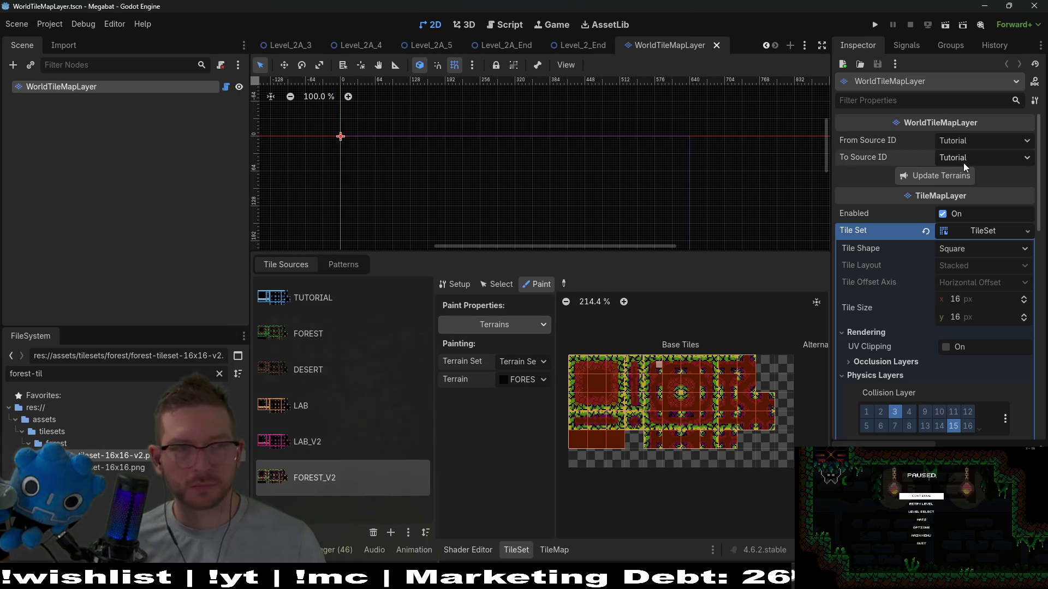
pyautogui.click(226, 87)
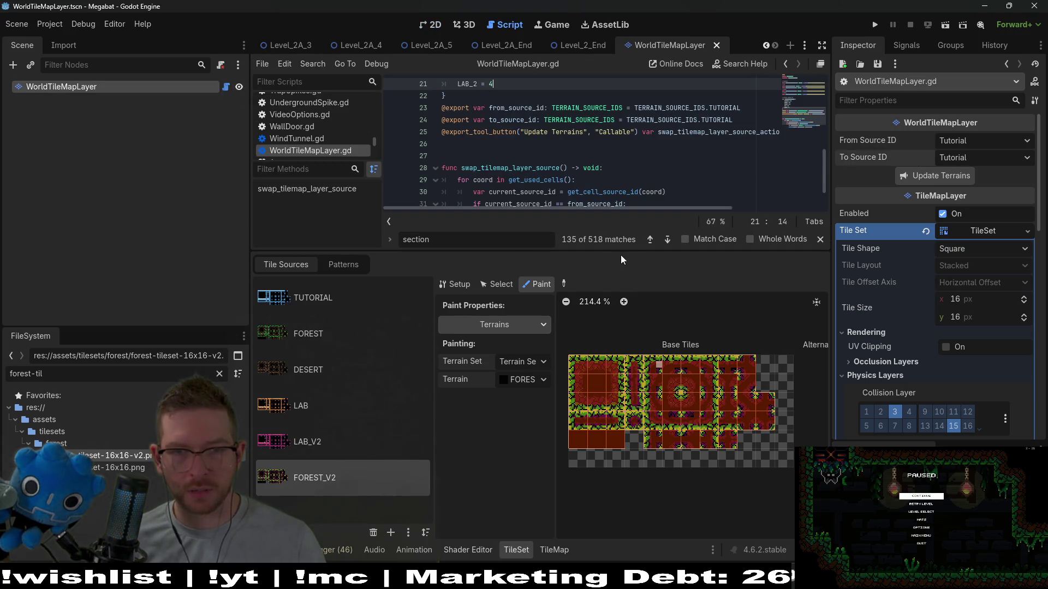
pyautogui.moveTo(621, 254); pyautogui.dragTo(620, 423)
pyautogui.scroll(5, 637, 185)
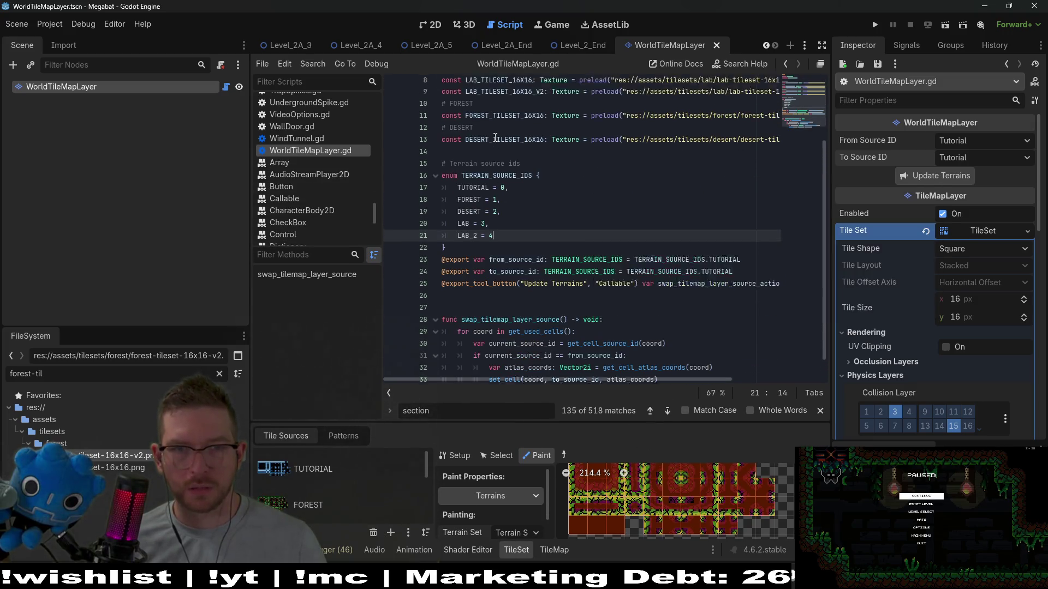
pyautogui.click(577, 240)
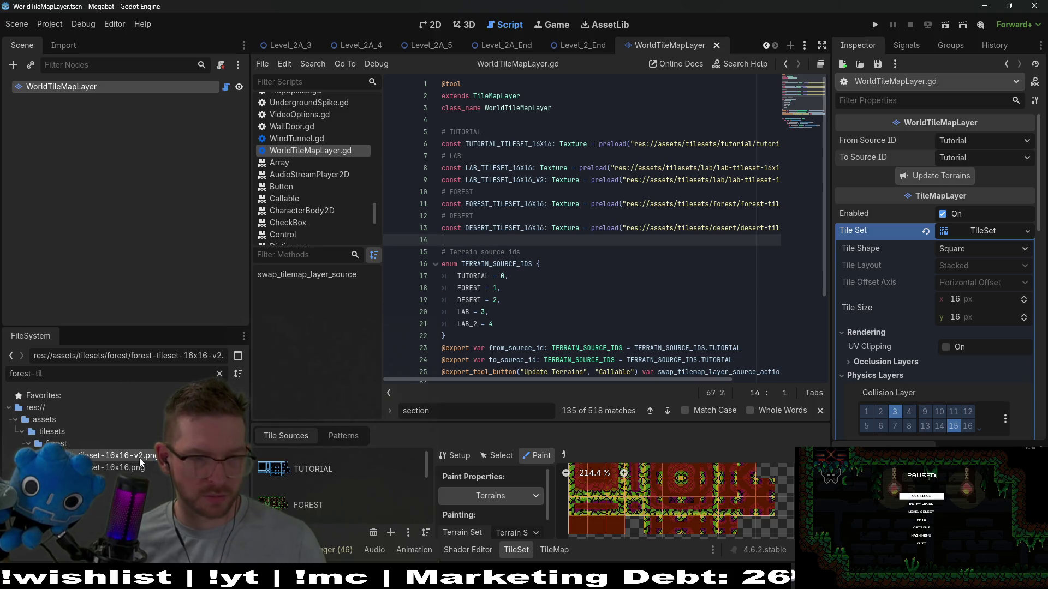
# Insert a preload constant for forest-tileset-16x16-v2.png on a new line below the forest constant
pyautogui.moveTo(139, 458)
pyautogui.mouseDown()
pyautogui.moveTo(369, 369)
pyautogui.moveTo(158, 461)
pyautogui.moveTo(116, 463)
pyautogui.mouseUp()
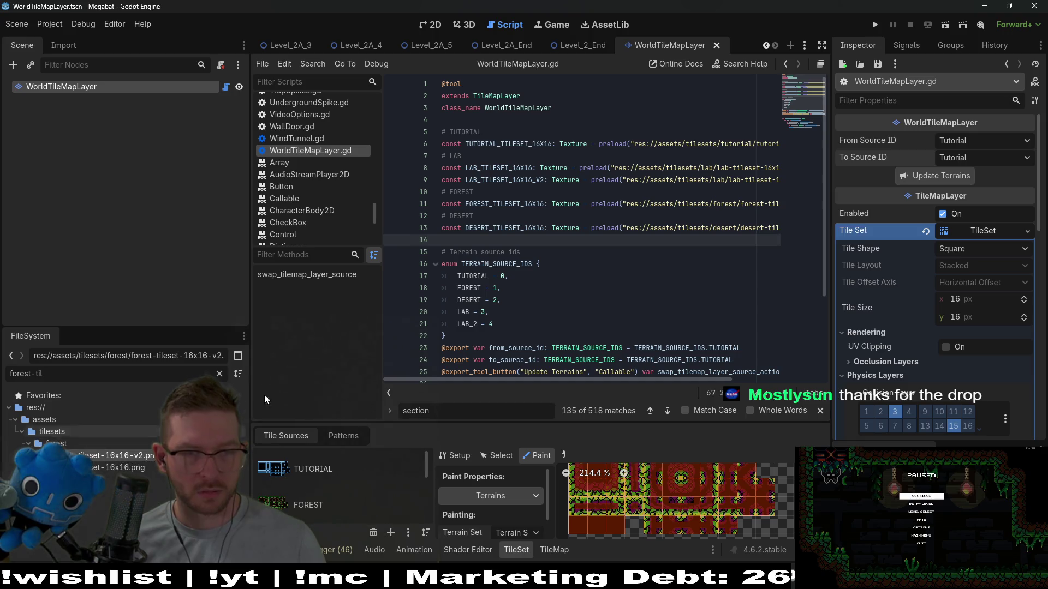
pyautogui.click(446, 218)
pyautogui.press('Return')
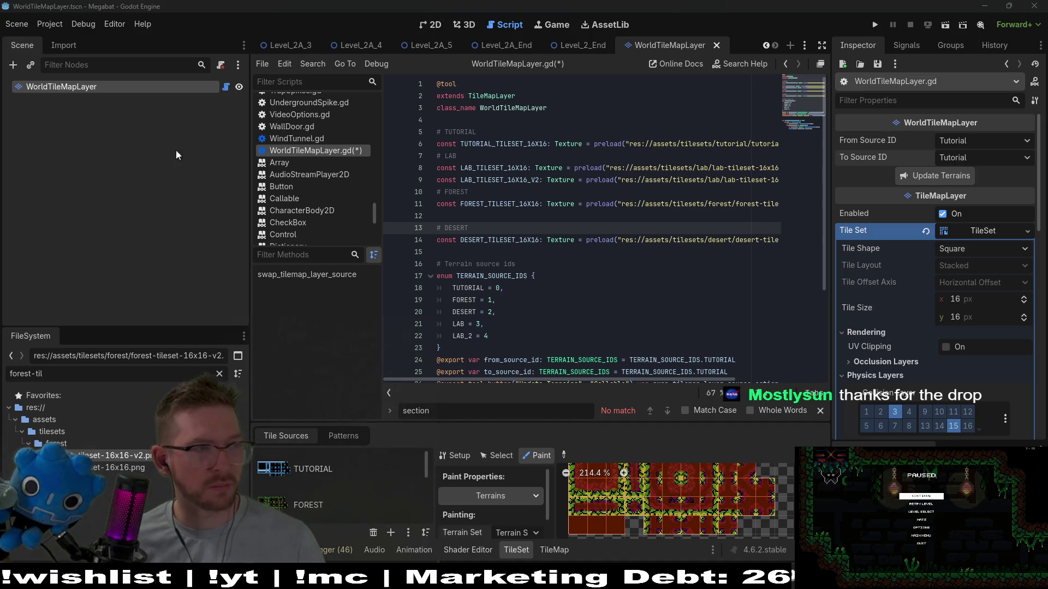
pyautogui.click(440, 215)
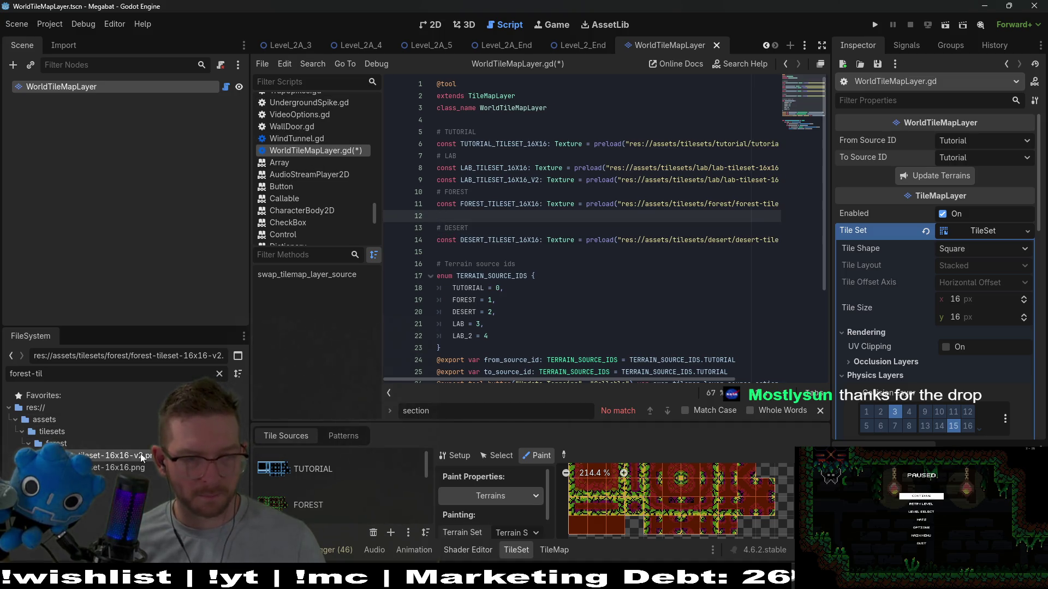
pyautogui.moveTo(139, 458)
pyautogui.mouseDown()
pyautogui.moveTo(475, 275)
pyautogui.moveTo(503, 215)
pyautogui.mouseUp()
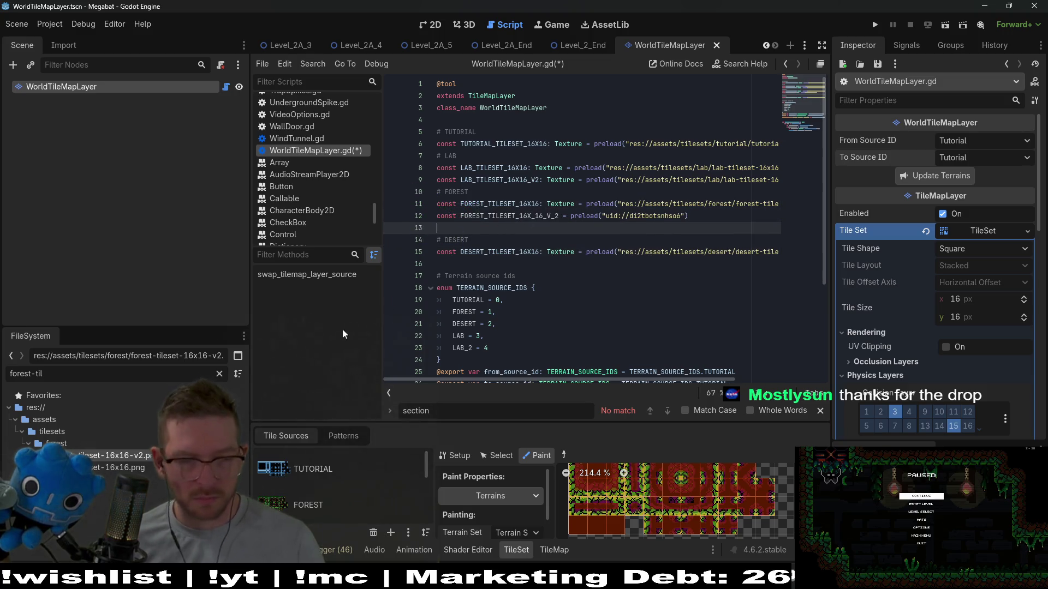
# Replace the preload's uid reference with the tileset's copied res:// path
pyautogui.rightClick(105, 456)
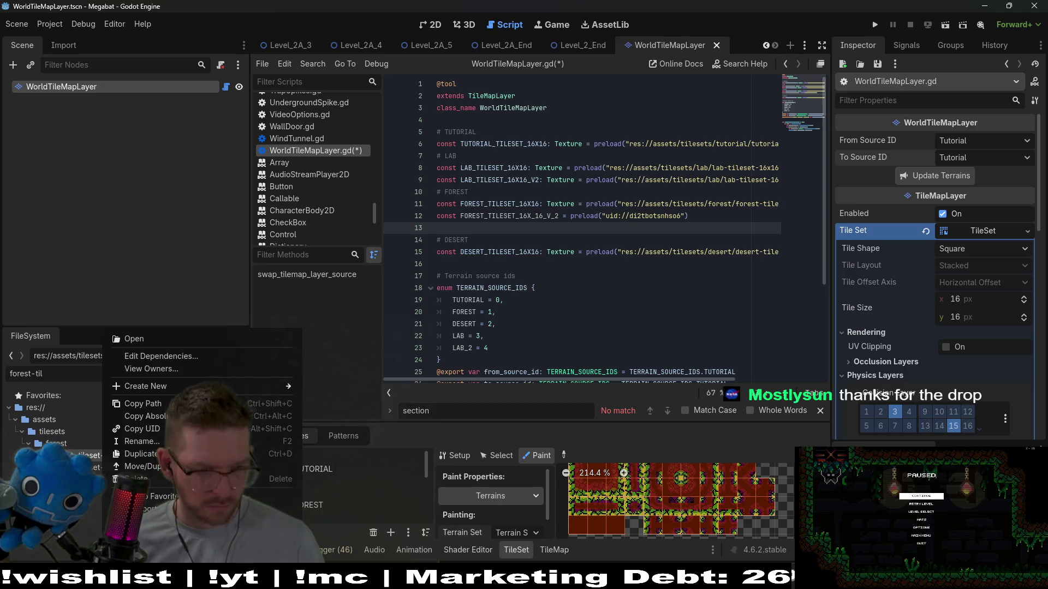
pyautogui.click(131, 416)
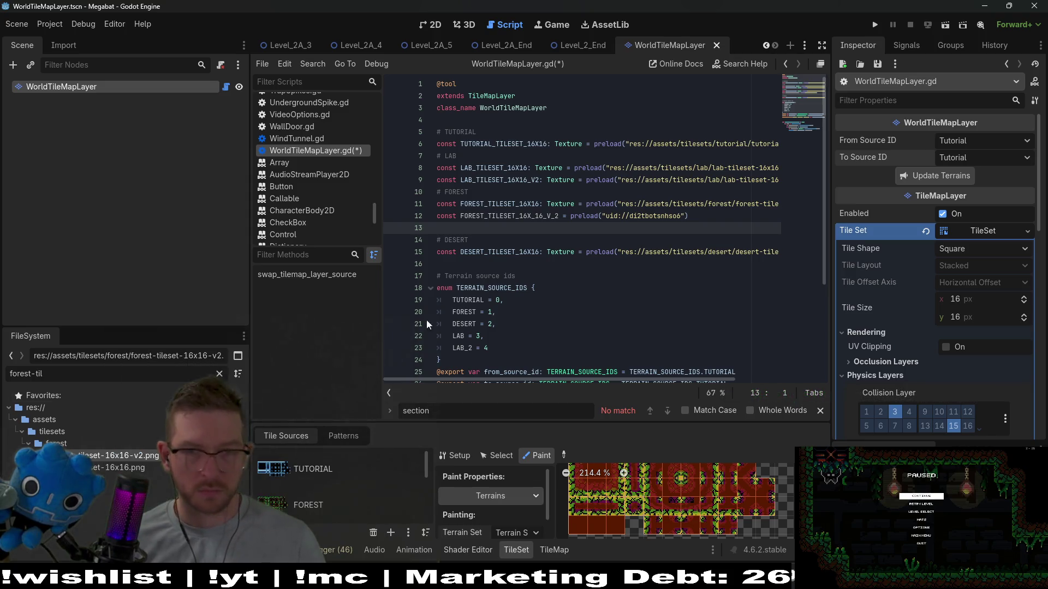
pyautogui.click(753, 216)
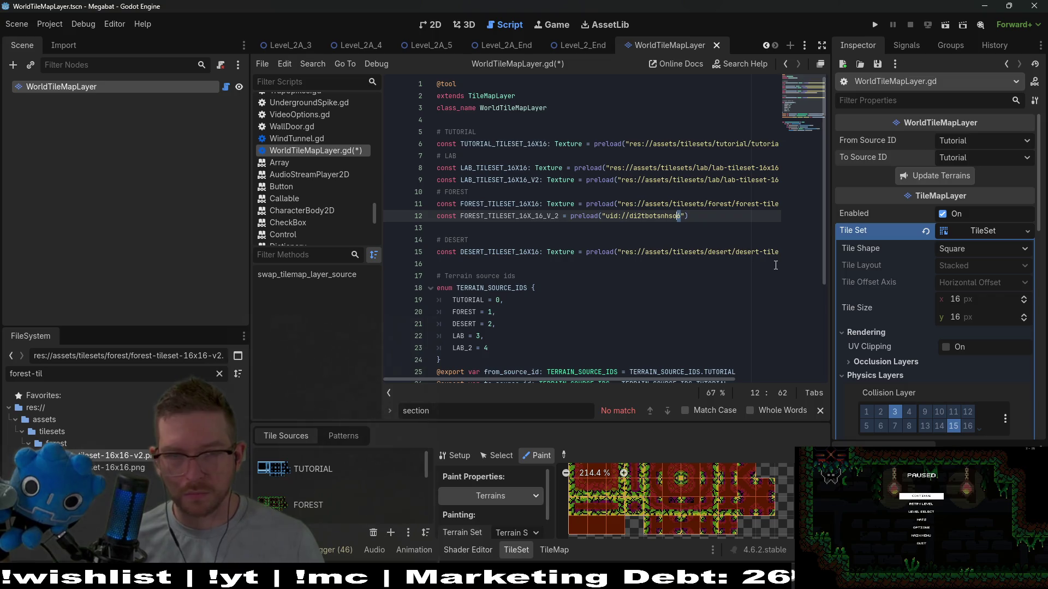
pyautogui.press('BackSpace')
pyautogui.press('BackSpace')
pyautogui.press('BackSpace')
pyautogui.hotkey('ctrl', 'v')
# Add a ': Texture' type annotation to the new constant
pyautogui.click(557, 216)
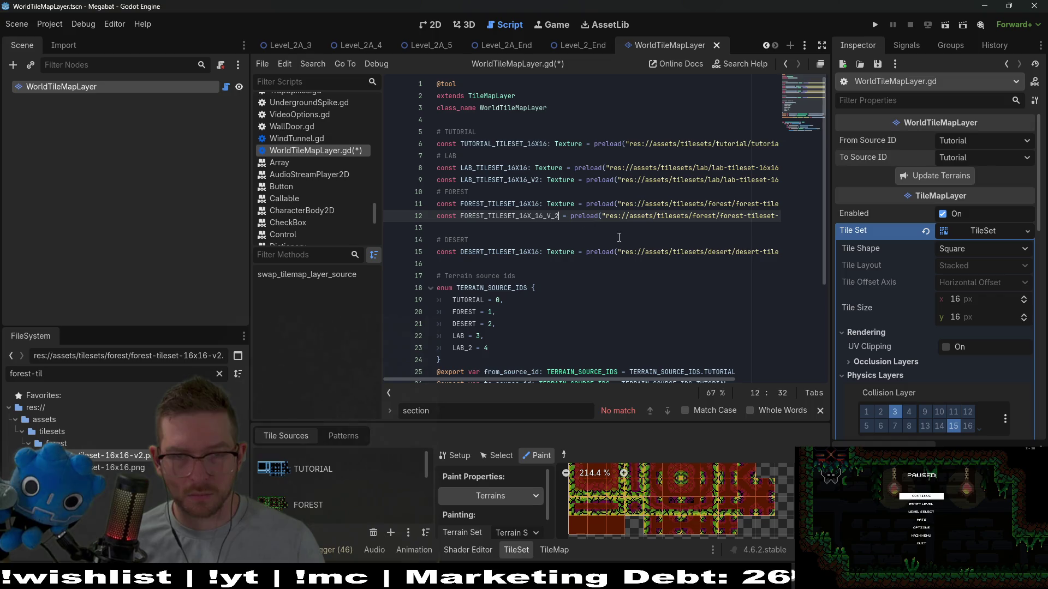
pyautogui.write(': T')
pyautogui.press('BackSpace')
pyautogui.write('T')
pyautogui.press('BackSpace')
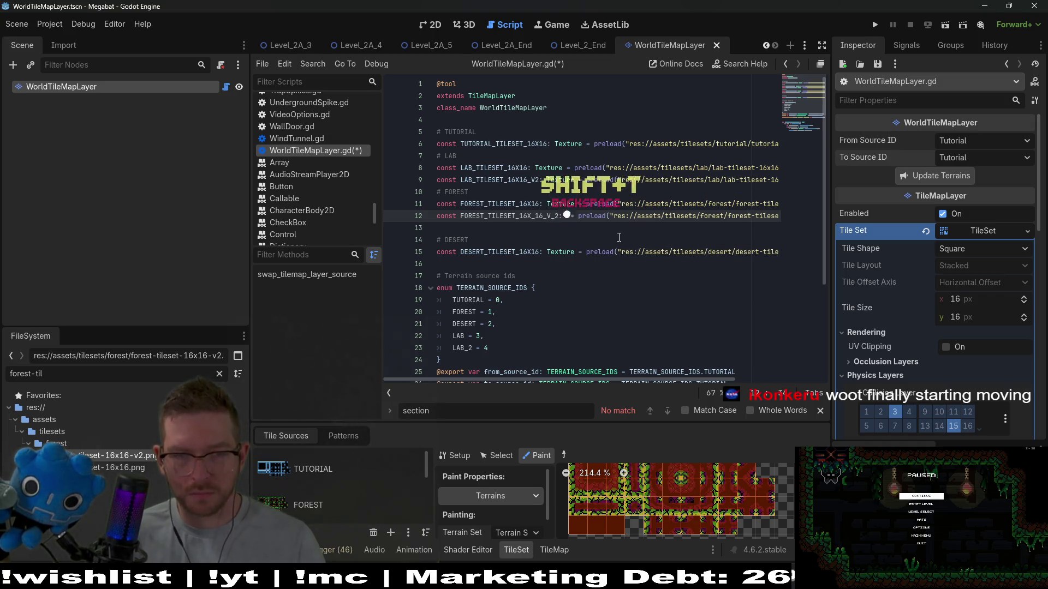
pyautogui.write('Texture')
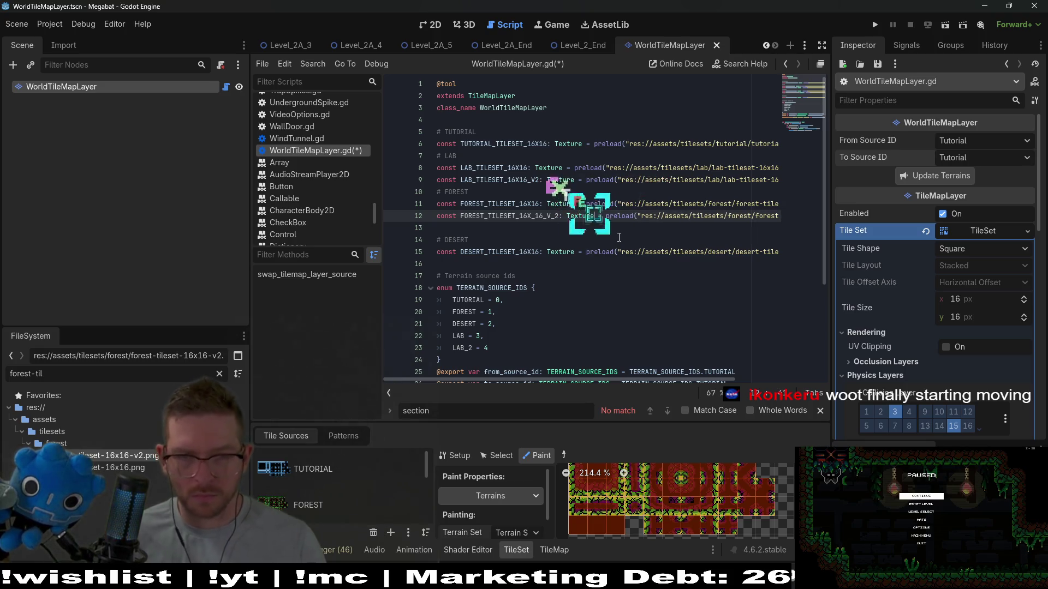
pyautogui.press('Escape')
# Rename the constant to FOREST_TILESET_16X16_V2 and save the script
pyautogui.click(551, 209)
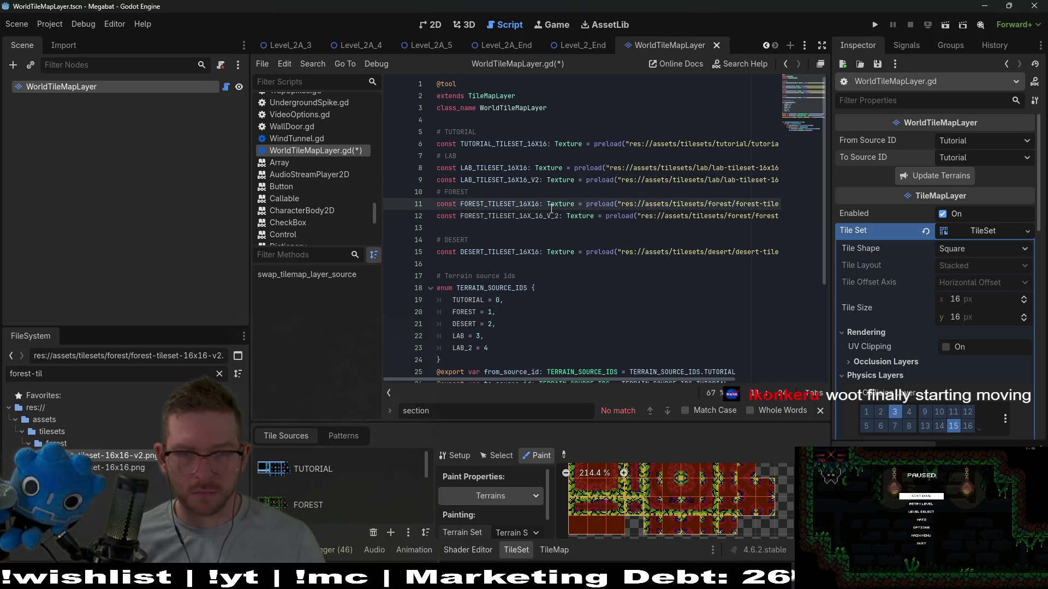
pyautogui.click(555, 216)
pyautogui.press('BackSpace')
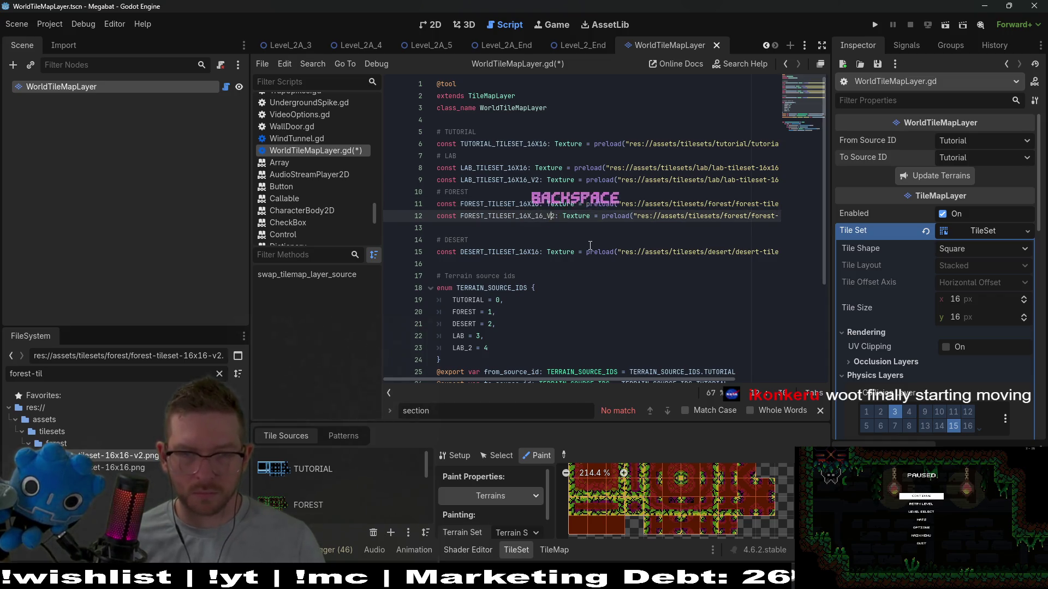
pyautogui.press('BackSpace')
pyautogui.hotkey('ctrl', 'd')
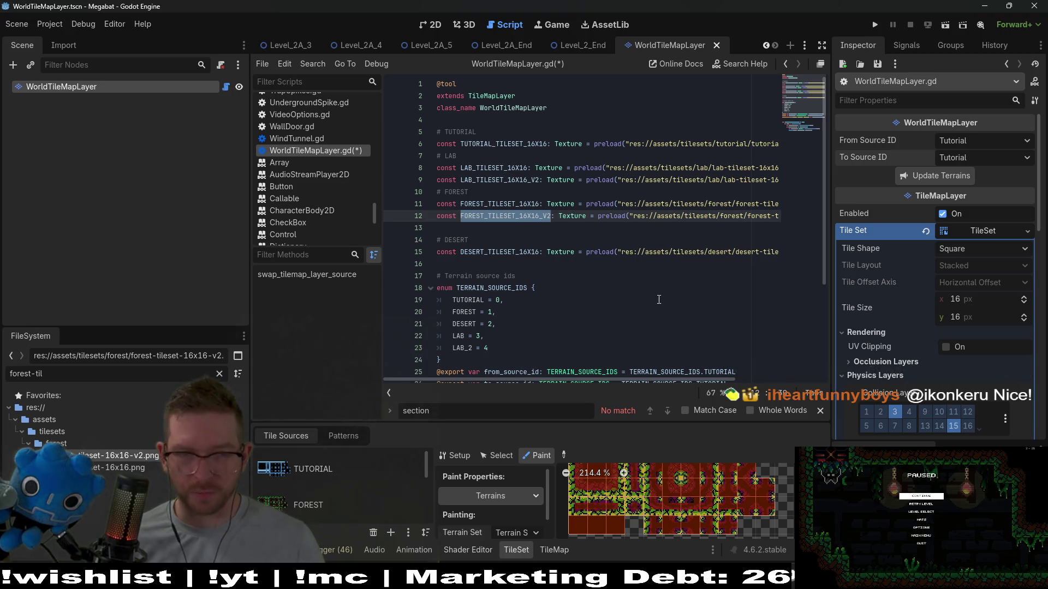
pyautogui.hotkey('ctrl', 's')
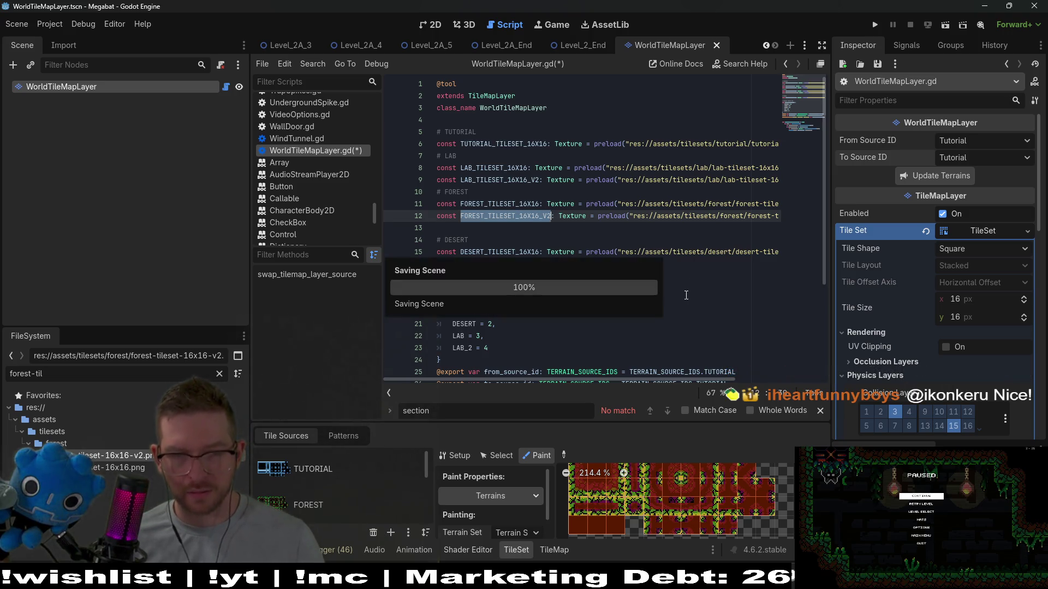
pyautogui.scroll(-4, 688, 295)
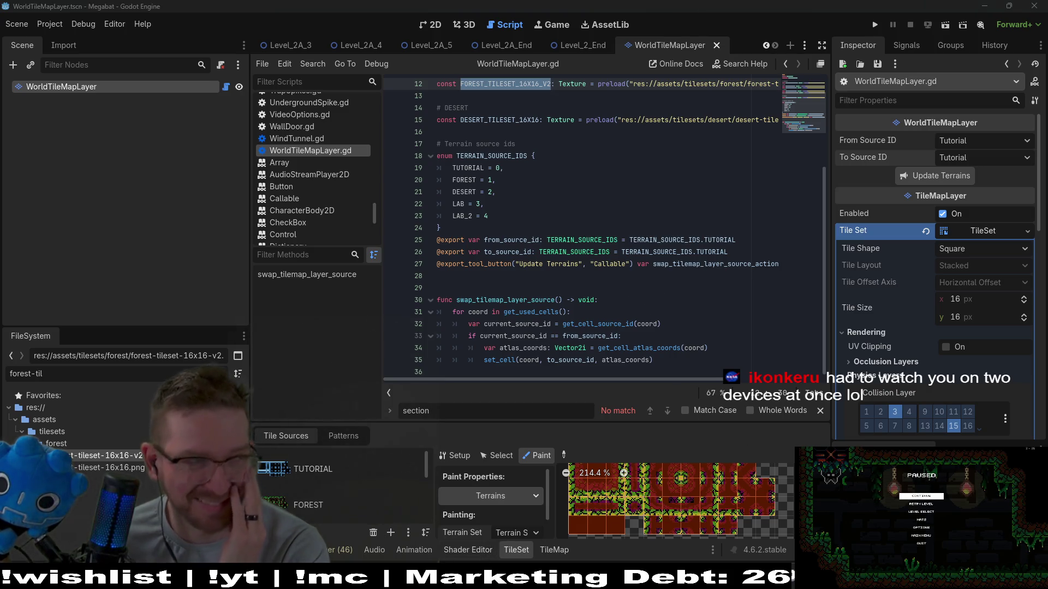
pyautogui.click(490, 256)
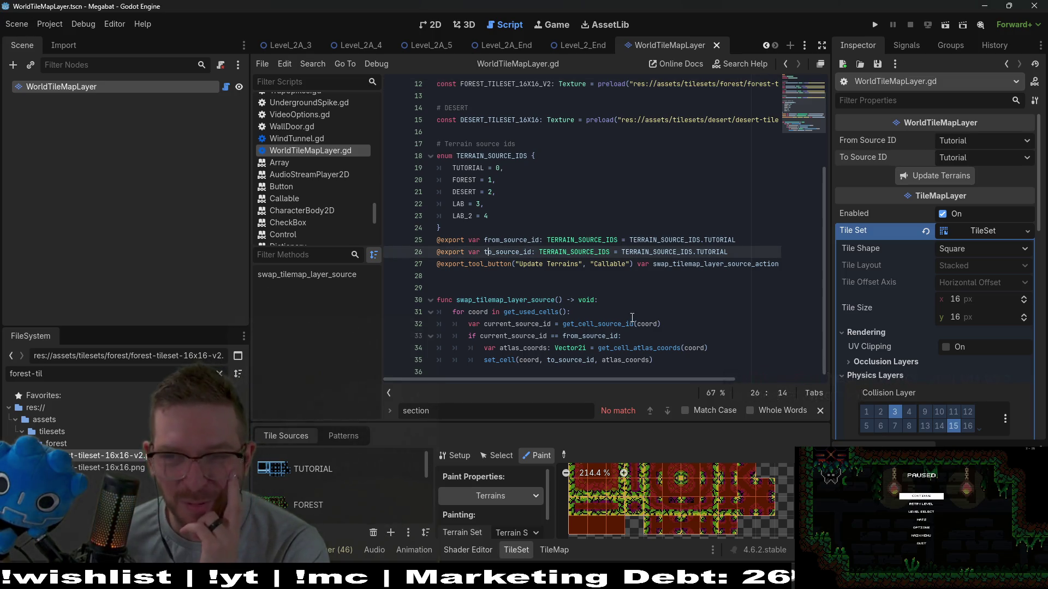
pyautogui.moveTo(616, 323)
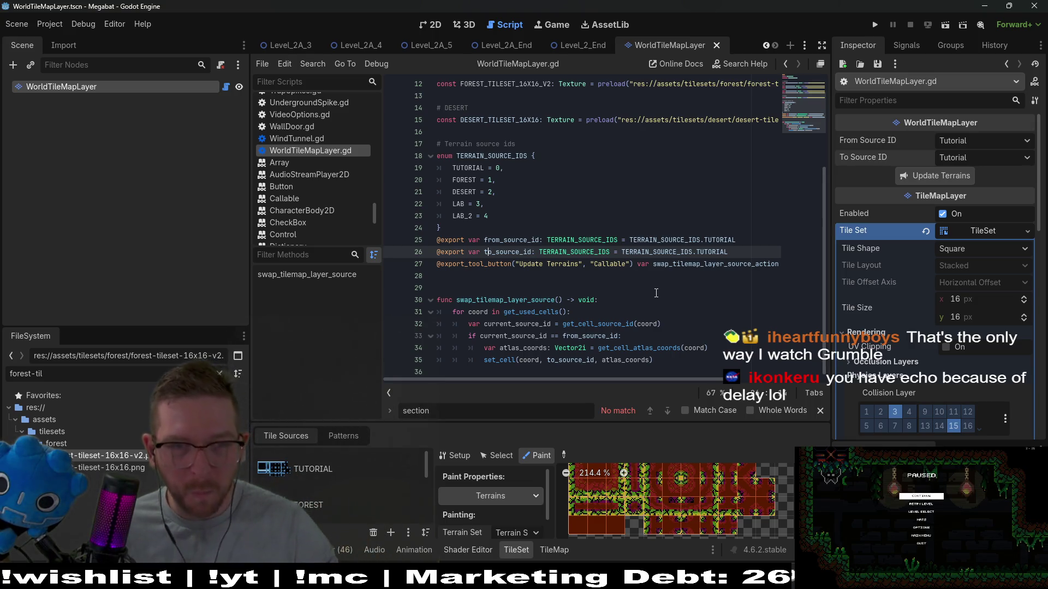
pyautogui.click(501, 214)
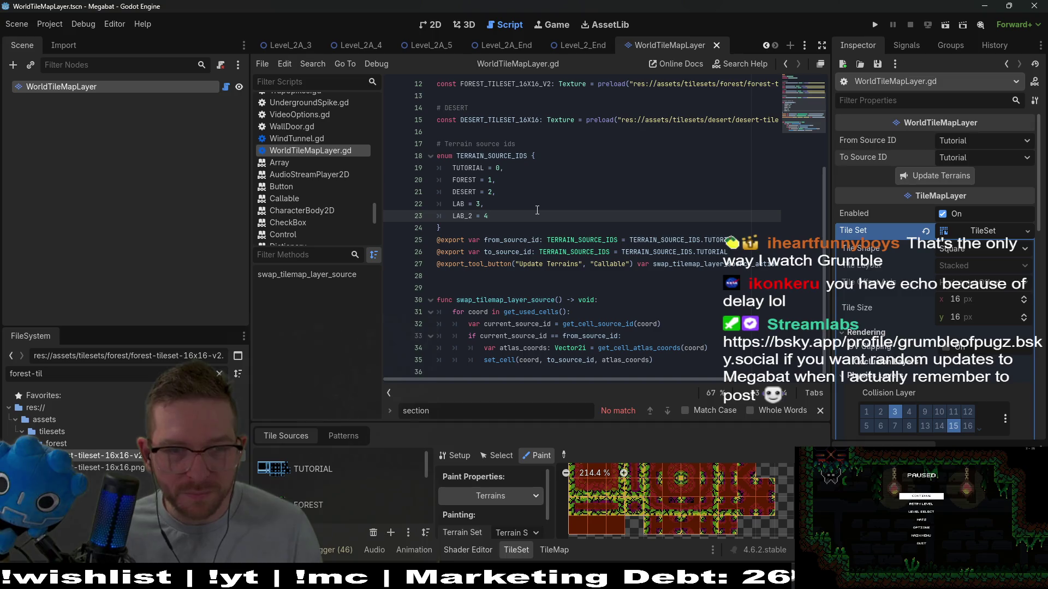
# Add a FOREST_2 = 5 entry on a new line of the TERRAIN_SOURCE_IDS enum
pyautogui.press('Return')
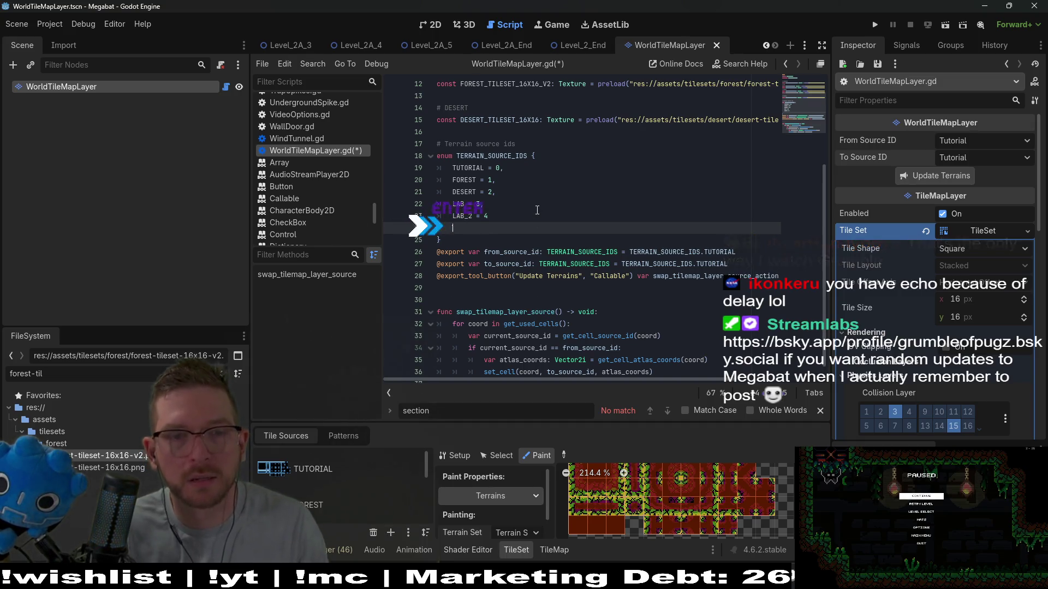
pyautogui.write('LAB_')
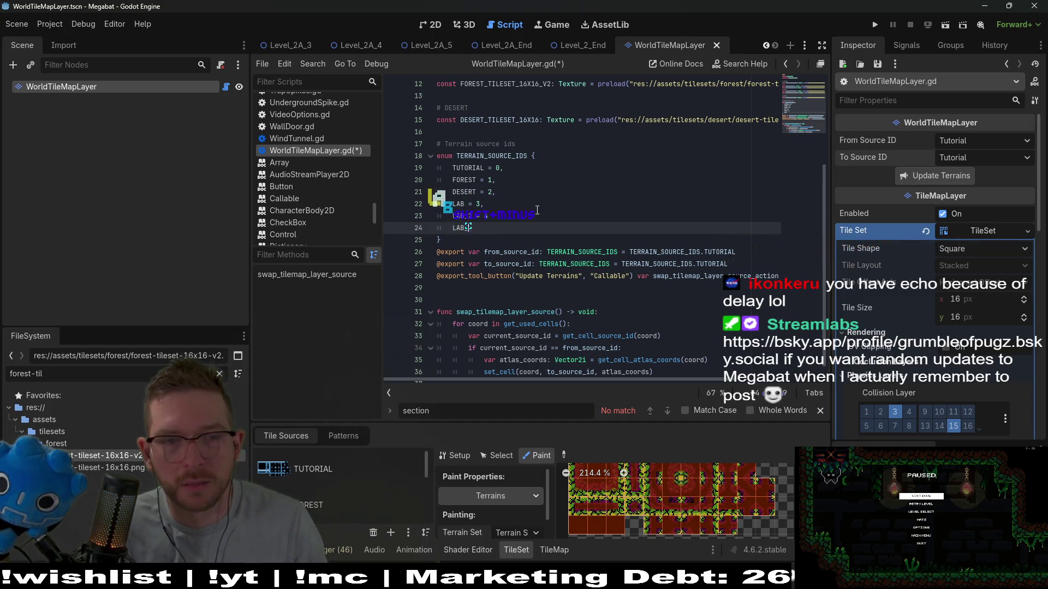
pyautogui.press('BackSpace')
pyautogui.press('BackSpace')
pyautogui.press('BackSpace')
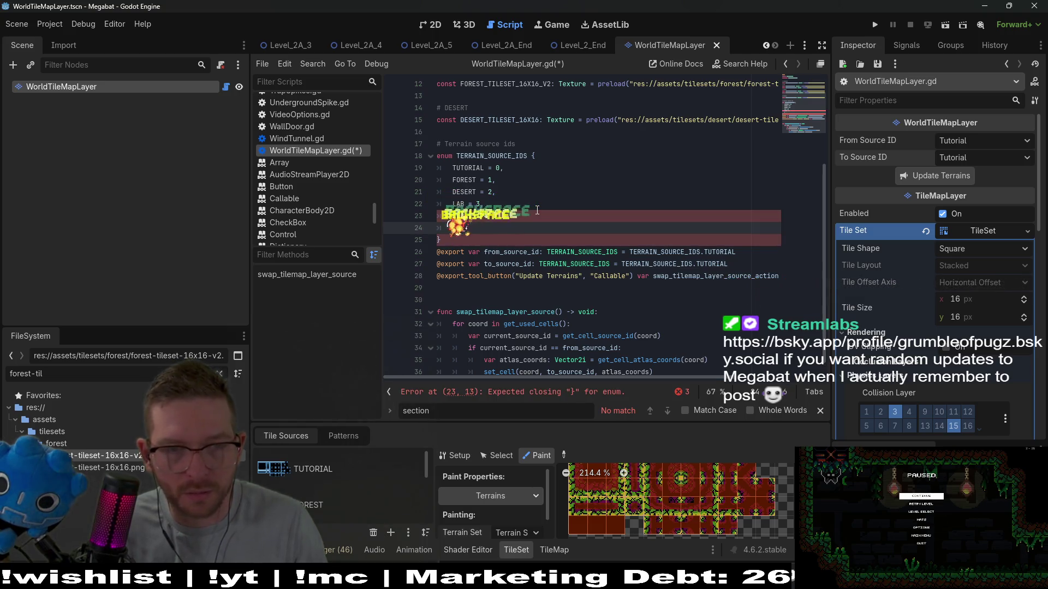
pyautogui.write('FOREST_')
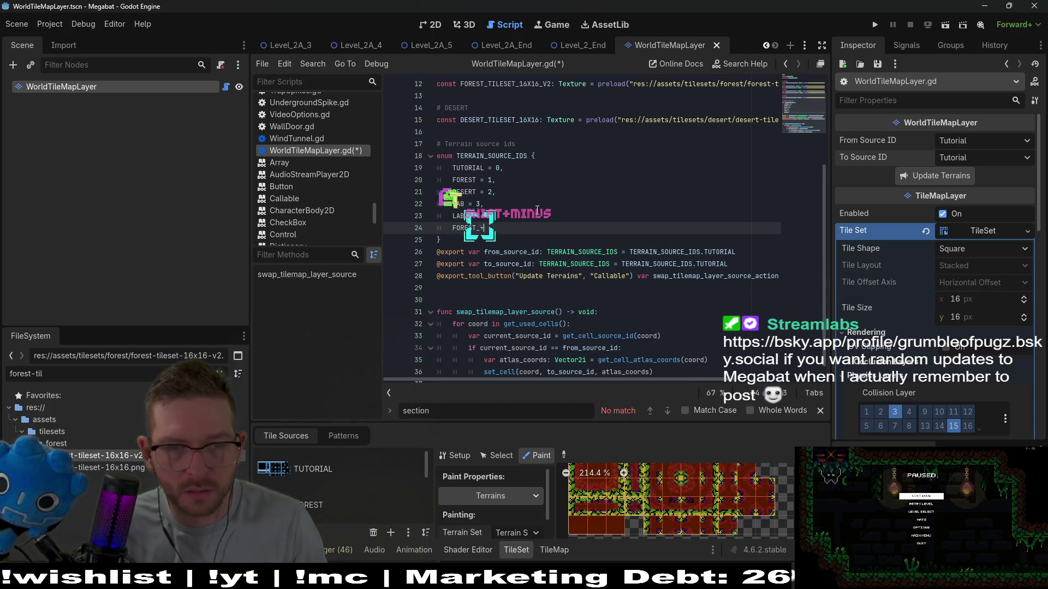
pyautogui.press('BackSpace')
pyautogui.press('BackSpace')
pyautogui.write('ST_V2')
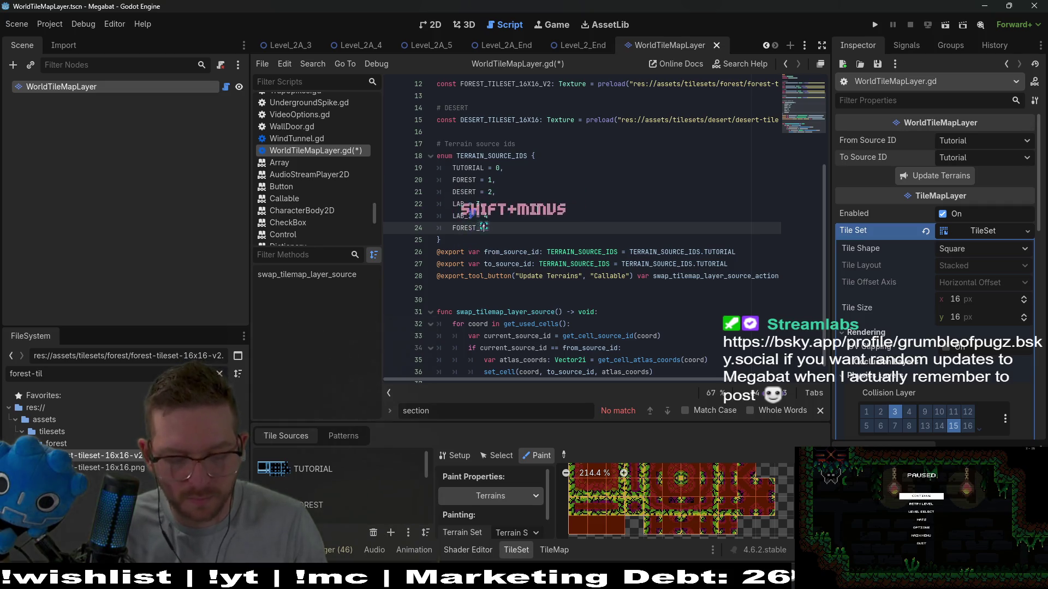
pyautogui.press('BackSpace')
pyautogui.press('BackSpace')
pyautogui.write('2 = ')
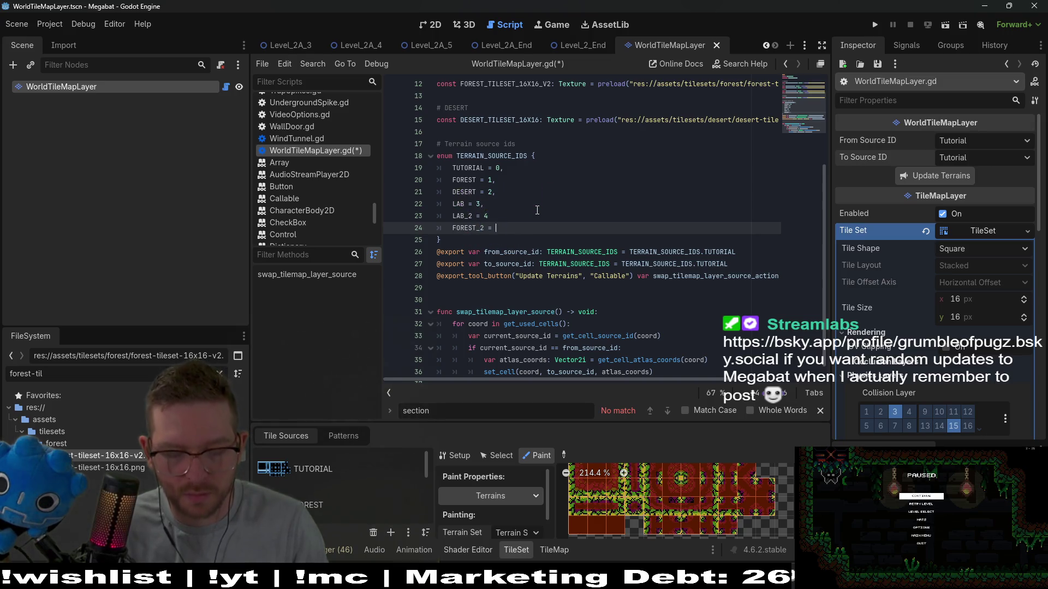
pyautogui.write('5')
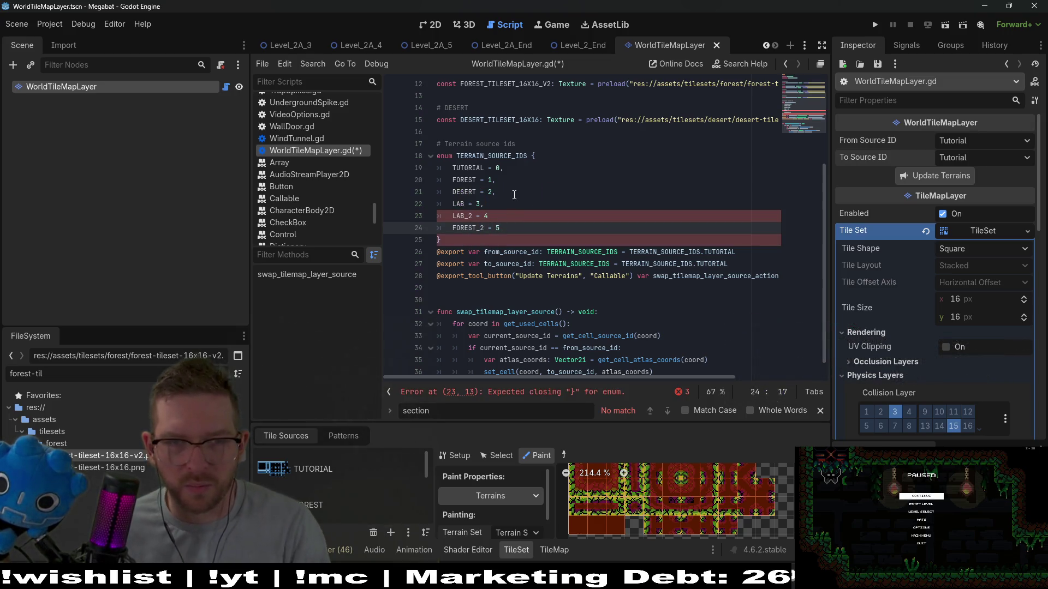
# Add the missing comma after LAB_2 = 4 and review the enum entries
pyautogui.click(508, 214)
pyautogui.write(',')
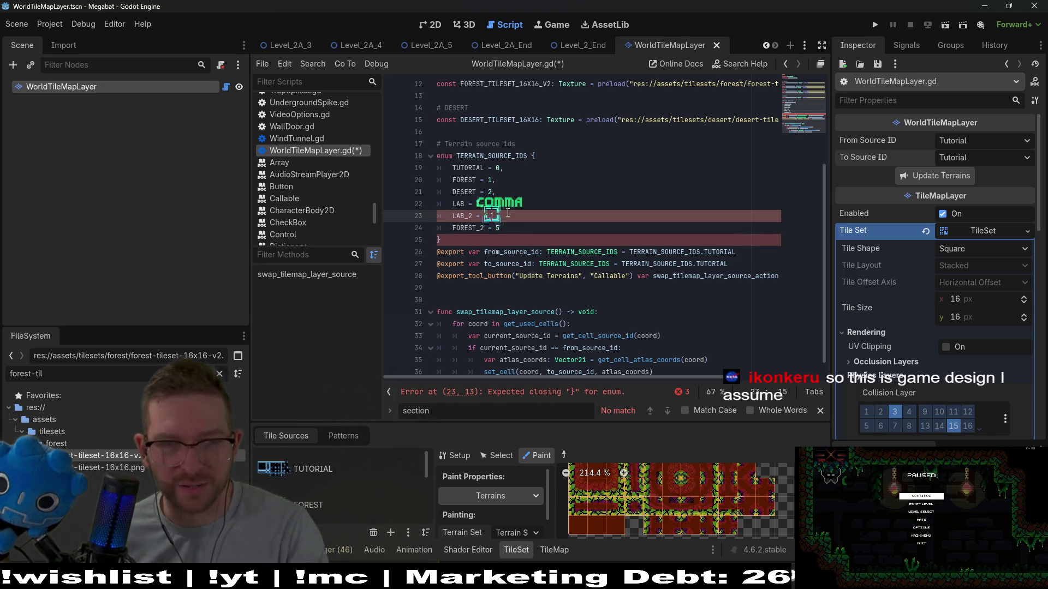
pyautogui.click(501, 167)
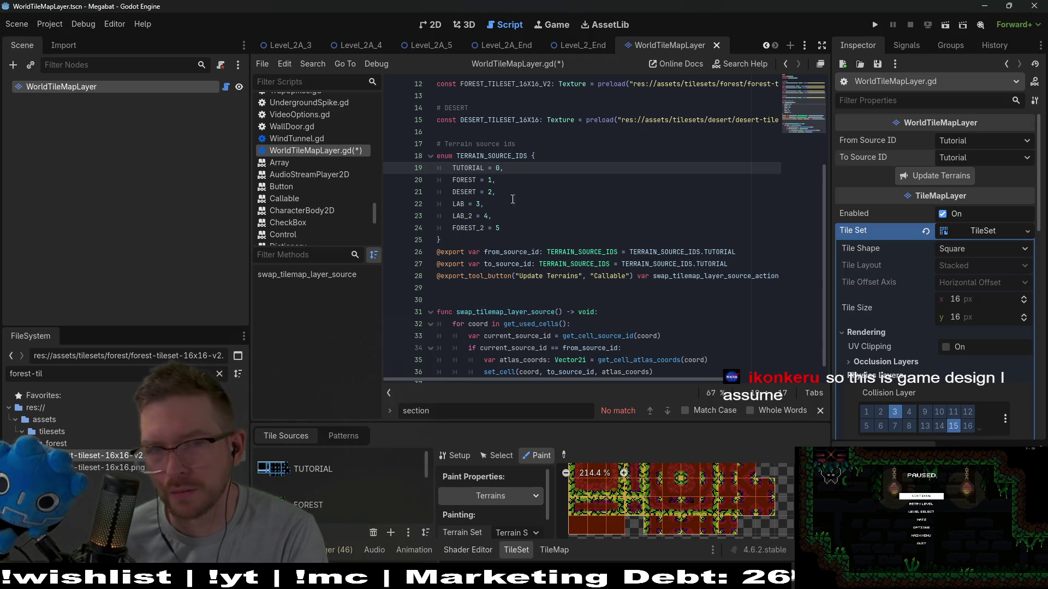
pyautogui.doubleClick(482, 169)
pyautogui.click(497, 167)
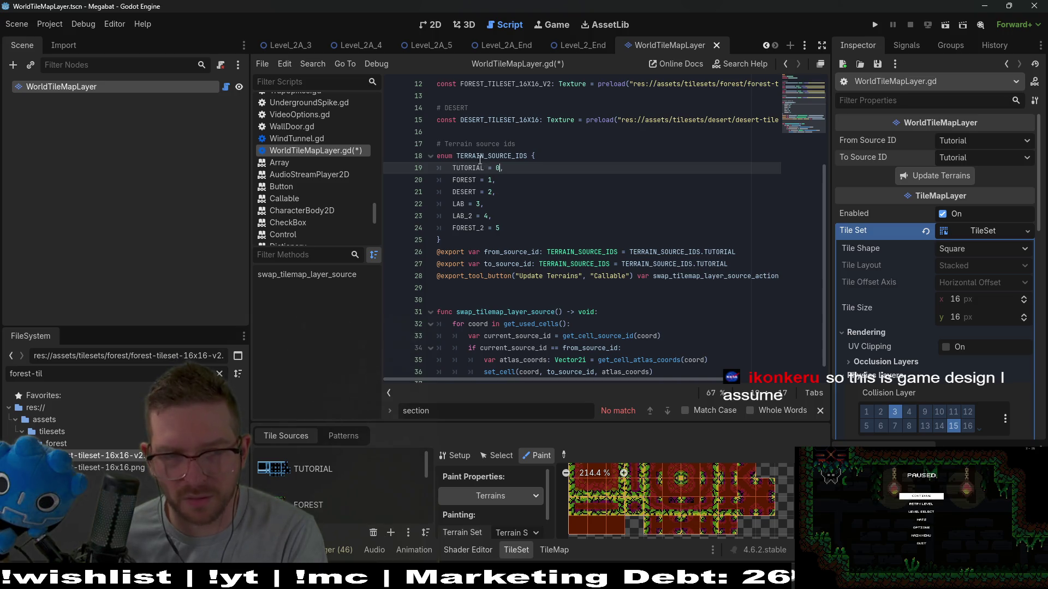
pyautogui.click(505, 225)
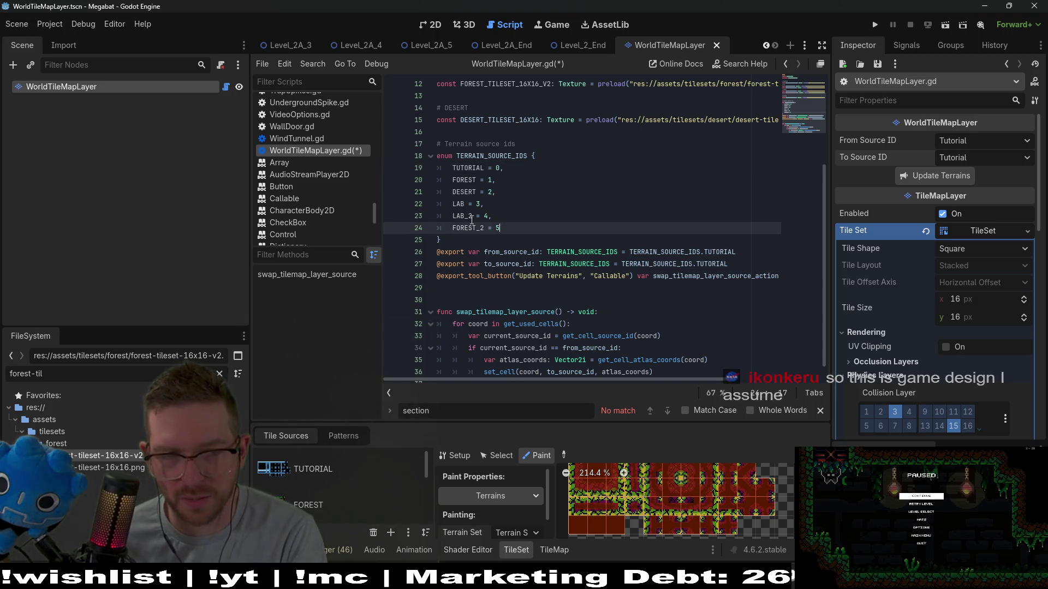
pyautogui.doubleClick(468, 168)
pyautogui.doubleClick(485, 157)
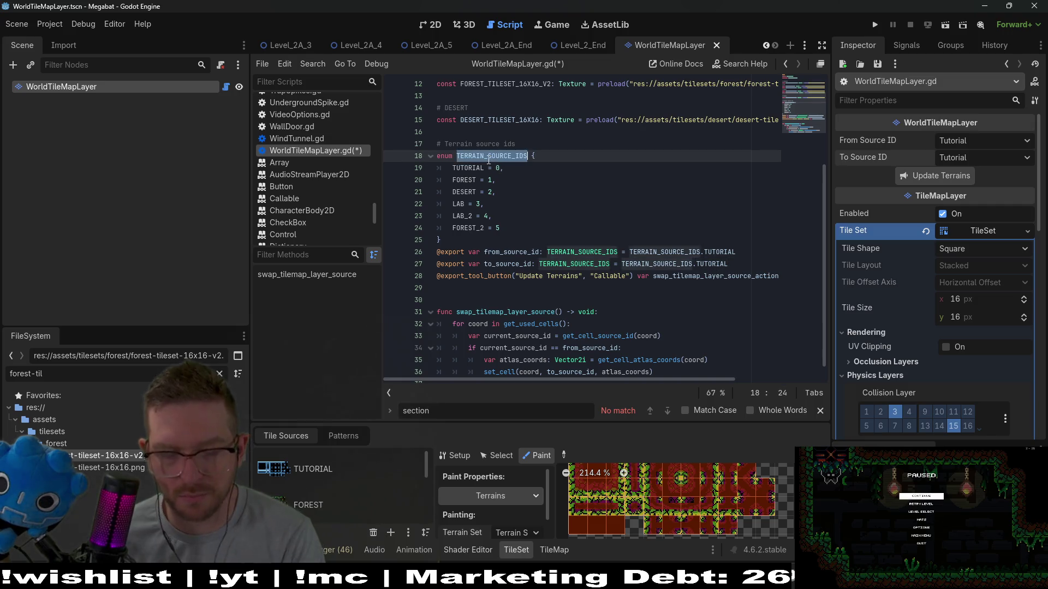
pyautogui.scroll(-1, 621, 259)
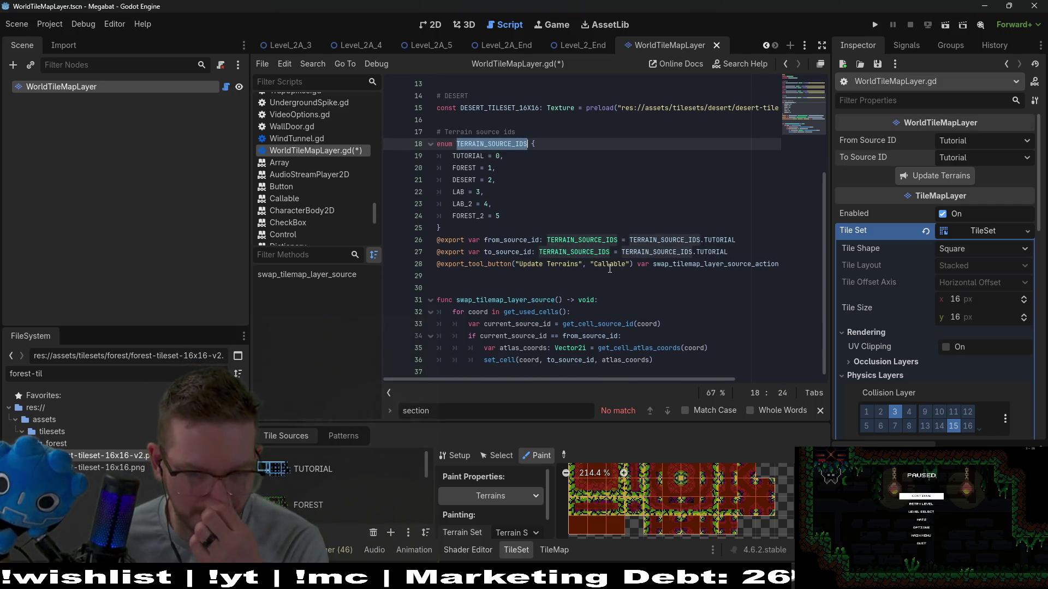
pyautogui.click(590, 265)
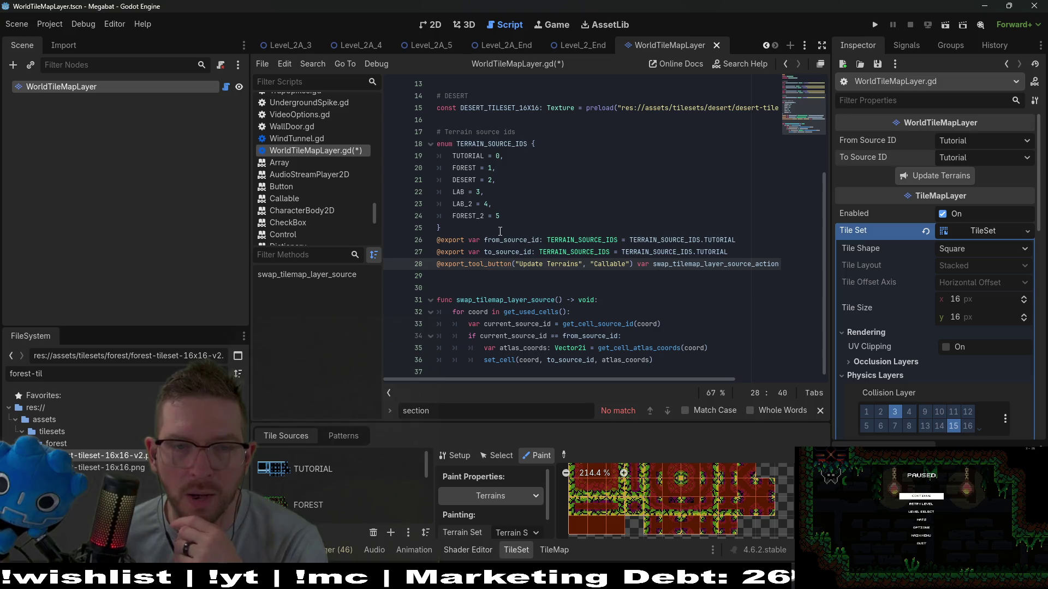
pyautogui.scroll(-5, 397, 486)
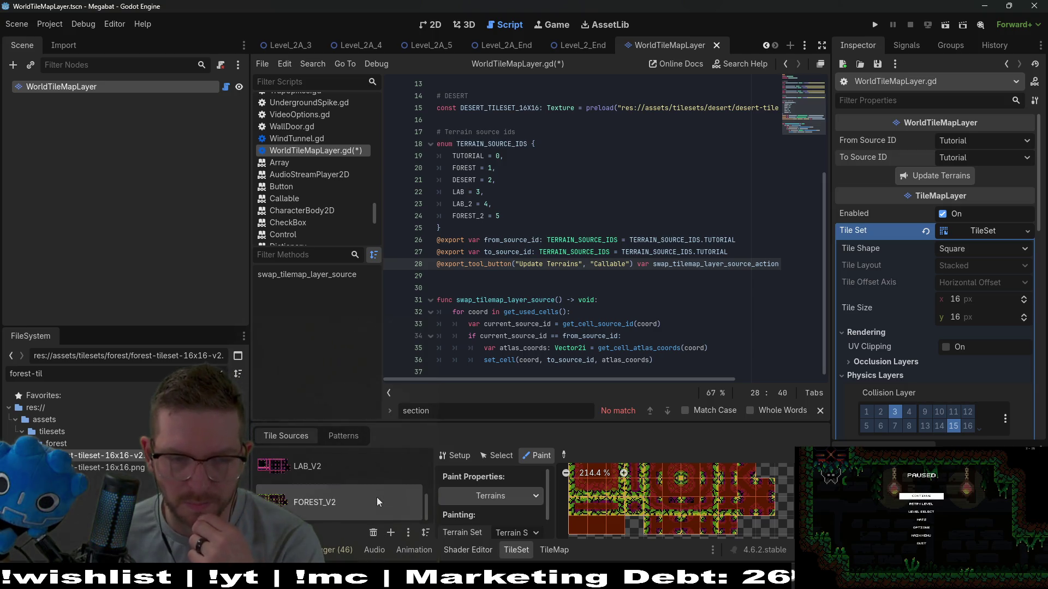
pyautogui.scroll(2, 335, 470)
pyautogui.scroll(2, 337, 469)
pyautogui.scroll(-3, 343, 470)
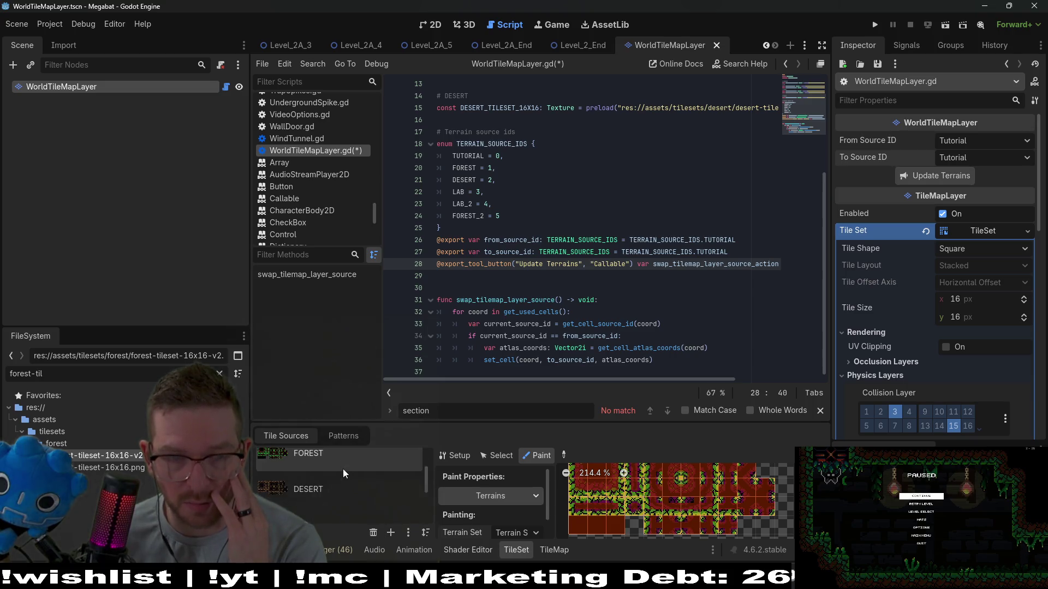
pyautogui.scroll(-1, 337, 469)
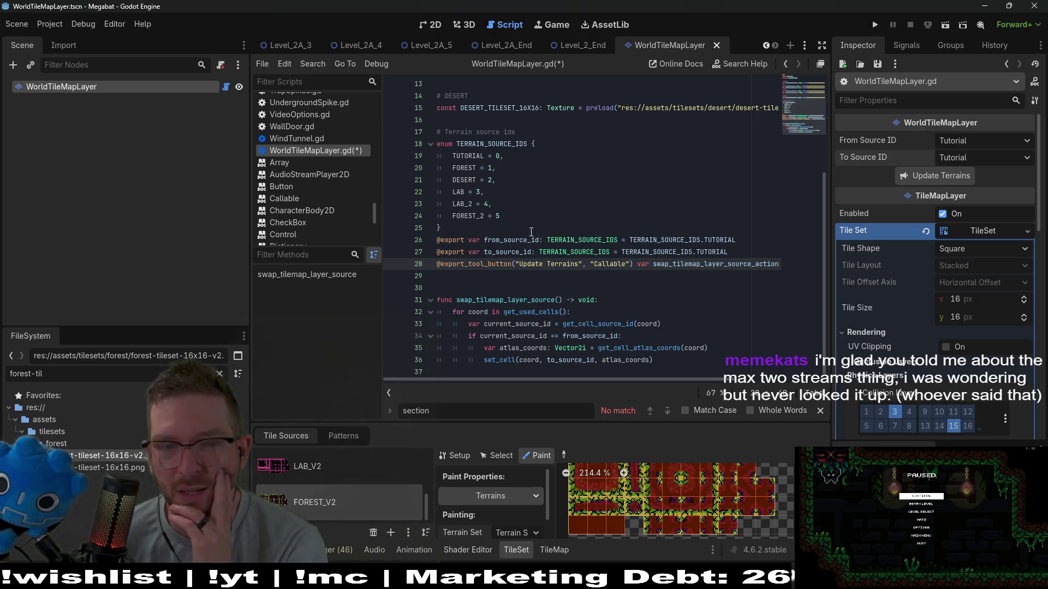
pyautogui.click(530, 203)
pyautogui.click(528, 227)
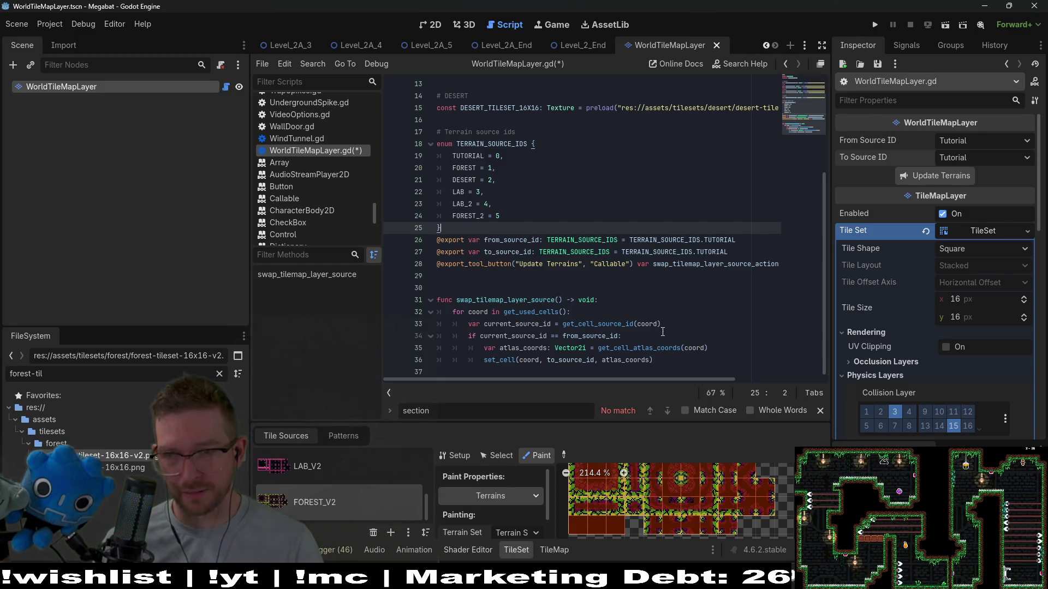
# Look through the To Source ID terrain options without changing them
pyautogui.click(475, 277)
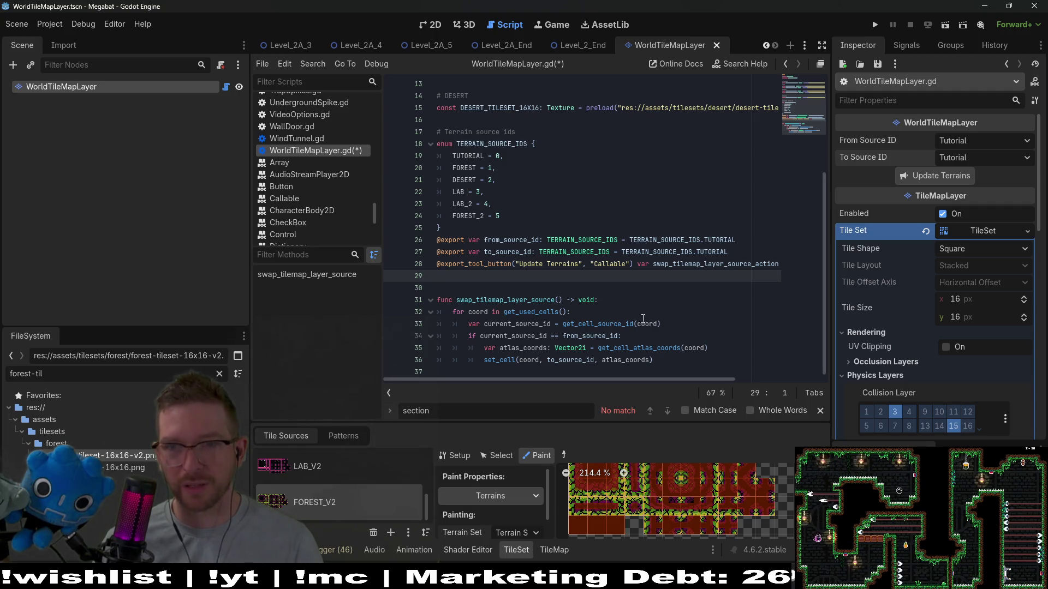
pyautogui.click(974, 160)
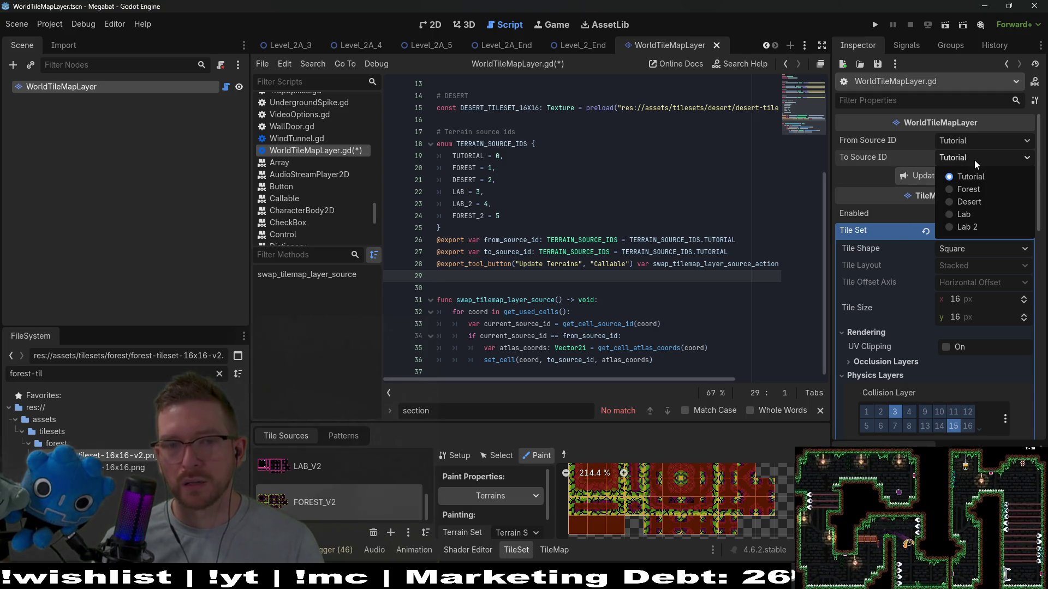
pyautogui.click(975, 159)
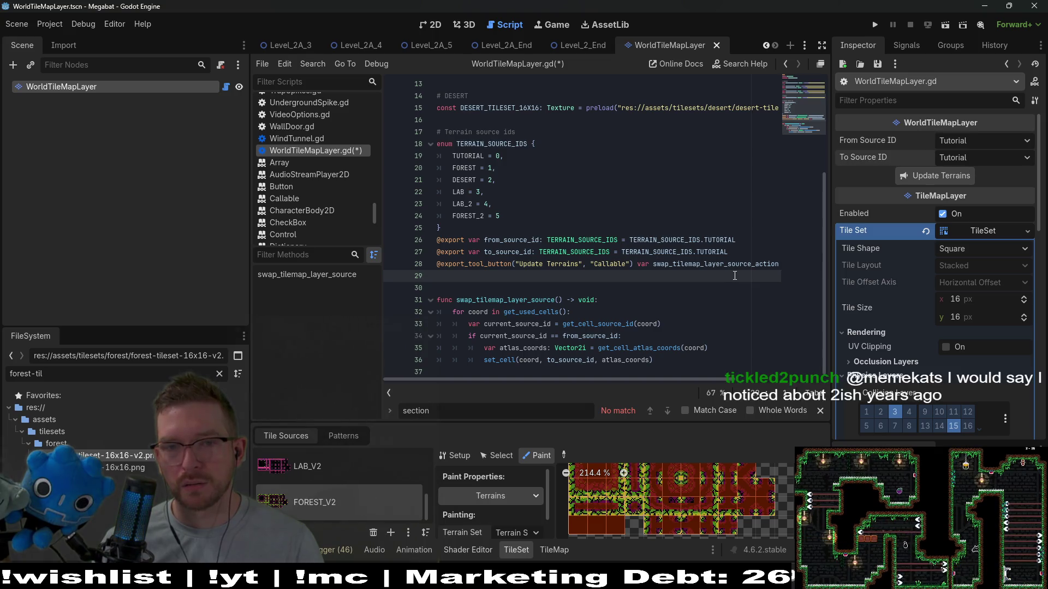
# Save WorldTileMapLayer.gd with Ctrl+S, then recheck the To and From Source ID options
pyautogui.click(546, 240)
pyautogui.hotkey('ctrl', 's')
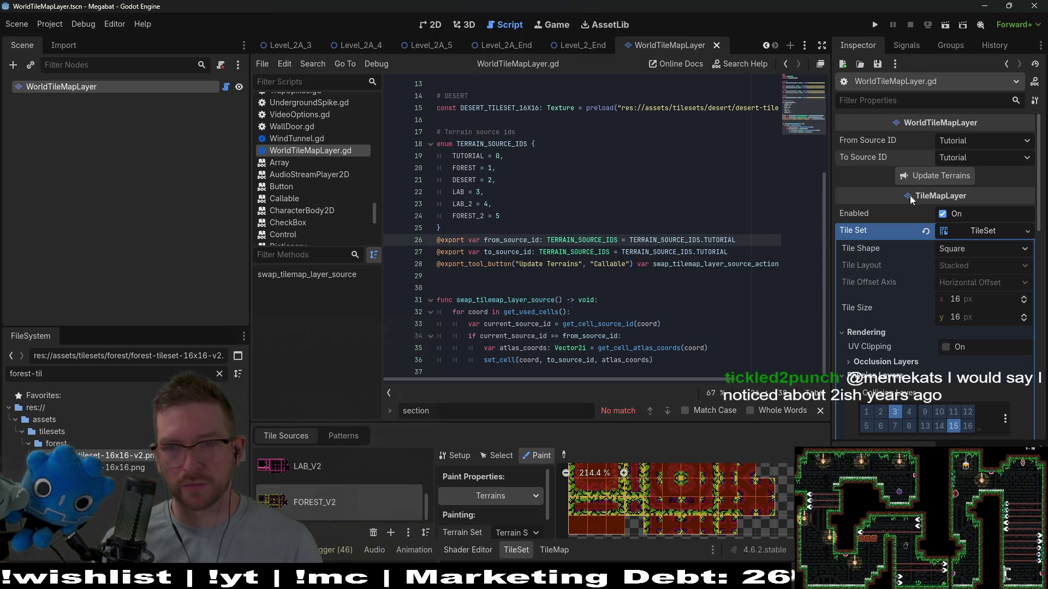
pyautogui.click(955, 158)
pyautogui.click(955, 159)
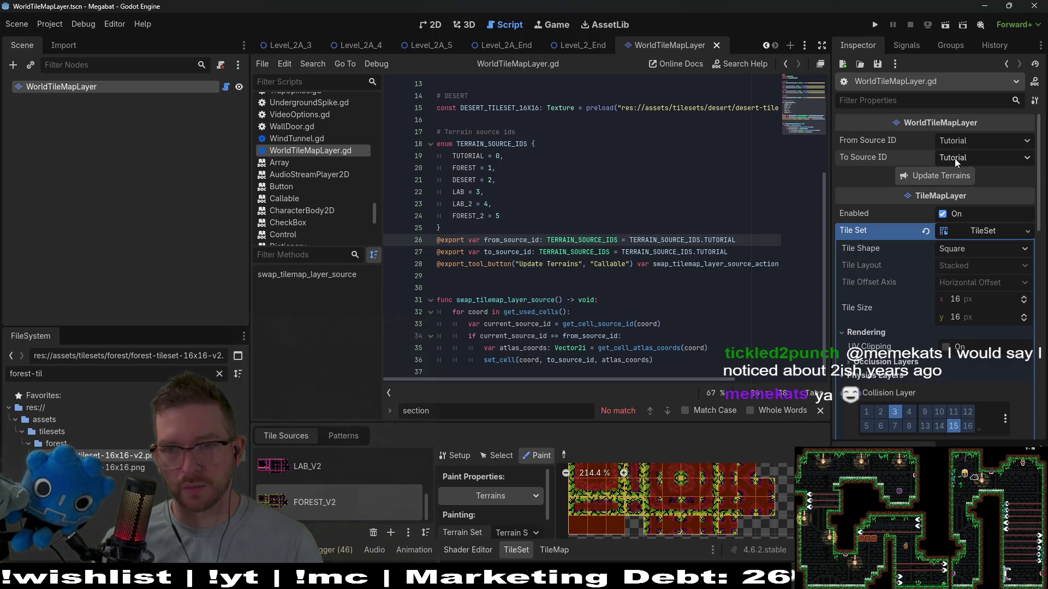
pyautogui.click(978, 140)
pyautogui.click(978, 141)
pyautogui.moveTo(623, 376)
pyautogui.mouseDown()
pyautogui.moveTo(773, 360)
pyautogui.moveTo(538, 353)
pyautogui.moveTo(734, 355)
pyautogui.moveTo(576, 246)
pyautogui.mouseUp()
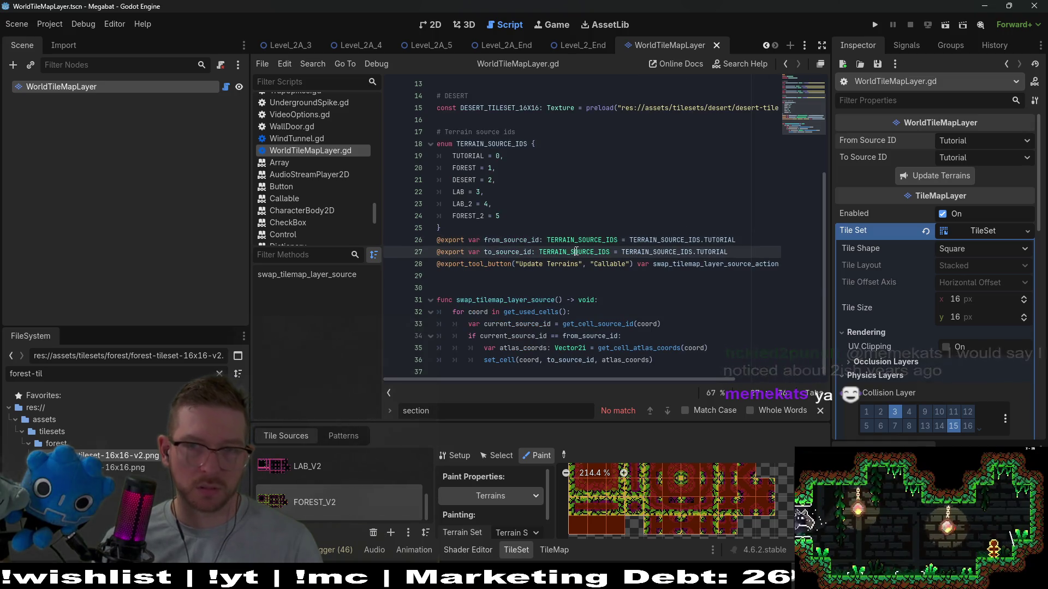
pyautogui.moveTo(578, 250)
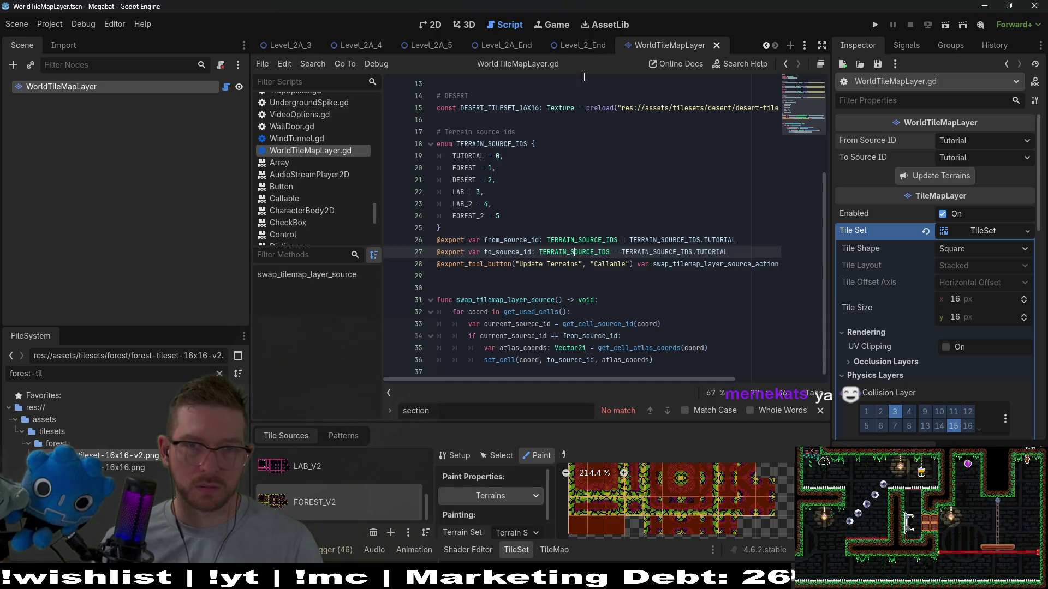
# Close and reopen the WorldTileMapLayer scene to confirm Forest 2 is now offered
pyautogui.middleClick(670, 47)
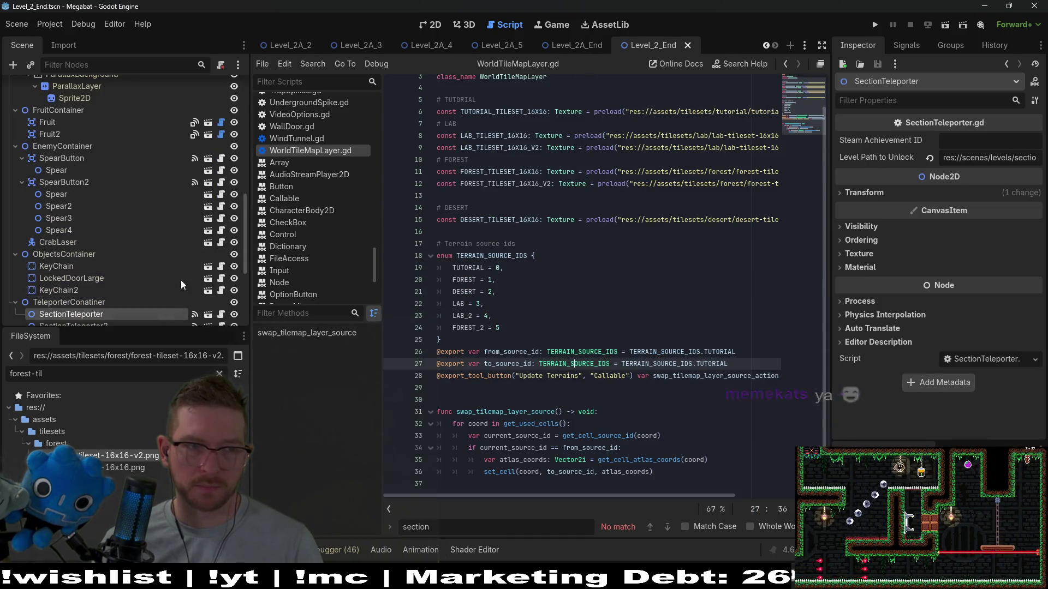
pyautogui.scroll(5, 182, 248)
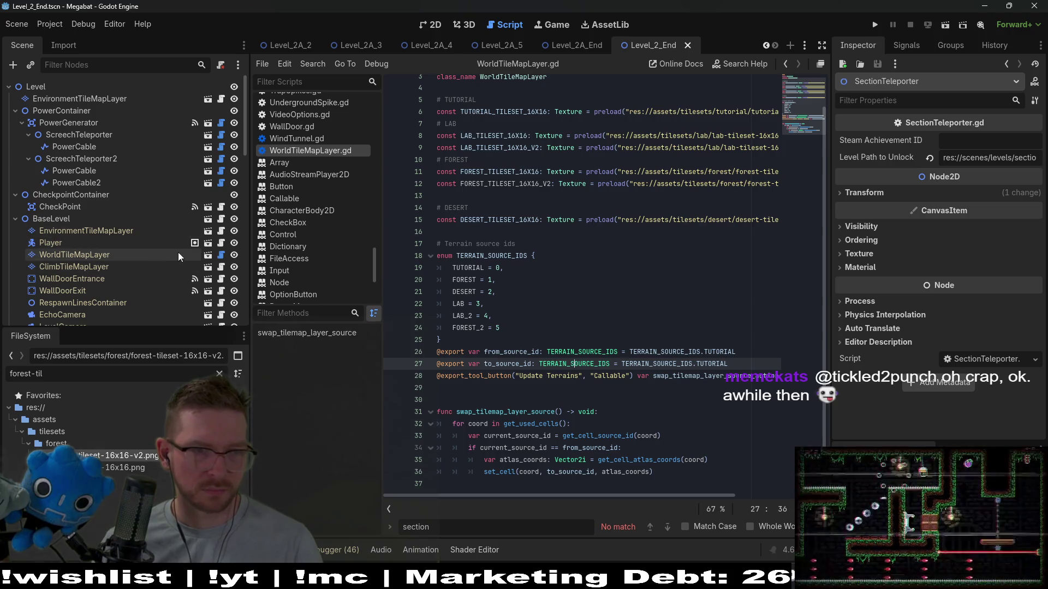
pyautogui.click(208, 256)
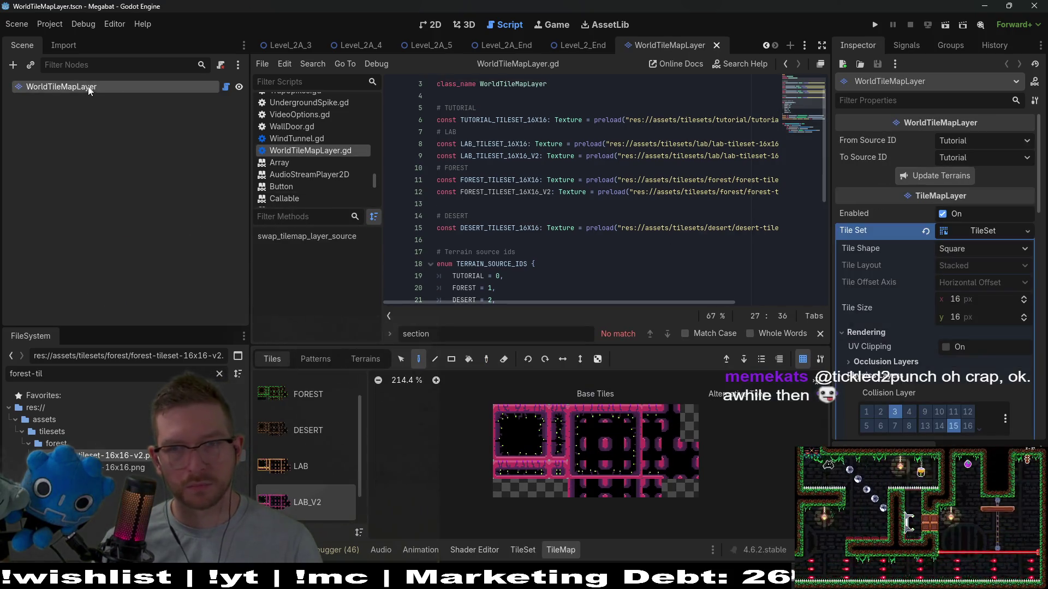
pyautogui.click(971, 155)
pyautogui.click(971, 155)
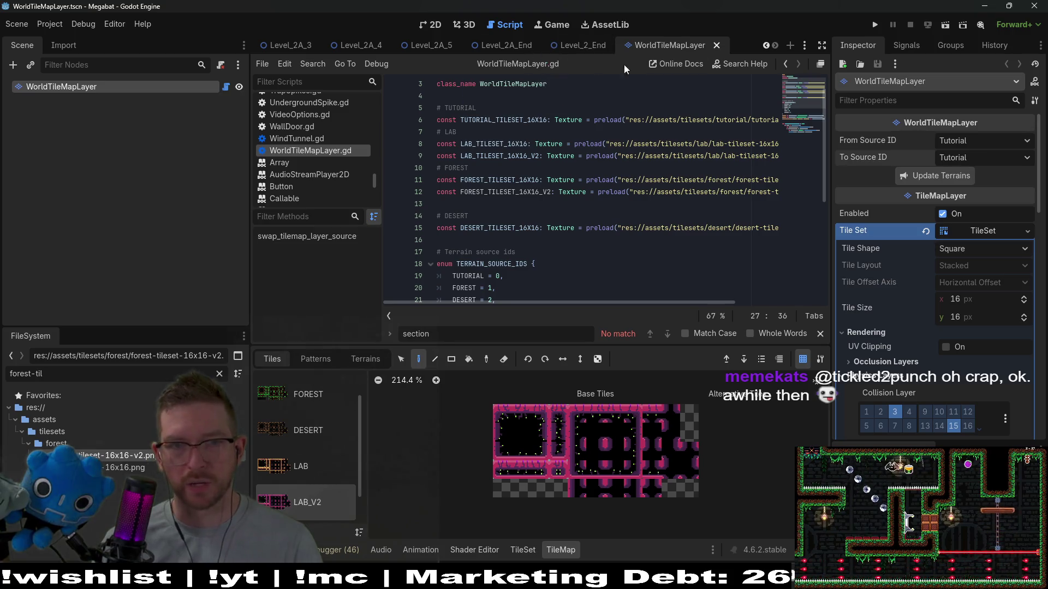
# Switch to the 2D editor and bring up the Level_2_0 scene
pyautogui.click(583, 43)
pyautogui.click(430, 24)
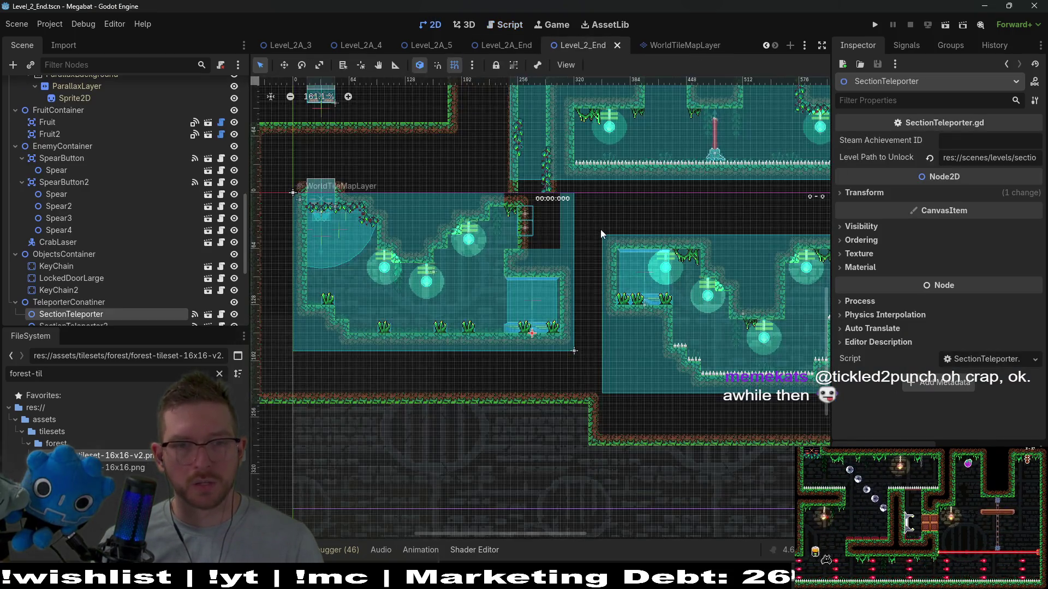
pyautogui.scroll(-3, 603, 227)
pyautogui.scroll(6, 430, 41)
pyautogui.click(507, 48)
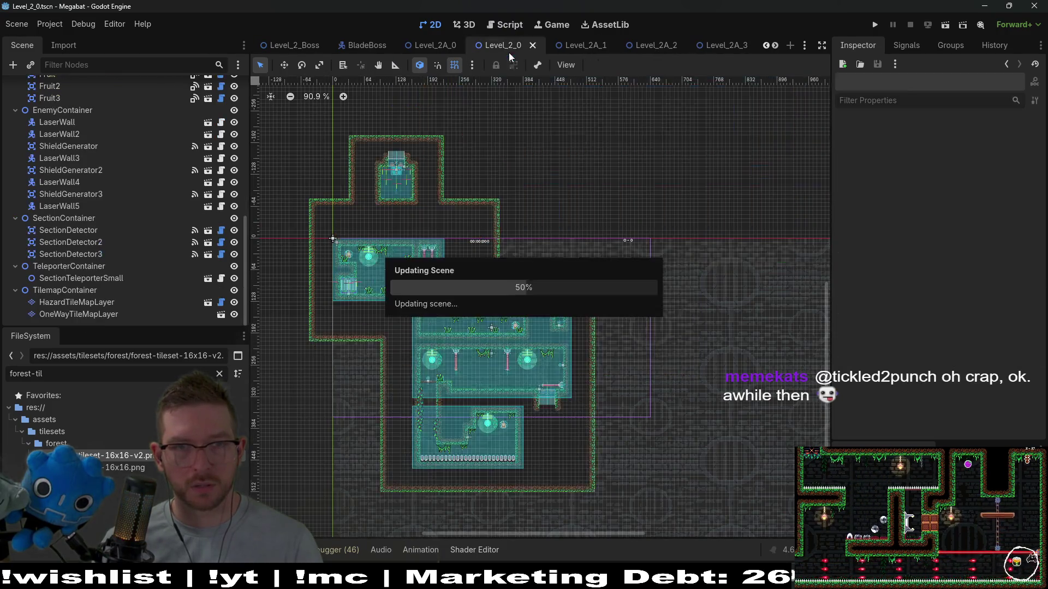
# Open Level_2A_1 and select its WorldTileMapLayer node
pyautogui.click(570, 47)
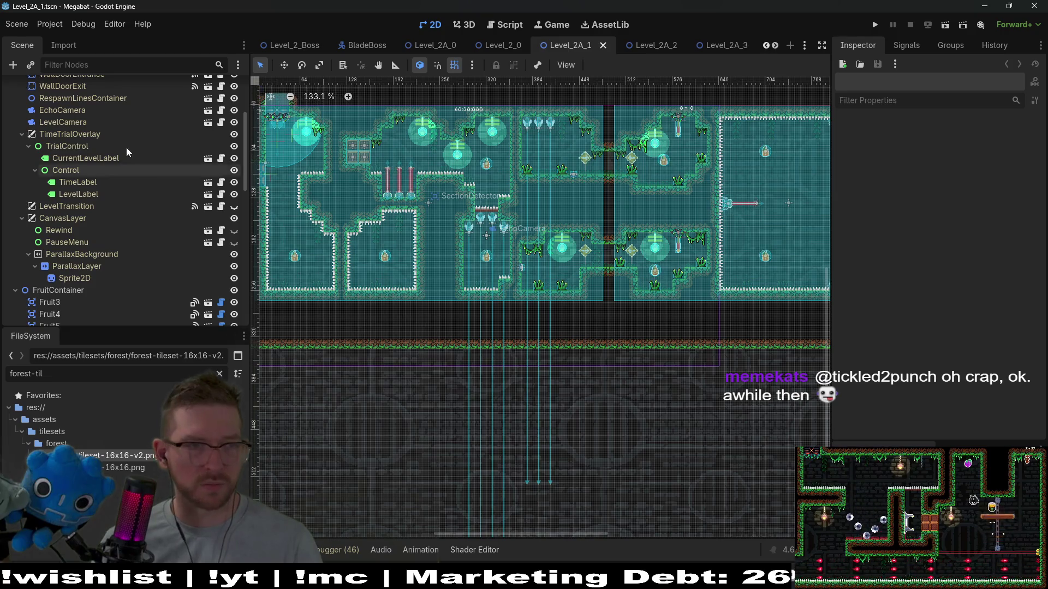
pyautogui.scroll(5, 84, 126)
pyautogui.click(83, 97)
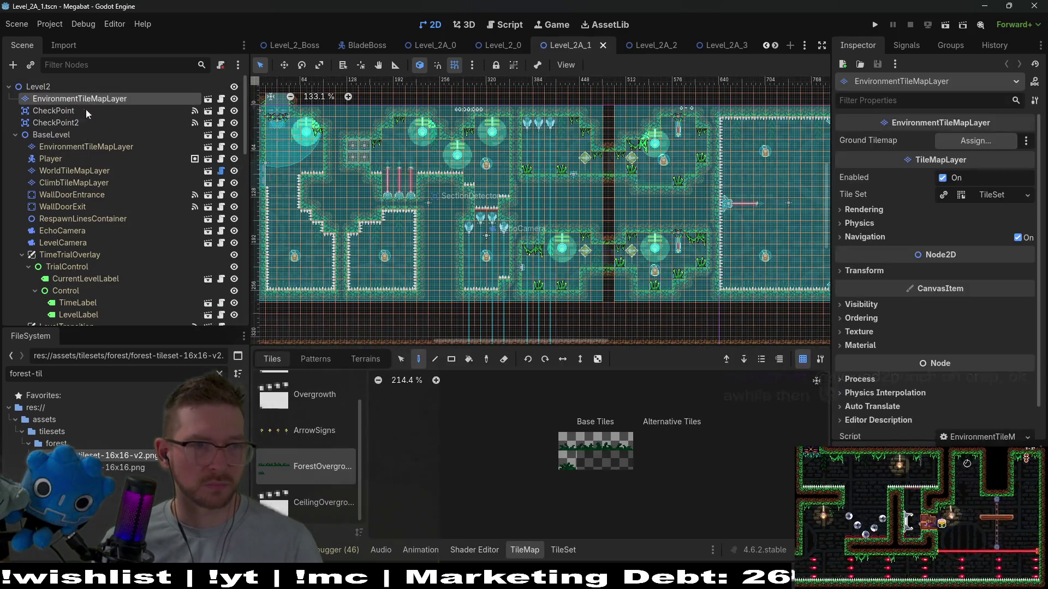
pyautogui.click(83, 170)
# Set From Source ID to Forest and To Source ID to Forest 2, then save and run the level
pyautogui.click(981, 143)
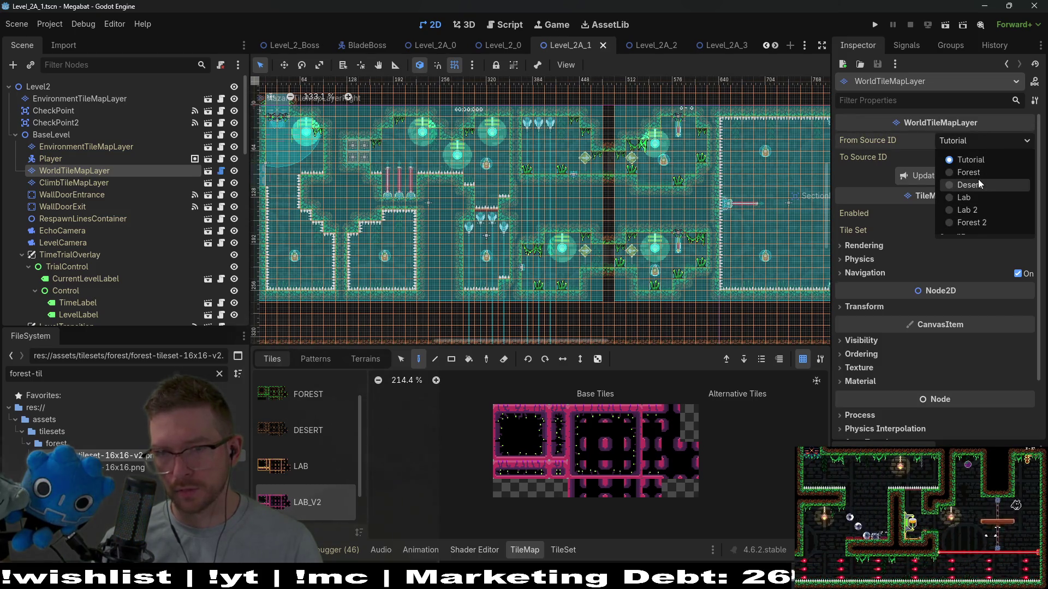
pyautogui.click(983, 173)
pyautogui.click(977, 159)
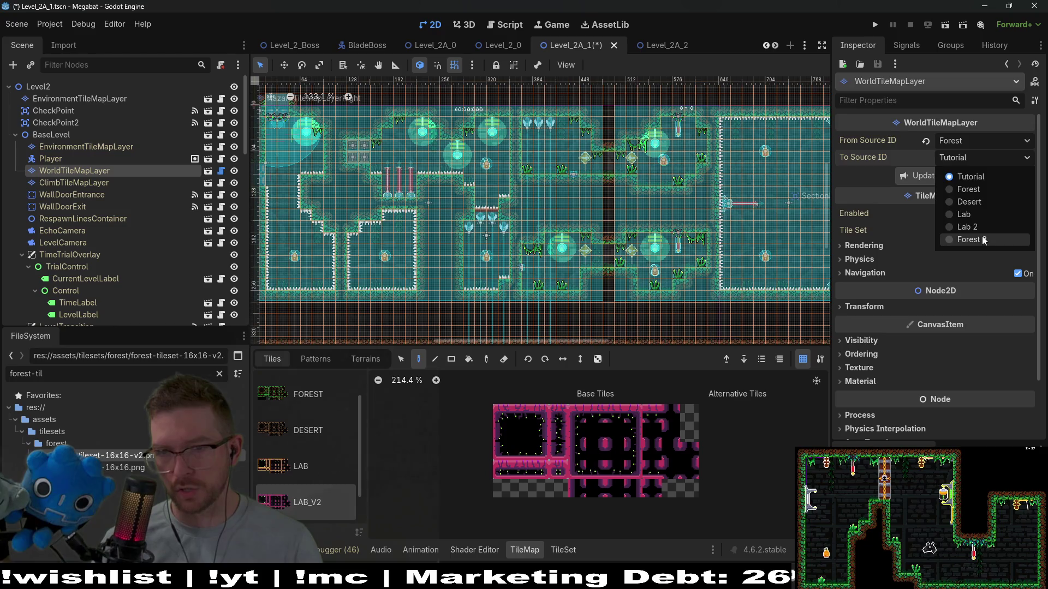
pyautogui.click(984, 240)
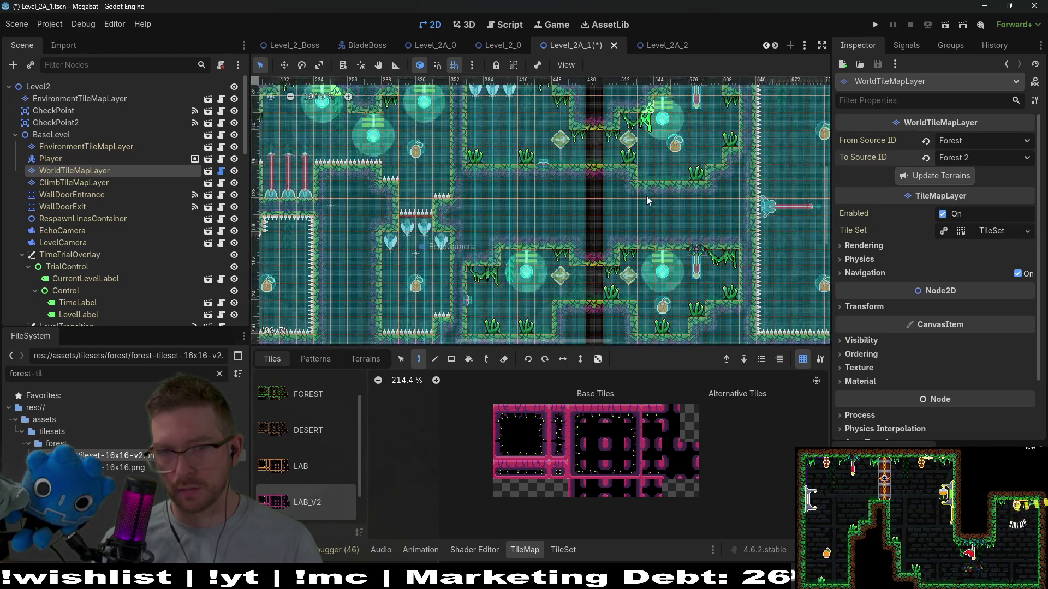
pyautogui.scroll(5, 649, 196)
pyautogui.scroll(-3, 650, 195)
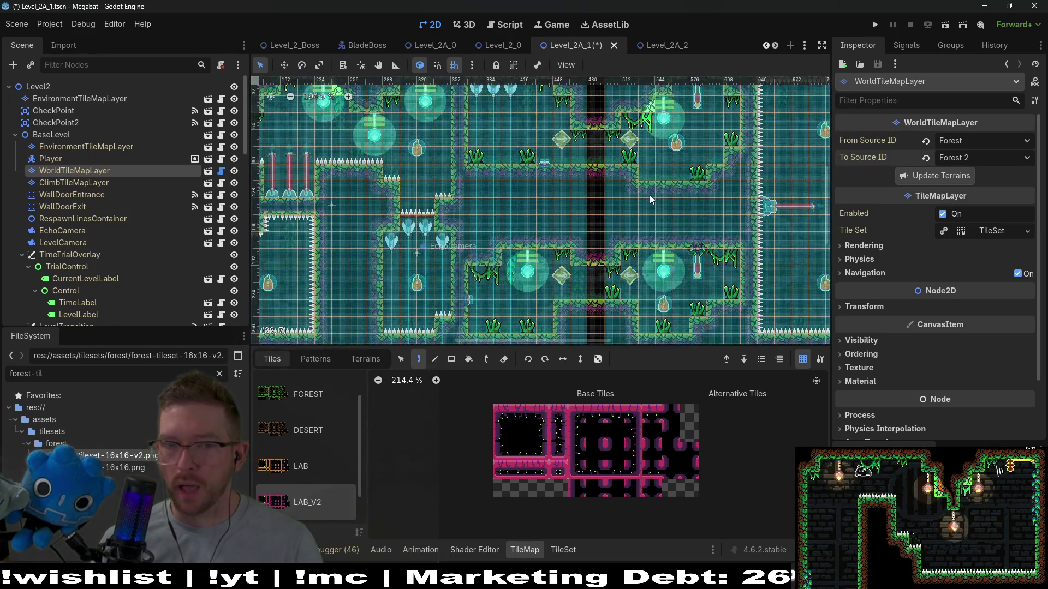
pyautogui.hscroll(-5, 649, 195)
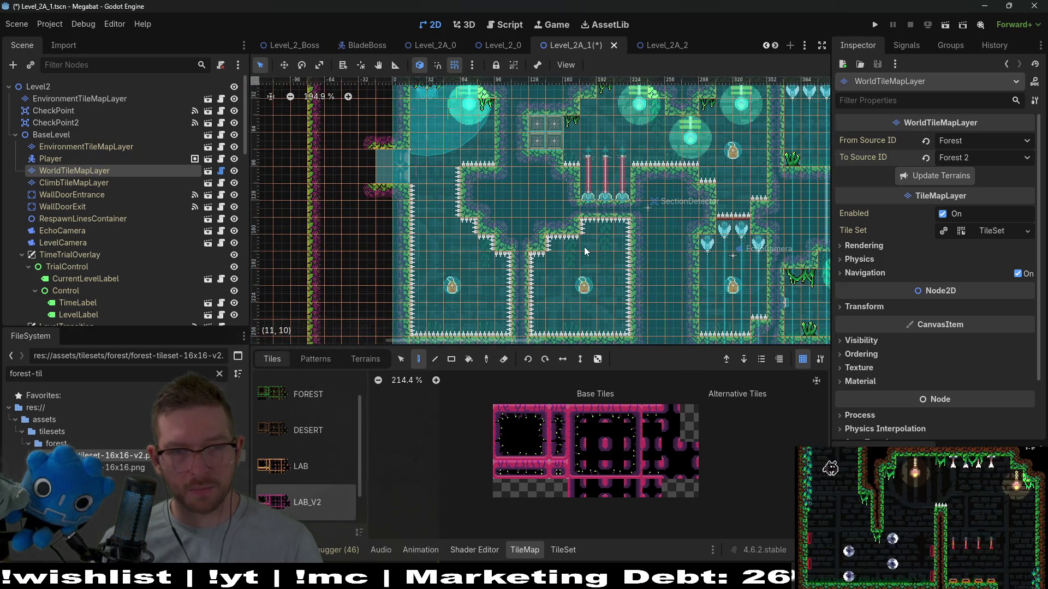
pyautogui.click(946, 26)
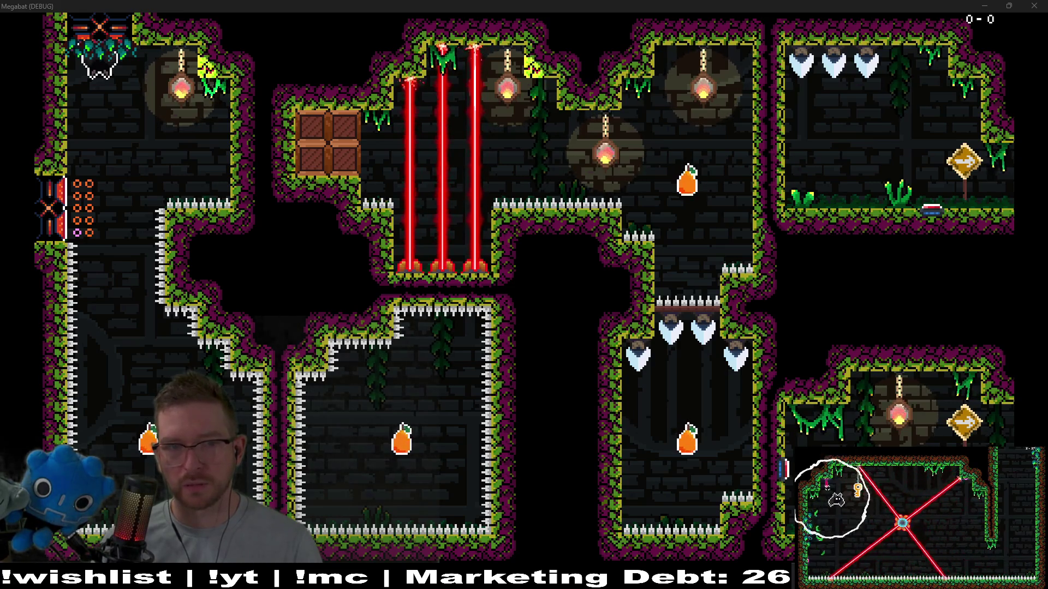
# Quit the running Megabat playtest with Alt+F4
pyautogui.hotkey('alt', 'F4')
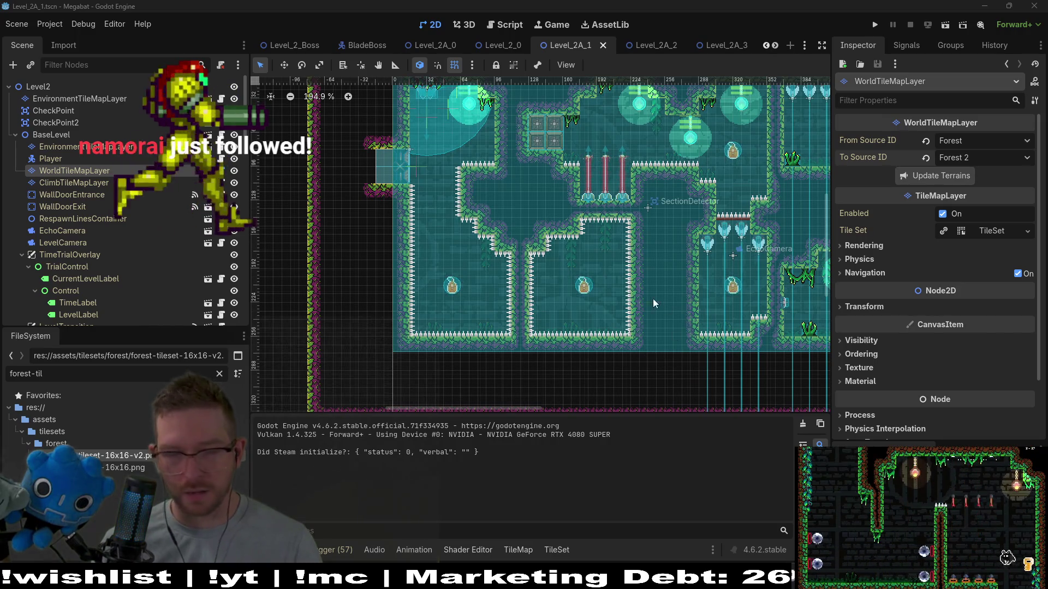
# Pan and zoom across Level_2A_1's rooms to review the new tiles
pyautogui.moveTo(660, 204); pyautogui.dragTo(608, 232)
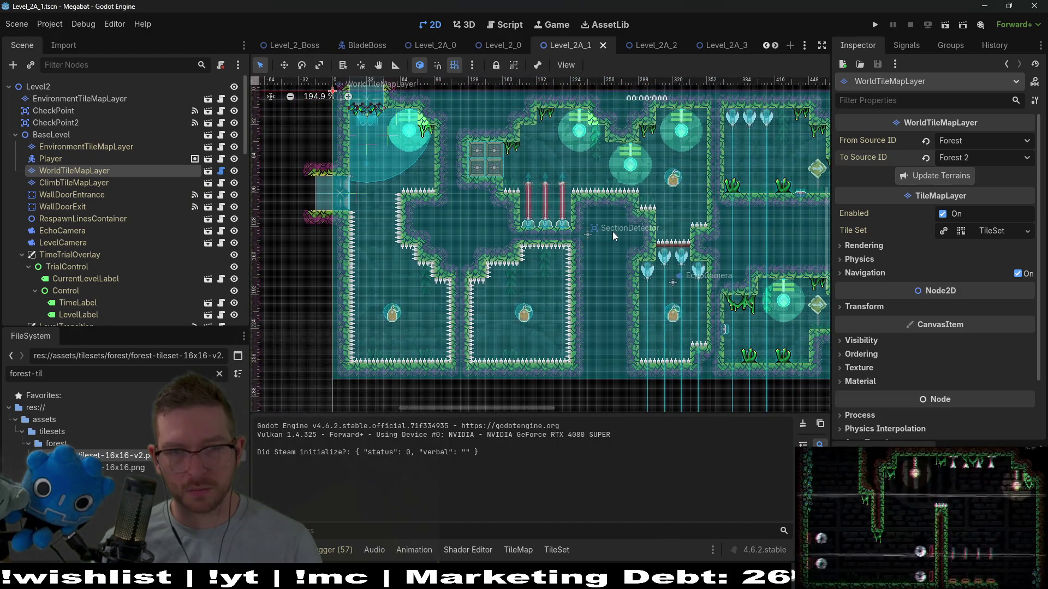
pyautogui.scroll(-3, 612, 231)
pyautogui.scroll(2, 719, 244)
pyautogui.hscroll(3, 623, 254)
pyautogui.hscroll(3, 562, 251)
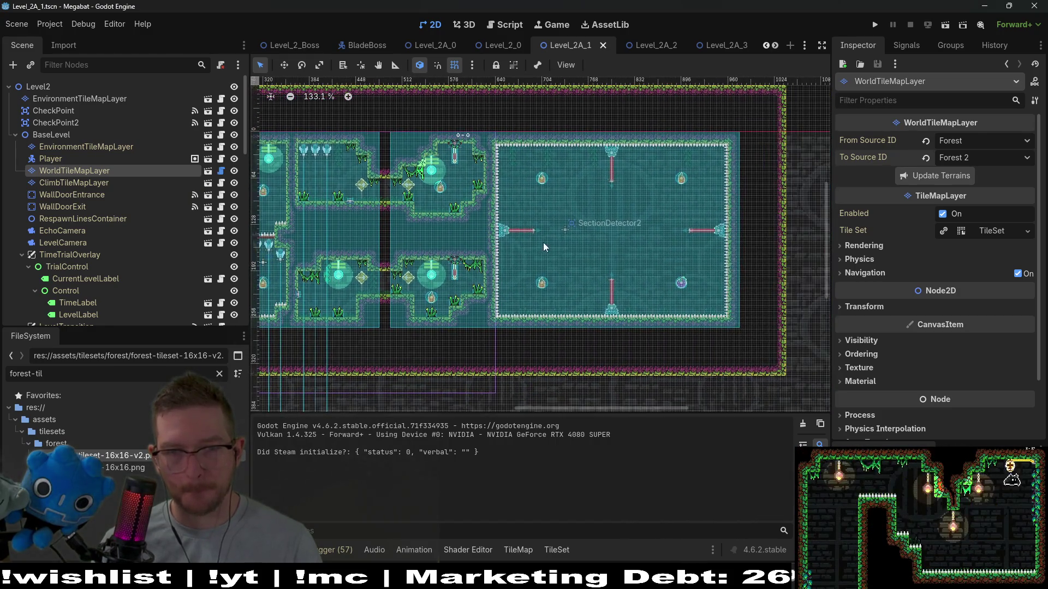
# Switch to Level_2A_2 and select its EnvironmentTileMapLayer
pyautogui.click(645, 46)
pyautogui.scroll(-2, 575, 206)
pyautogui.scroll(5, 97, 113)
pyautogui.click(83, 124)
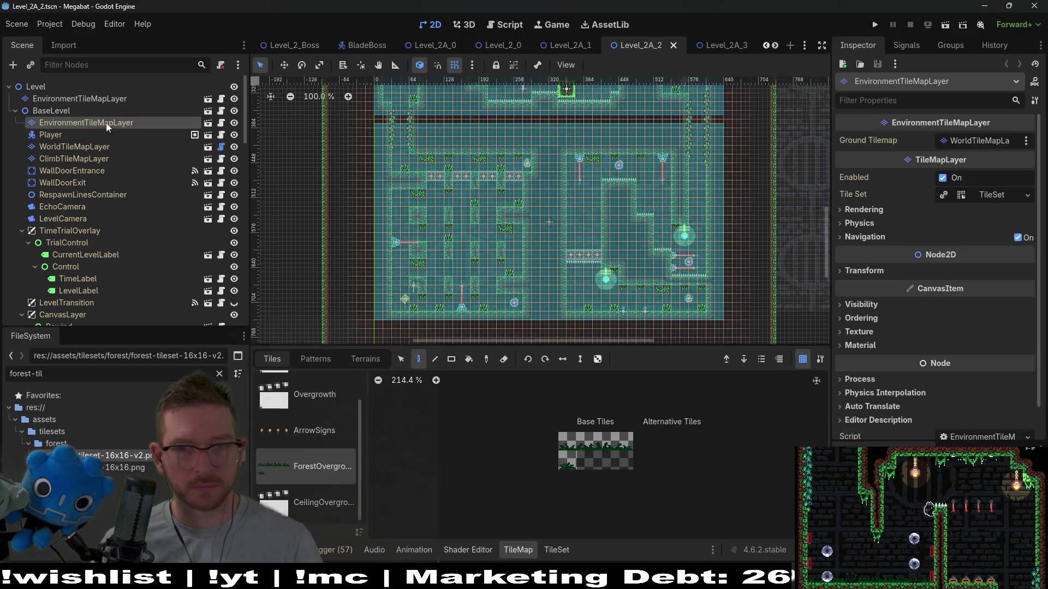
# Select Level_2A_2's WorldTileMapLayer and update its terrains from Forest to Forest 2
pyautogui.click(68, 145)
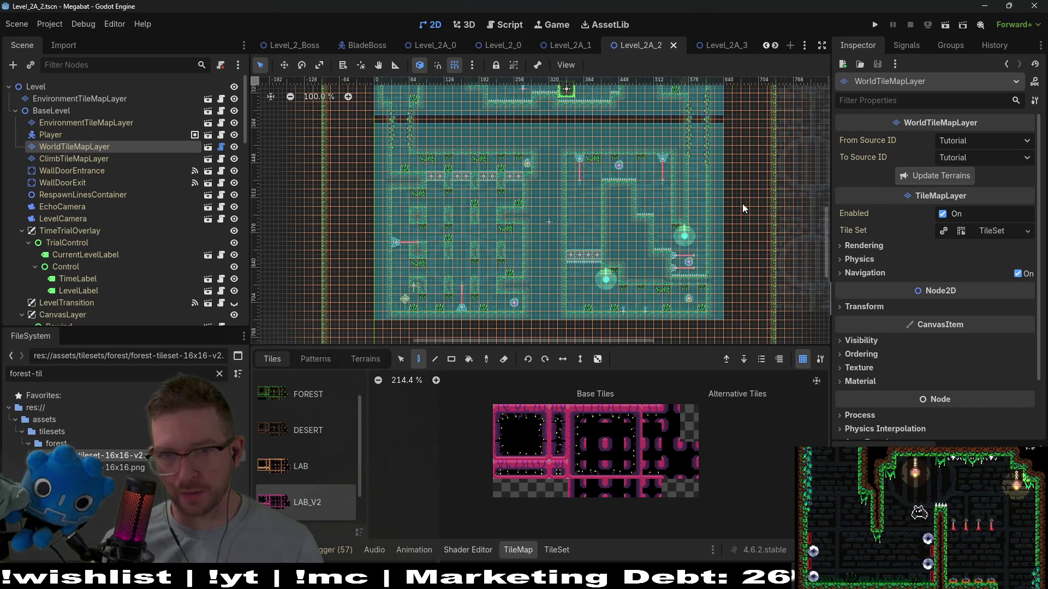
pyautogui.click(980, 141)
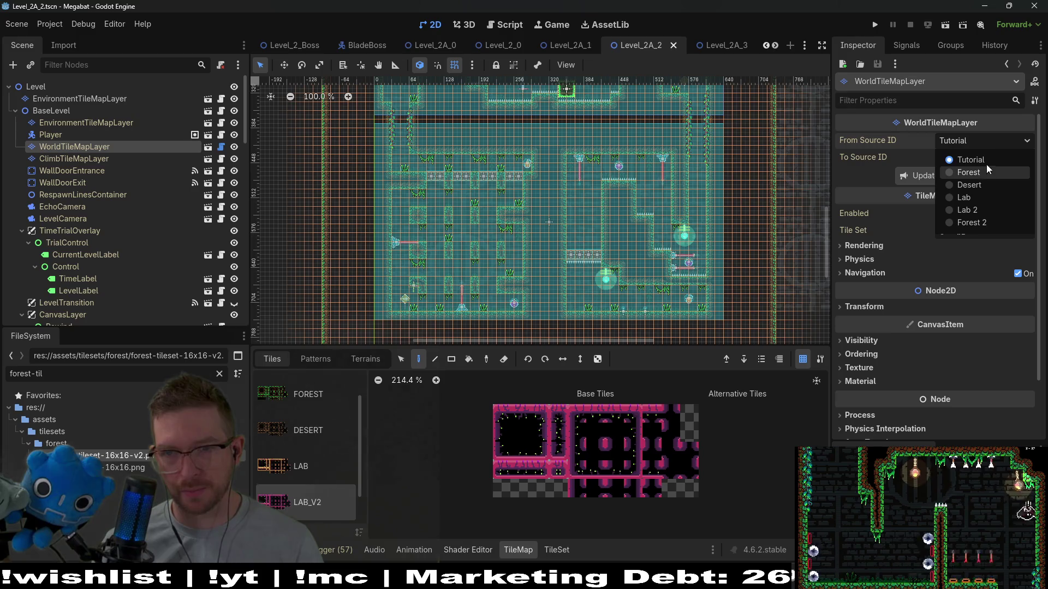
pyautogui.click(982, 172)
pyautogui.click(981, 158)
pyautogui.click(983, 236)
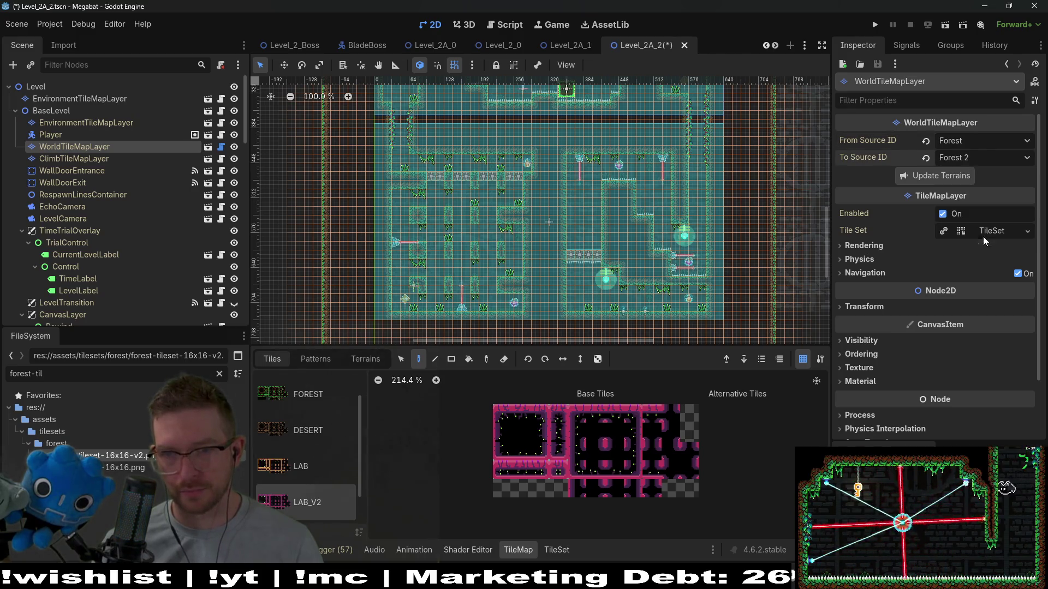
pyautogui.click(930, 175)
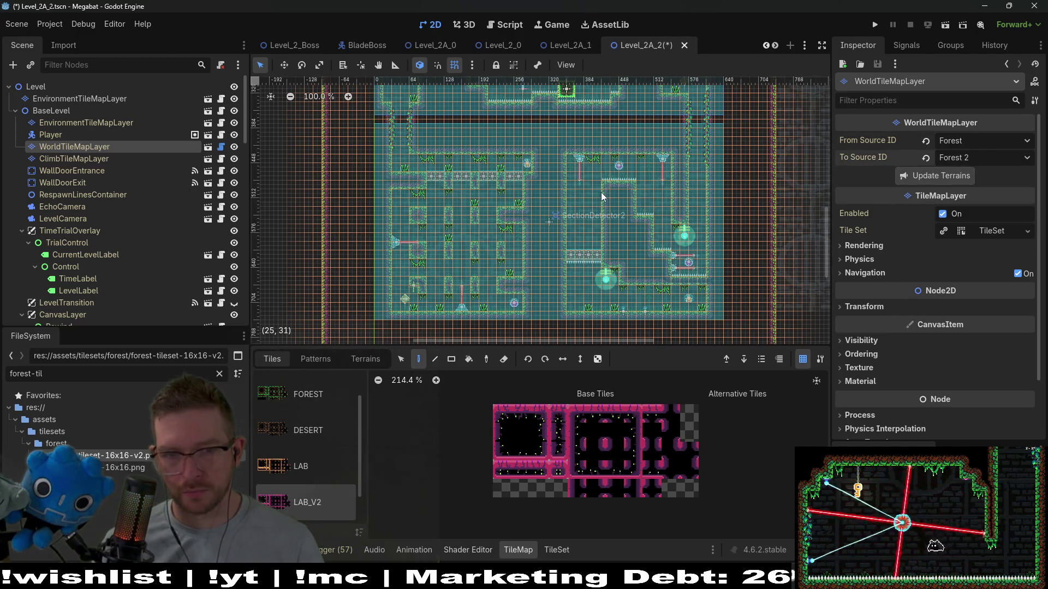
# Open the Level_2A_3 scene
pyautogui.scroll(2, 491, 212)
pyautogui.scroll(-1, 490, 212)
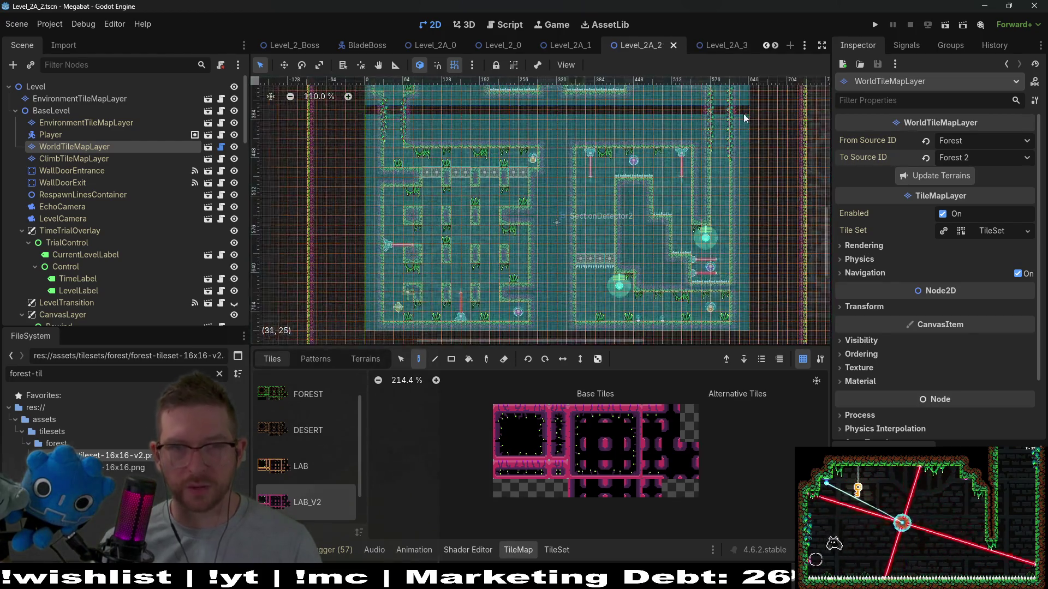
pyautogui.click(718, 48)
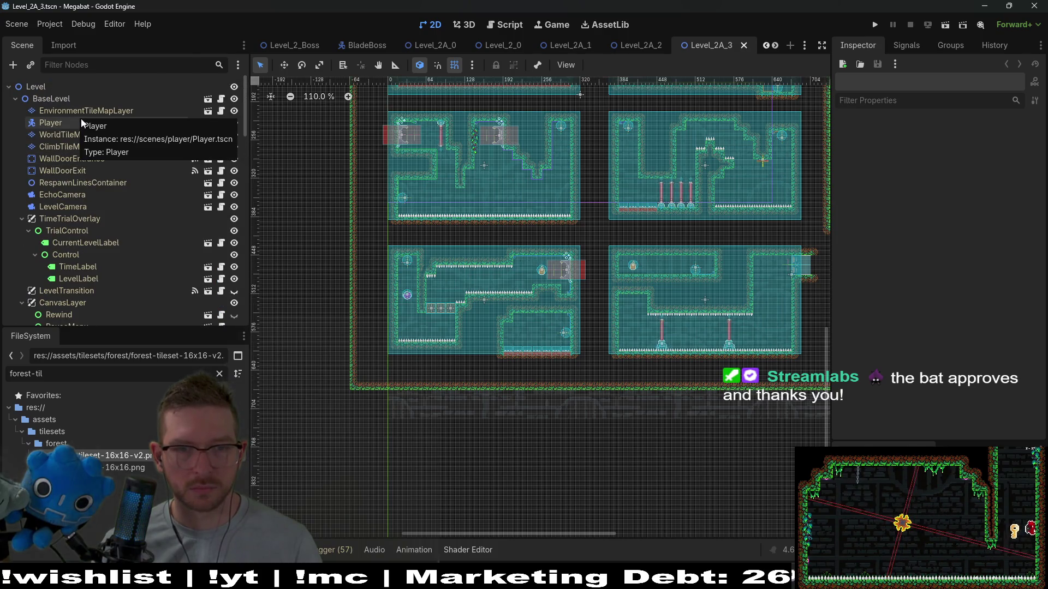
# Select Level_2A_3's WorldTileMapLayer and update its terrains from Forest to Forest 2
pyautogui.scroll(3, 500, 311)
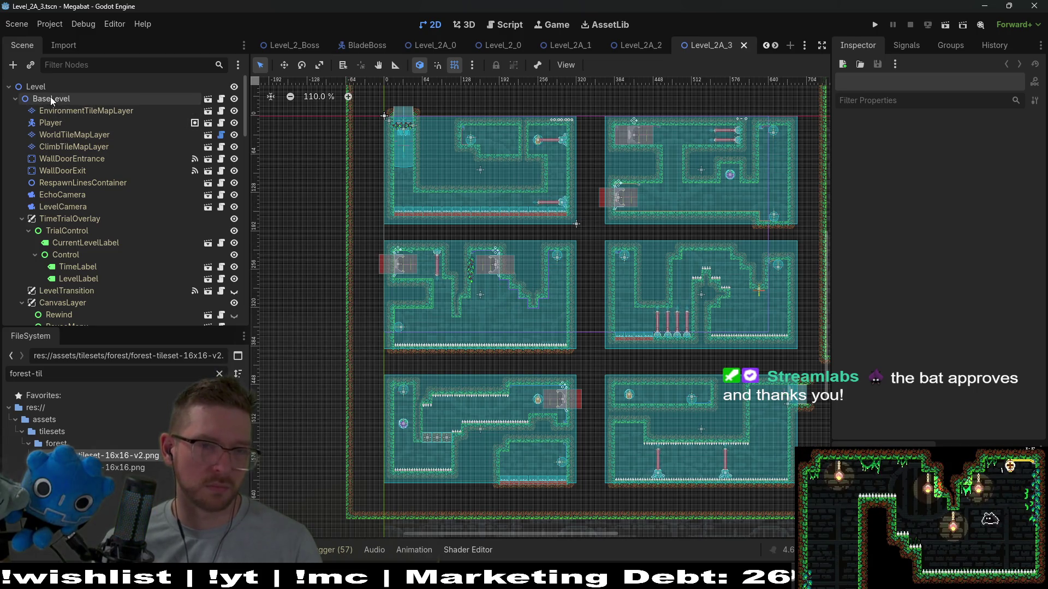
pyautogui.click(86, 138)
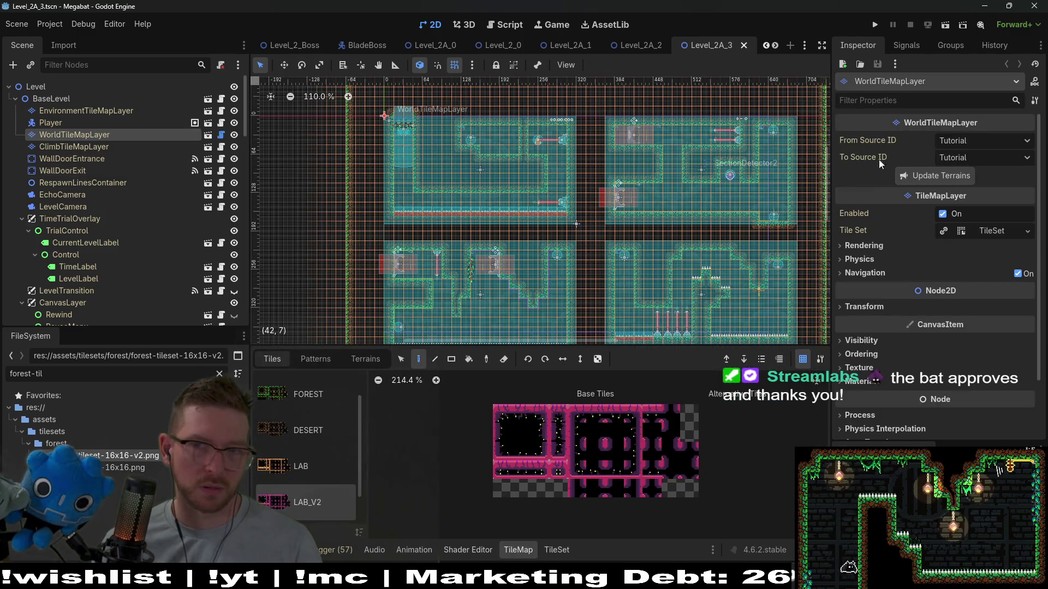
pyautogui.click(962, 141)
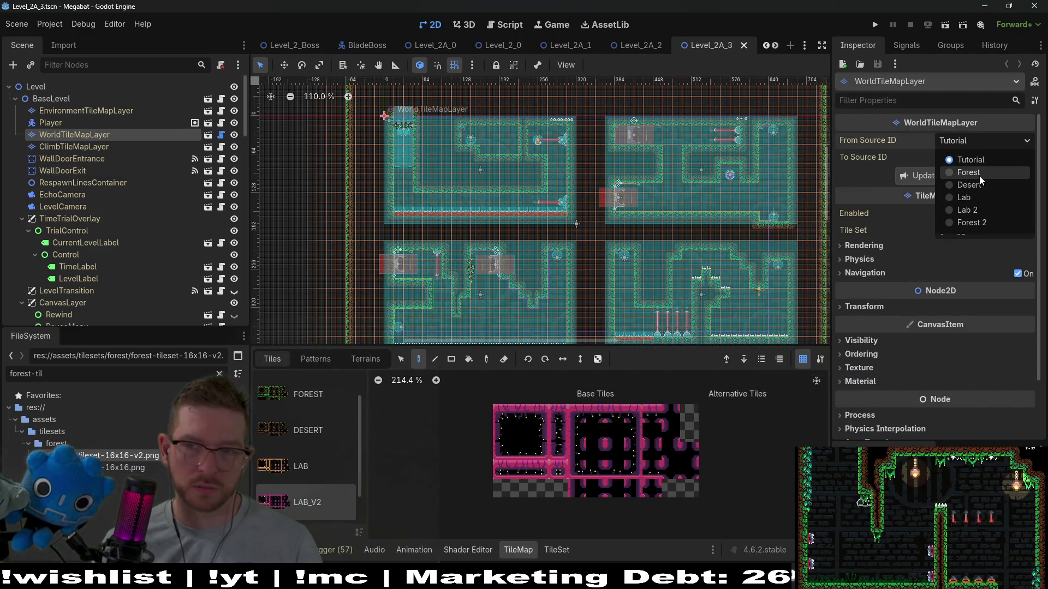
pyautogui.click(979, 176)
pyautogui.click(973, 160)
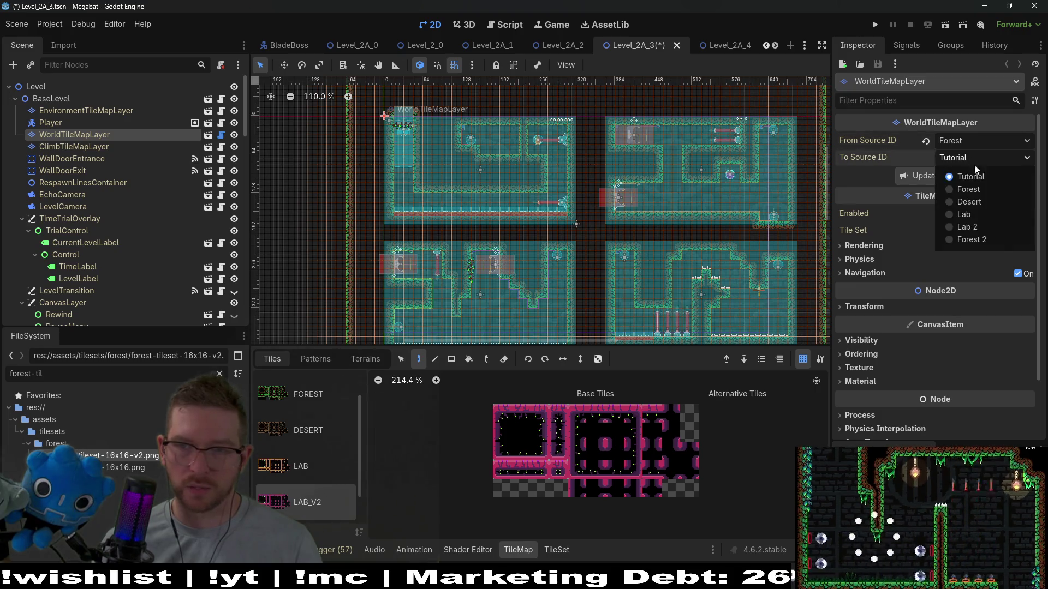
pyautogui.click(985, 240)
pyautogui.click(951, 176)
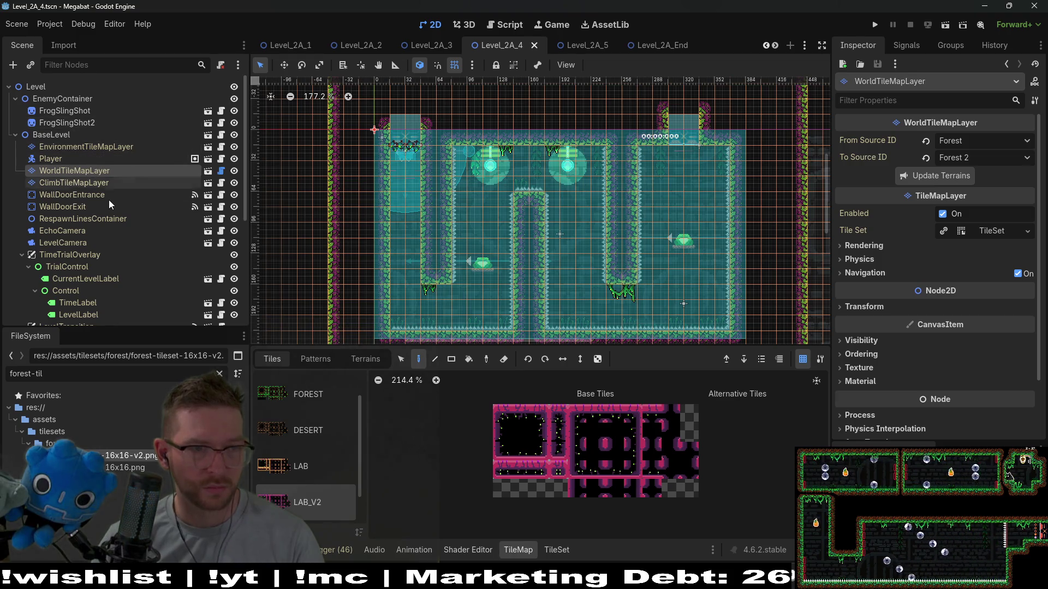
# Pick a new Section value for Level_2A_4's HazardTileMapLayer and save the scene
pyautogui.scroll(-5, 110, 203)
pyautogui.click(112, 267)
pyautogui.click(109, 254)
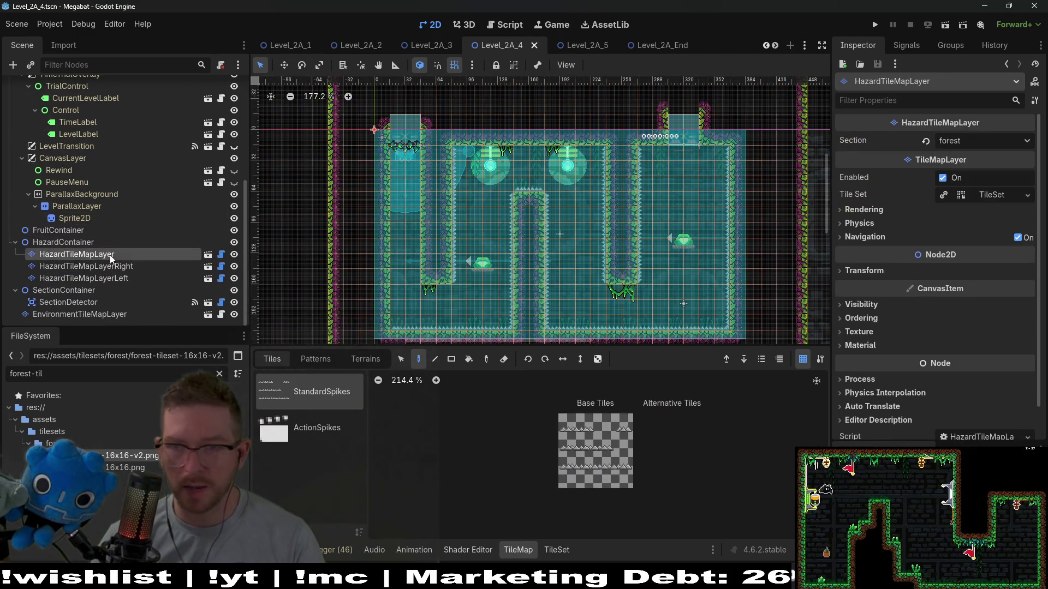
pyautogui.click(935, 143)
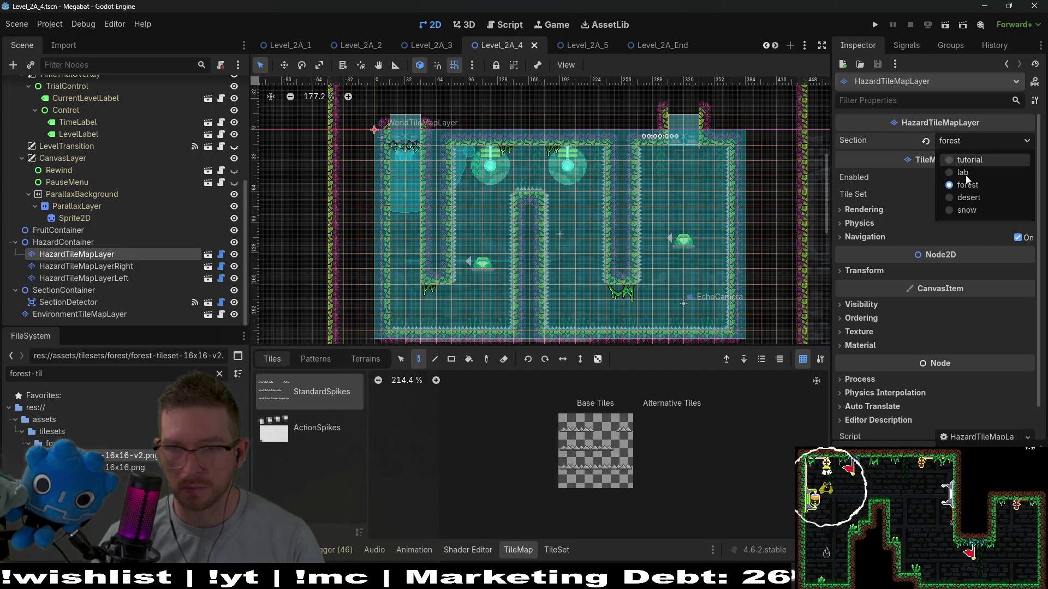
pyautogui.click(960, 173)
pyautogui.click(955, 150)
pyautogui.click(960, 187)
pyautogui.hotkey('ctrl', 's')
# Return to Level_2A_3 and run it as a playtest
pyautogui.click(431, 48)
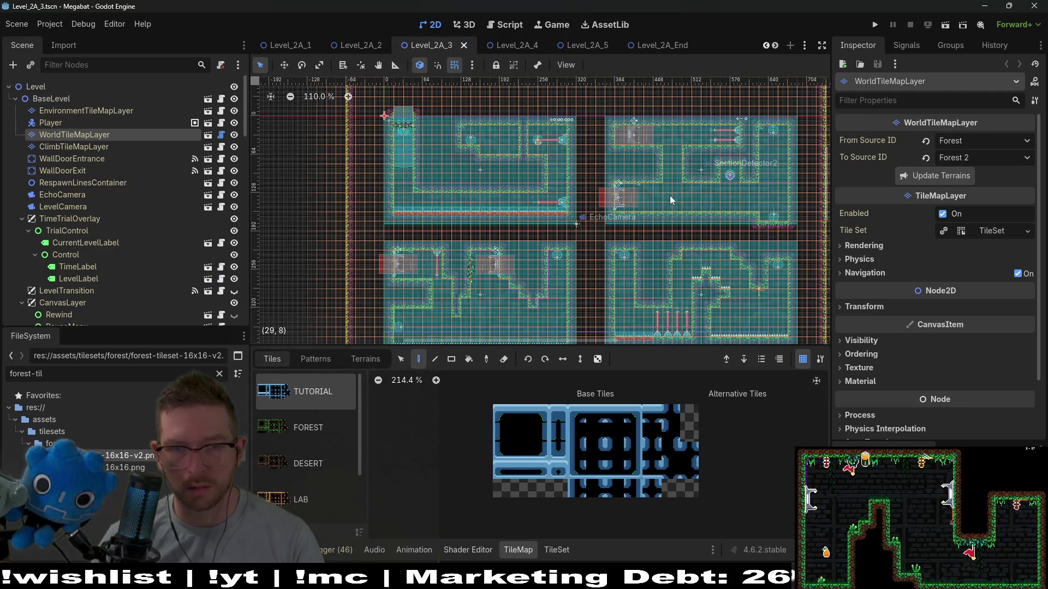
pyautogui.scroll(-2, 680, 202)
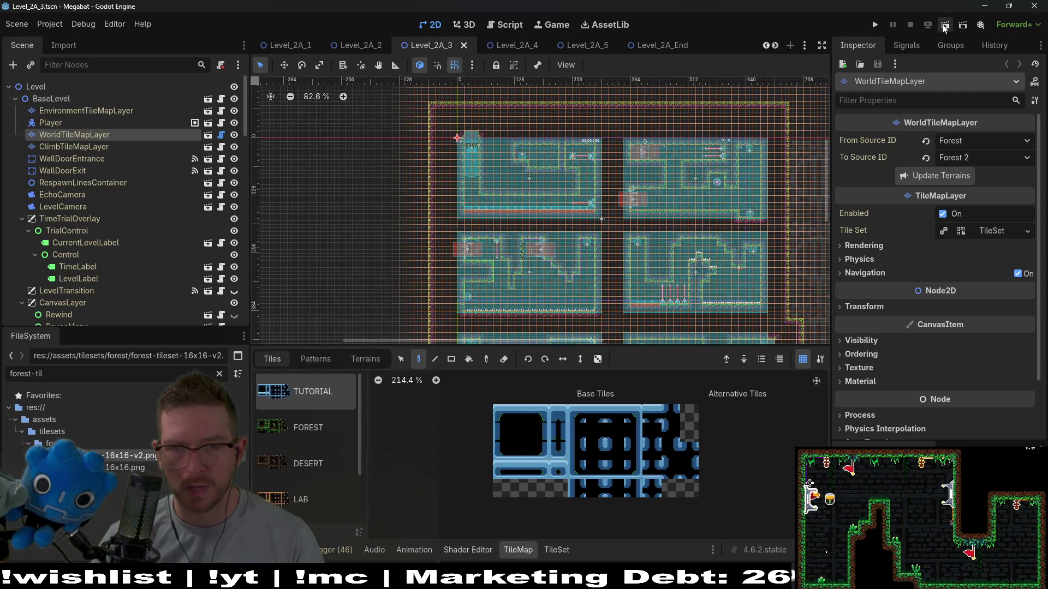
pyautogui.click(943, 28)
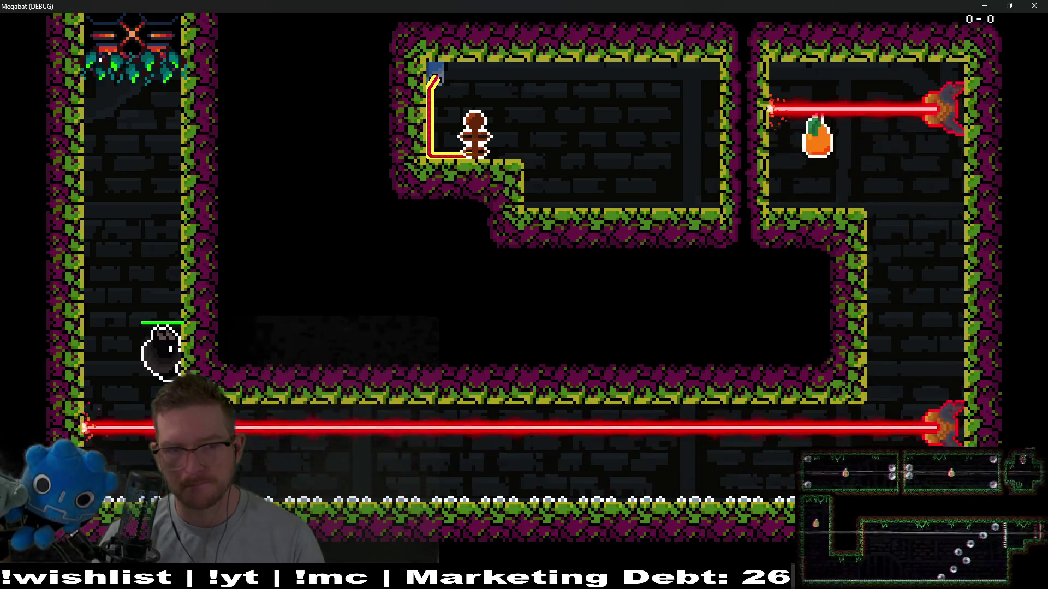
# Fly the bat right, up to grab the pear, left into the middle room, then close the game with F8
pyautogui.press('Right')
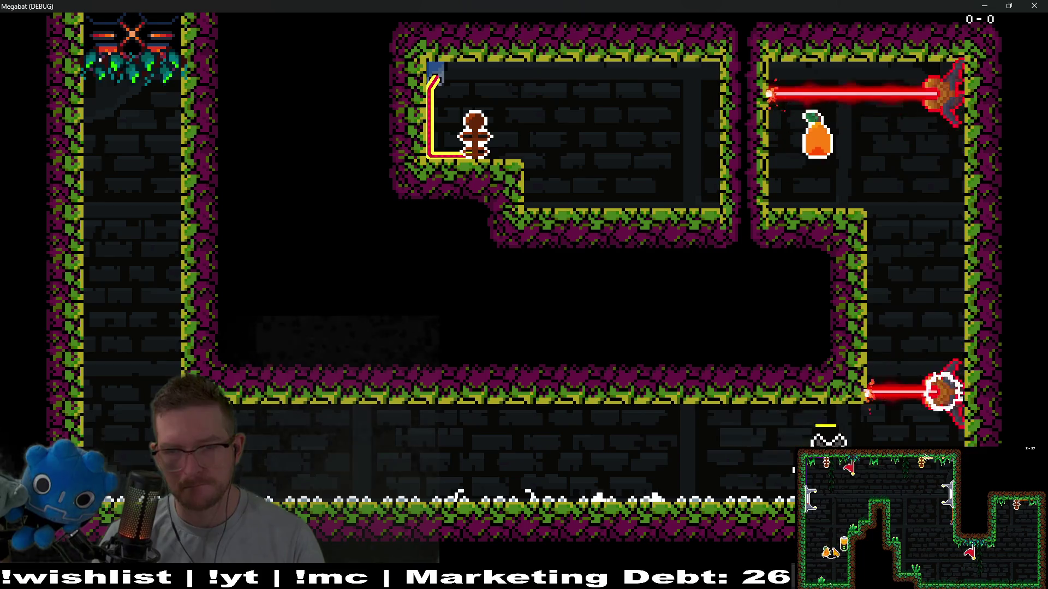
pyautogui.press('Up')
pyautogui.press('Left')
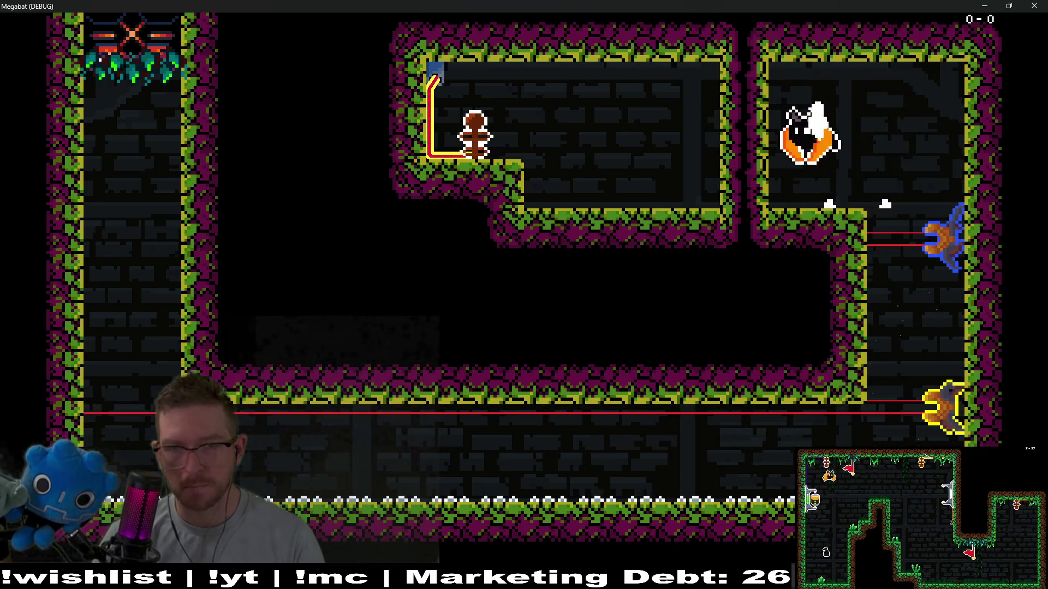
pyautogui.press('Left')
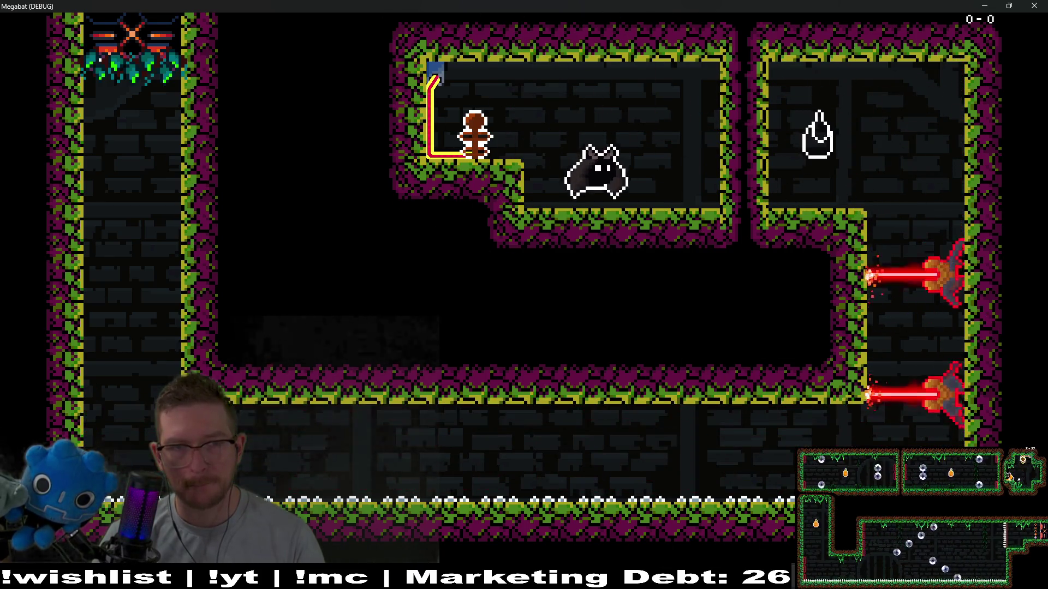
pyautogui.press('Left')
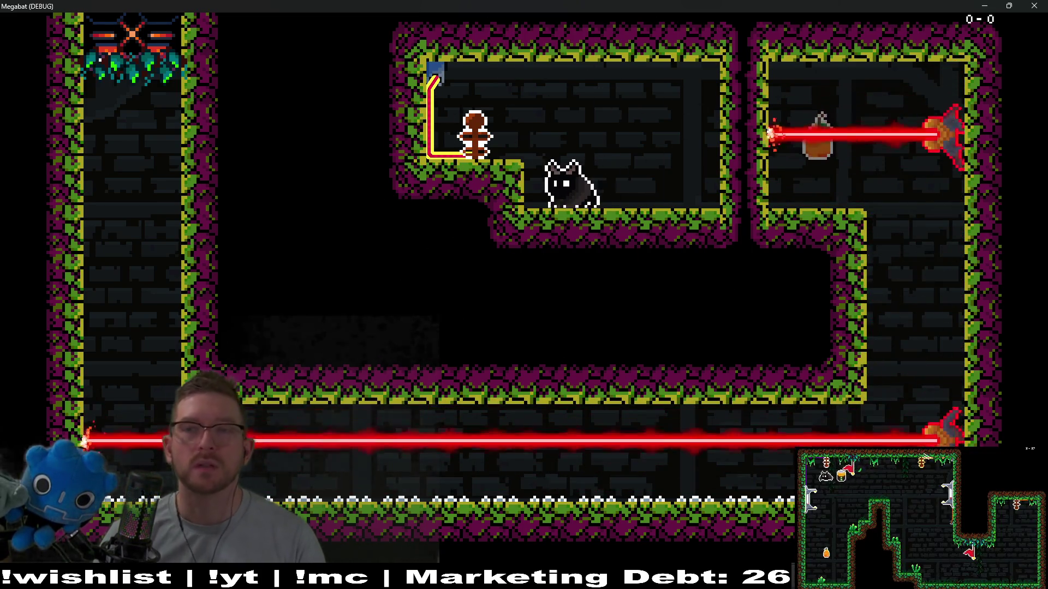
pyautogui.press('F8')
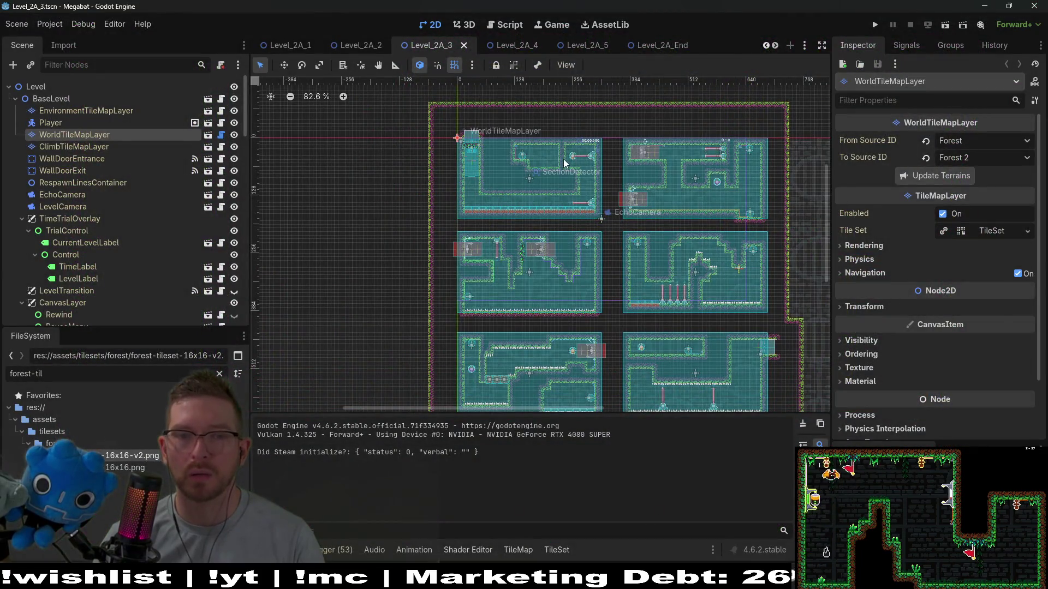
pyautogui.scroll(4, 664, 168)
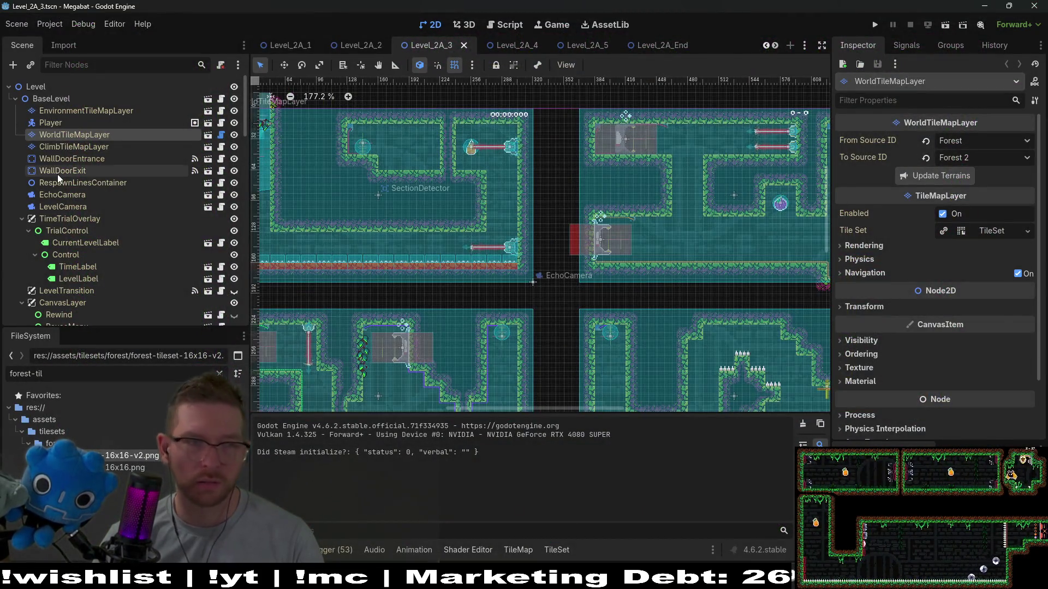
pyautogui.scroll(-5, 87, 201)
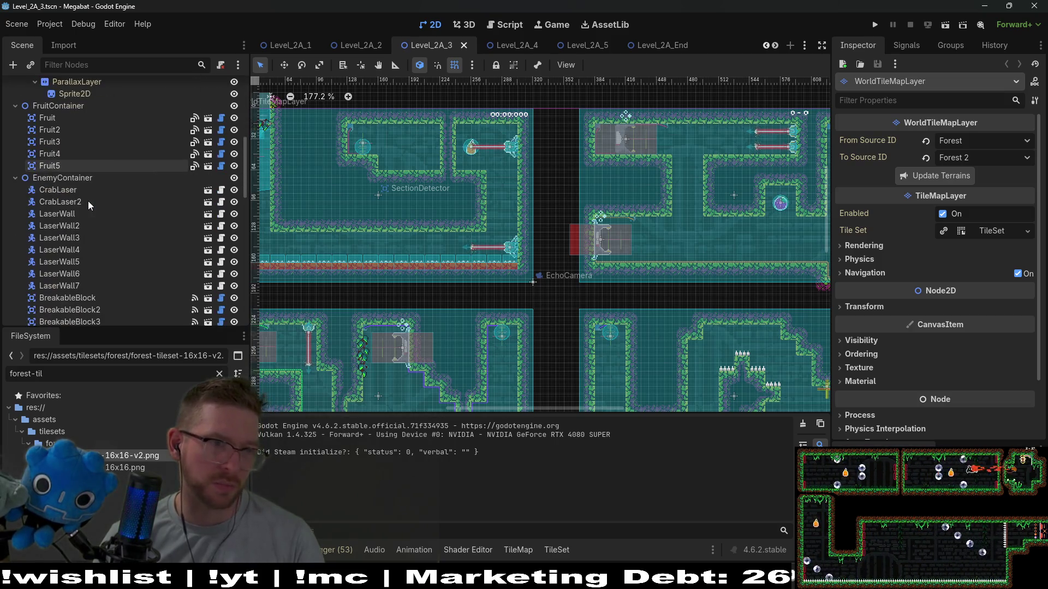
pyautogui.scroll(-5, 90, 201)
pyautogui.scroll(3, 110, 217)
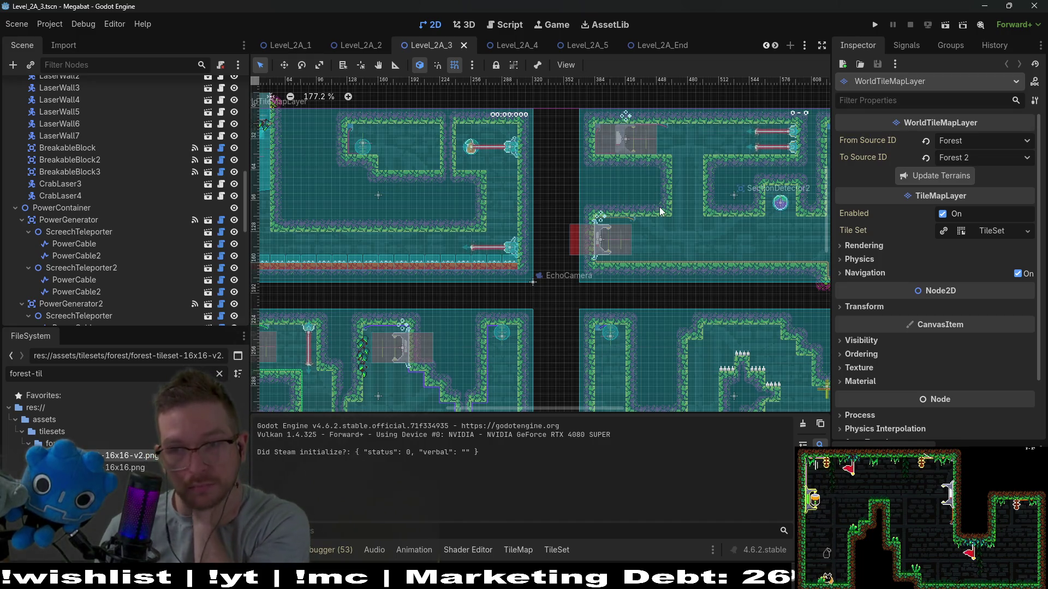
pyautogui.scroll(-5, 712, 270)
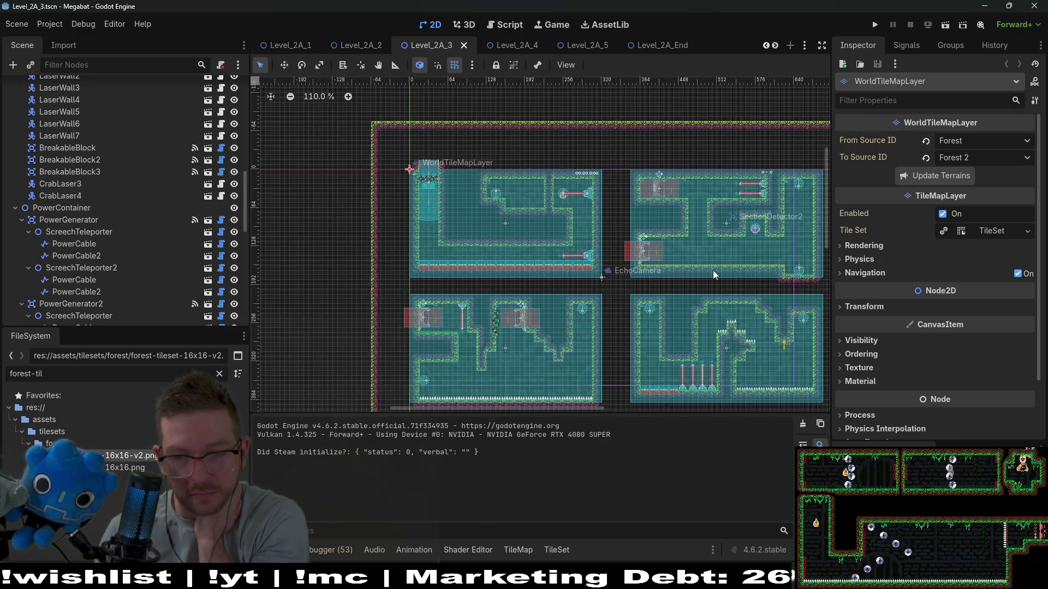
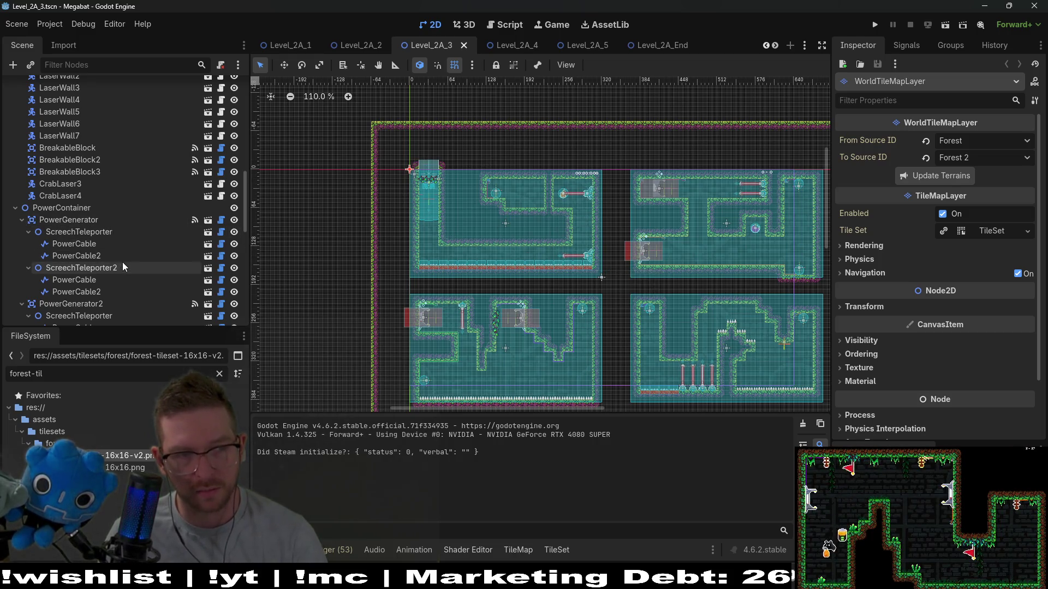
# Inspect the PowerGenerator and ScreechTeleporter properties in Level_2A_3
pyautogui.click(111, 234)
pyautogui.click(68, 220)
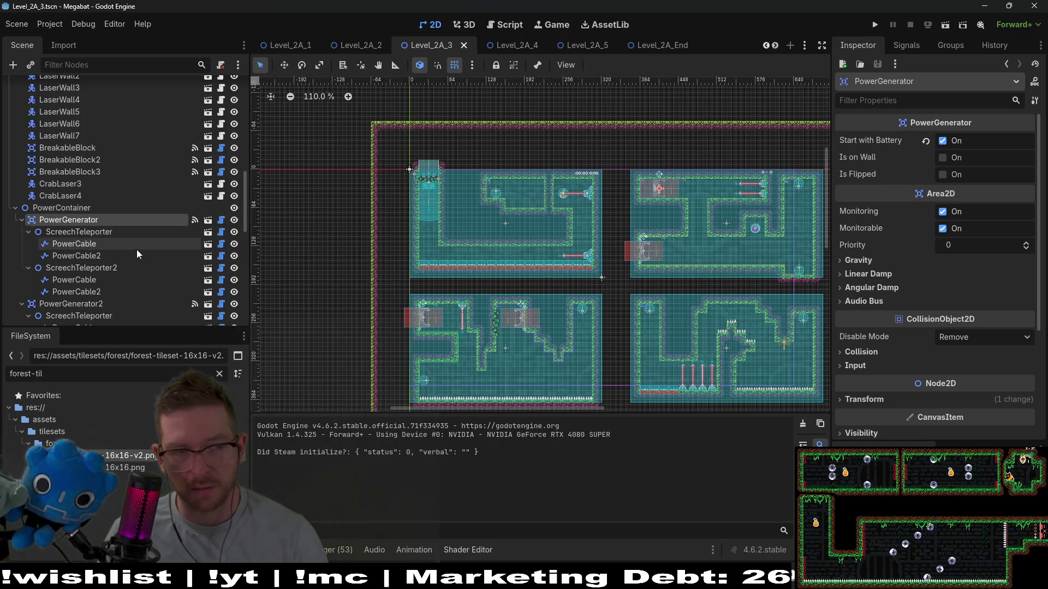
pyautogui.click(117, 234)
pyautogui.scroll(6, 615, 171)
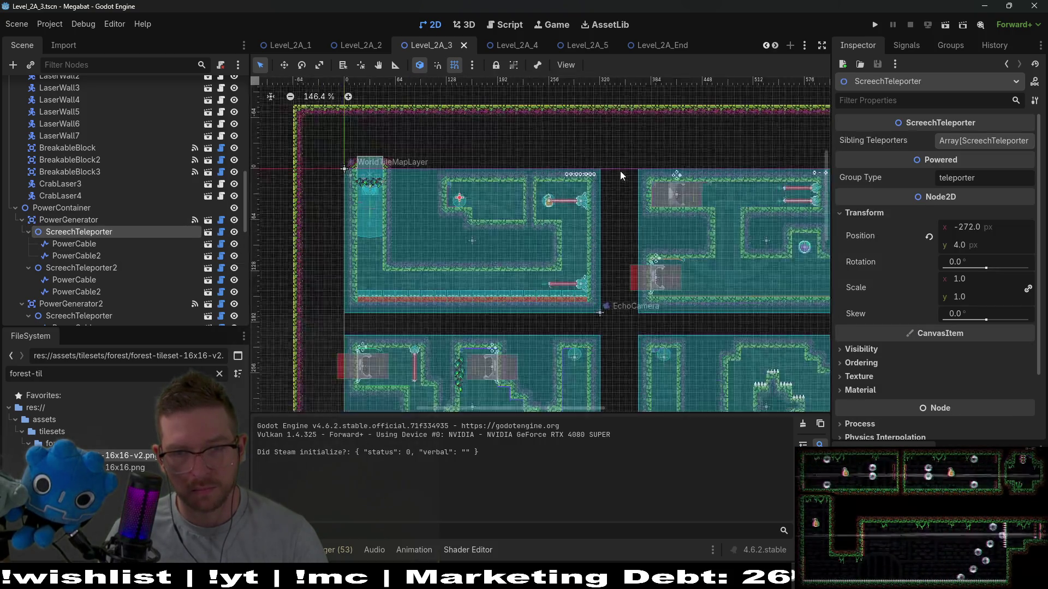
pyautogui.click(68, 219)
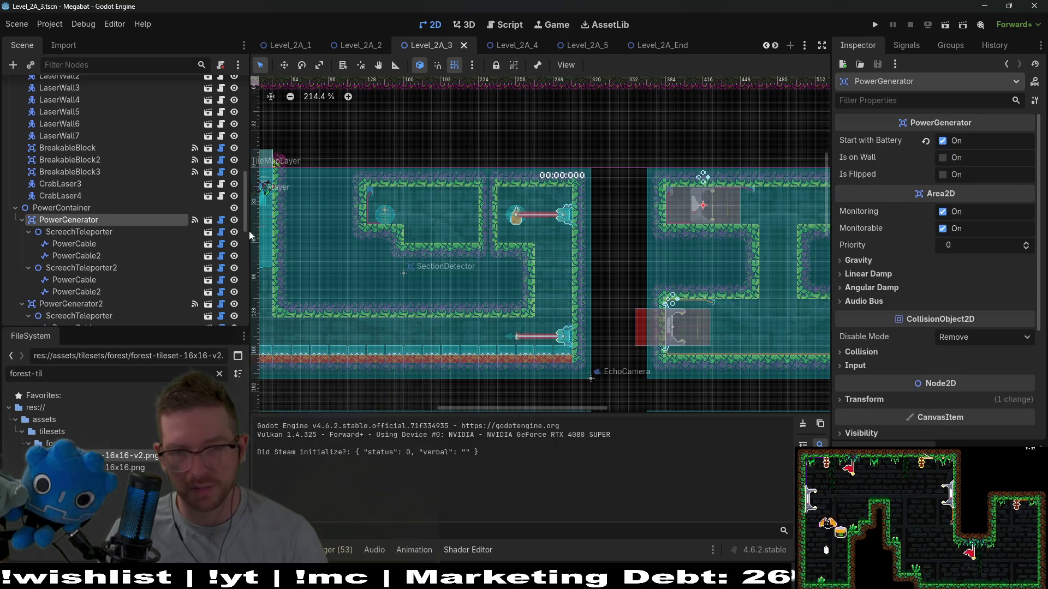
# Scroll up the Scene tree and select WorldTileMapLayer, then the Player node
pyautogui.scroll(1, 594, 245)
pyautogui.scroll(2, 593, 241)
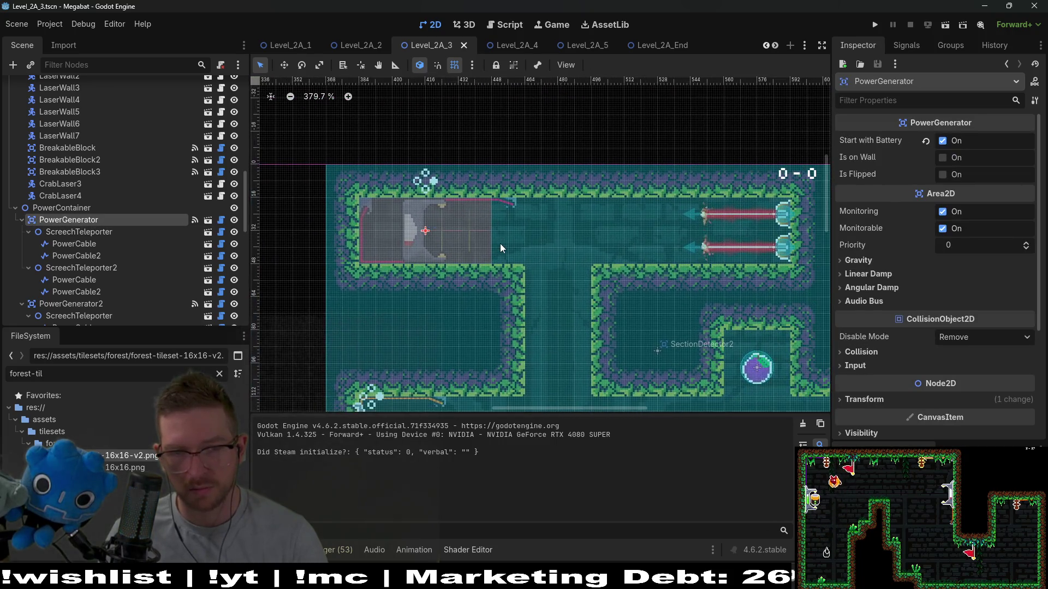
pyautogui.scroll(-4, 500, 243)
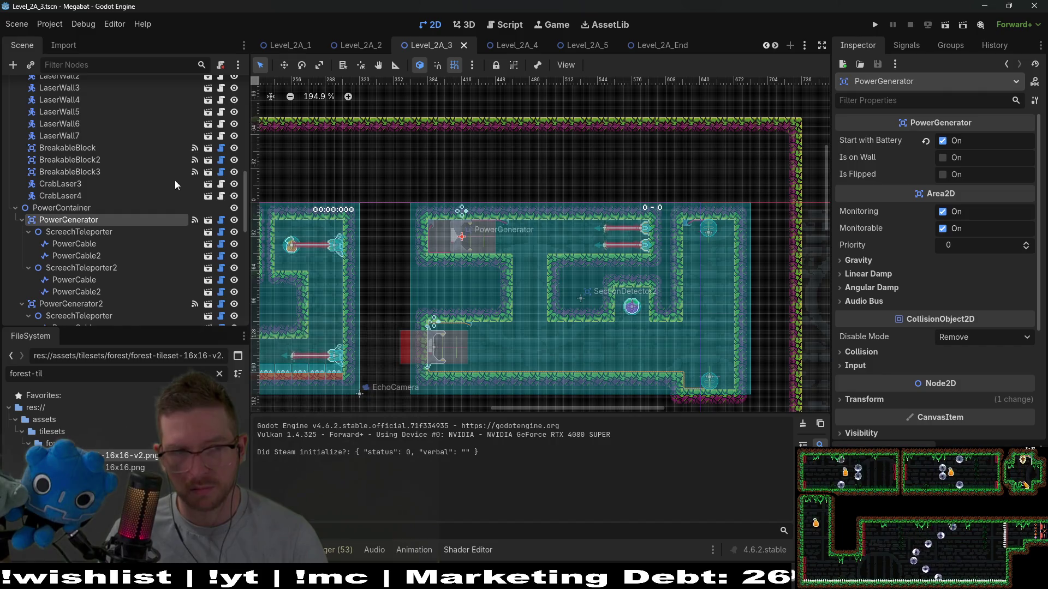
pyautogui.scroll(10, 120, 151)
pyautogui.click(74, 135)
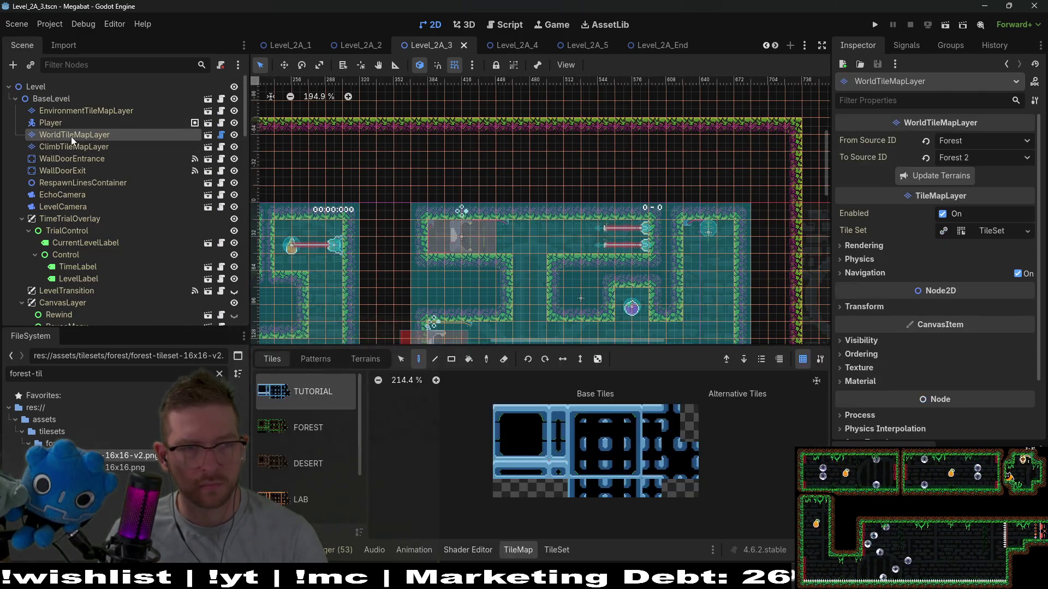
pyautogui.click(50, 123)
# Move the Player into the upper-right generator room and run the level
pyautogui.press('w')
pyautogui.moveTo(353, 255); pyautogui.dragTo(794, 314)
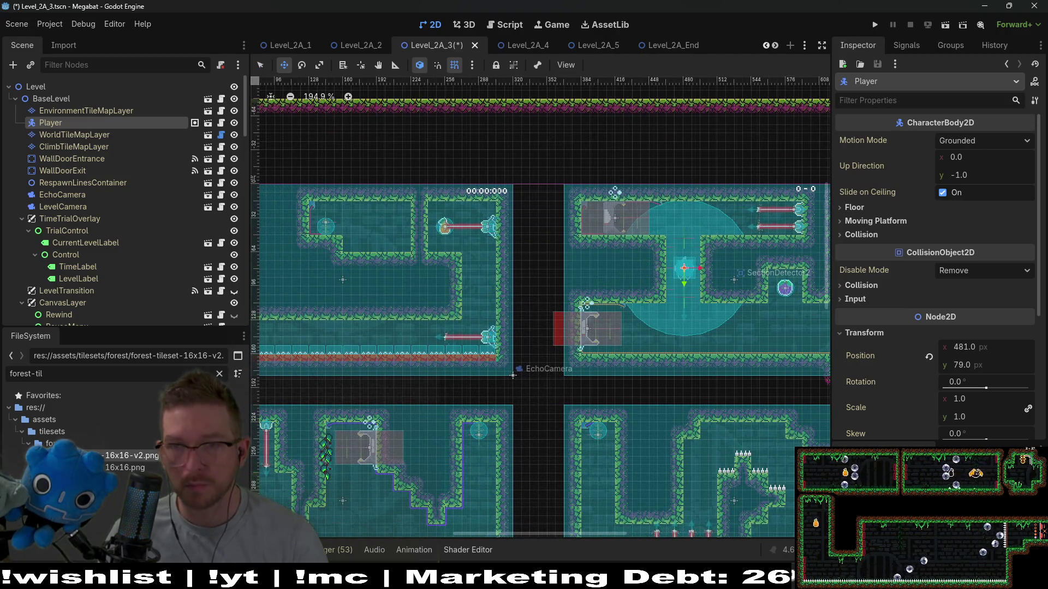
pyautogui.click(943, 27)
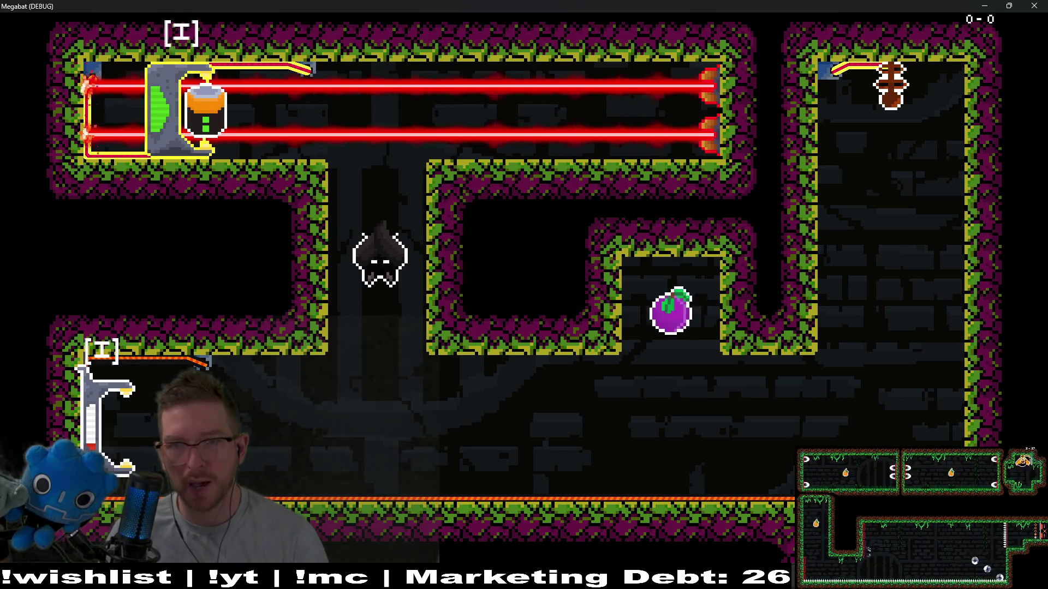
# Close the test game, return the Player to its start position and save
pyautogui.click(1035, 6)
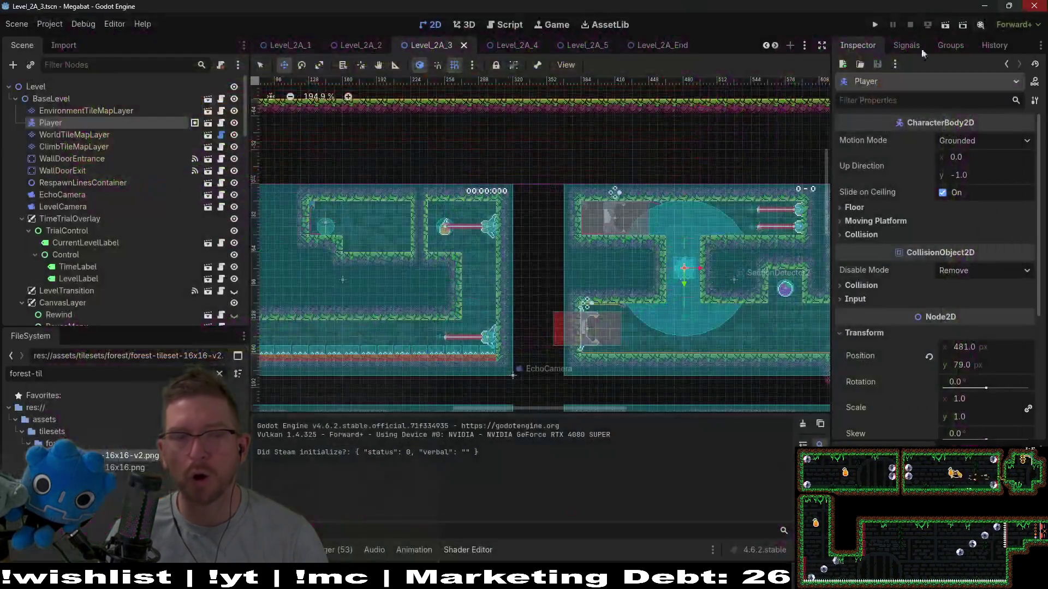
pyautogui.moveTo(714, 322)
pyautogui.mouseDown()
pyautogui.moveTo(402, 278)
pyautogui.moveTo(446, 274)
pyautogui.mouseUp()
pyautogui.hotkey('ctrl', 's')
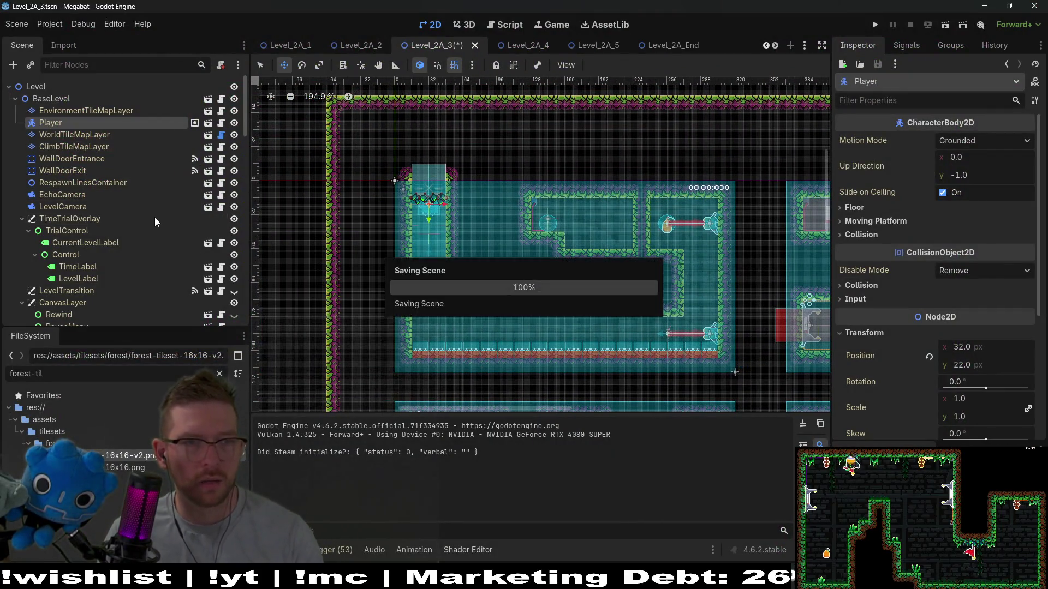
# Add the partner teleporter to the first ScreechTeleporter's Sibling Teleporters list
pyautogui.scroll(-10, 155, 218)
pyautogui.scroll(-5, 113, 235)
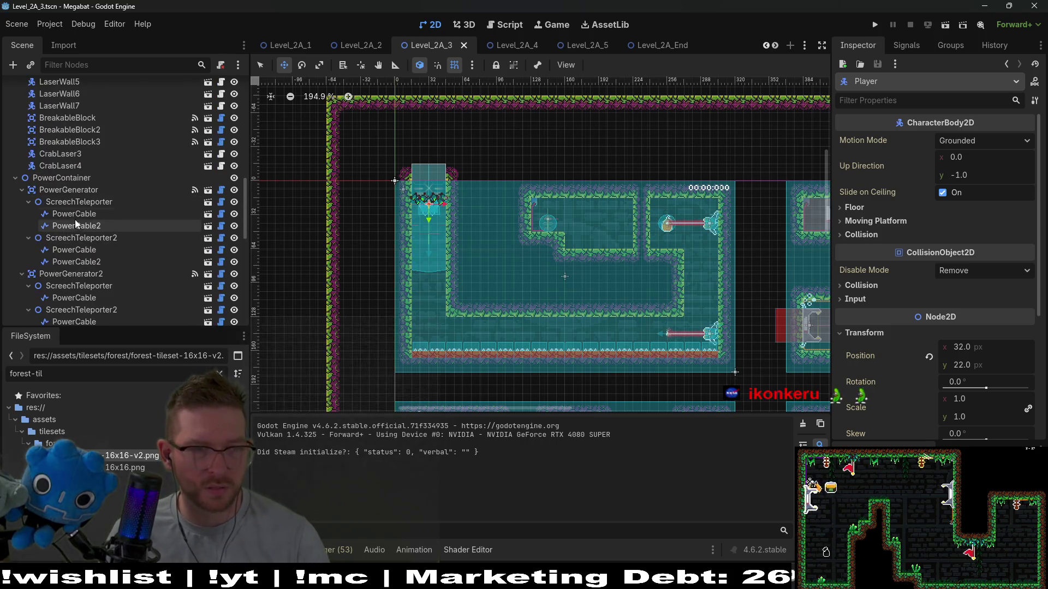
pyautogui.click(74, 205)
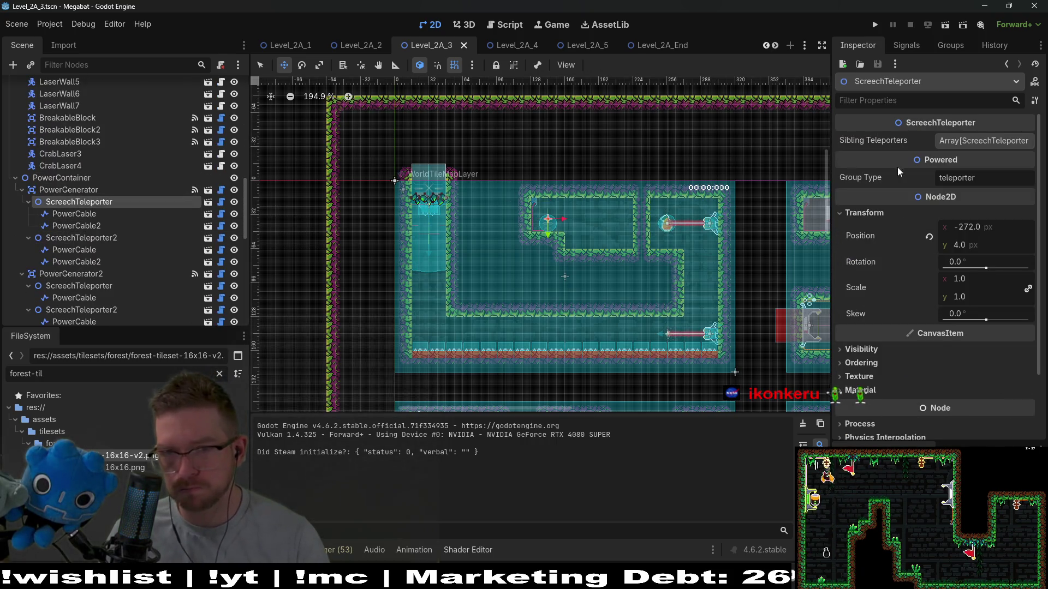
pyautogui.click(974, 136)
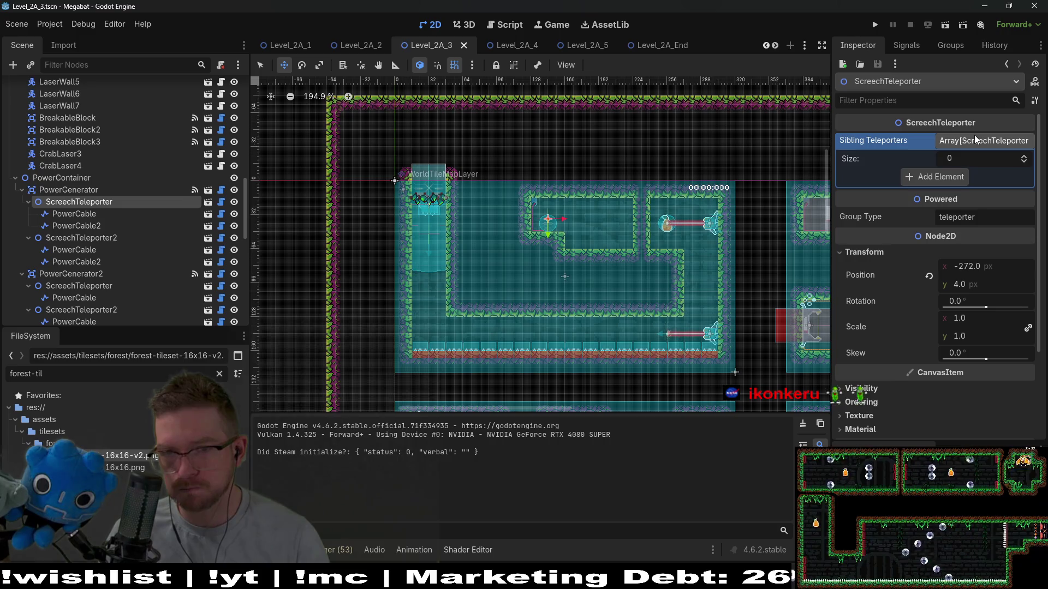
pyautogui.click(938, 175)
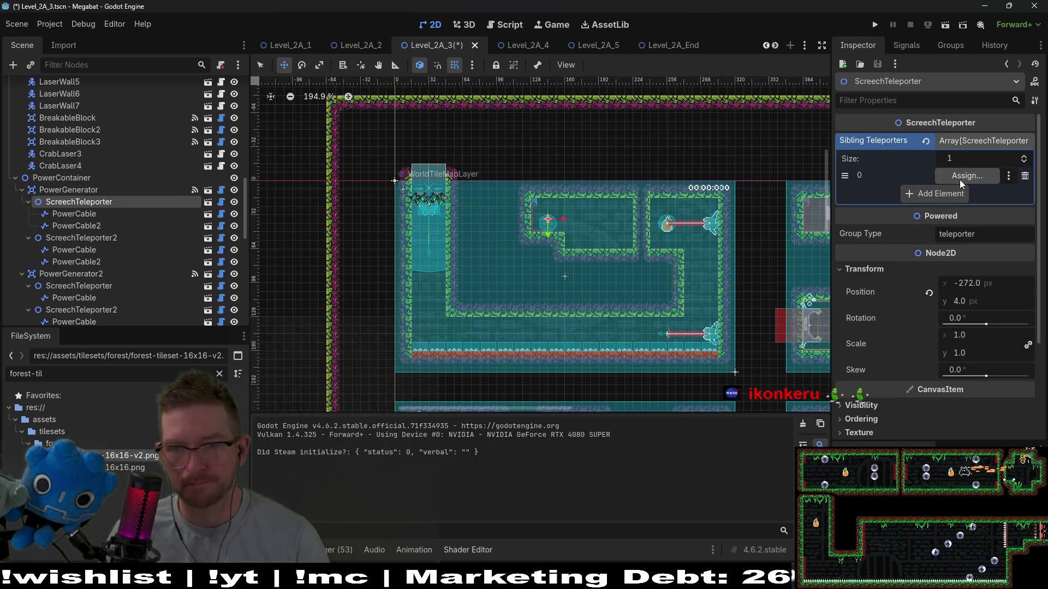
pyautogui.click(959, 179)
pyautogui.doubleClick(526, 205)
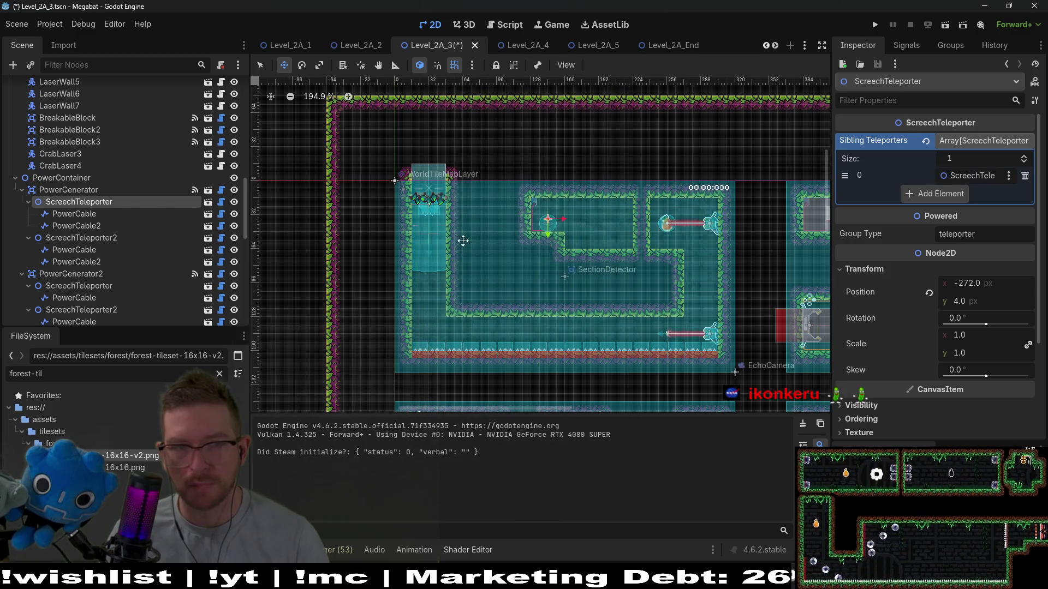
# Link ScreechTeleporter2 back to its partner, save the scene and run the level
pyautogui.click(87, 240)
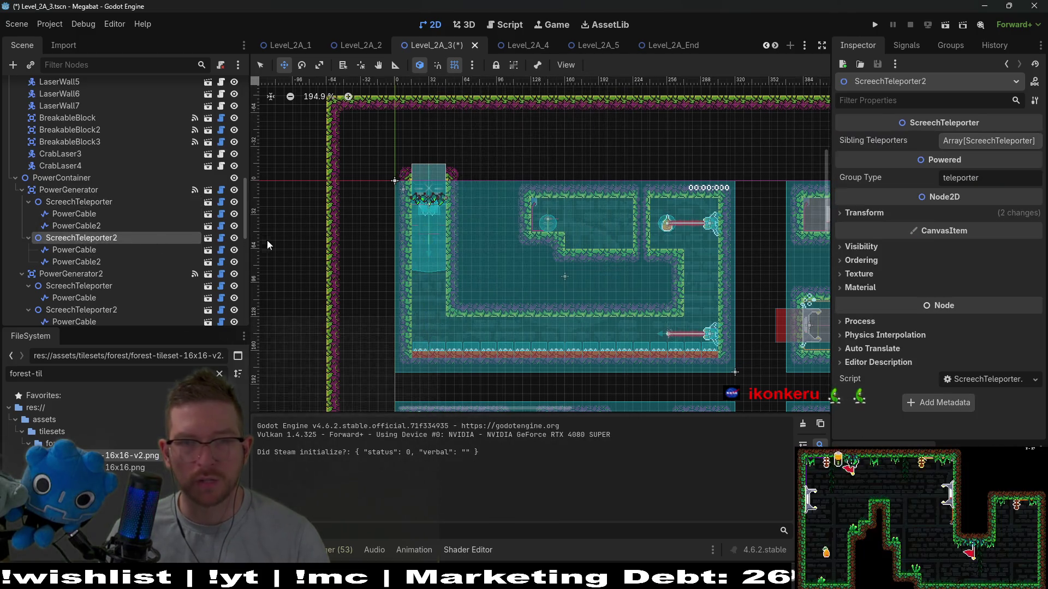
pyautogui.click(977, 145)
pyautogui.click(953, 177)
pyautogui.click(967, 175)
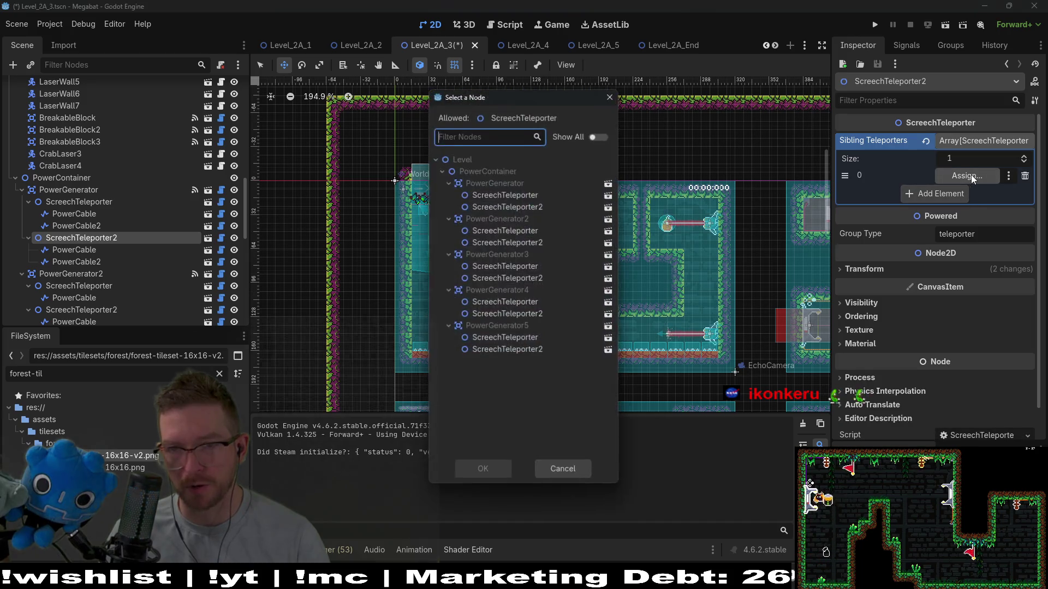
pyautogui.doubleClick(527, 195)
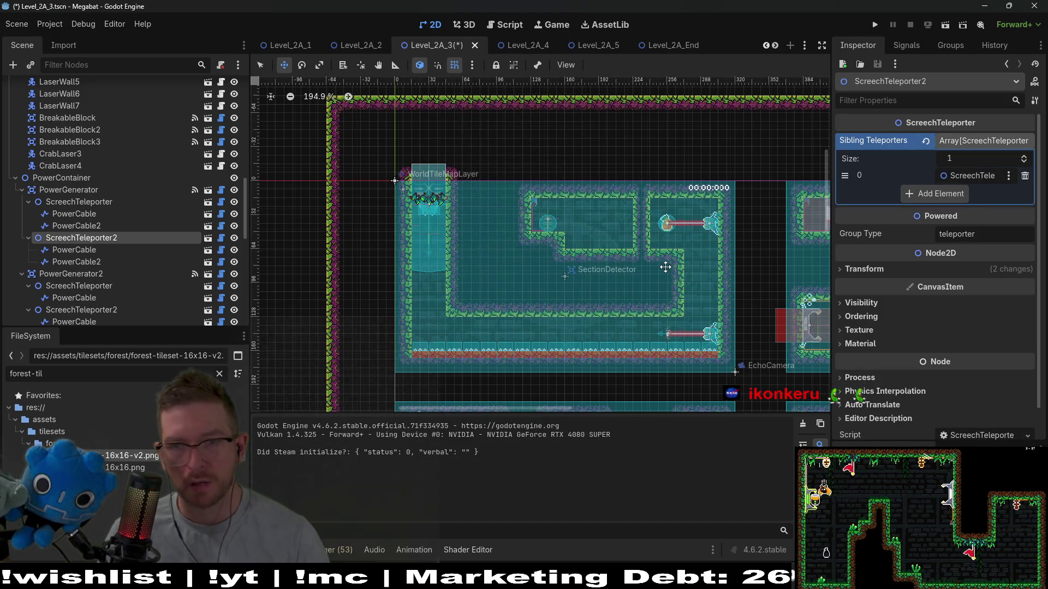
pyautogui.hotkey('ctrl', 's')
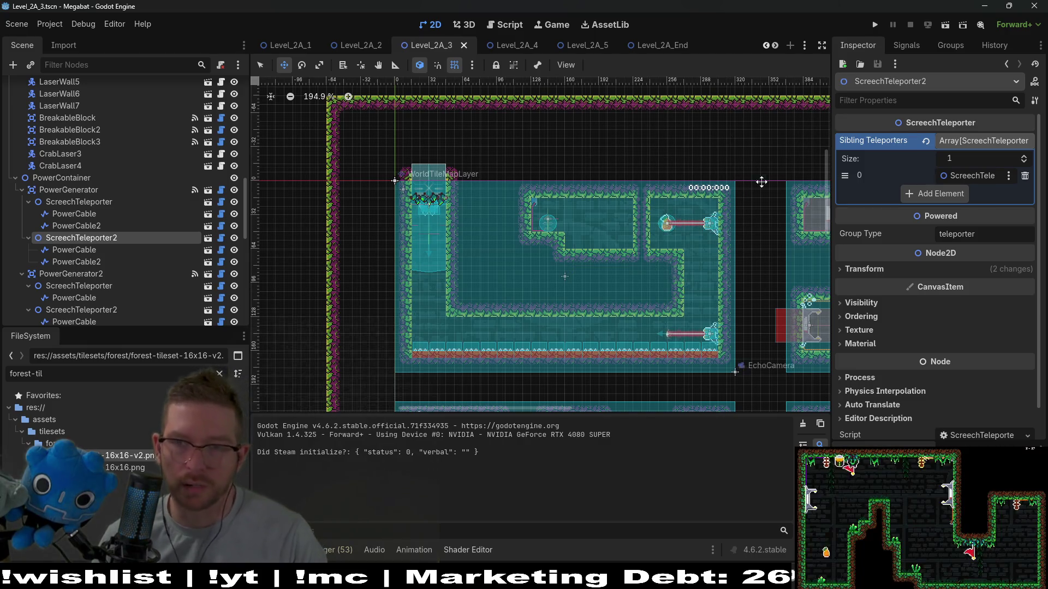
pyautogui.click(943, 25)
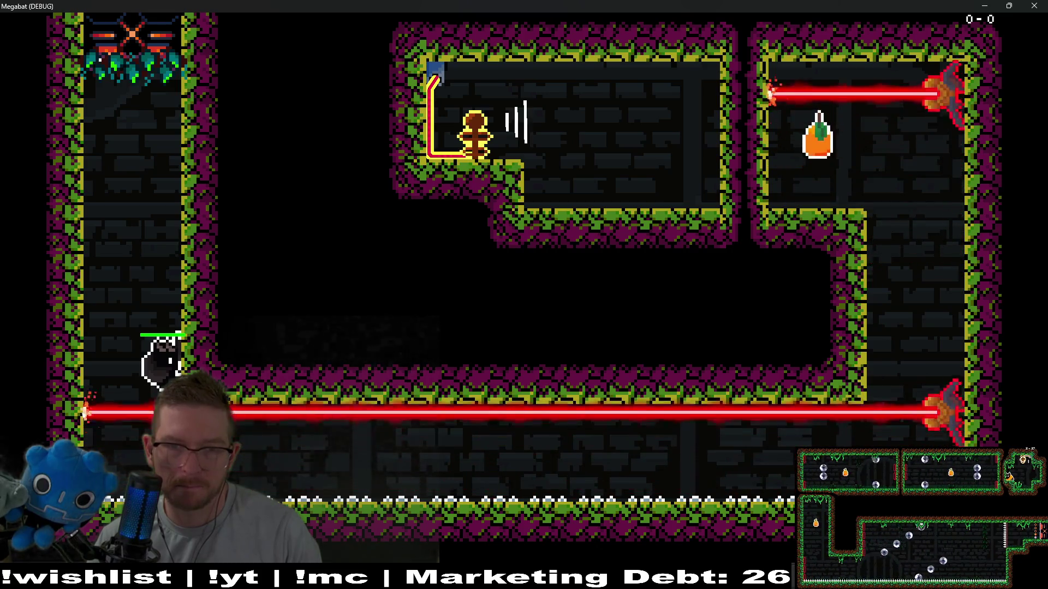
# Fly the bat right, screech into the teleporter to warp upstairs, then quit with F8
pyautogui.press('Right')
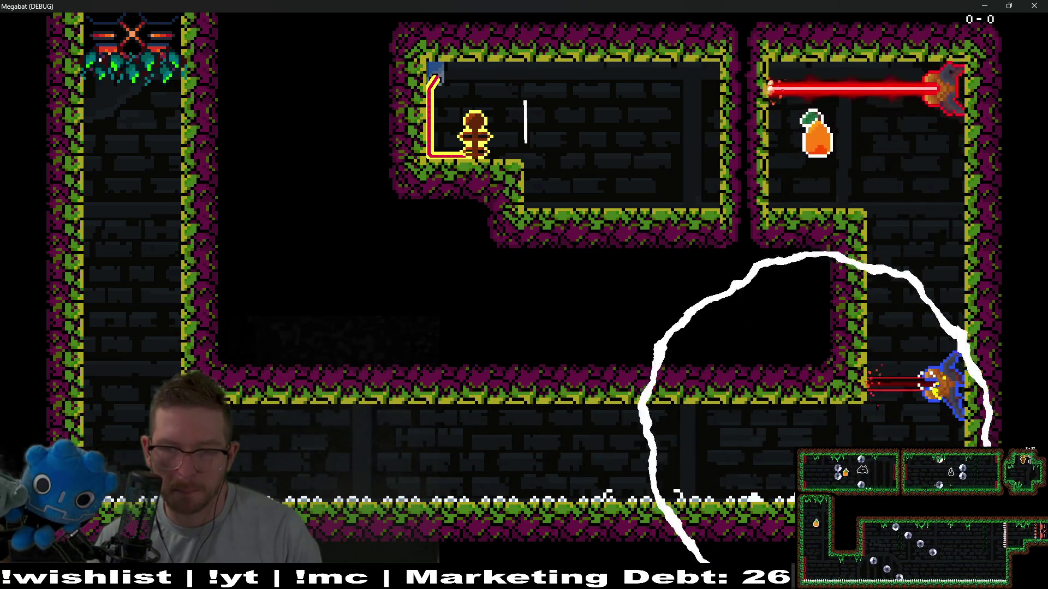
pyautogui.press('Up')
pyautogui.press('Left')
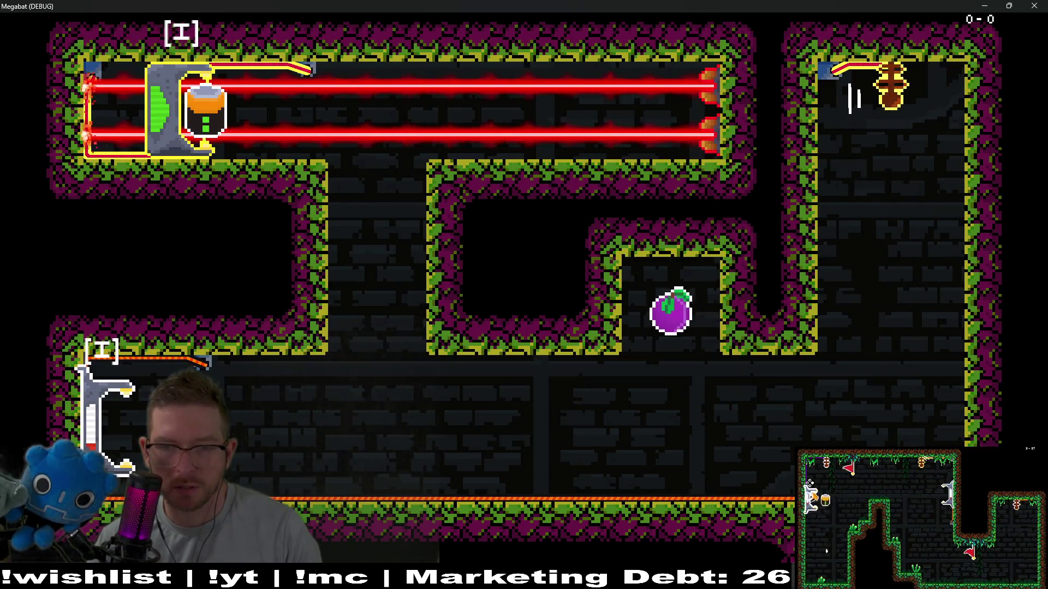
pyautogui.press('F8')
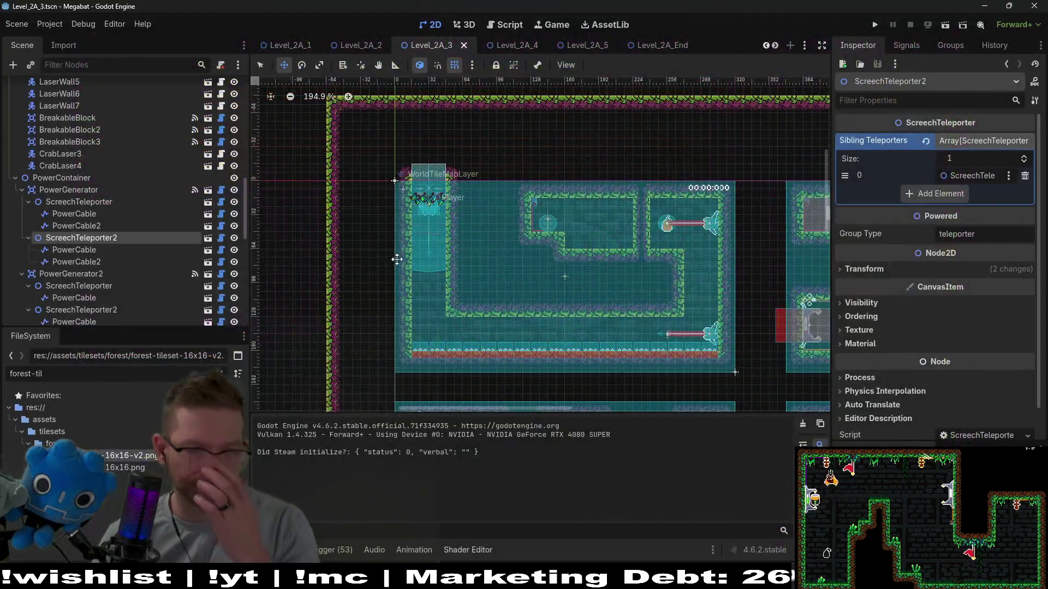
# Under PowerGenerator2, add the partner teleporter to the first ScreechTeleporter's Sibling Teleporters list
pyautogui.click(86, 274)
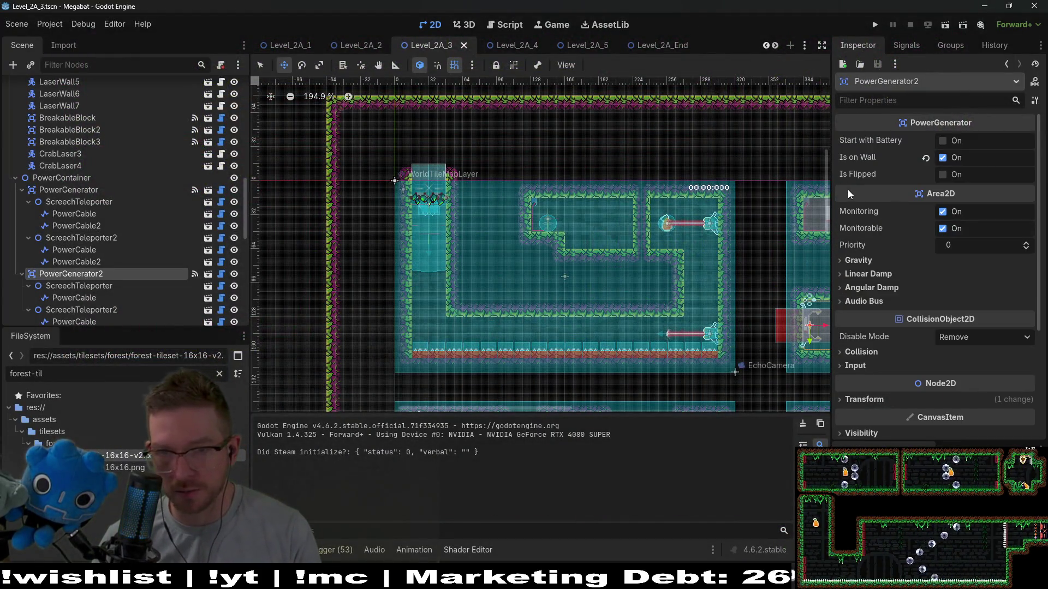
pyautogui.scroll(-3, 103, 232)
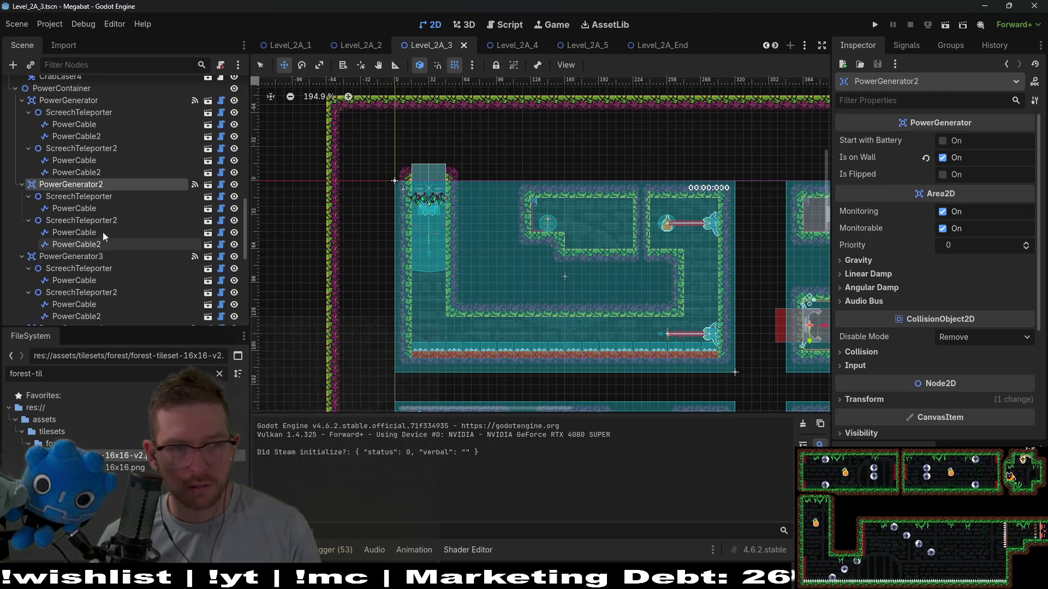
pyautogui.click(82, 197)
pyautogui.click(976, 143)
pyautogui.click(957, 175)
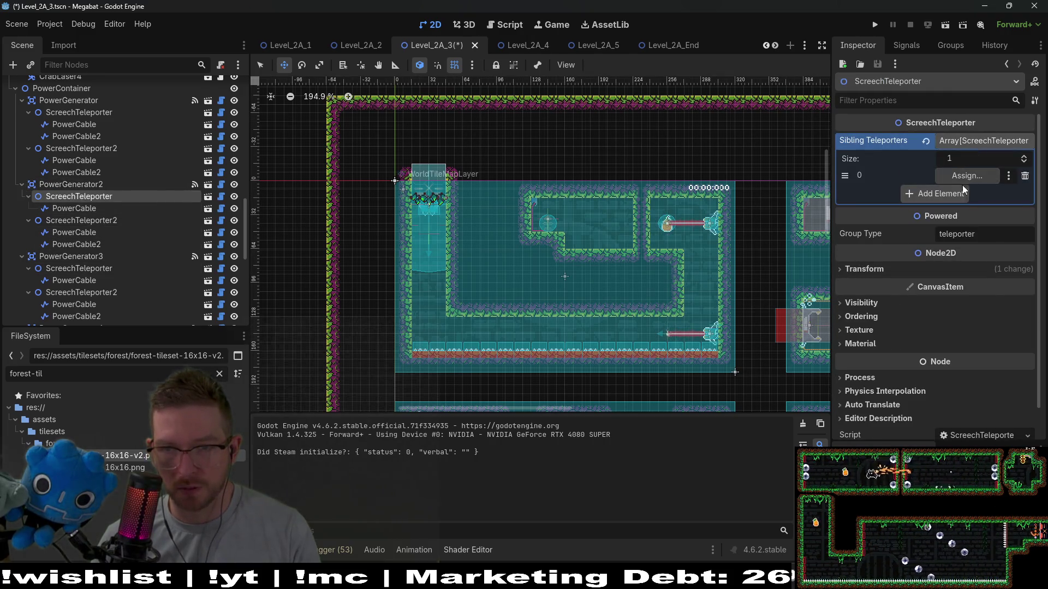
pyautogui.click(963, 175)
pyautogui.doubleClick(519, 242)
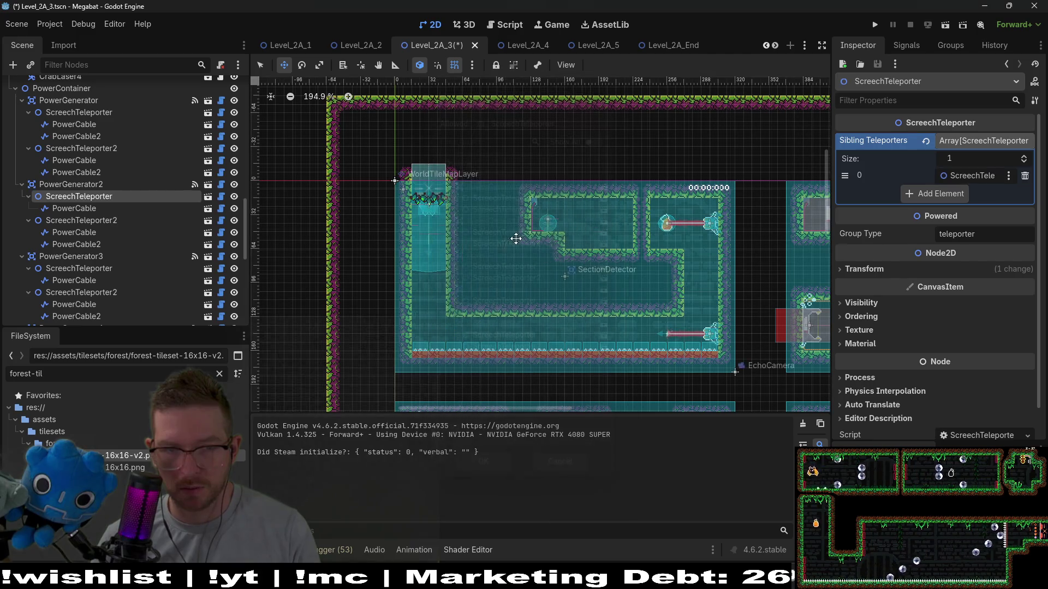
# Link PowerGenerator2's ScreechTeleporter2 back to its partner, then select PowerGenerator3
pyautogui.click(94, 224)
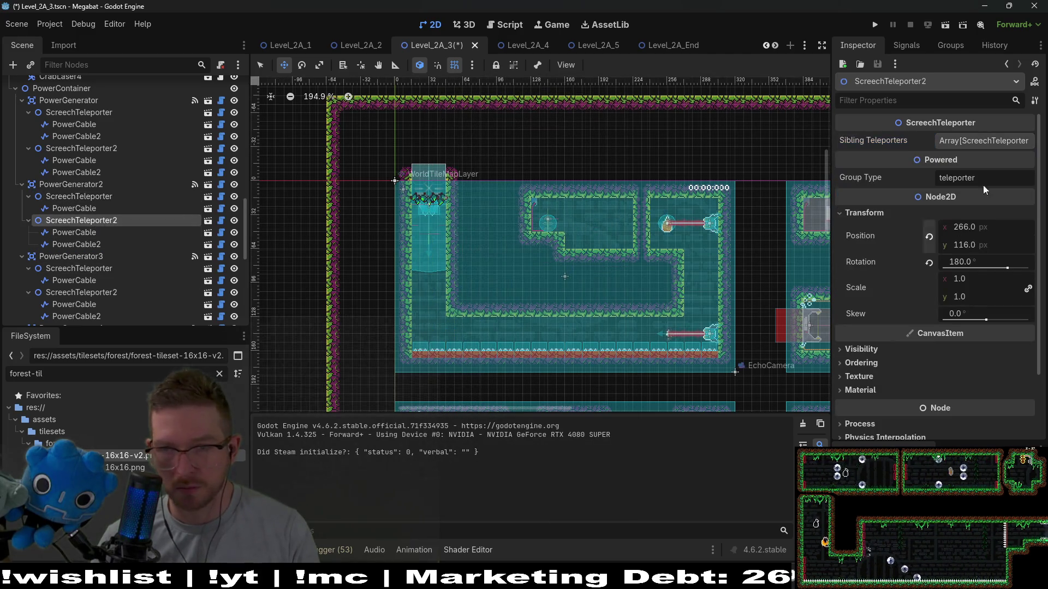
pyautogui.click(967, 143)
pyautogui.click(946, 172)
pyautogui.click(968, 175)
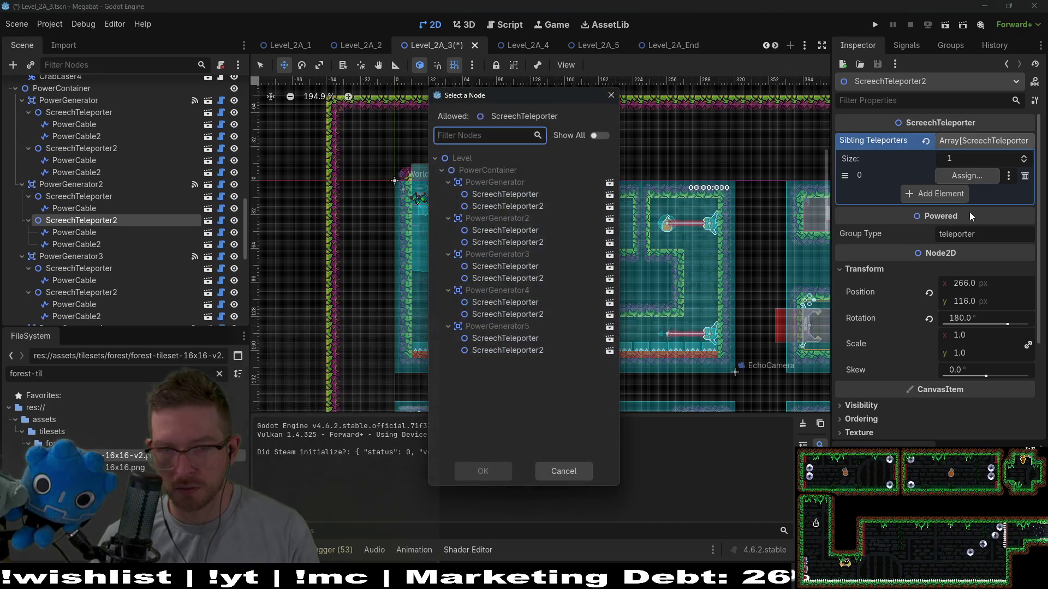
pyautogui.doubleClick(513, 234)
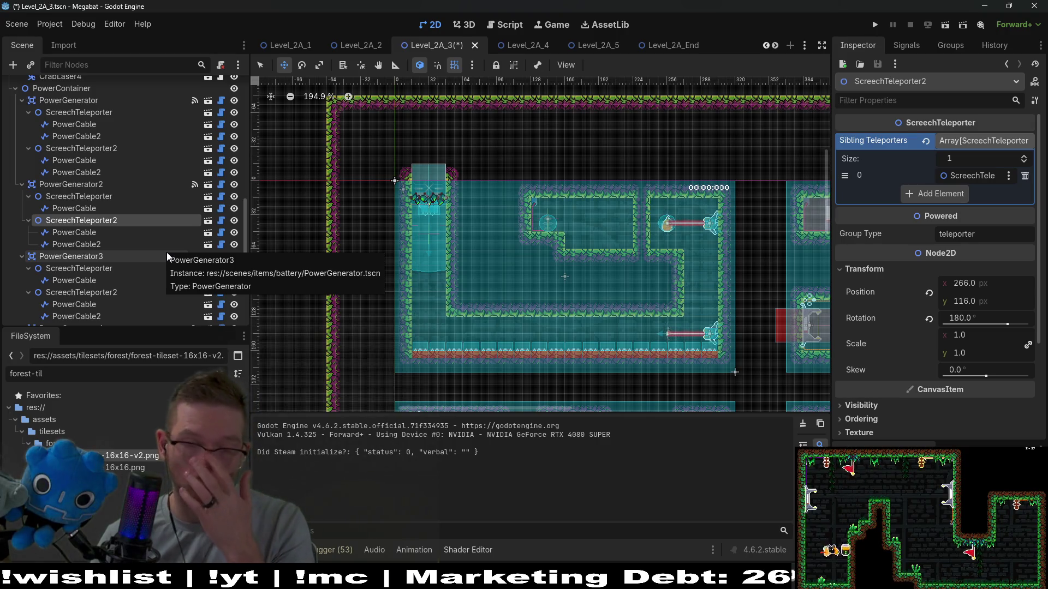
pyautogui.click(89, 260)
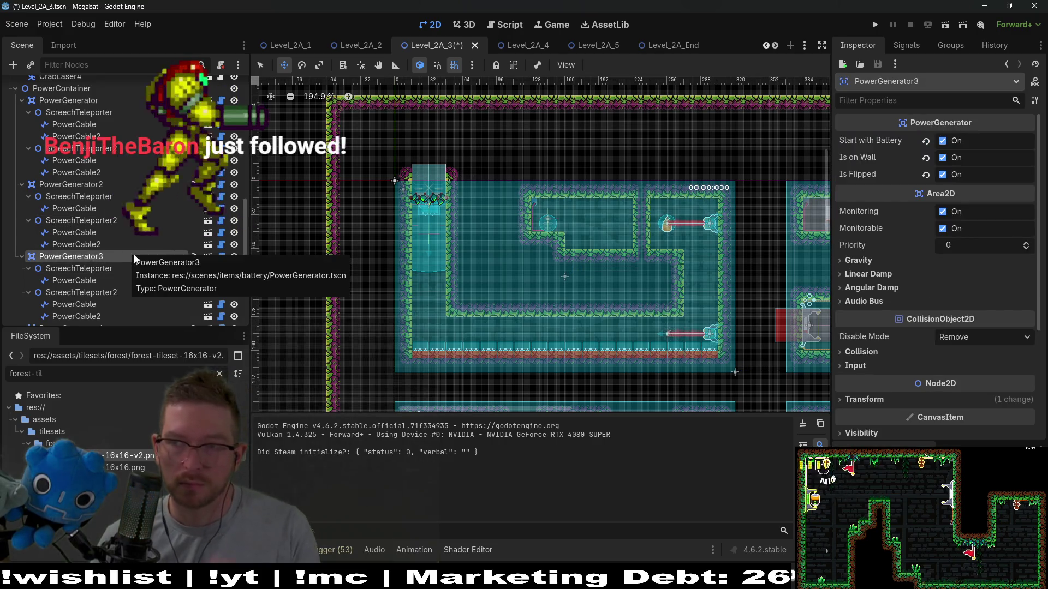
pyautogui.scroll(-1, 111, 273)
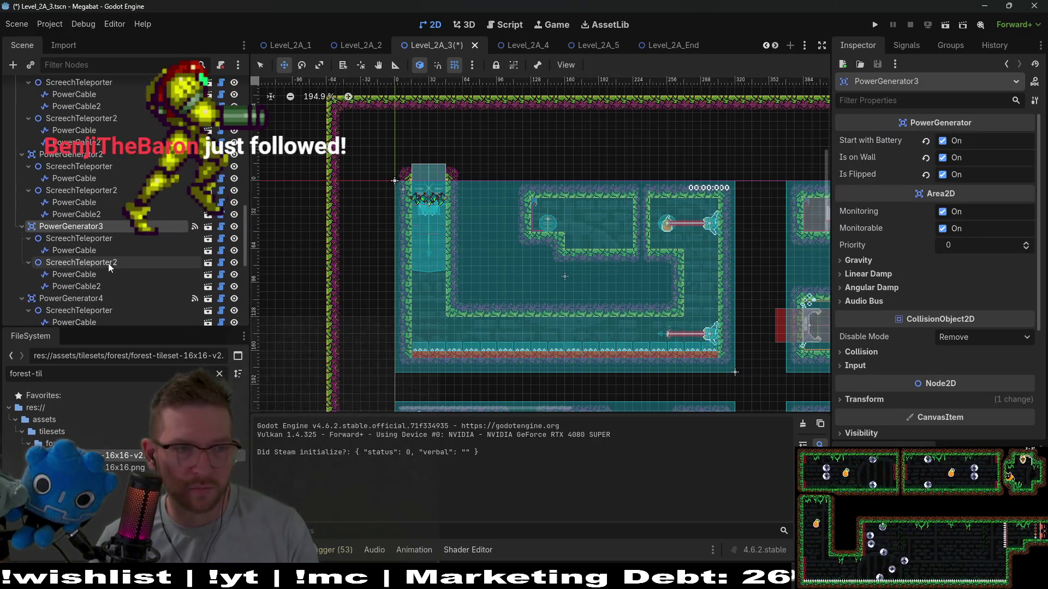
# Pair PowerGenerator3's ScreechTeleporter and ScreechTeleporter2 as each other's sibling teleporters
pyautogui.click(90, 238)
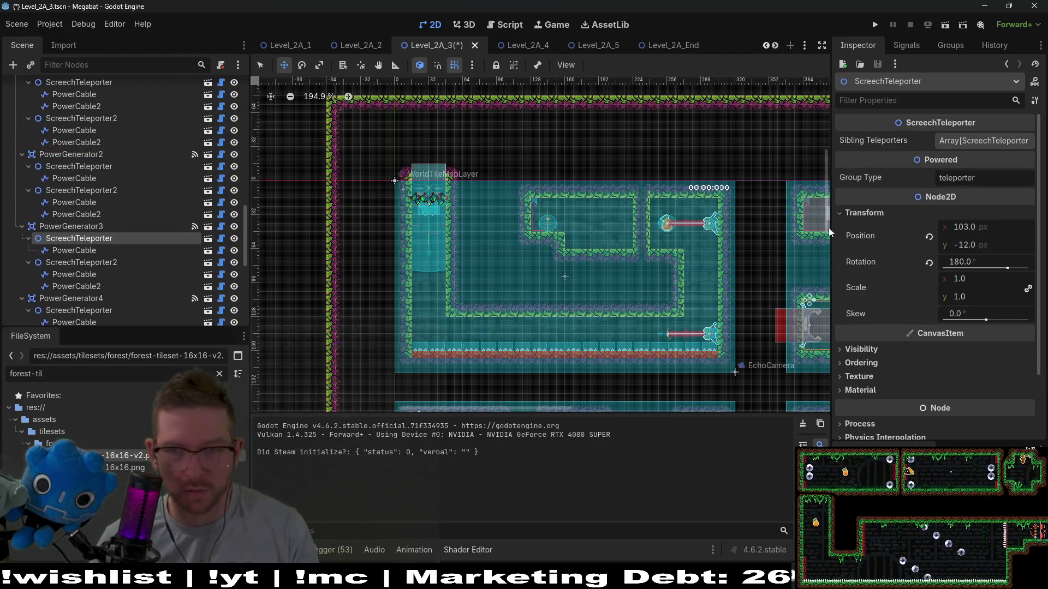
pyautogui.click(956, 143)
pyautogui.click(934, 175)
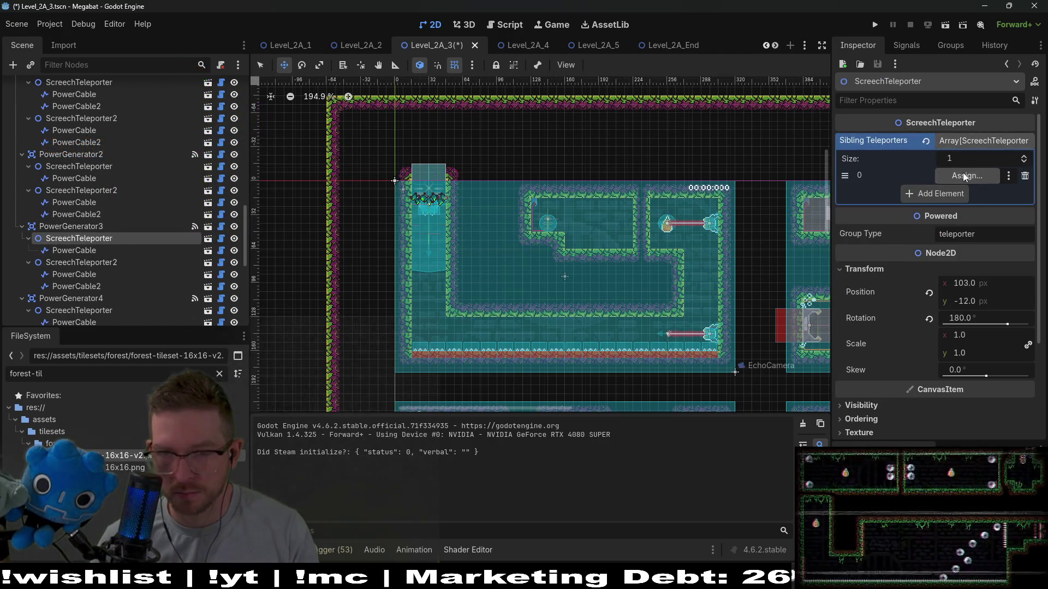
pyautogui.click(964, 174)
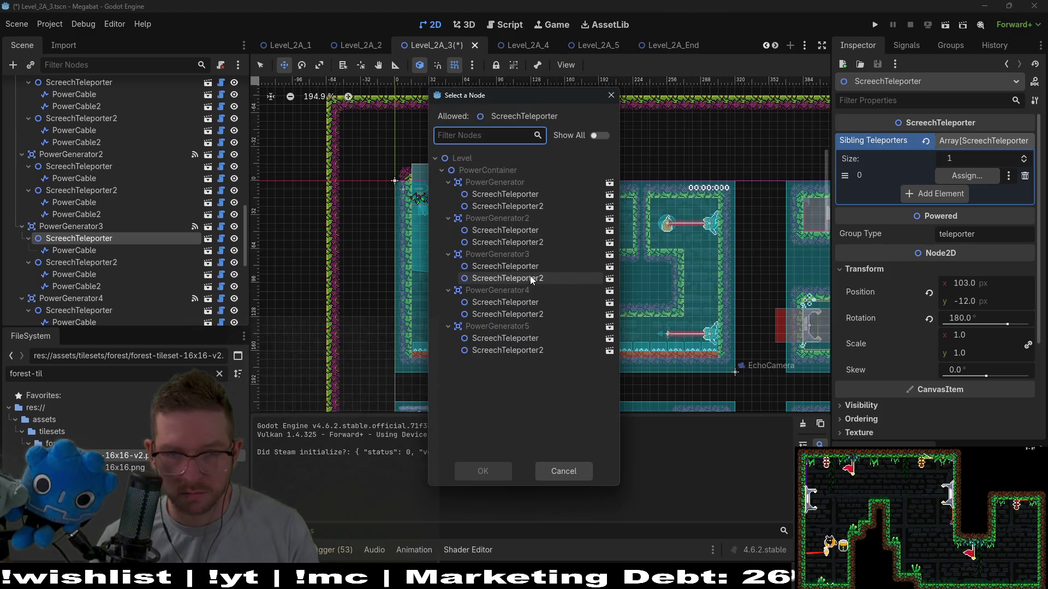
pyautogui.doubleClick(530, 277)
pyautogui.click(82, 262)
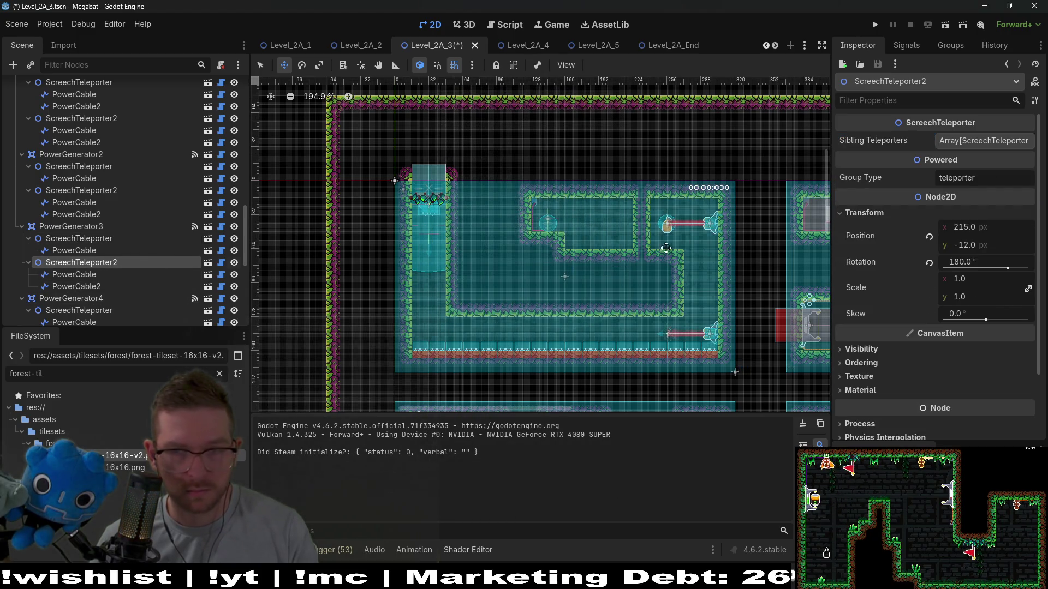
pyautogui.click(977, 140)
pyautogui.click(945, 175)
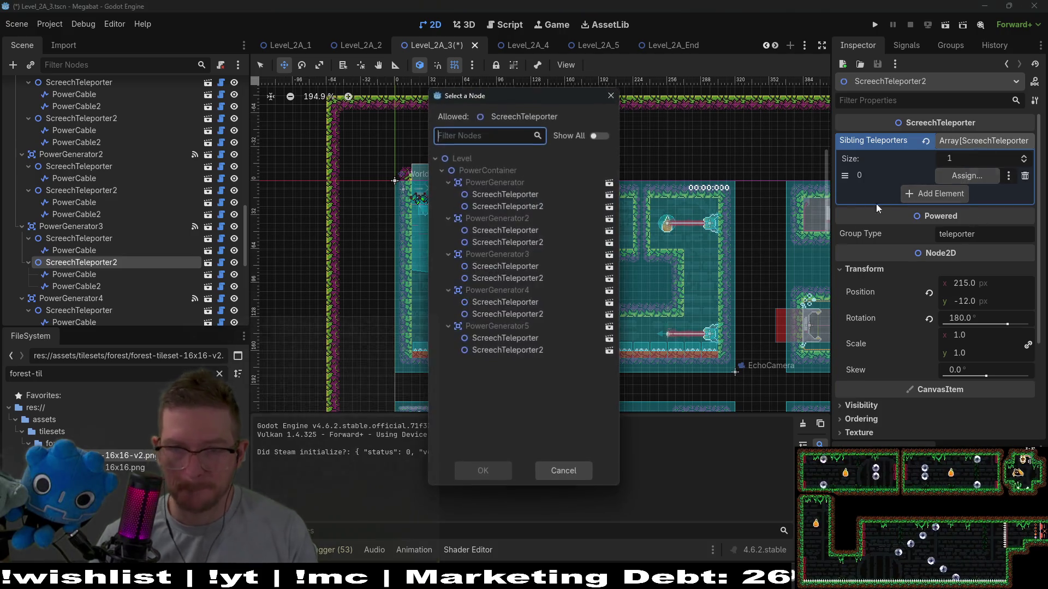
pyautogui.doubleClick(528, 267)
pyautogui.scroll(-2, 113, 240)
# Pair PowerGenerator4's ScreechTeleporter and ScreechTeleporter2 as each other's sibling teleporters
pyautogui.click(107, 240)
pyautogui.click(119, 251)
pyautogui.click(975, 140)
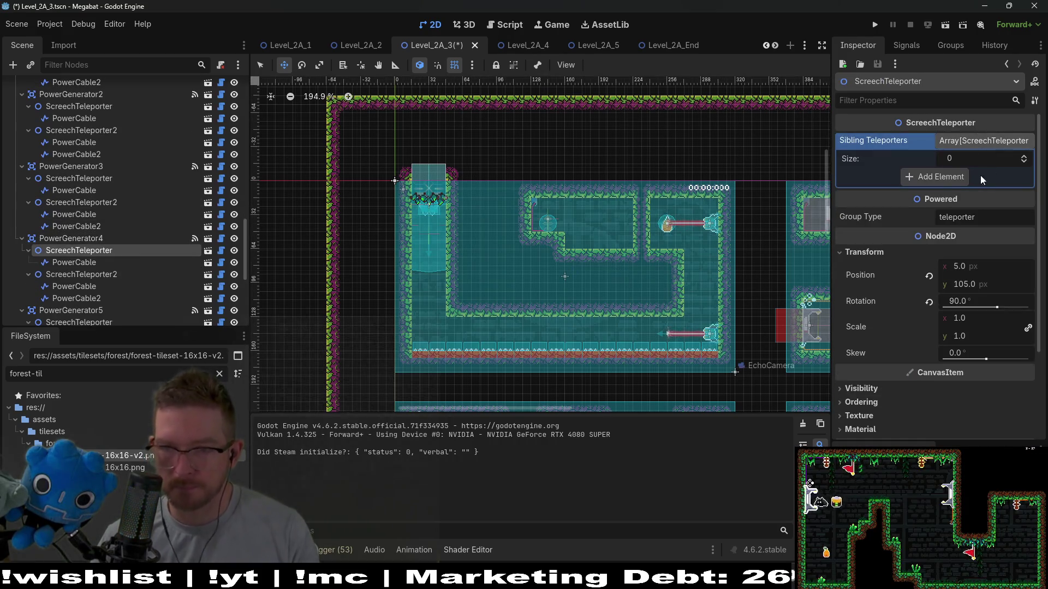
pyautogui.click(951, 176)
pyautogui.click(970, 175)
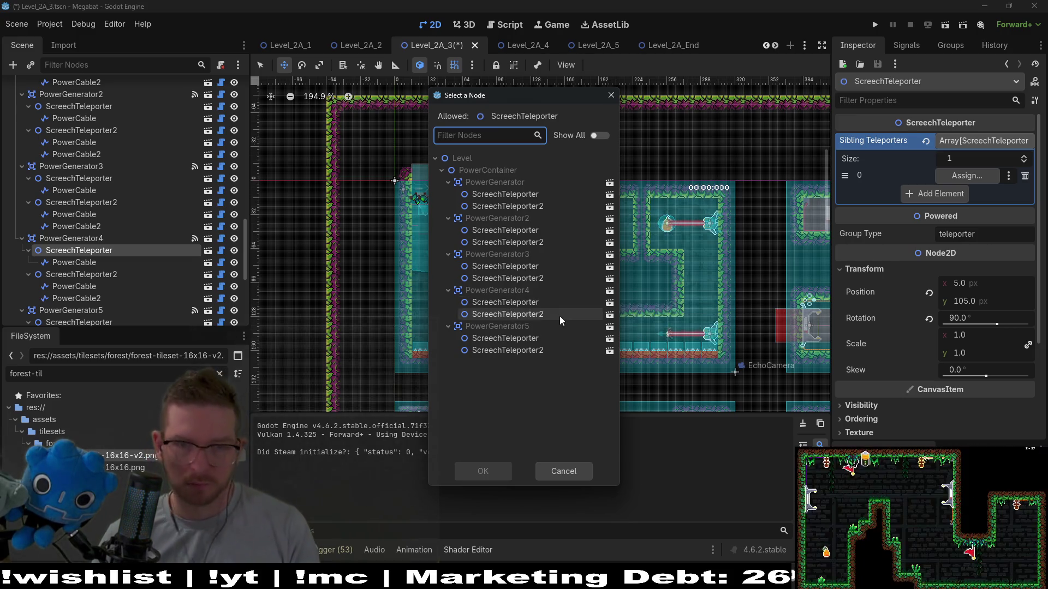
pyautogui.doubleClick(519, 313)
pyautogui.click(109, 275)
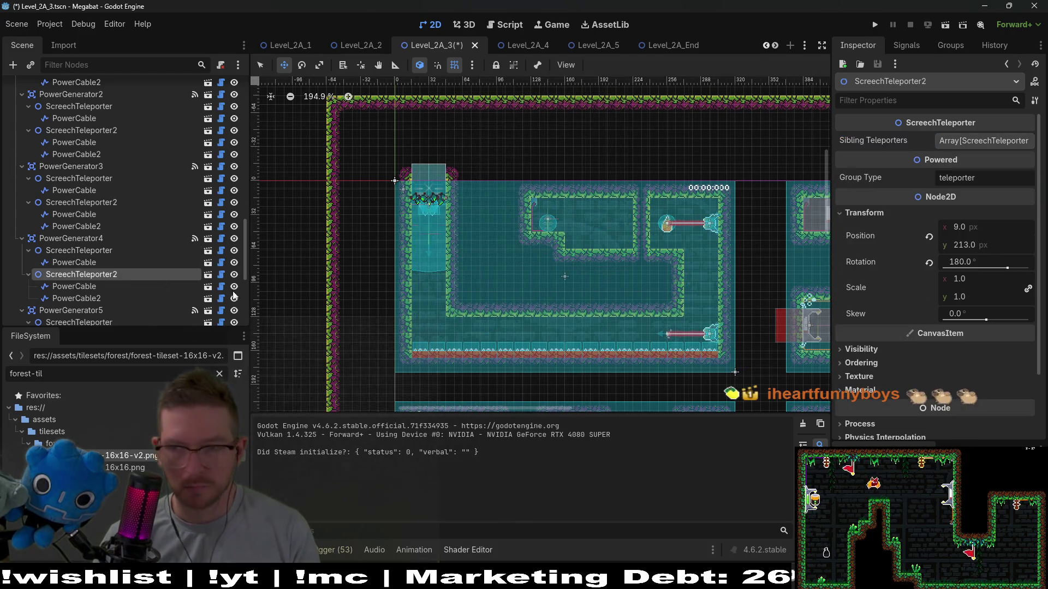
pyautogui.click(984, 141)
pyautogui.click(935, 180)
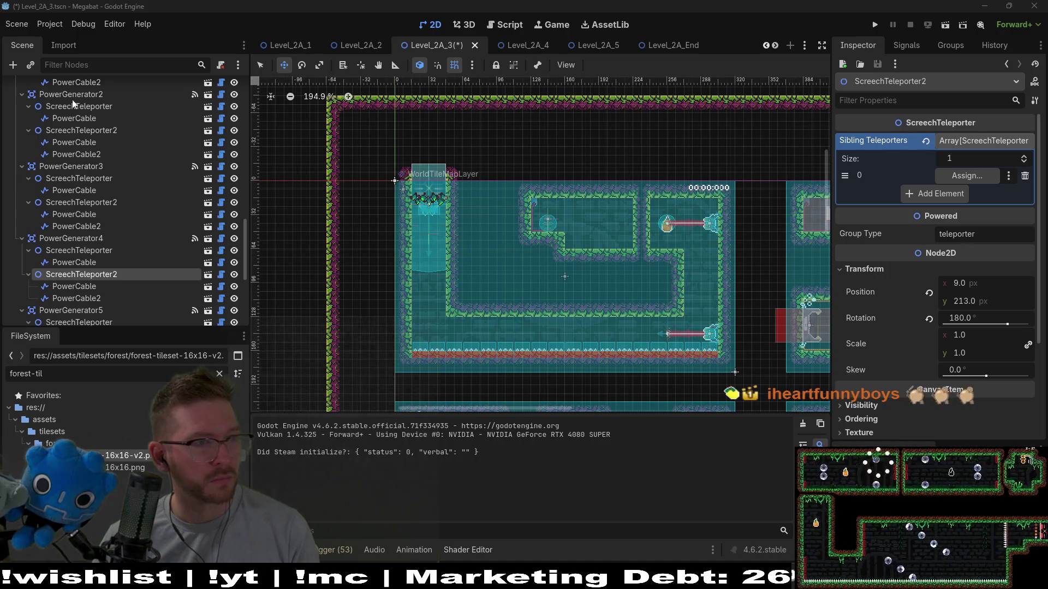
pyautogui.click(985, 175)
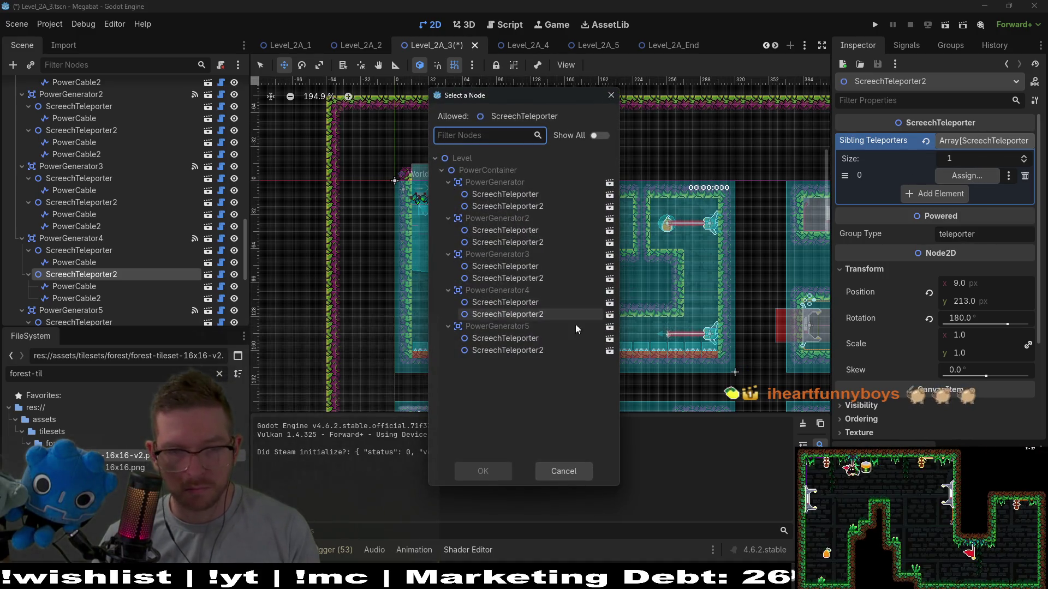
pyautogui.doubleClick(533, 305)
pyautogui.scroll(-5, 106, 213)
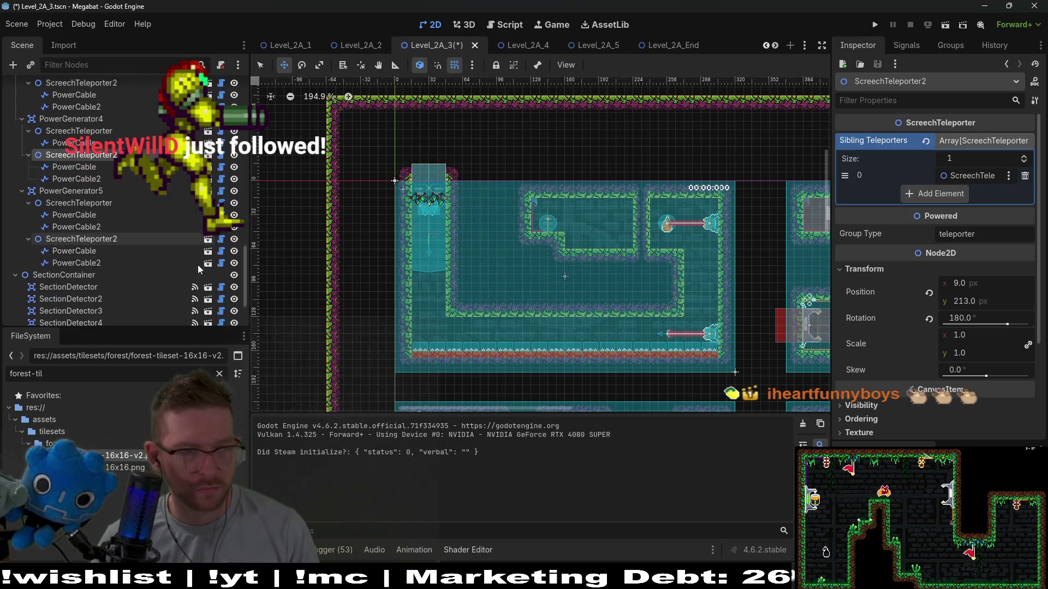
# Pair PowerGenerator5's two ScreechTeleporters as siblings and save Level_2A_3
pyautogui.click(105, 207)
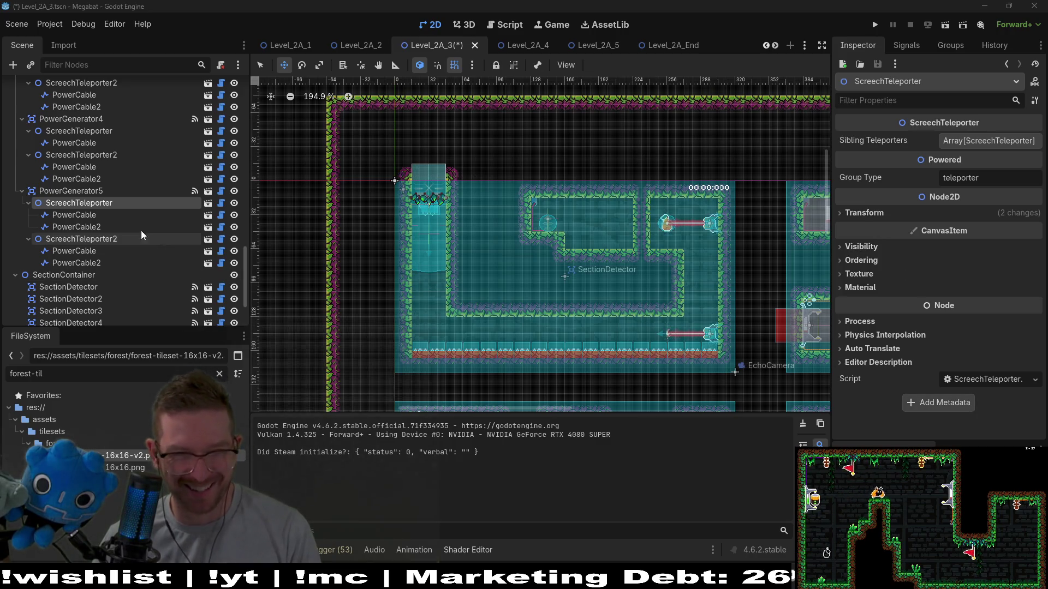
pyautogui.click(979, 141)
pyautogui.click(966, 177)
pyautogui.click(967, 176)
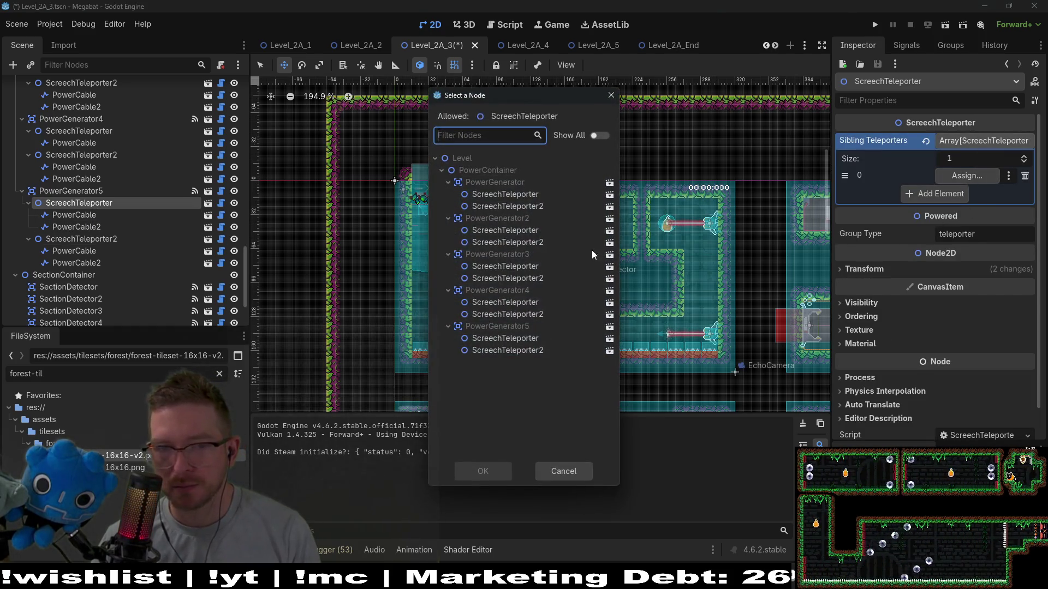
pyautogui.doubleClick(520, 352)
pyautogui.click(110, 240)
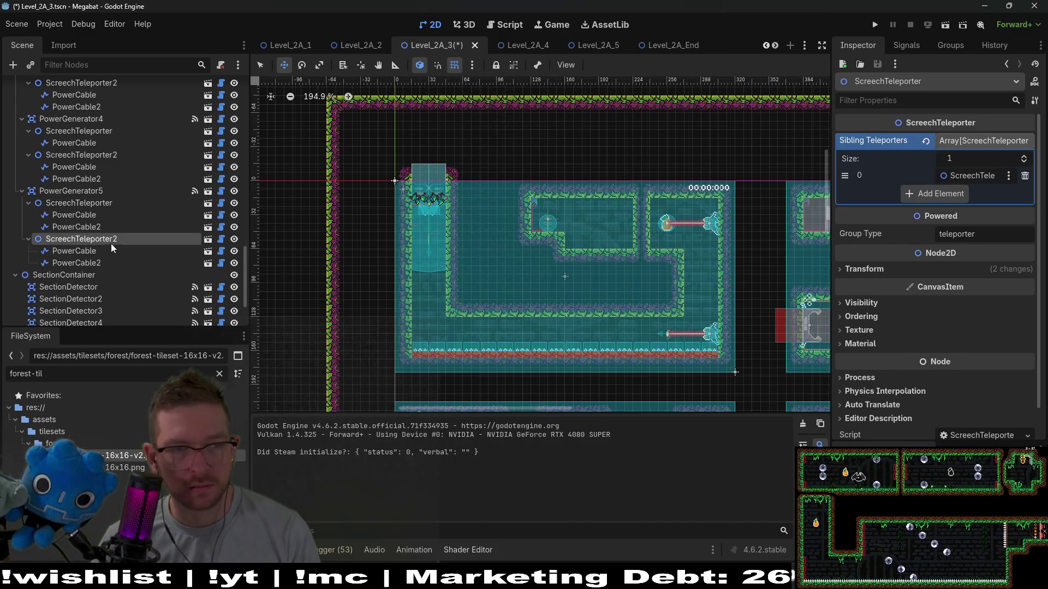
pyautogui.click(991, 141)
pyautogui.click(956, 178)
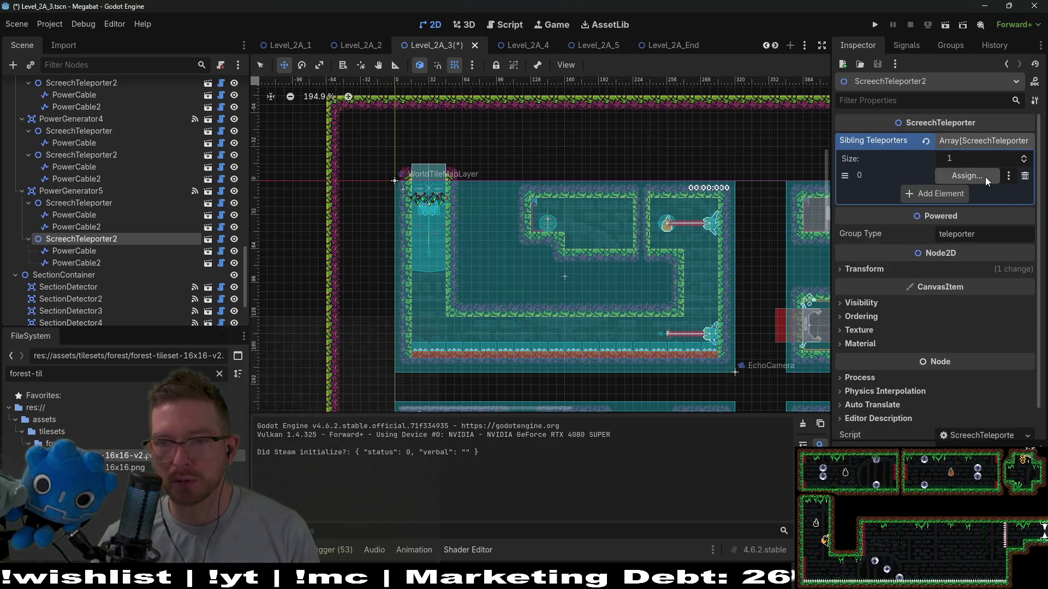
pyautogui.click(977, 176)
pyautogui.doubleClick(538, 340)
pyautogui.hotkey('ctrl', 's')
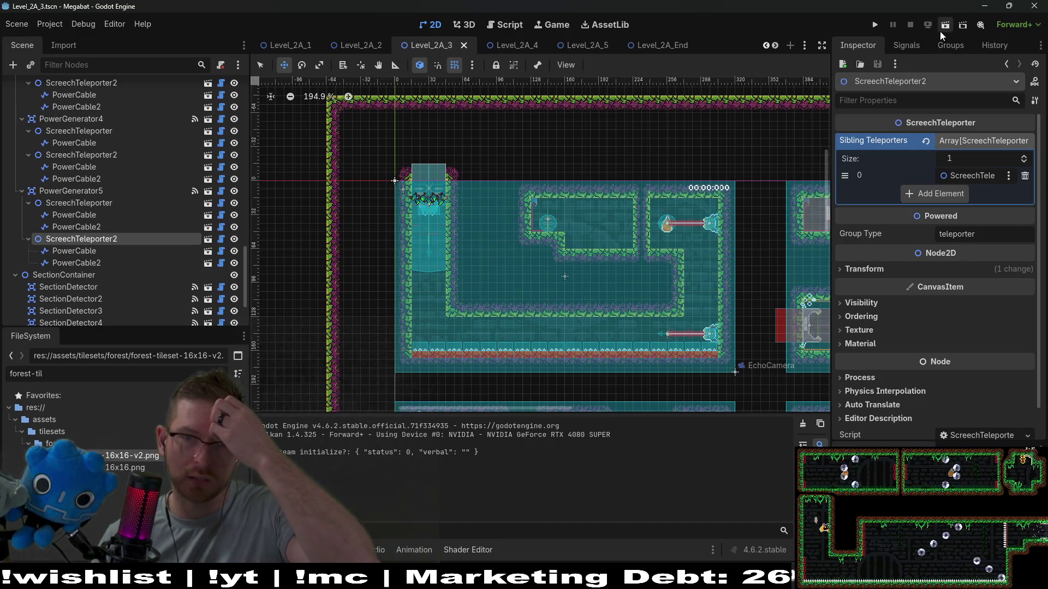
# Select the WorldTileMapLayer and choose the FOREST_V2 tile source
pyautogui.scroll(5, 67, 132)
pyautogui.scroll(6, 67, 132)
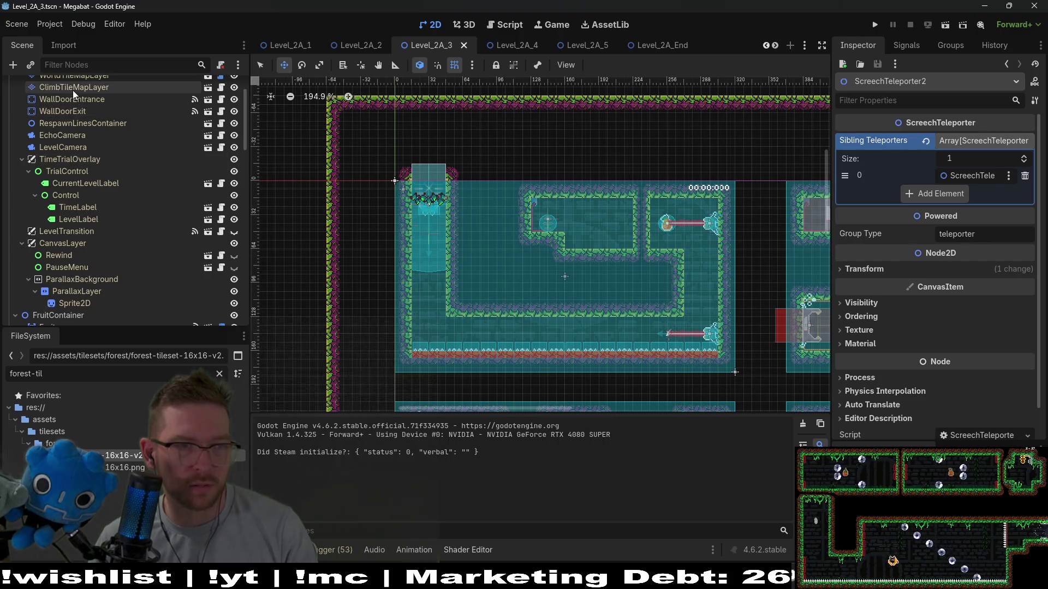
pyautogui.scroll(3, 74, 90)
pyautogui.click(82, 135)
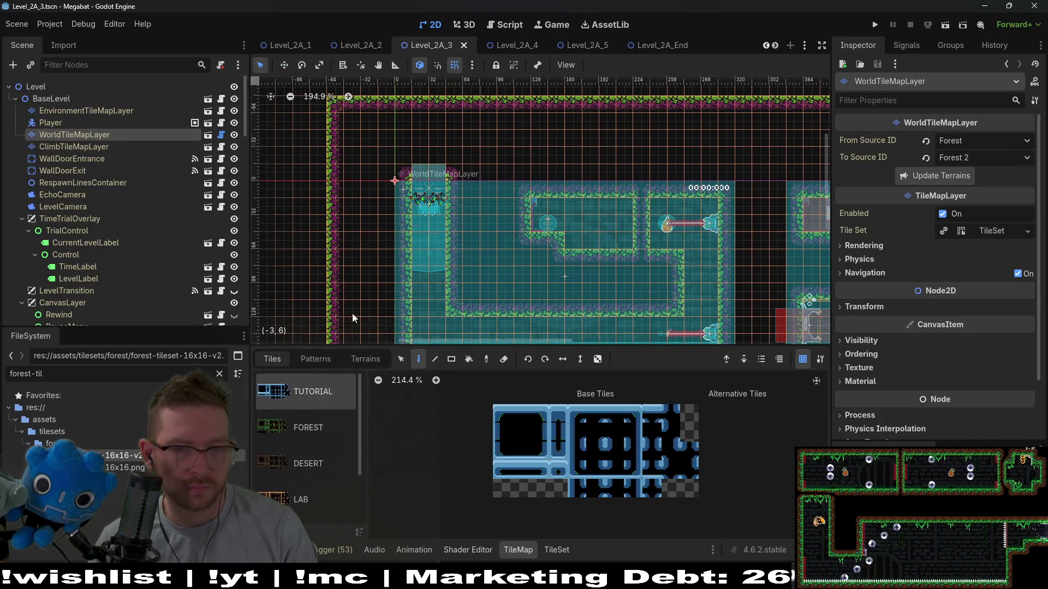
pyautogui.click(312, 470)
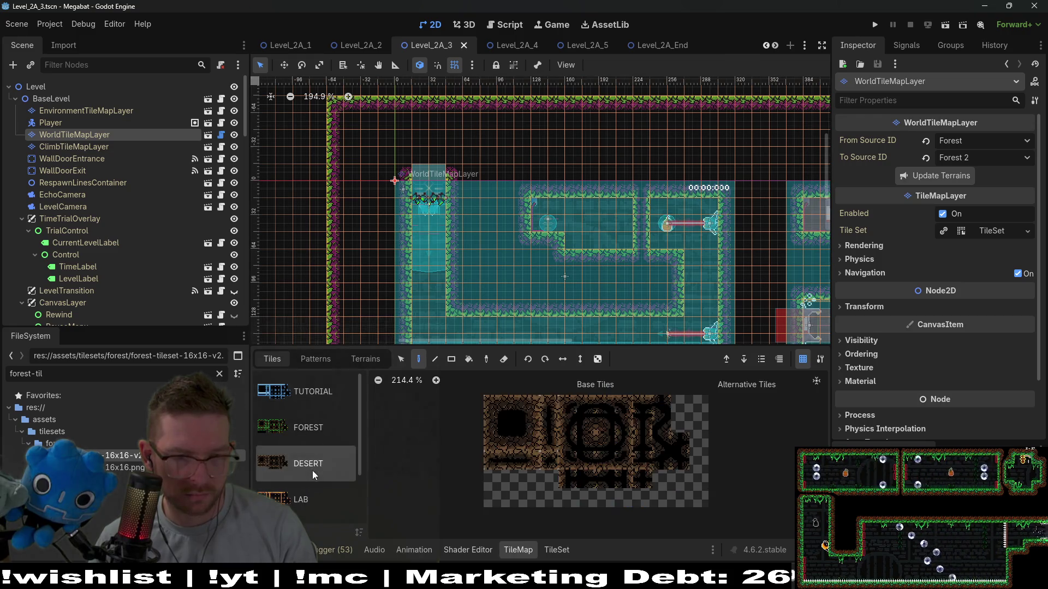
pyautogui.click(312, 504)
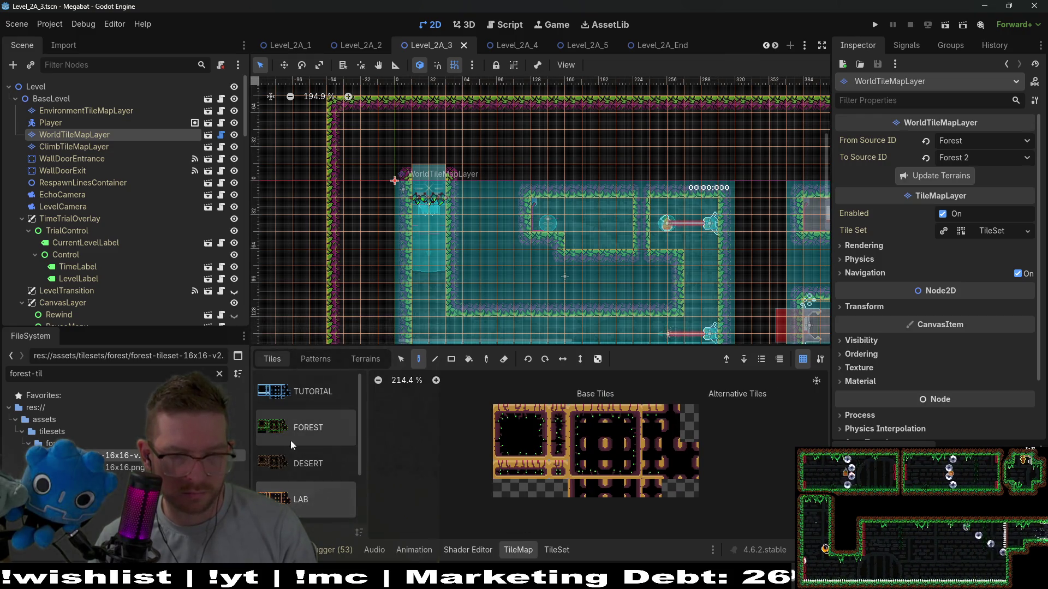
pyautogui.scroll(-2, 290, 440)
pyautogui.click(311, 502)
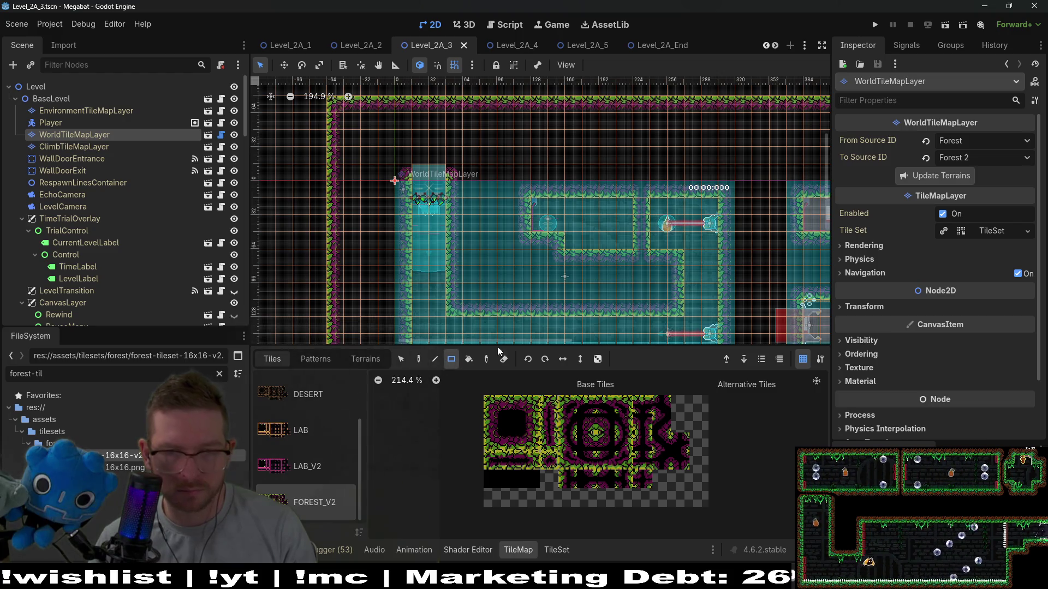
# Paint a five-tile column of FOREST_V2 tiles and switch to terrain painting
pyautogui.scroll(-3, 719, 276)
pyautogui.moveTo(673, 244); pyautogui.dragTo(673, 245)
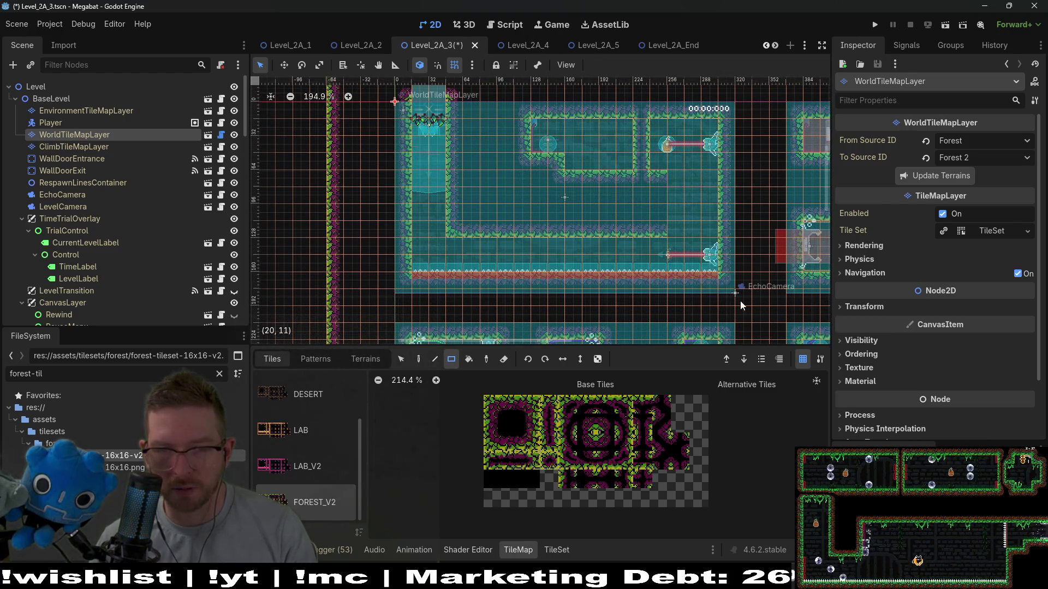
pyautogui.scroll(1, 657, 232)
pyautogui.hscroll(2, 656, 231)
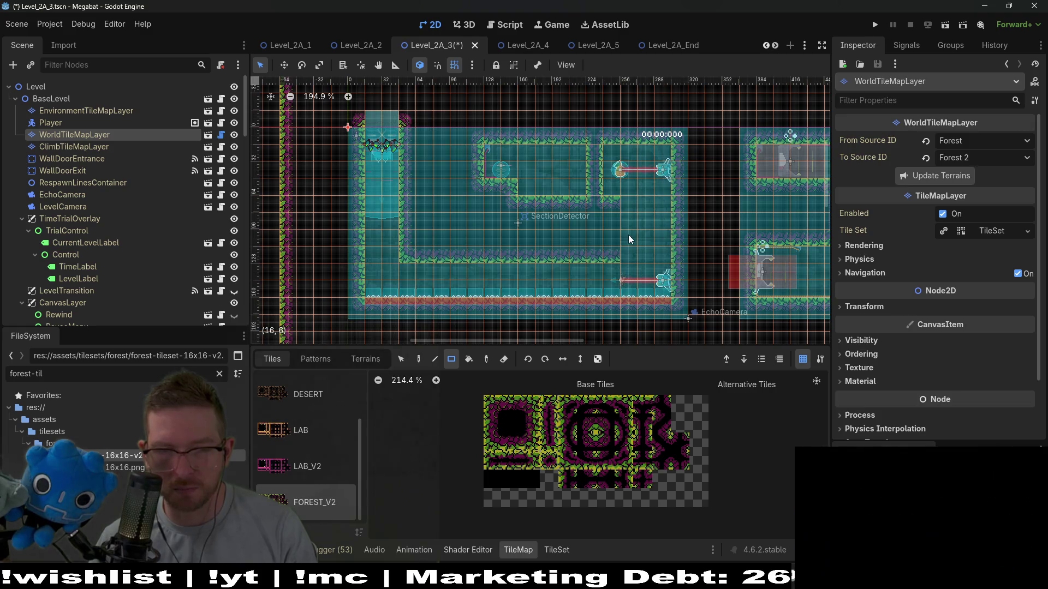
pyautogui.click(365, 359)
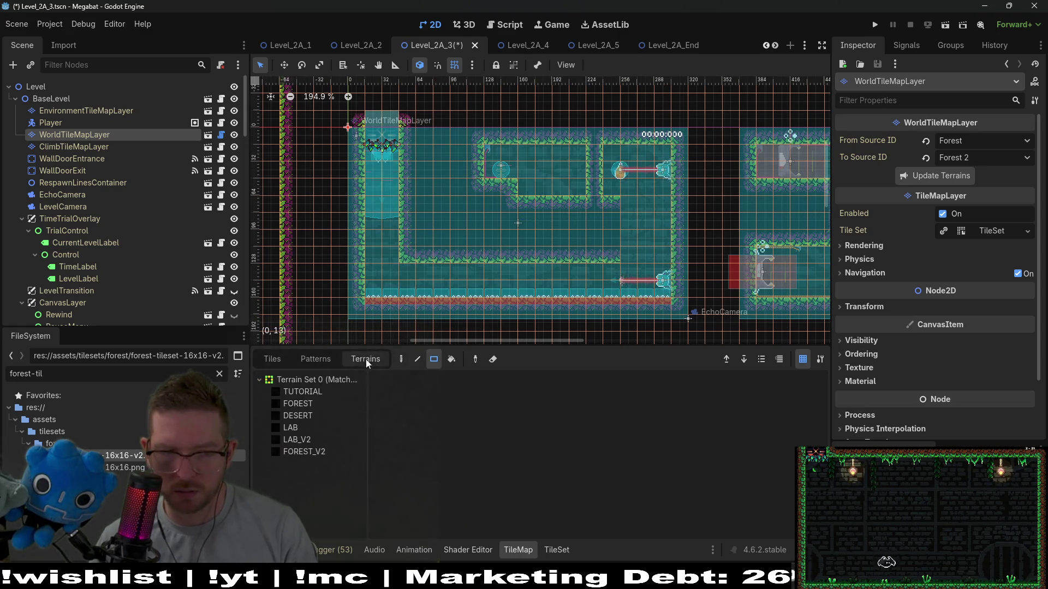
# Paint FOREST_V2 terrain wall columns, extending the right room's left wall upward
pyautogui.click(301, 448)
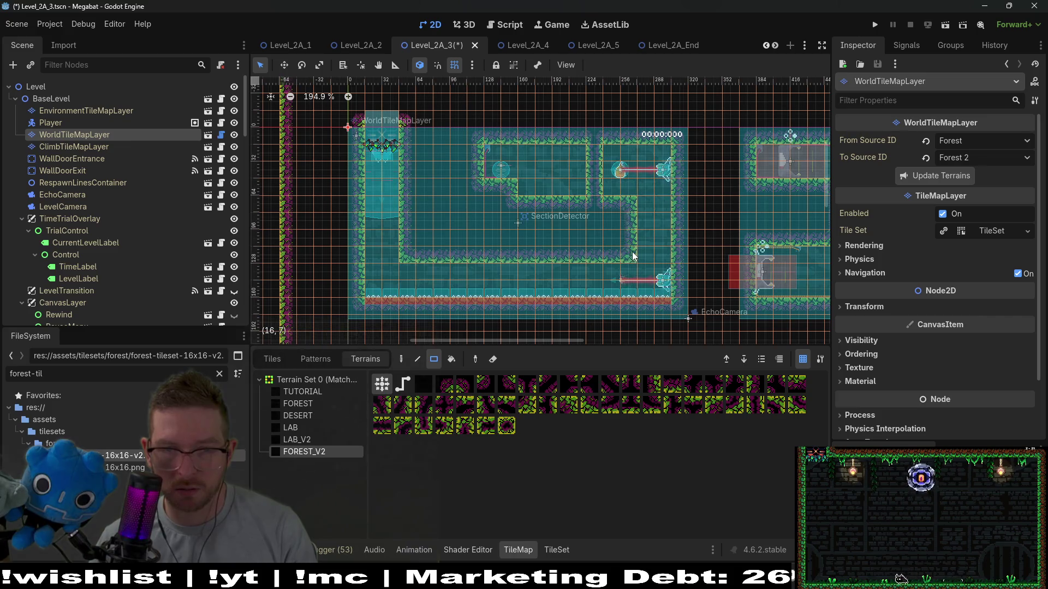
pyautogui.moveTo(631, 216); pyautogui.dragTo(632, 217)
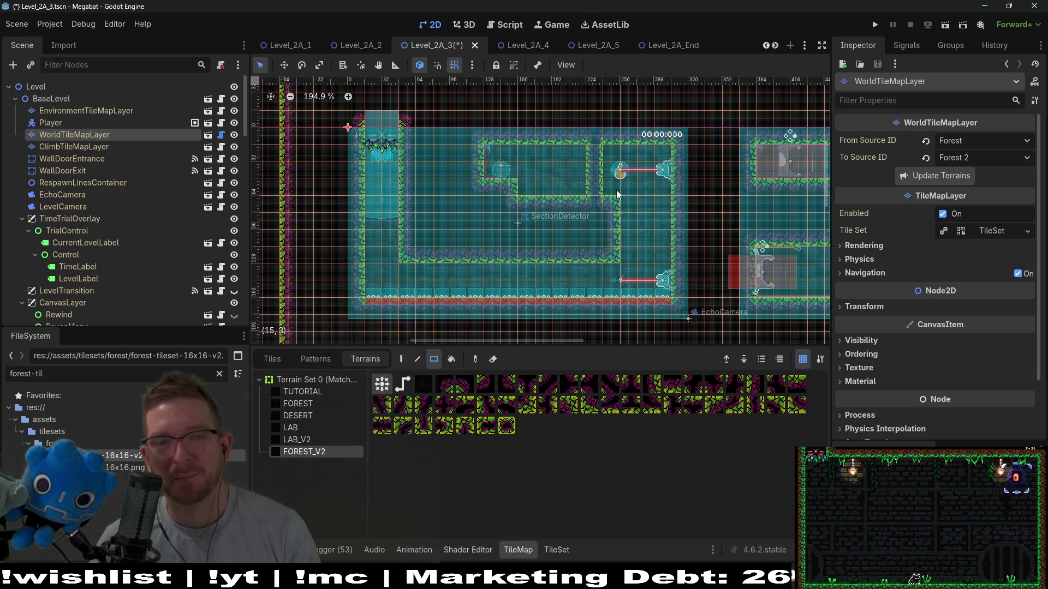
pyautogui.moveTo(614, 197); pyautogui.dragTo(632, 170)
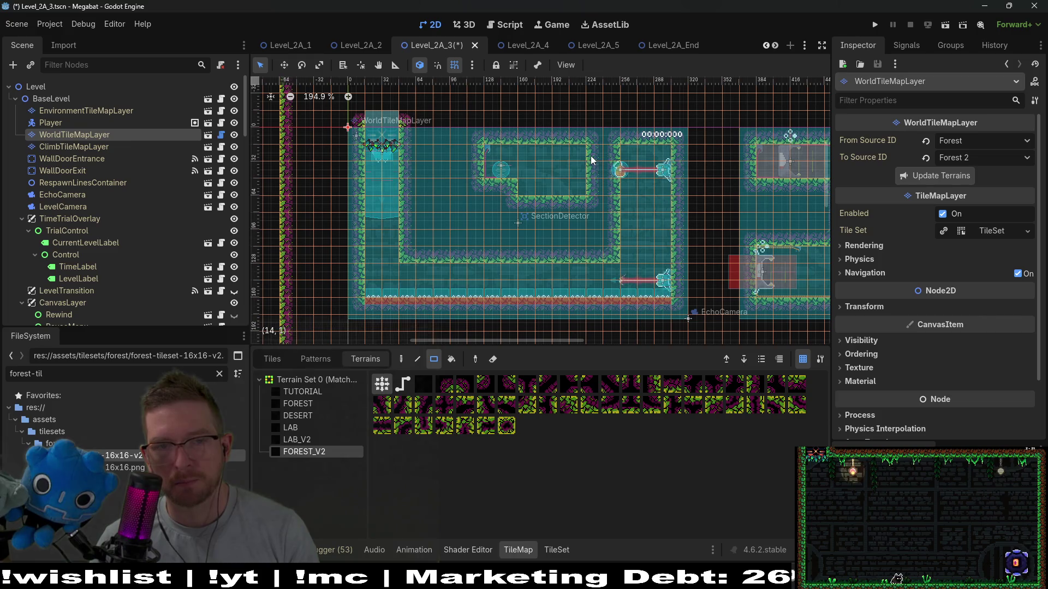
pyautogui.moveTo(569, 172); pyautogui.dragTo(561, 159)
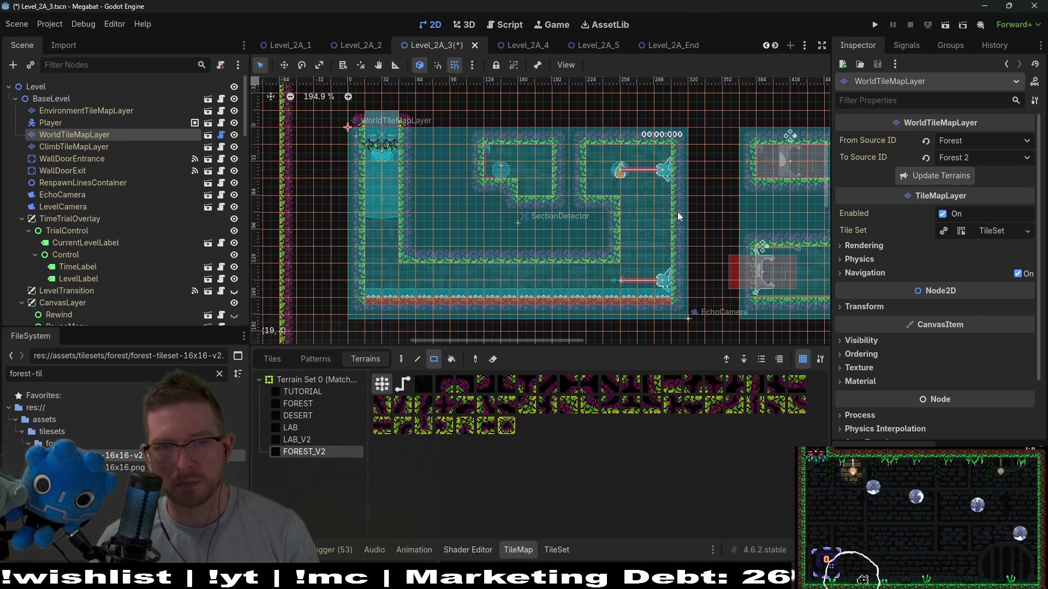
pyautogui.scroll(-5, 98, 164)
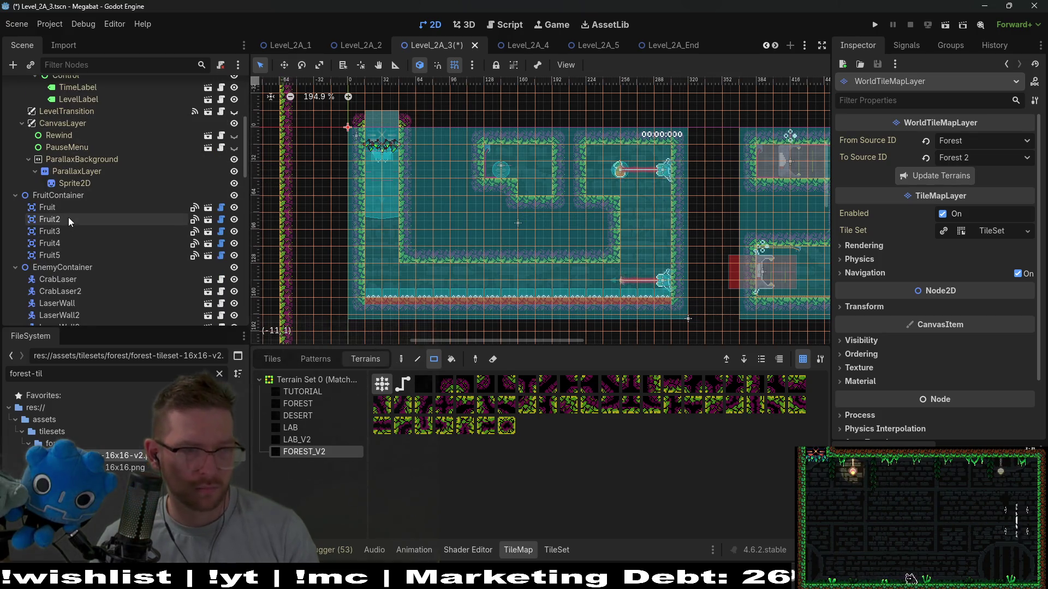
# Nudge the Fruit slightly left of the laser turret and save the level
pyautogui.click(47, 207)
pyautogui.scroll(4, 624, 223)
pyautogui.press('w')
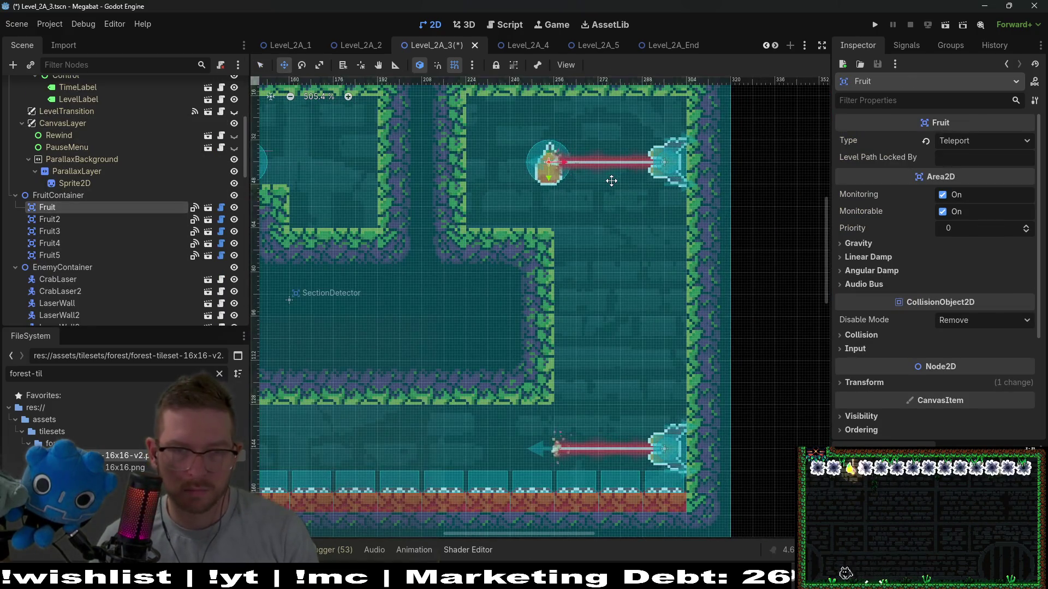
pyautogui.press('Left')
pyautogui.press('Left')
pyautogui.press('Left')
pyautogui.hotkey('ctrl', 's')
# Launch the level and fly the bat up through the rooms, carrying the plum to the ceiling
pyautogui.click(946, 23)
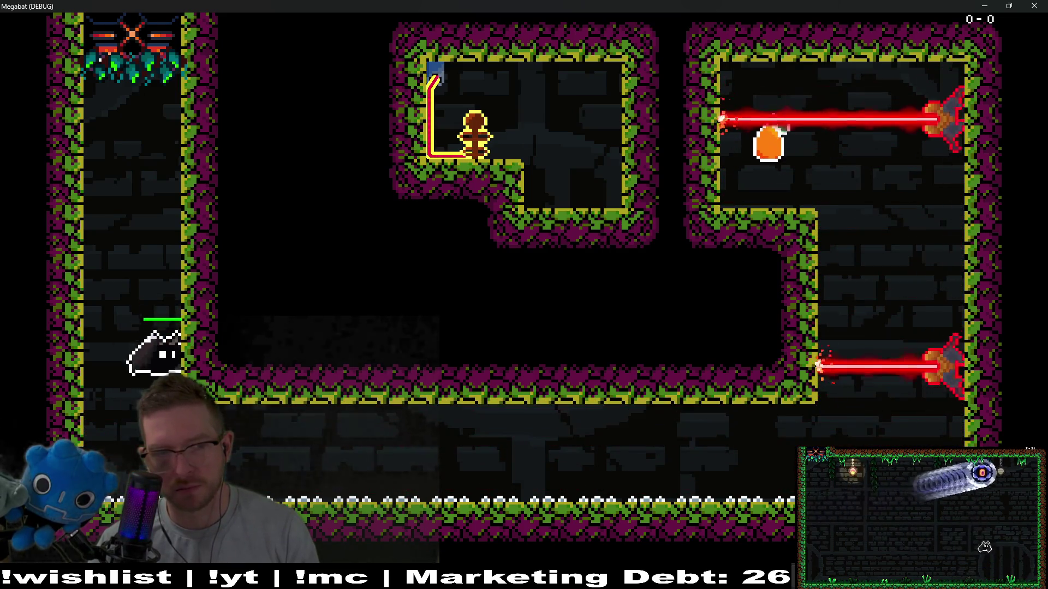
pyautogui.press('Down')
pyautogui.press('Right')
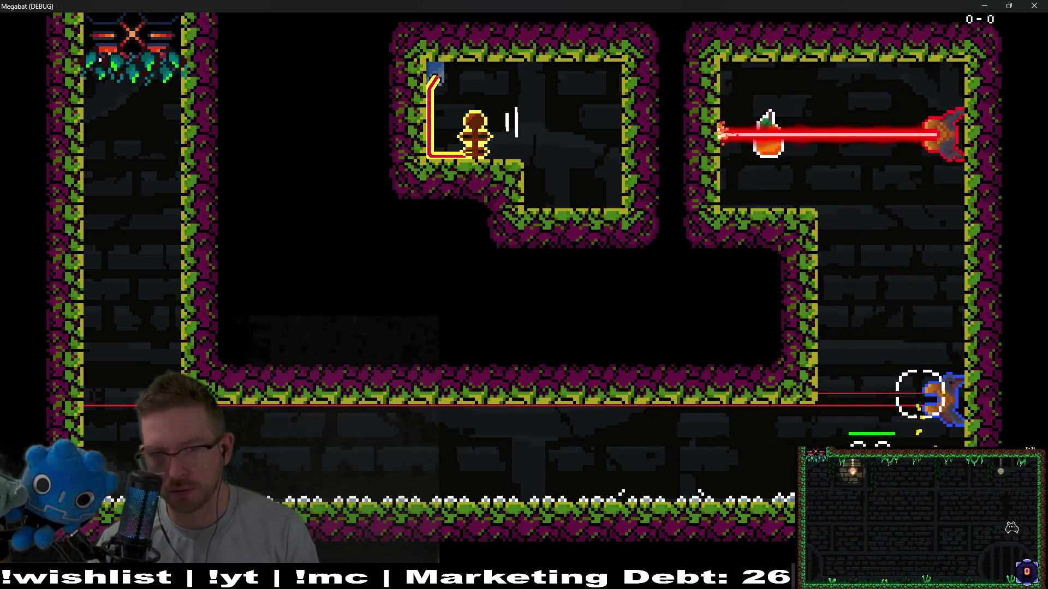
pyautogui.press('Up')
pyautogui.press('Left')
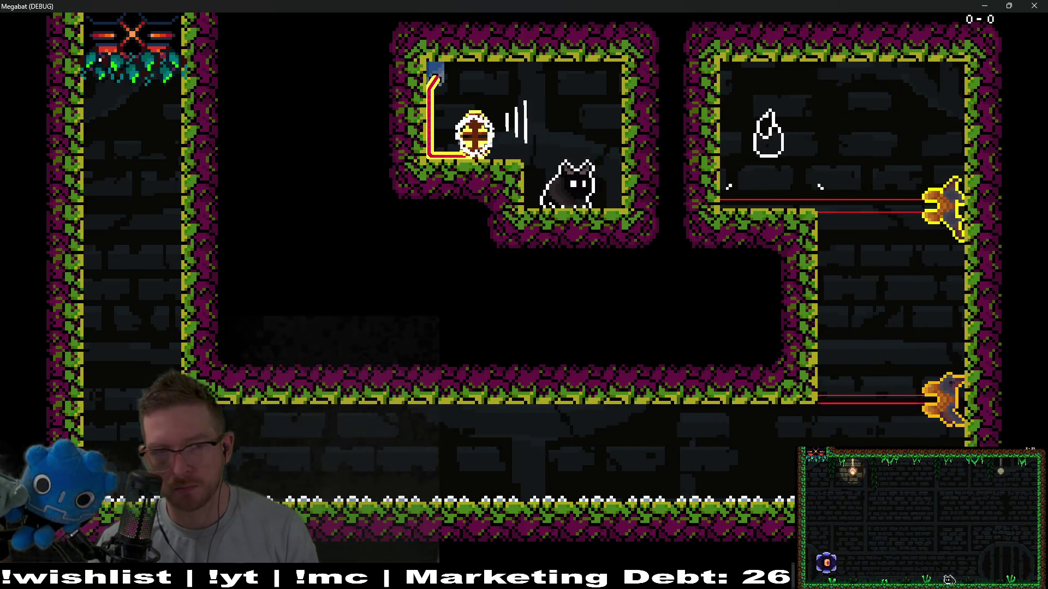
pyautogui.press('Up')
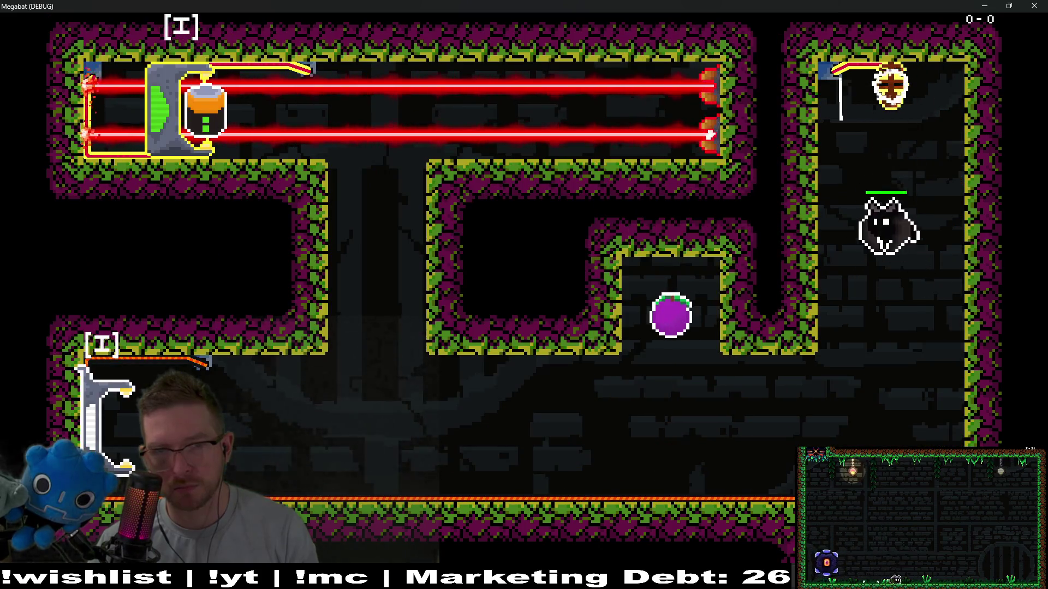
pyautogui.press('Up')
pyautogui.press('Left')
pyautogui.press('Down')
pyautogui.press('Left')
pyautogui.press('Up')
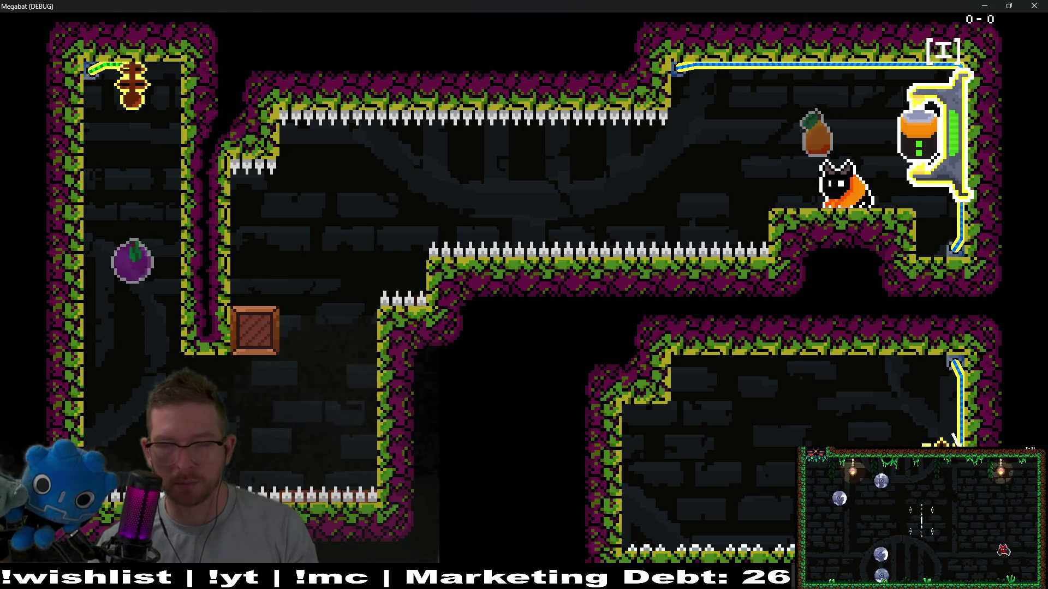
# Drop into the lower room, leap past the turret, then close the game
pyautogui.press('Down')
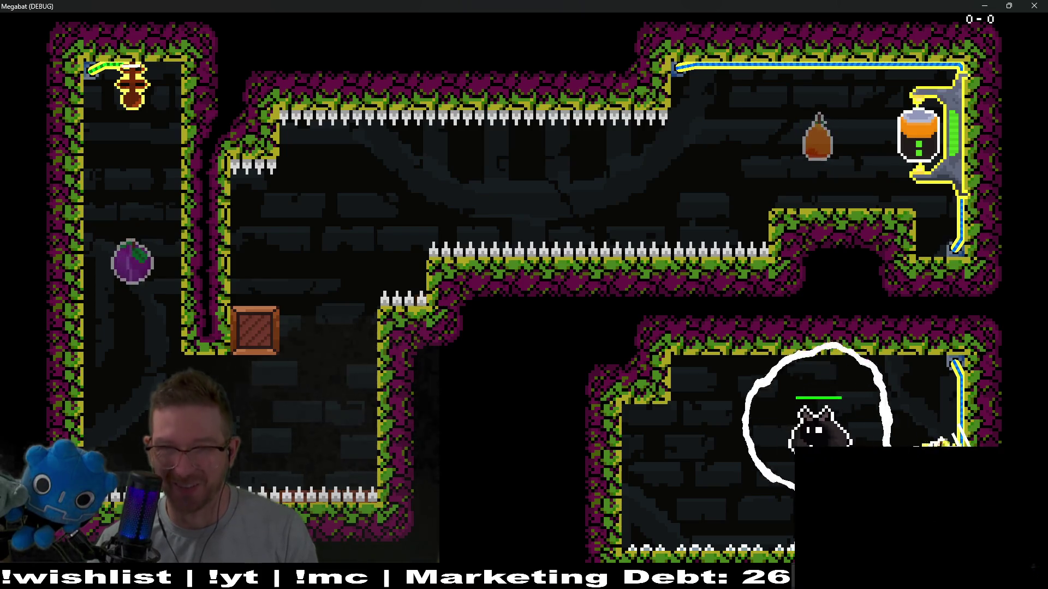
pyautogui.press('Left')
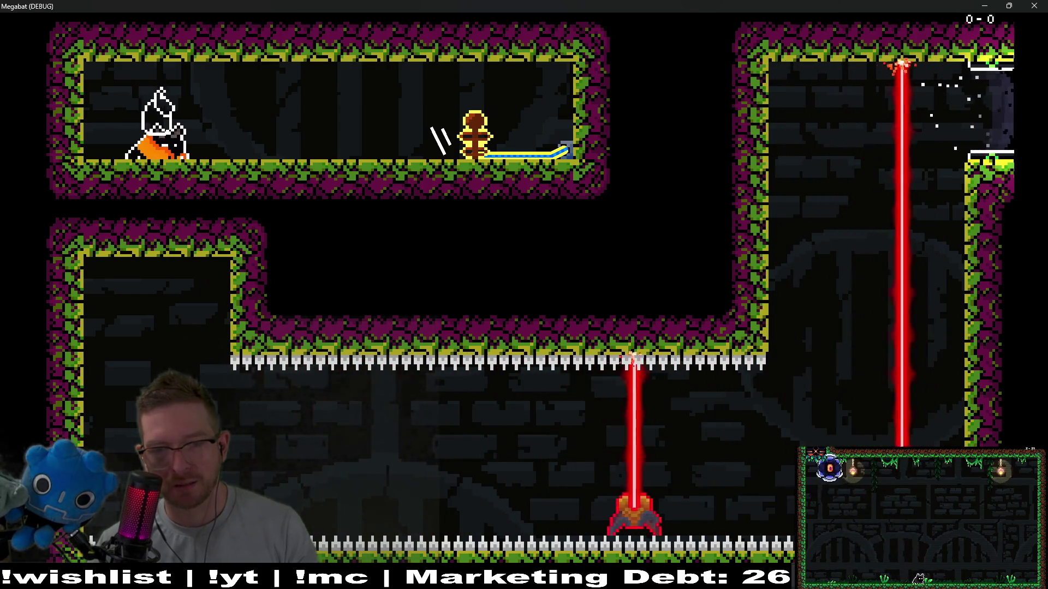
pyautogui.press('Down')
pyautogui.press('Right')
pyautogui.press('Right')
pyautogui.press('Right')
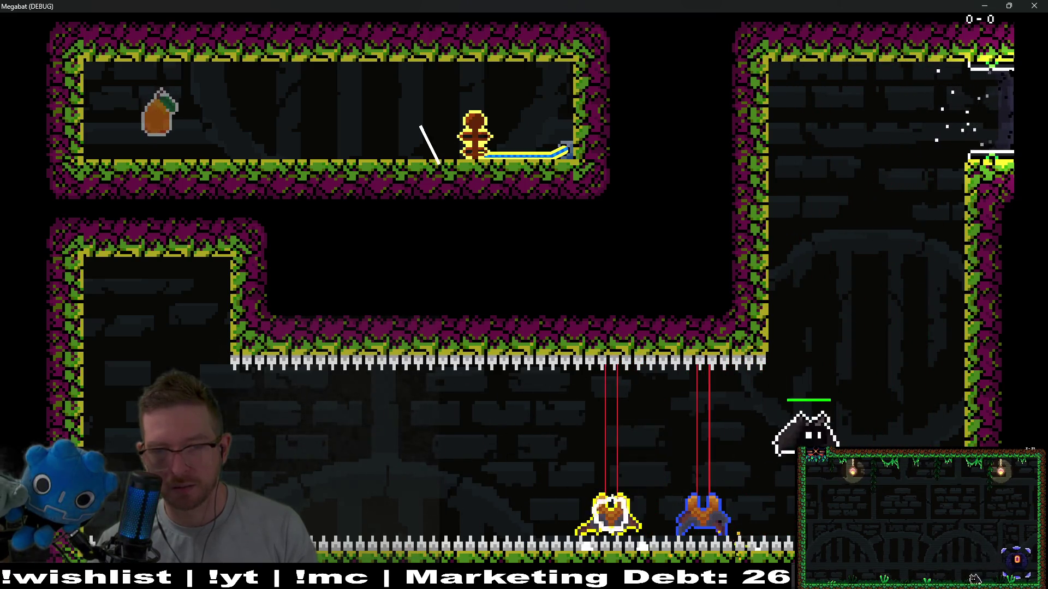
pyautogui.press('Up')
pyautogui.press('Right')
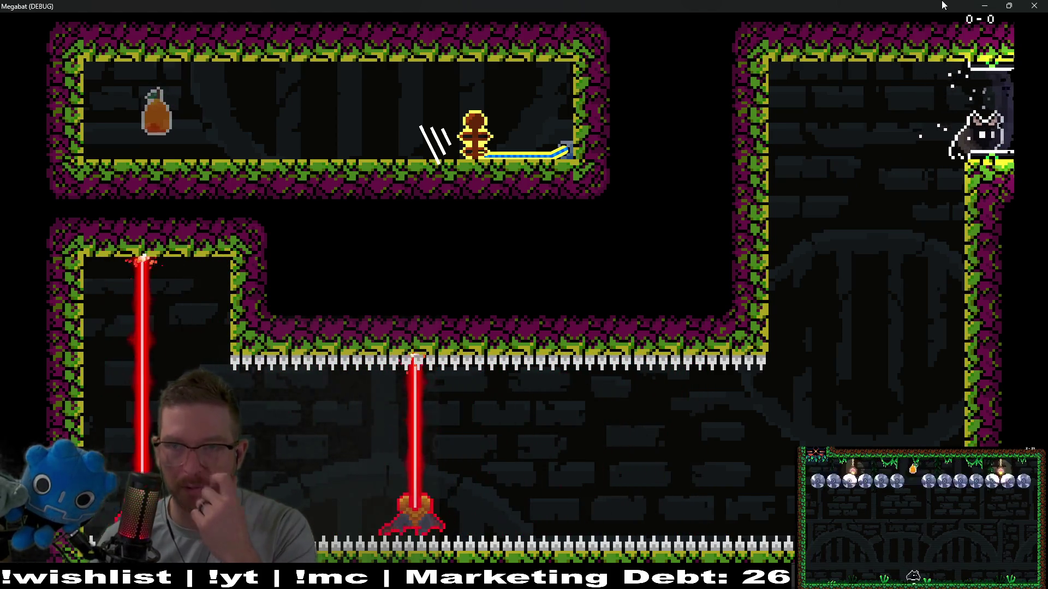
pyautogui.click(1034, 6)
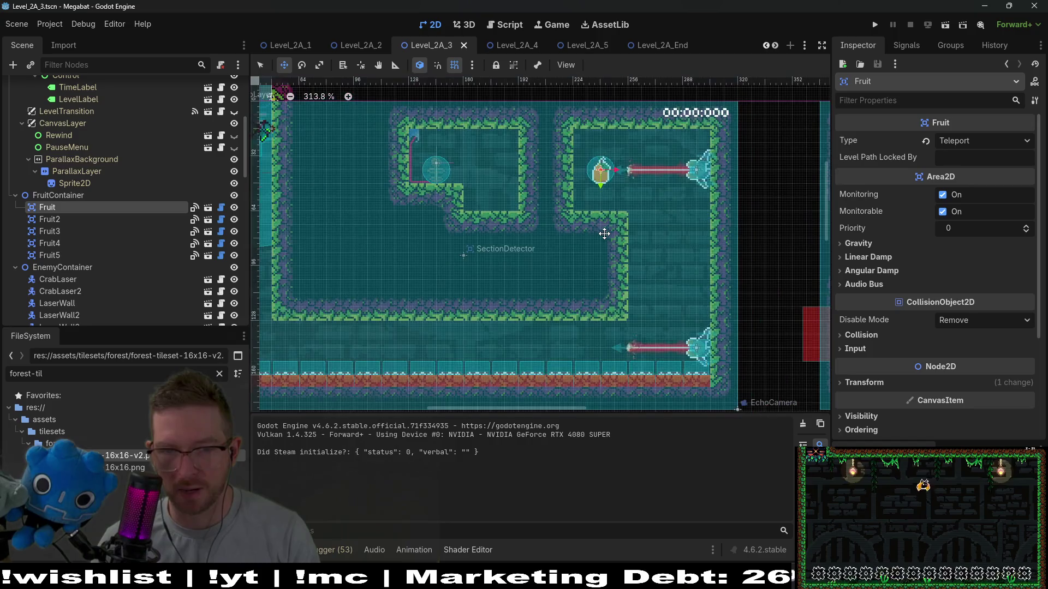
# Instance EnvironmentTileMapLayer.tscn as a child scene of the Level node
pyautogui.scroll(-1, 605, 233)
pyautogui.scroll(-2, 599, 234)
pyautogui.scroll(2, 599, 234)
pyautogui.scroll(-3, 665, 234)
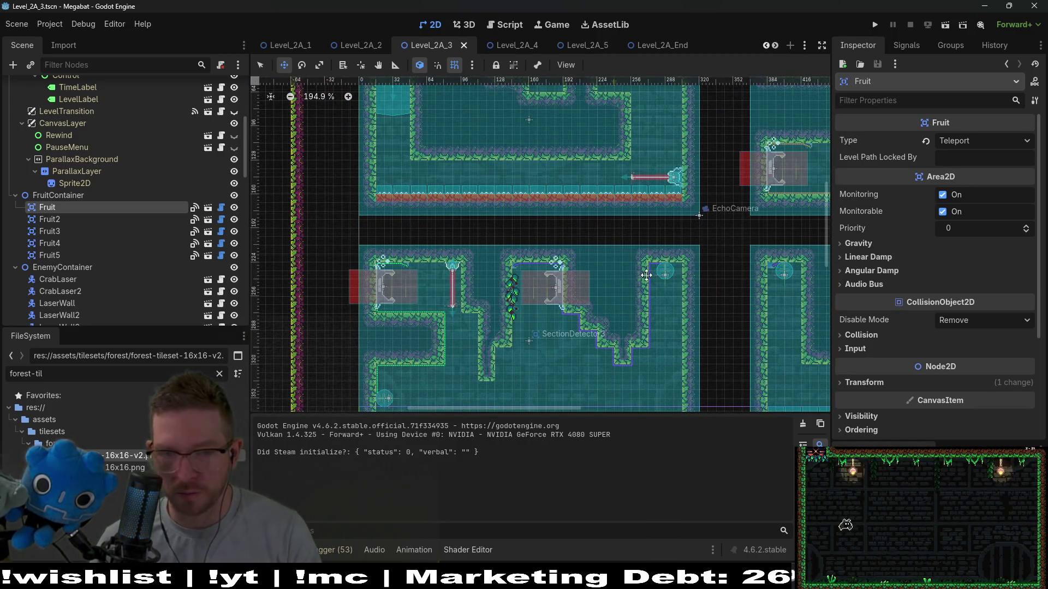
pyautogui.scroll(-2, 606, 242)
pyautogui.scroll(3, 647, 234)
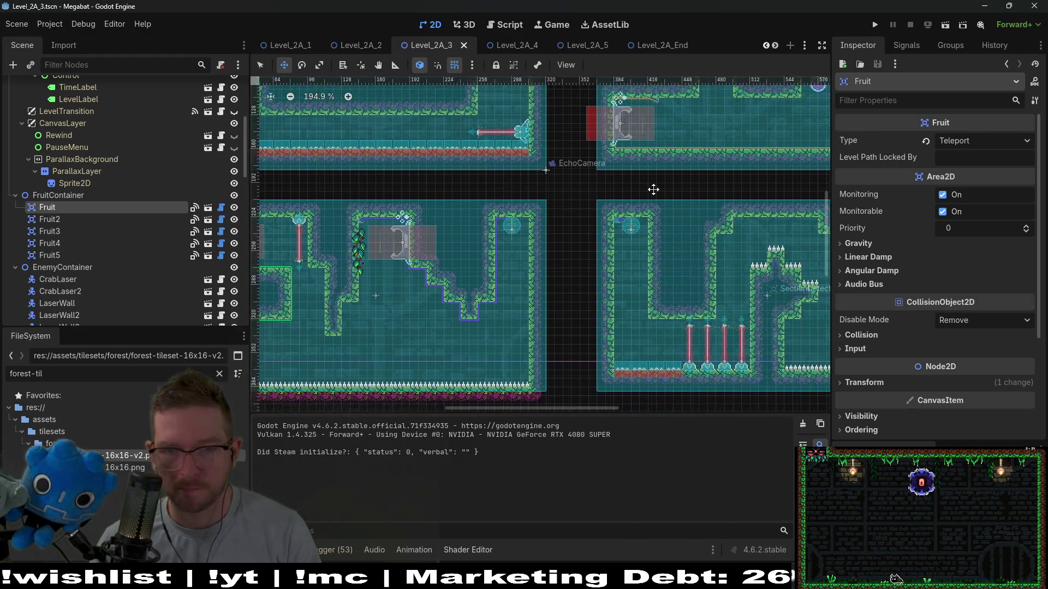
pyautogui.hscroll(3, 648, 233)
pyautogui.scroll(5, 172, 191)
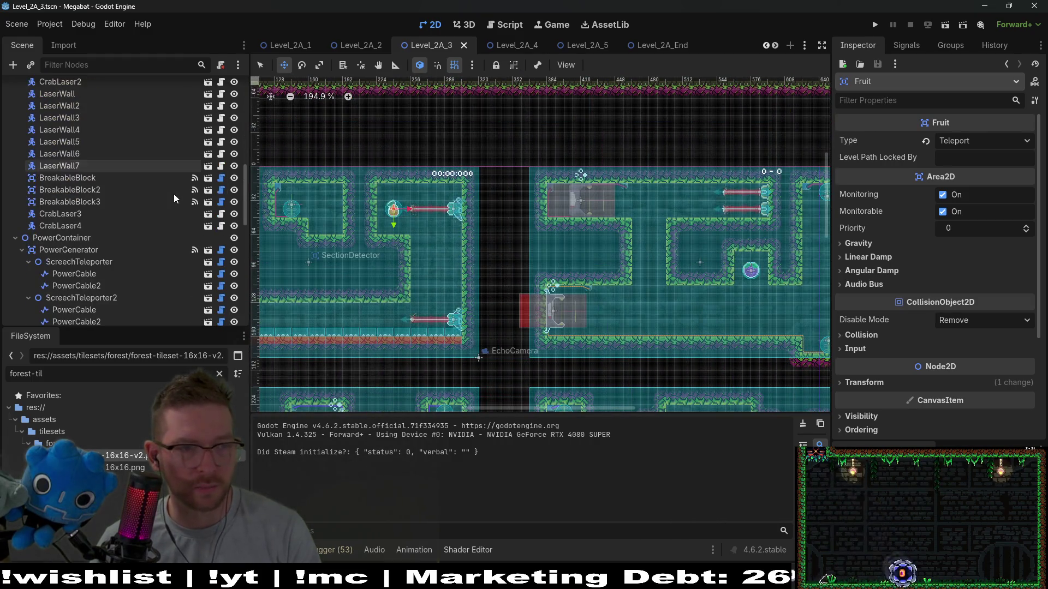
pyautogui.click(67, 86)
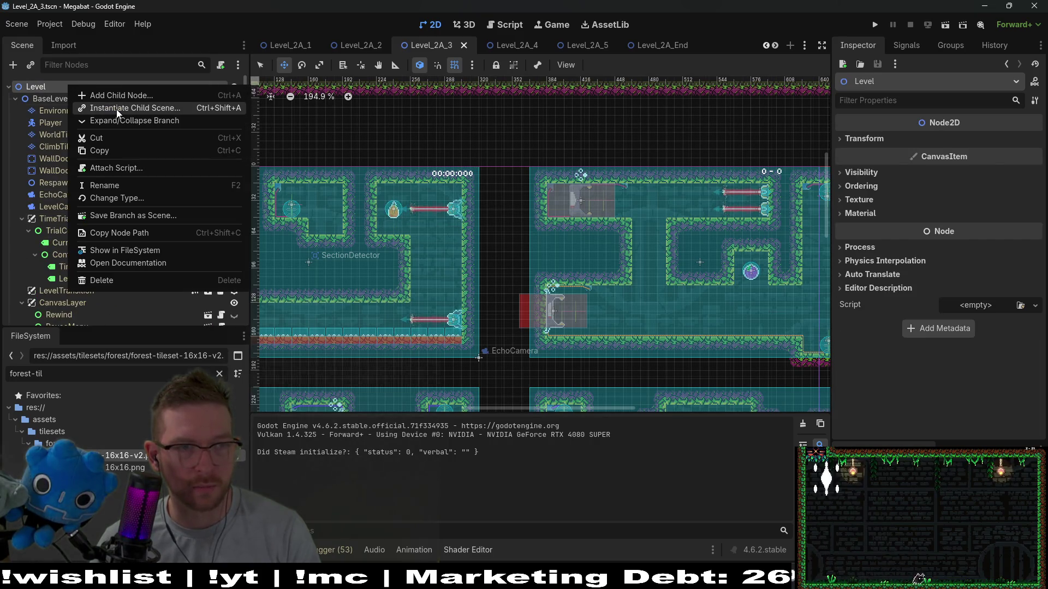
pyautogui.click(117, 109)
pyautogui.write('env')
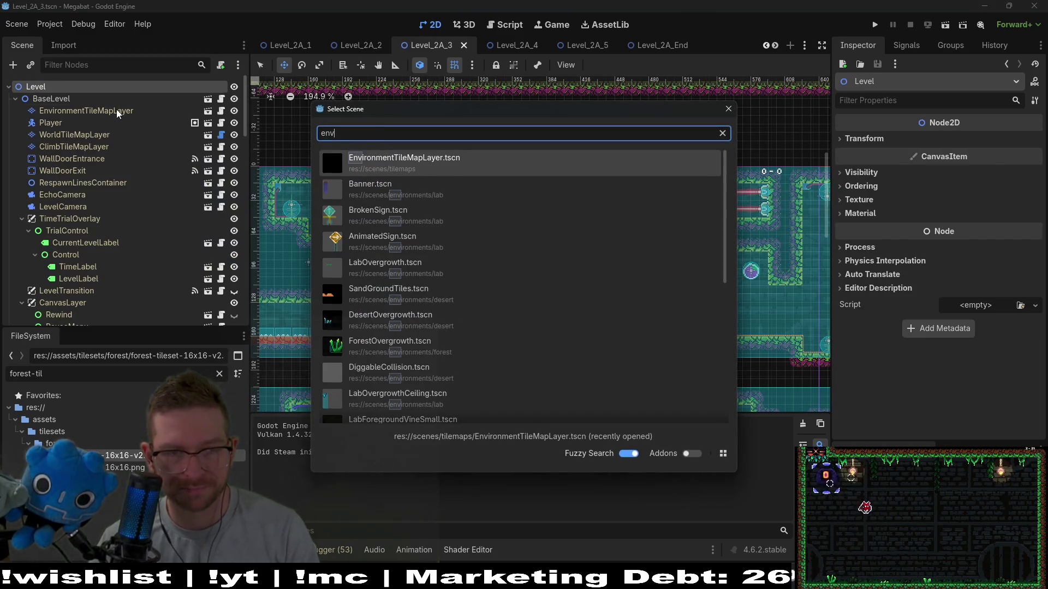
pyautogui.press('Return')
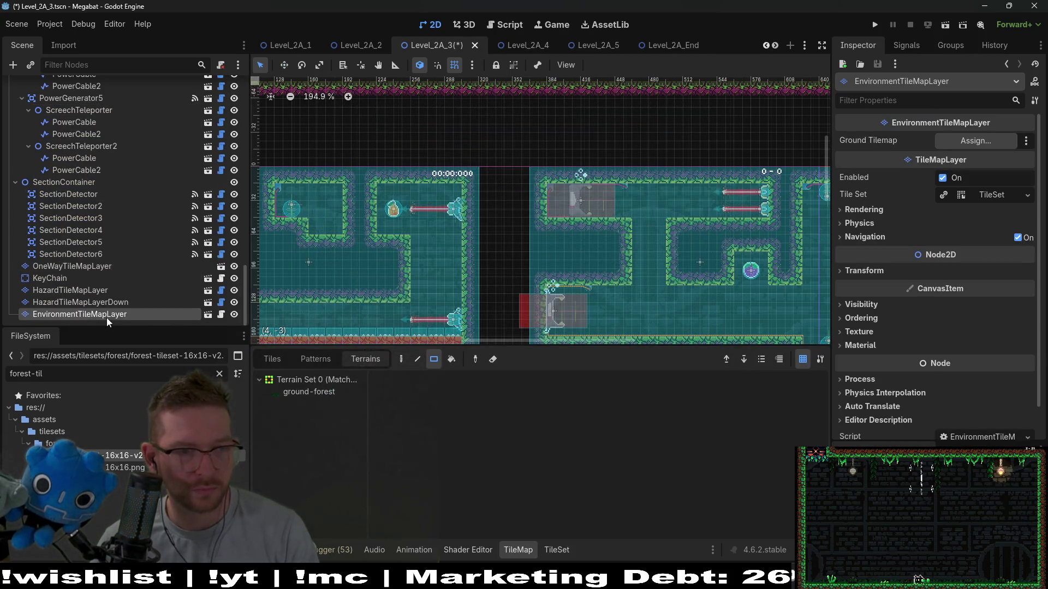
# Drag the new EnvironmentTileMapLayer to the top of Level and compare it with BaseLevel's
pyautogui.moveTo(110, 172)
pyautogui.mouseDown()
pyautogui.moveTo(123, 59)
pyautogui.moveTo(112, 55)
pyautogui.moveTo(52, 96)
pyautogui.mouseUp()
pyautogui.click(81, 111)
pyautogui.click(82, 99)
pyautogui.click(86, 122)
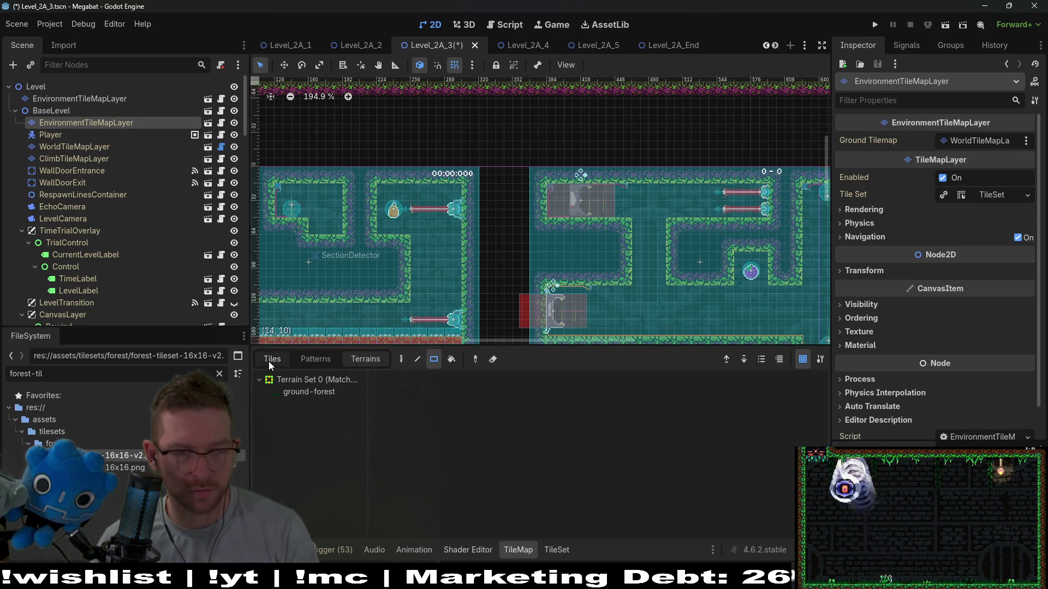
# Select the Lantern scene tile from the Lights tile source
pyautogui.click(271, 359)
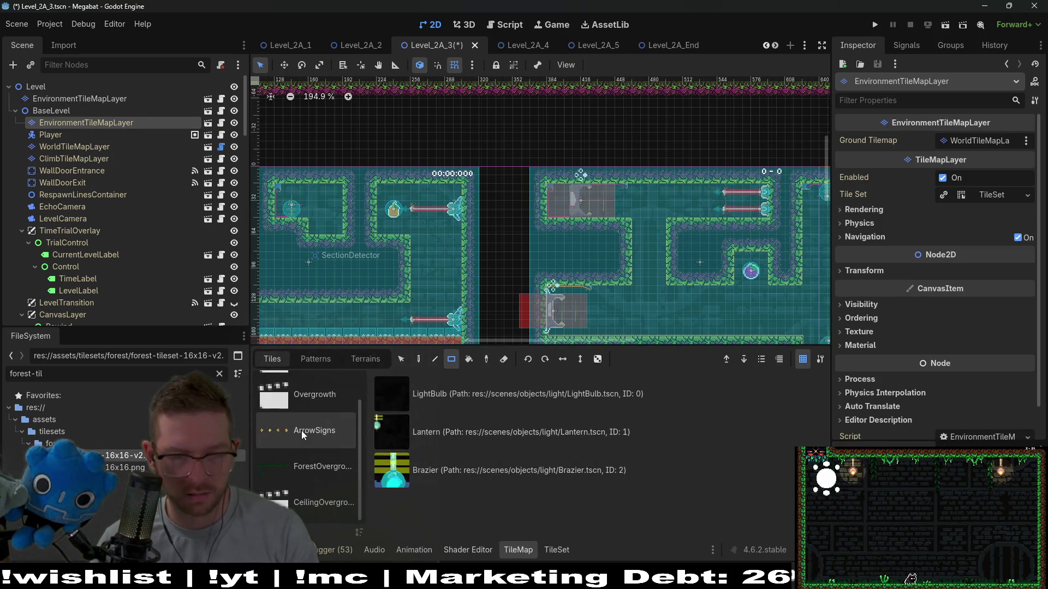
pyautogui.scroll(1, 311, 425)
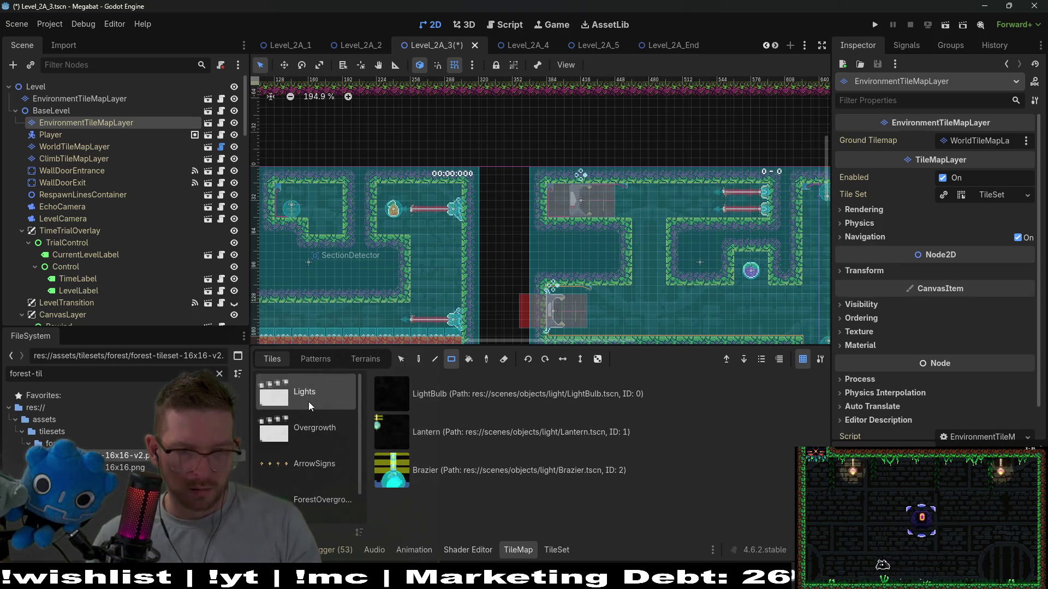
pyautogui.click(490, 436)
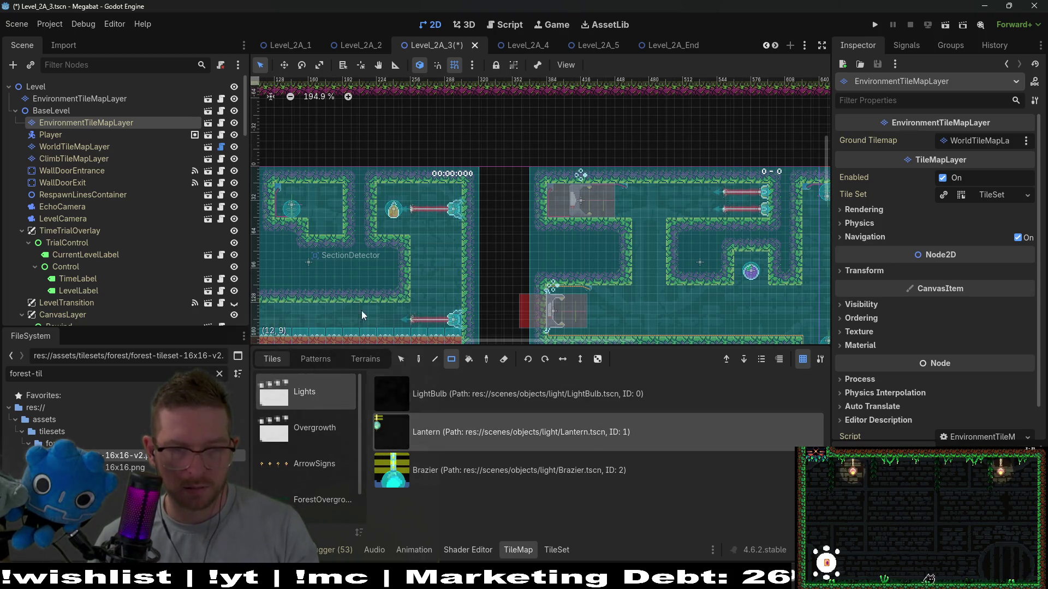
# Add brazier lights along the row and two lanterns in the upper room
pyautogui.moveTo(362, 317); pyautogui.dragTo(479, 247)
pyautogui.scroll(3, 555, 229)
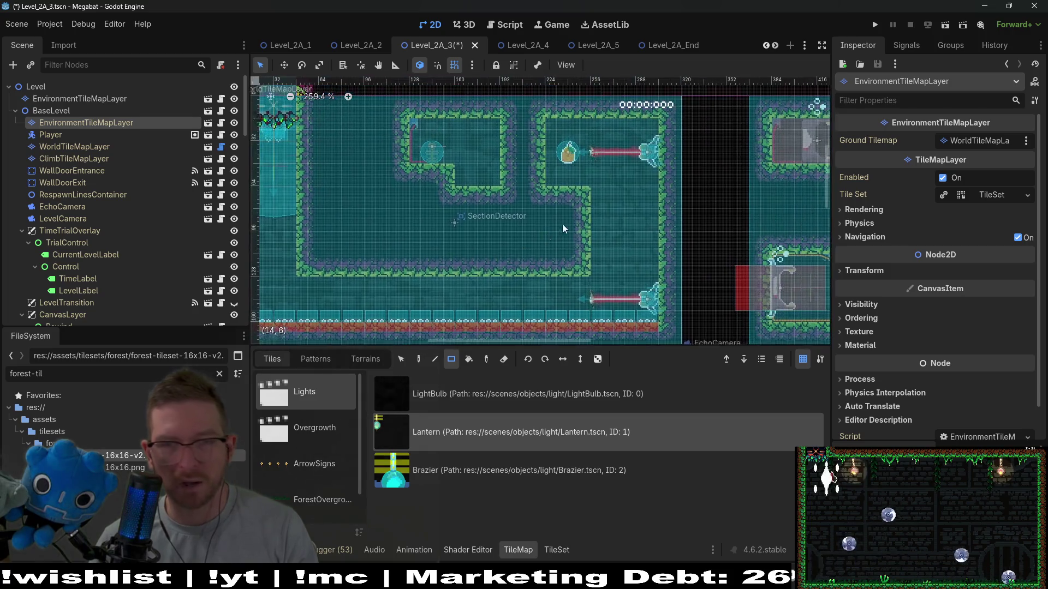
pyautogui.scroll(7, 644, 283)
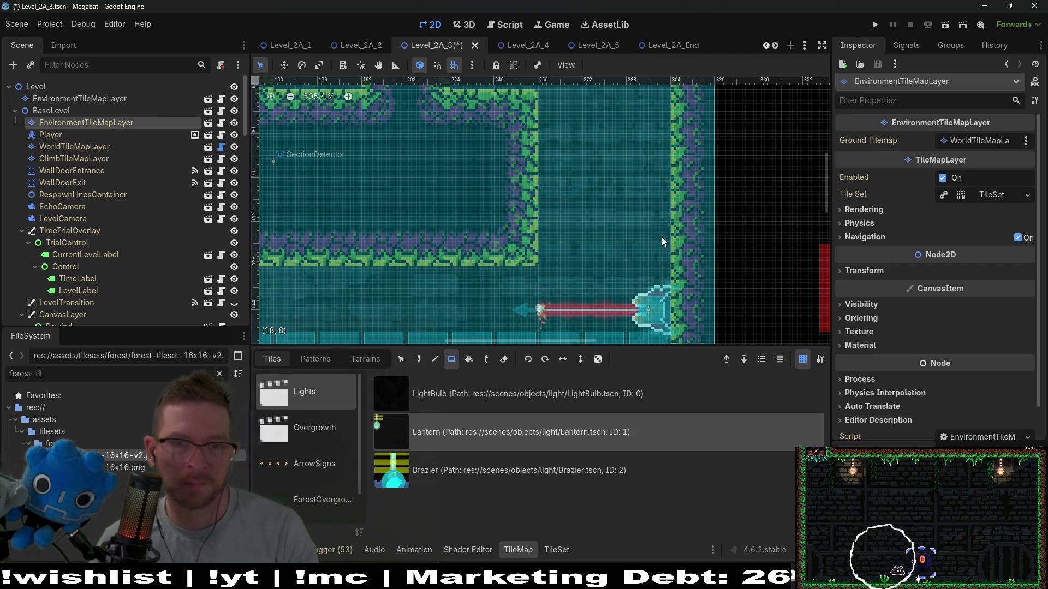
pyautogui.scroll(-5, 632, 175)
pyautogui.scroll(-4, 632, 175)
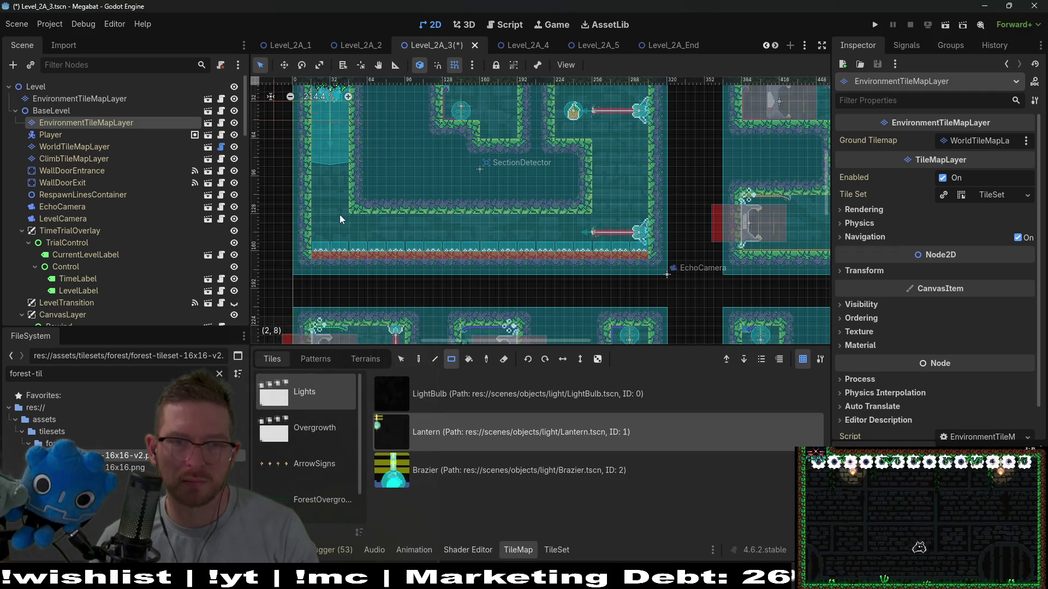
pyautogui.scroll(4, 396, 226)
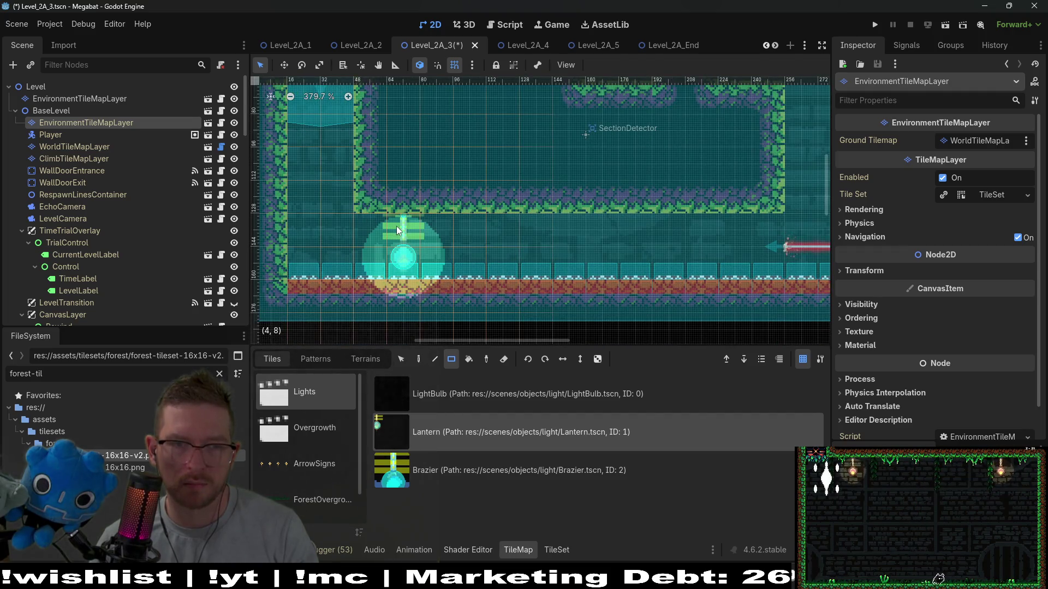
pyautogui.hscroll(4, 475, 256)
pyautogui.scroll(2, 492, 267)
pyautogui.scroll(3, 506, 280)
pyautogui.hscroll(1, 491, 229)
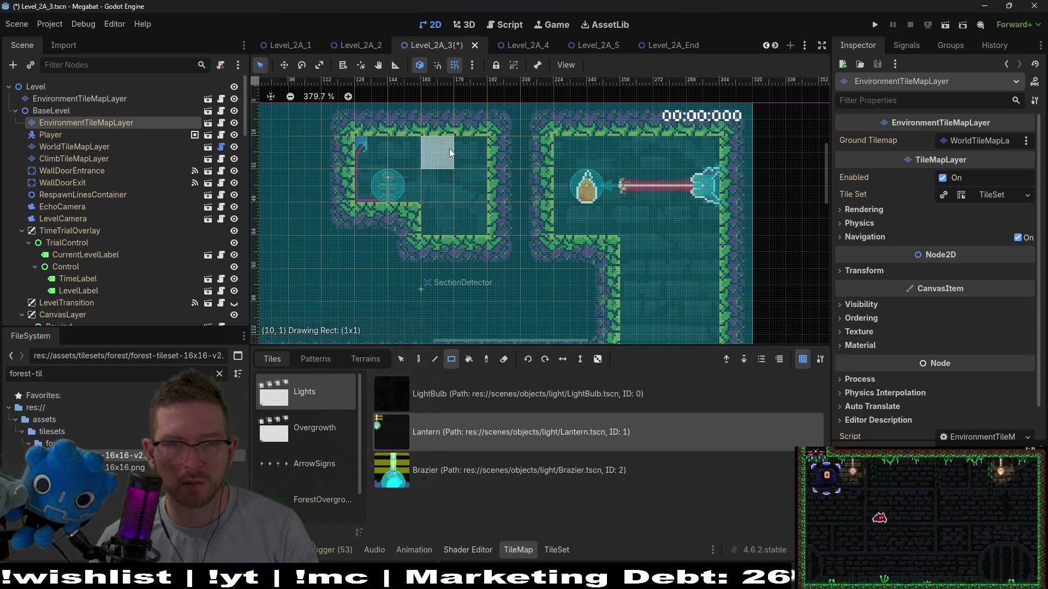
pyautogui.hscroll(2, 546, 207)
pyautogui.scroll(-4, 590, 218)
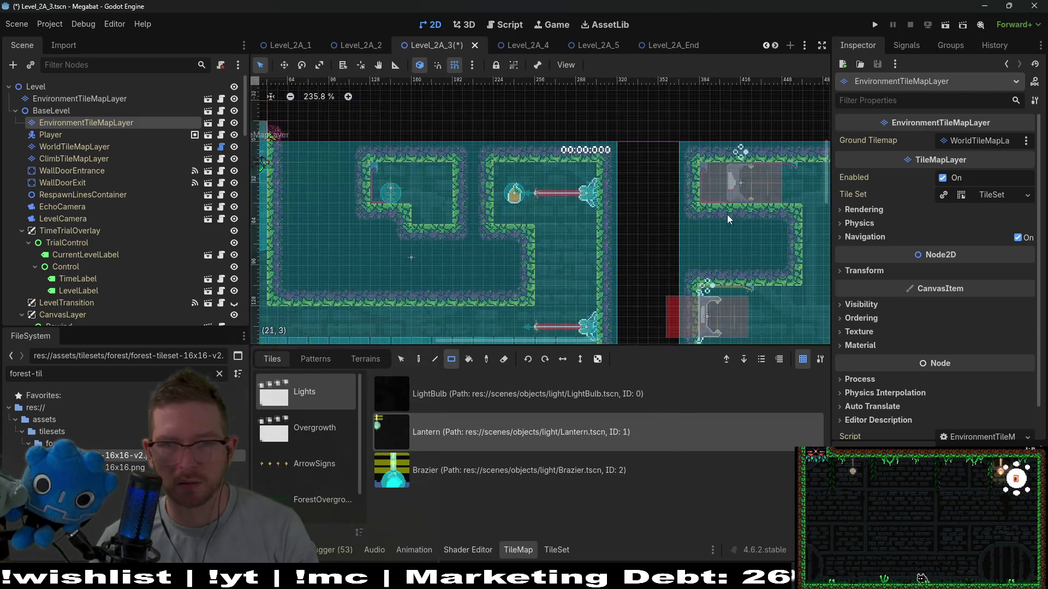
pyautogui.hscroll(5, 655, 219)
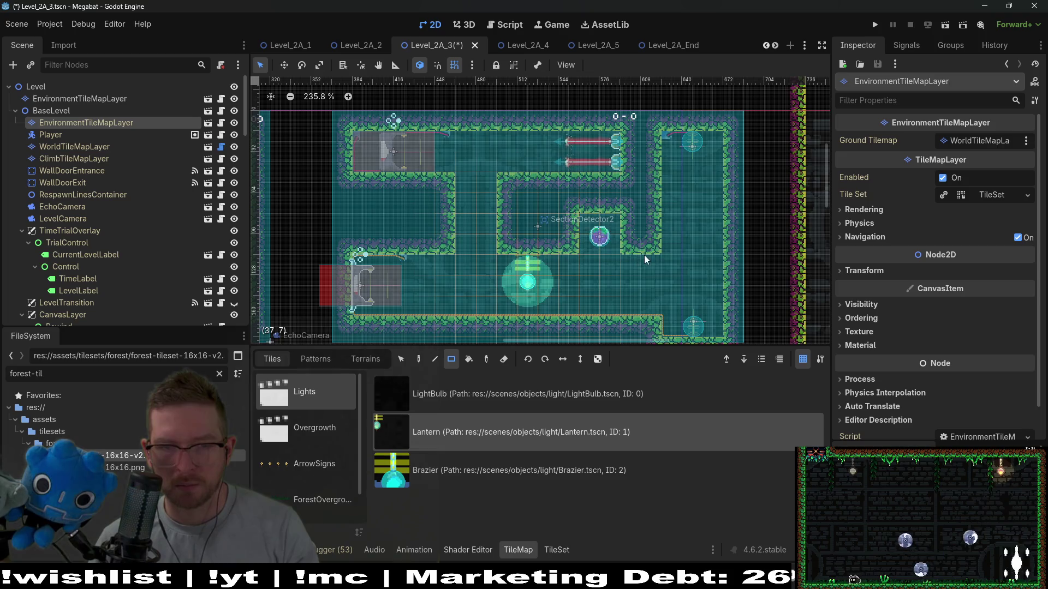
pyautogui.click(644, 257)
pyautogui.click(424, 257)
pyautogui.scroll(-1, 593, 295)
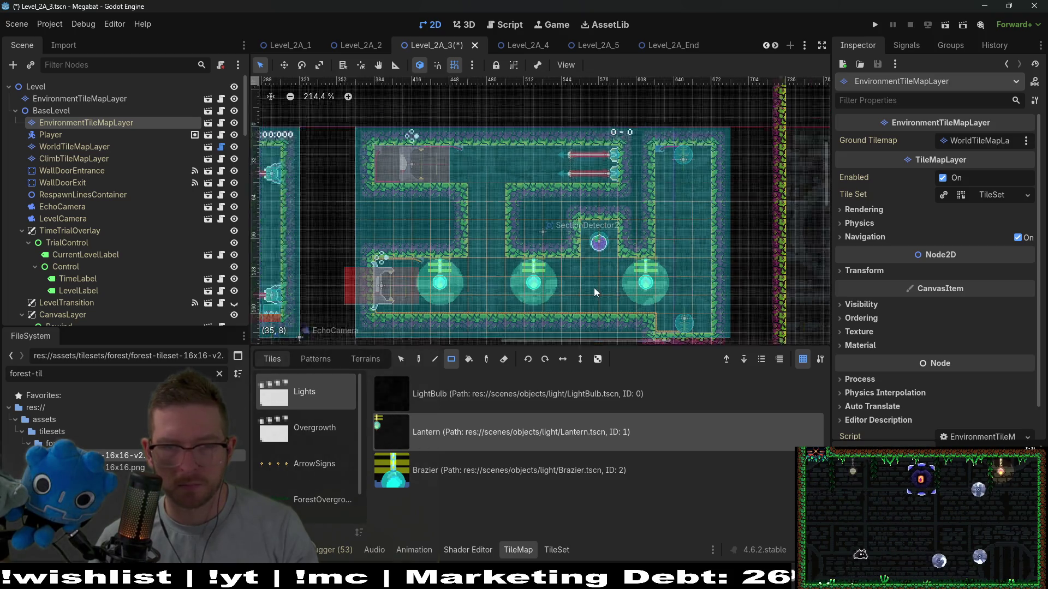
pyautogui.scroll(-3, 595, 293)
pyautogui.scroll(-5, 617, 278)
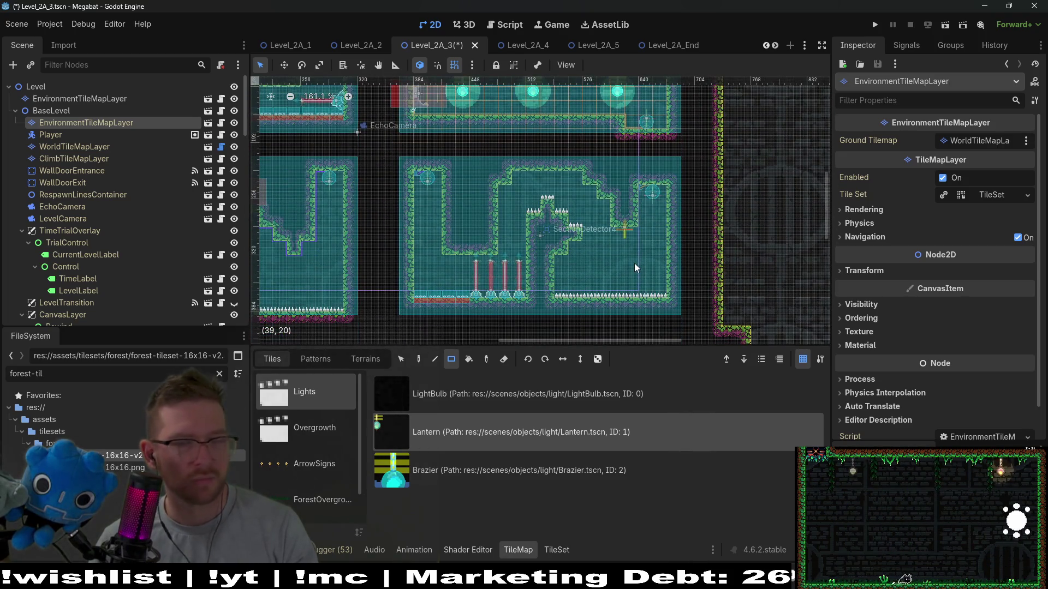
pyautogui.scroll(4, 634, 263)
pyautogui.click(571, 159)
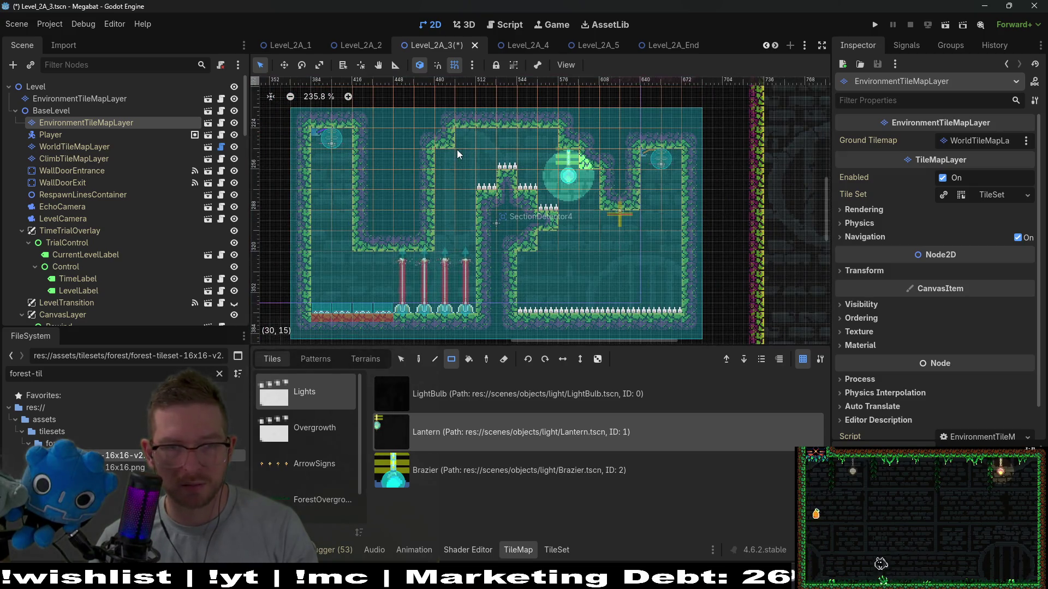
pyautogui.click(447, 158)
# Place lanterns in the lower-left and neighbouring rooms, then save the scene
pyautogui.scroll(-2, 421, 202)
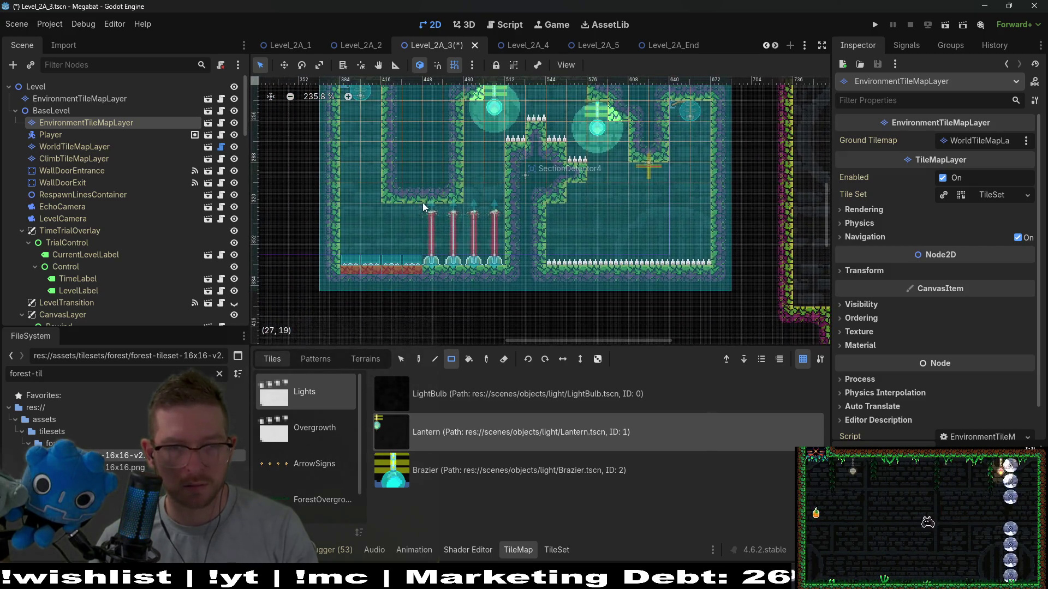
pyautogui.scroll(-3, 422, 202)
pyautogui.scroll(-4, 555, 231)
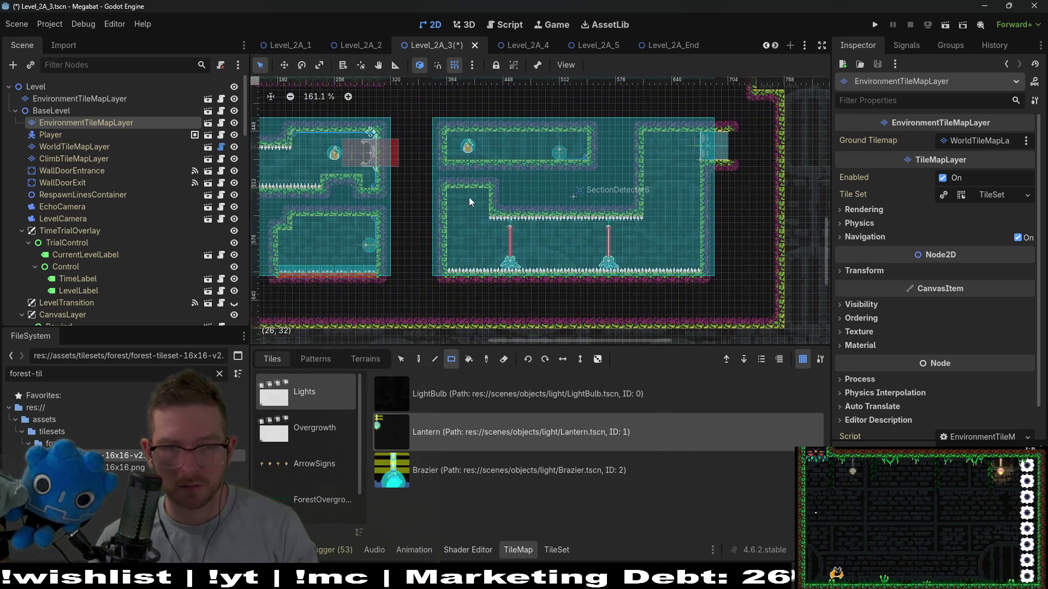
pyautogui.click(470, 201)
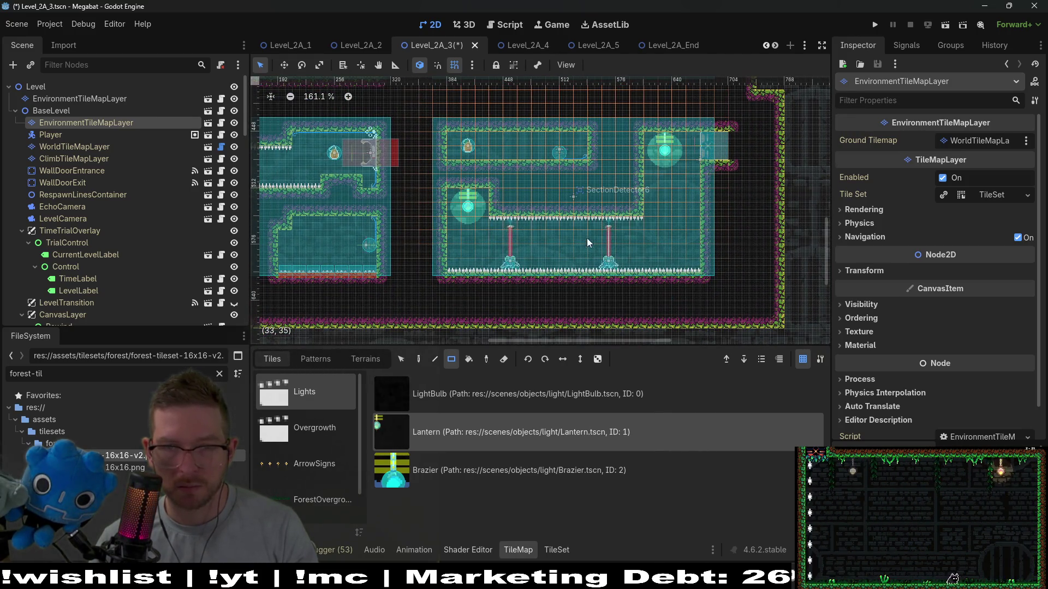
pyautogui.scroll(5, 611, 238)
pyautogui.click(633, 233)
pyautogui.click(510, 247)
pyautogui.scroll(-3, 644, 170)
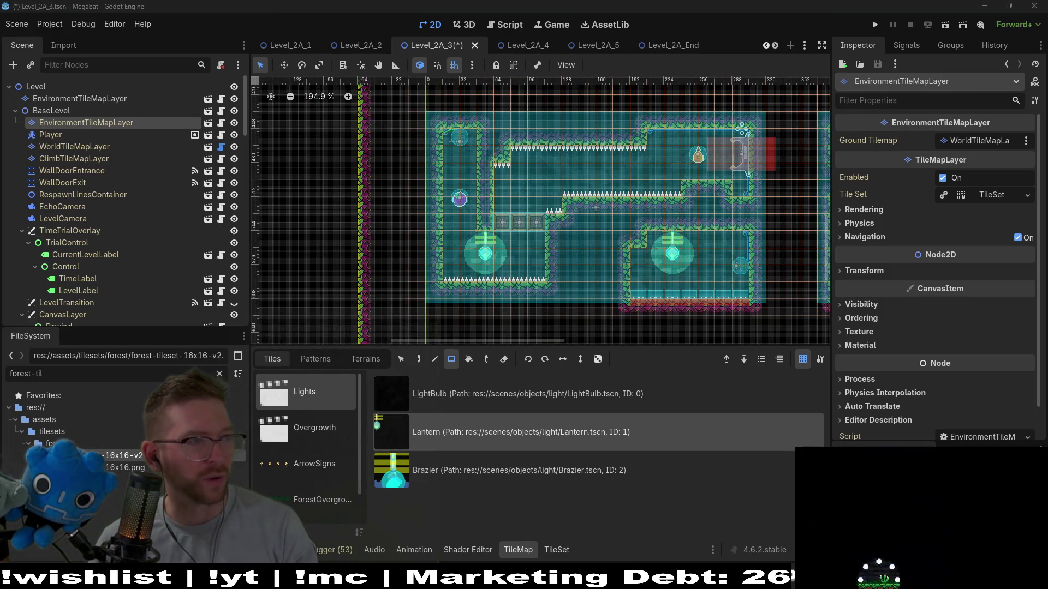
pyautogui.scroll(-3, 669, 204)
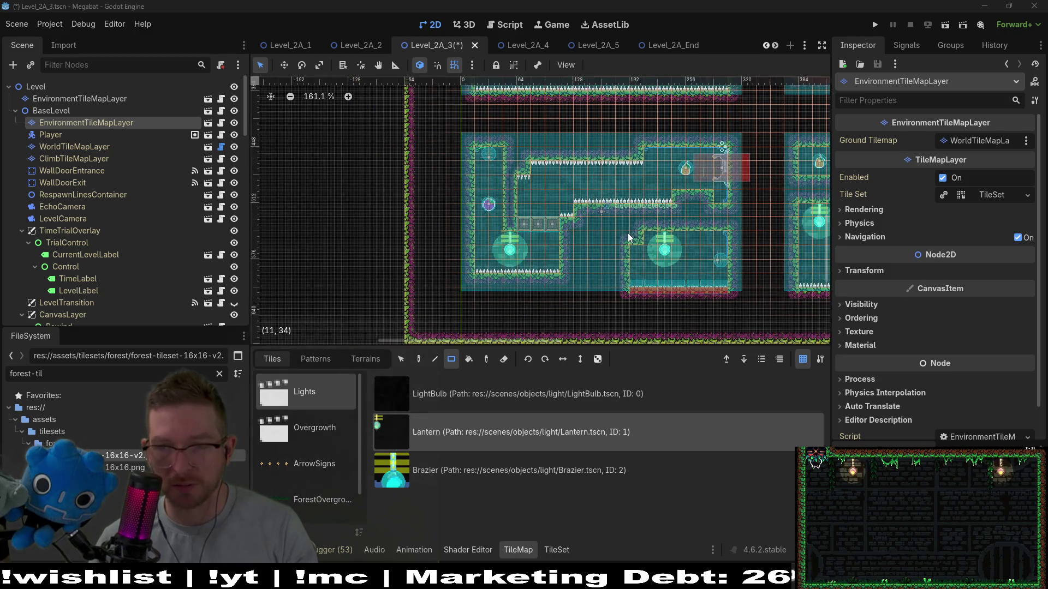
pyautogui.scroll(-1, 626, 280)
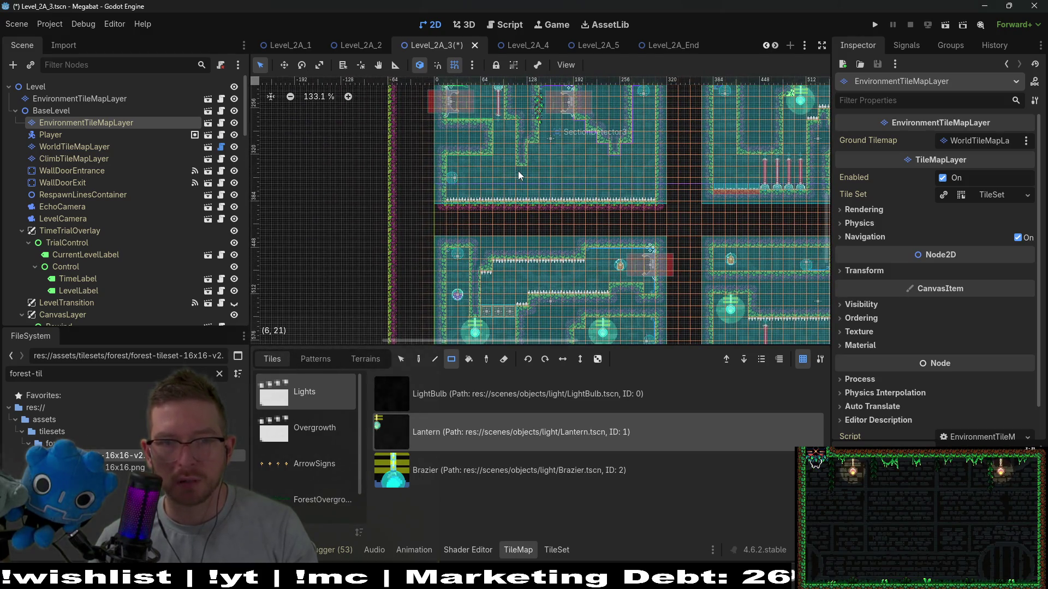
pyautogui.scroll(4, 561, 166)
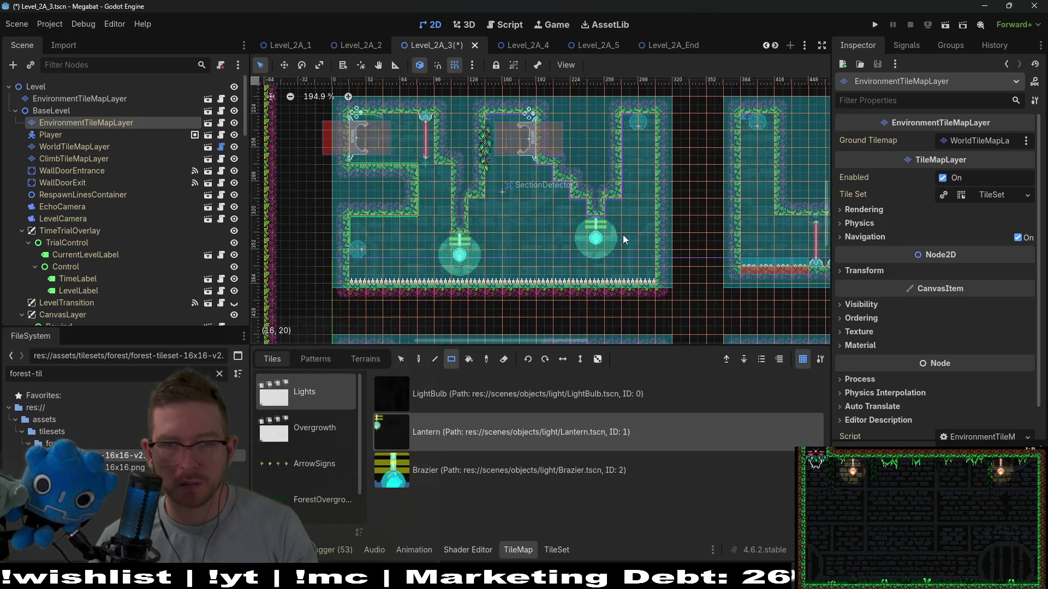
pyautogui.moveTo(521, 206); pyautogui.dragTo(532, 262)
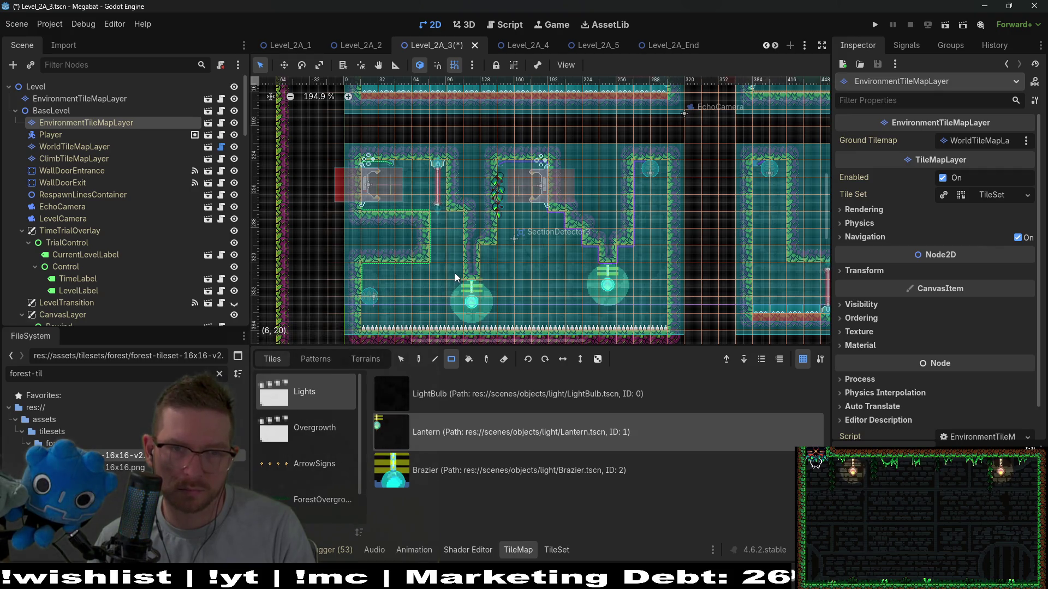
pyautogui.scroll(-4, 644, 209)
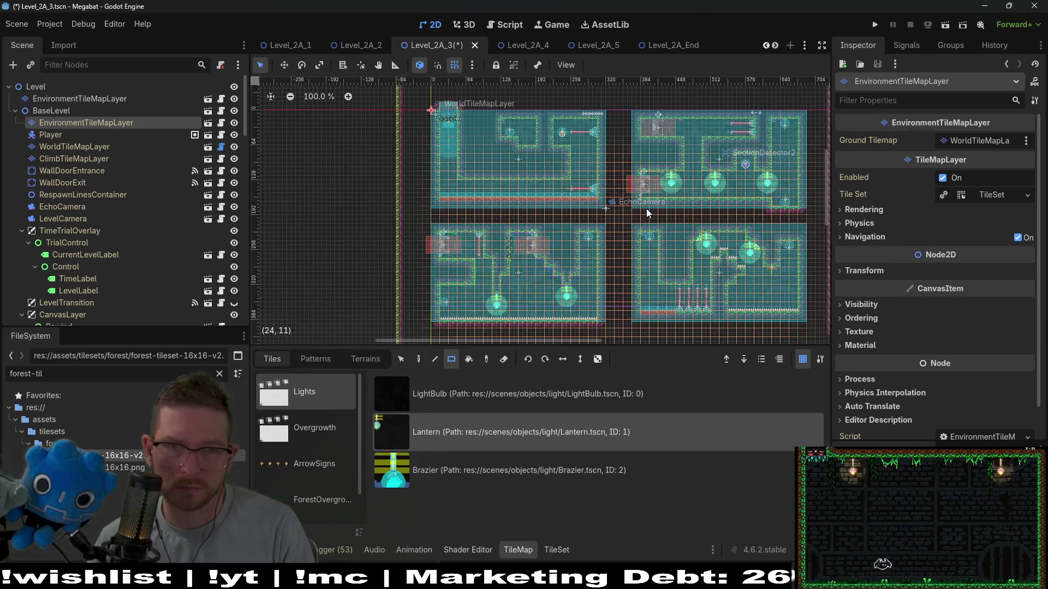
pyautogui.moveTo(710, 267); pyautogui.dragTo(690, 129)
pyautogui.hotkey('ctrl', 's')
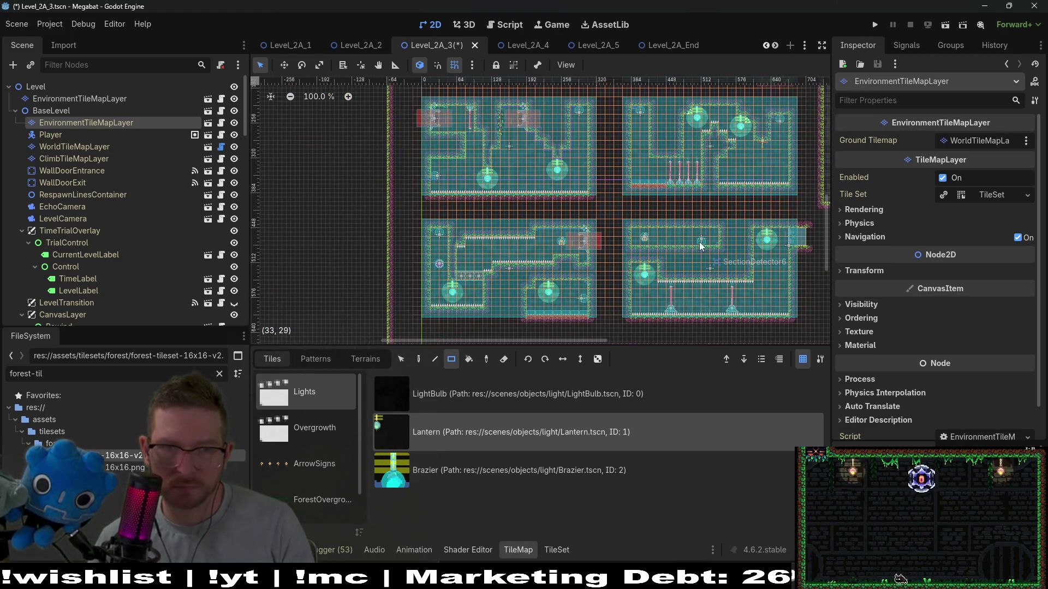
# Try ForestOvergrowth tiles on the spike row, undo them, and paint ground-forest terrain there instead
pyautogui.scroll(-1, 325, 466)
pyautogui.click(325, 466)
pyautogui.scroll(5, 484, 181)
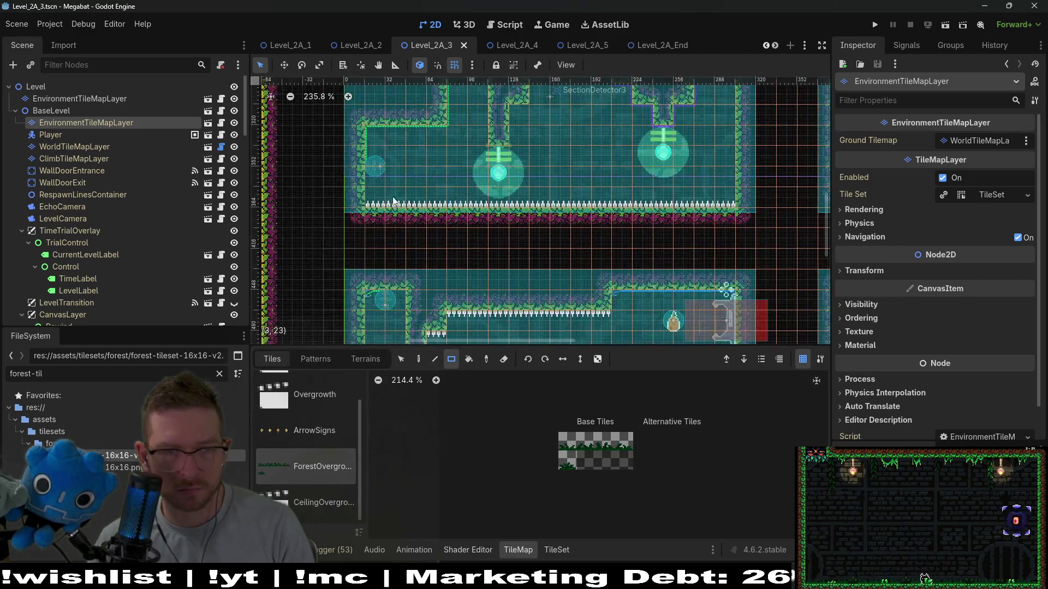
pyautogui.moveTo(528, 208); pyautogui.dragTo(737, 207)
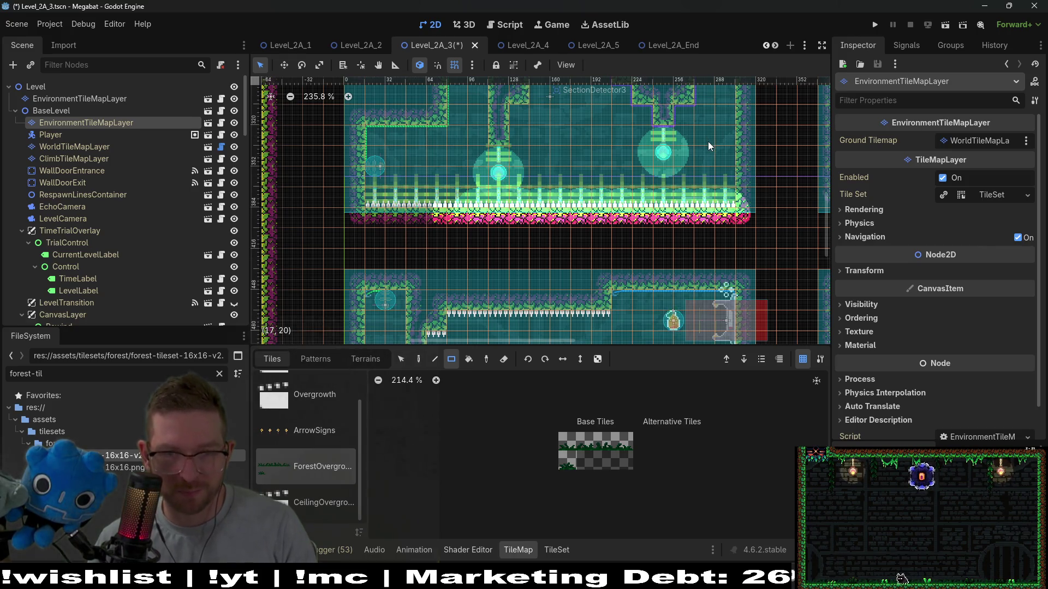
pyautogui.hotkey('ctrl', 'z')
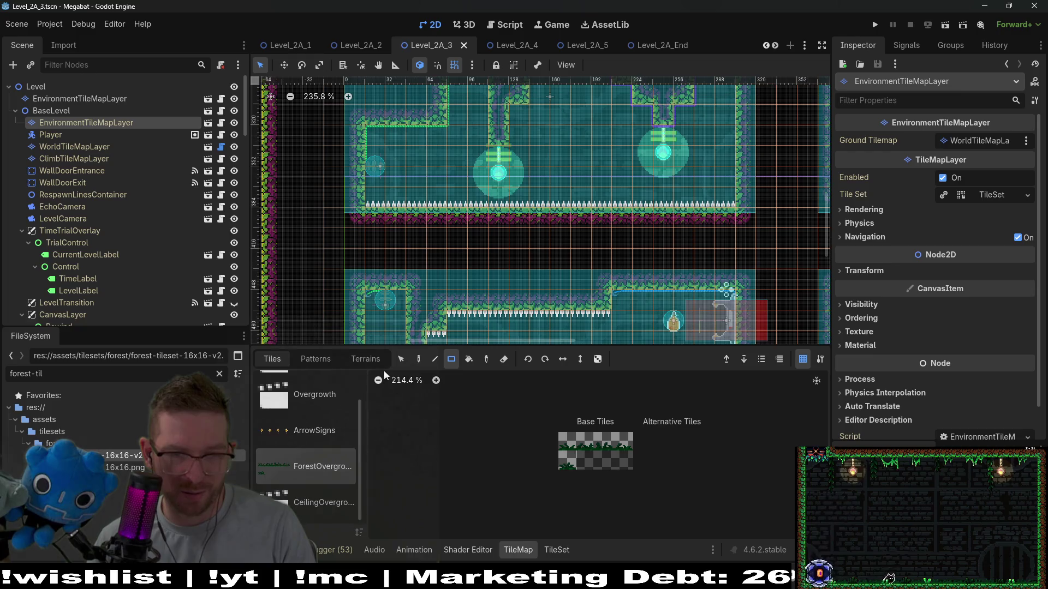
pyautogui.click(365, 358)
pyautogui.moveTo(369, 201); pyautogui.dragTo(732, 209)
pyautogui.scroll(5, 540, 295)
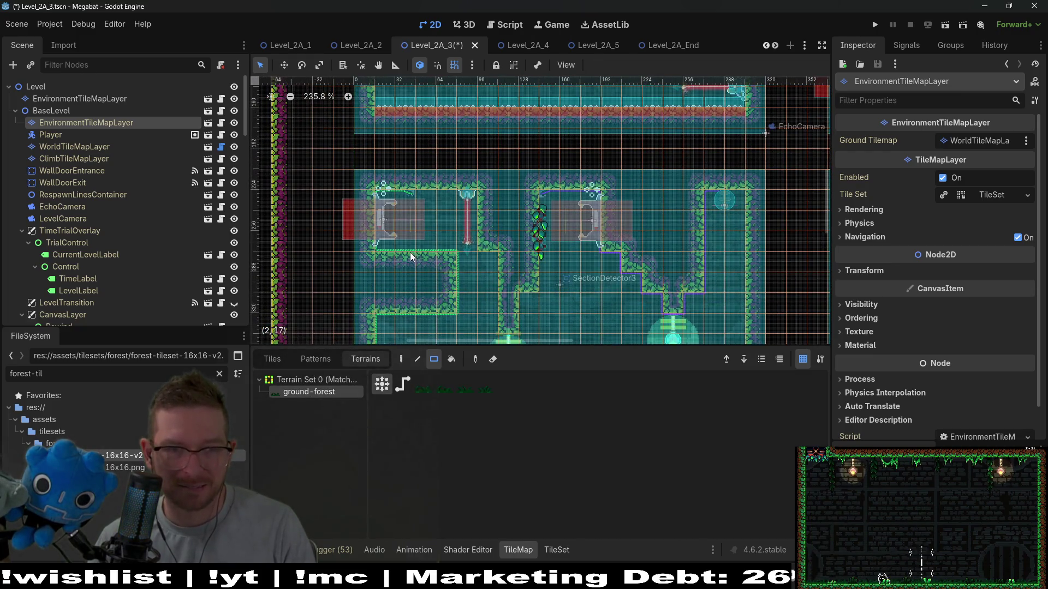
pyautogui.moveTo(442, 248); pyautogui.dragTo(443, 248)
pyautogui.scroll(3, 491, 284)
pyautogui.moveTo(401, 213); pyautogui.dragTo(756, 210)
pyautogui.scroll(4, 578, 235)
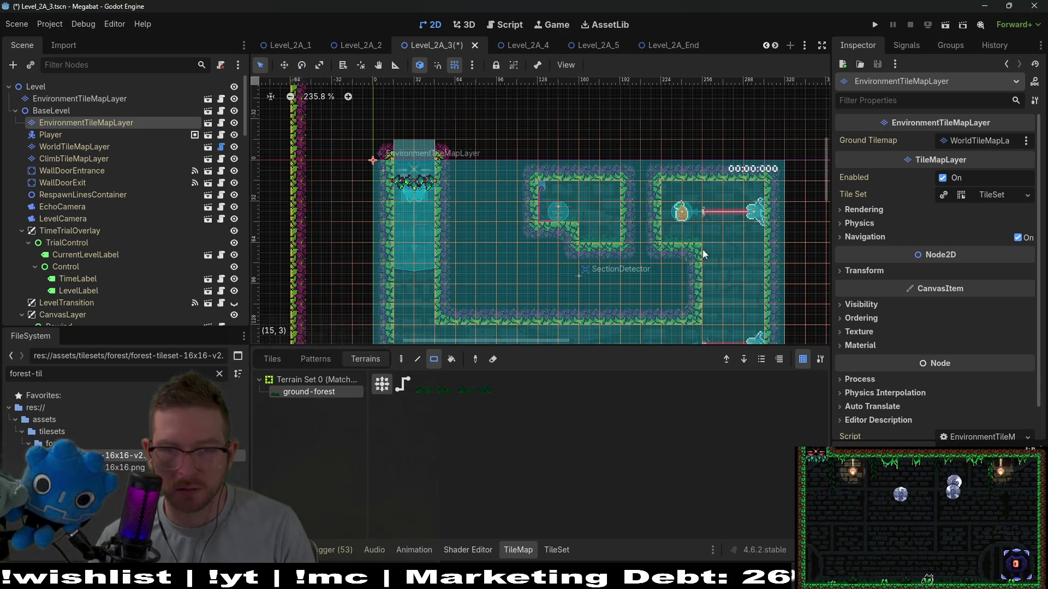
pyautogui.hscroll(12, 699, 247)
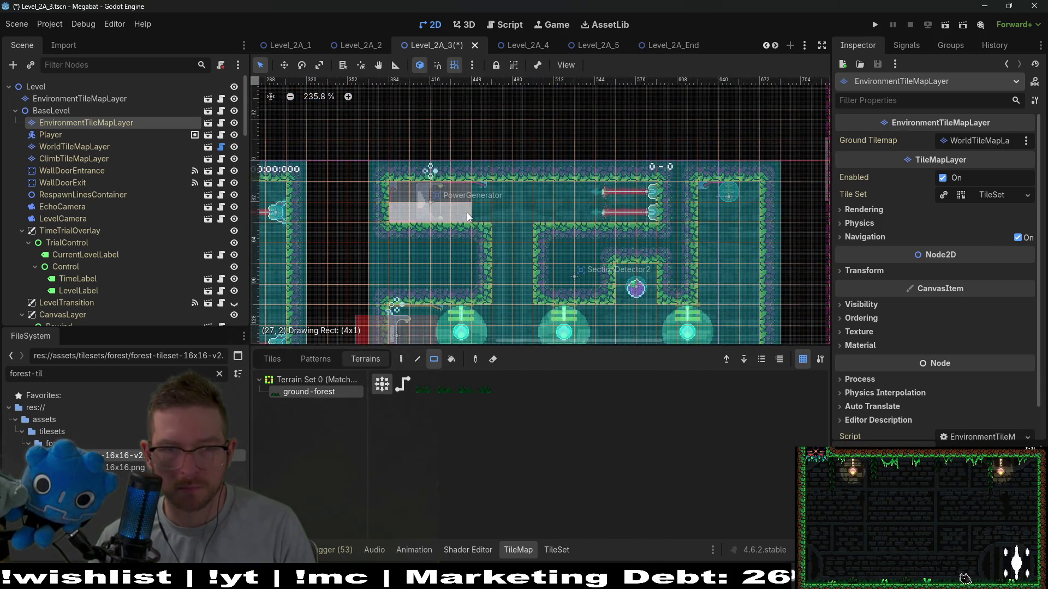
pyautogui.moveTo(635, 221); pyautogui.dragTo(636, 221)
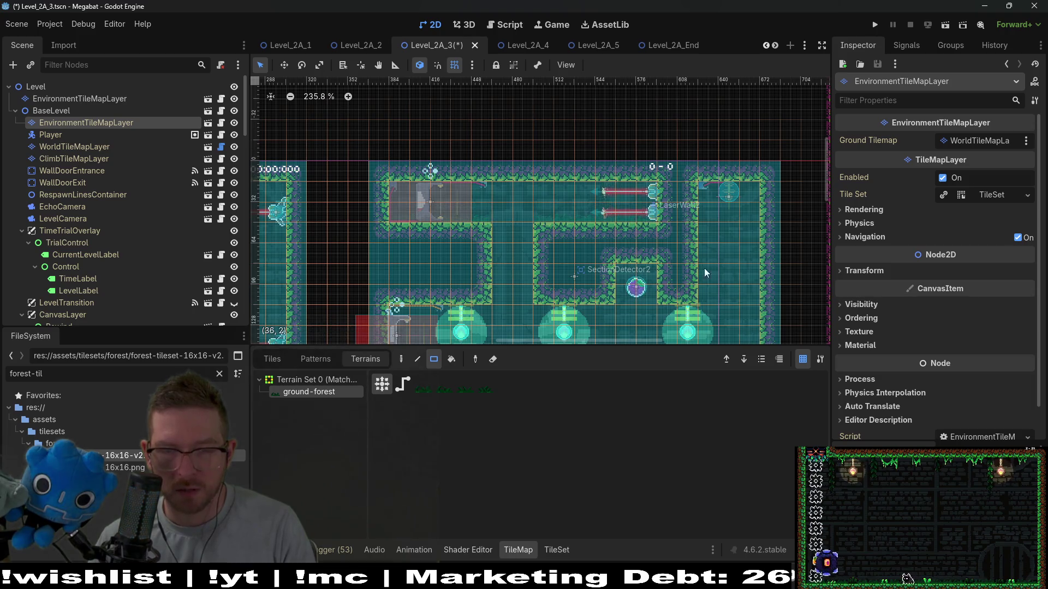
pyautogui.scroll(-2, 695, 254)
pyautogui.moveTo(630, 284)
pyautogui.mouseDown()
pyautogui.moveTo(382, 275)
pyautogui.moveTo(408, 272)
pyautogui.mouseUp()
pyautogui.scroll(-1, 655, 273)
pyautogui.hscroll(1, 655, 273)
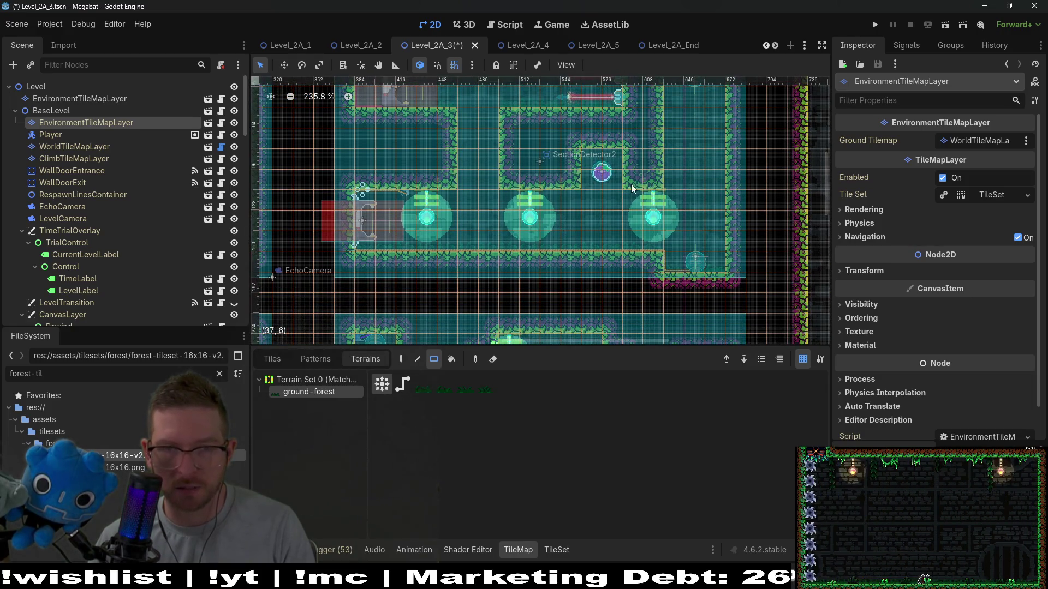
pyautogui.scroll(-2, 707, 270)
pyautogui.scroll(-2, 710, 281)
pyautogui.scroll(-2, 709, 284)
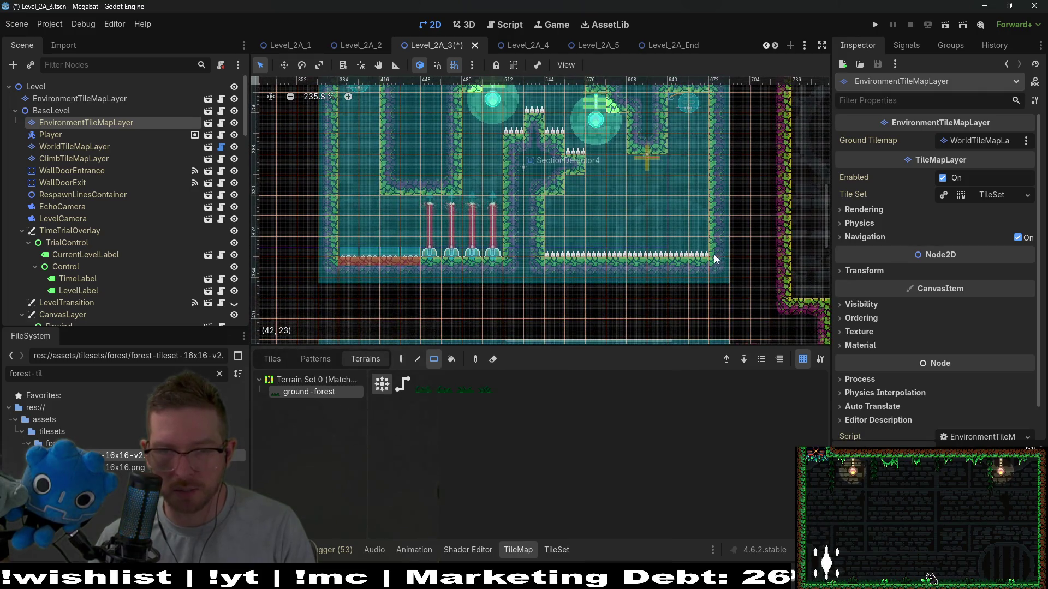
pyautogui.moveTo(549, 243); pyautogui.dragTo(550, 244)
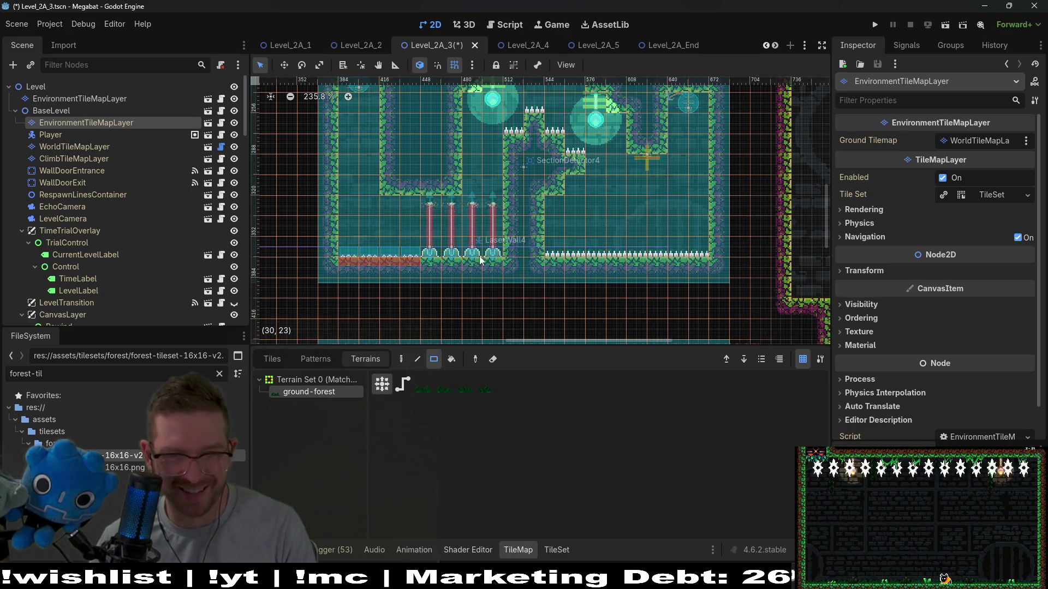
pyautogui.moveTo(465, 259); pyautogui.dragTo(359, 252)
pyautogui.scroll(-2, 378, 243)
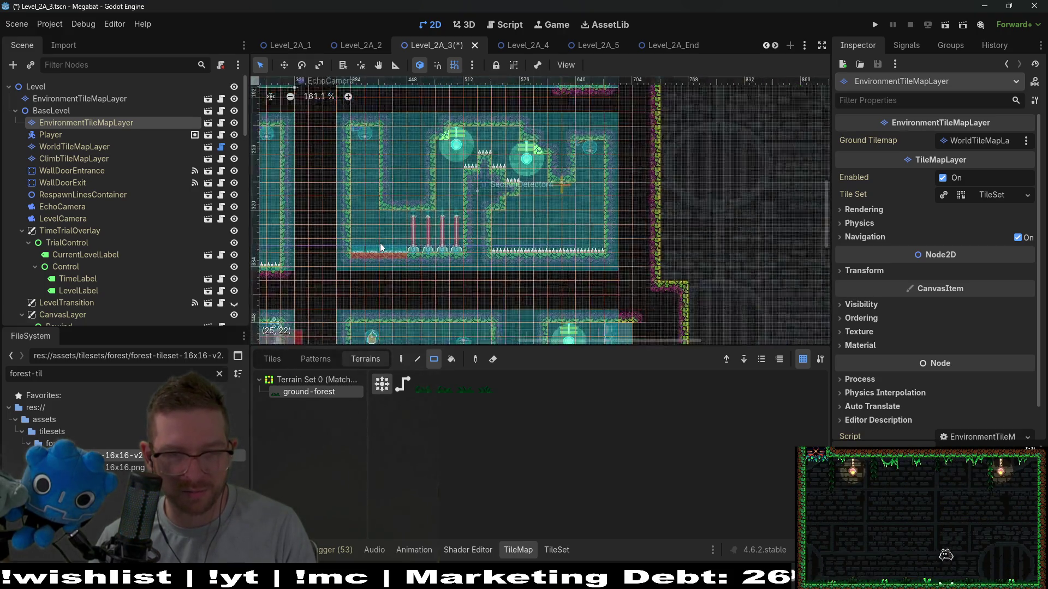
pyautogui.scroll(-5, 538, 220)
pyautogui.scroll(3, 534, 222)
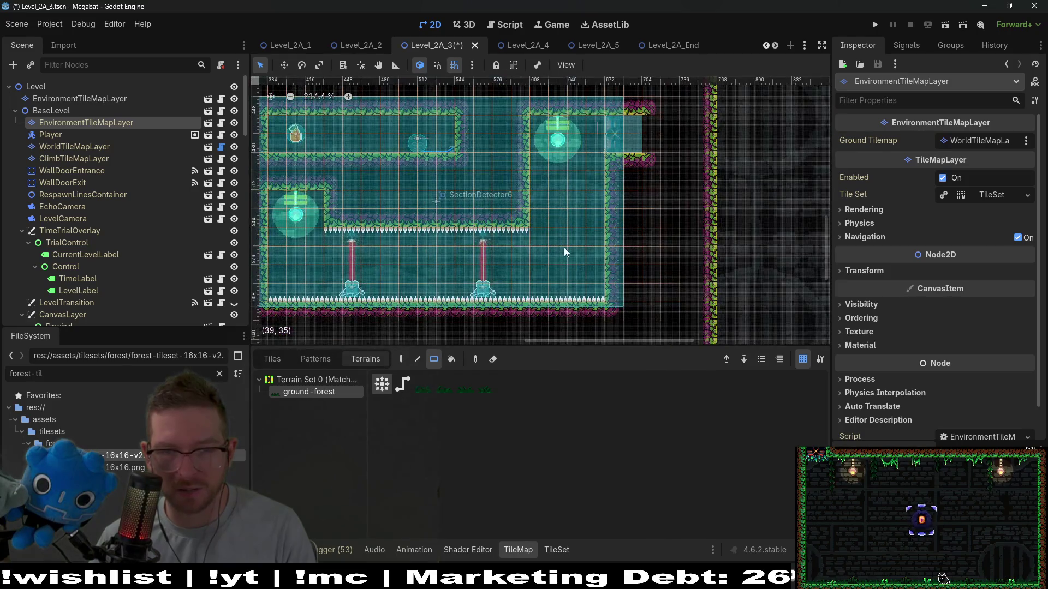
pyautogui.moveTo(595, 294); pyautogui.dragTo(283, 298)
pyautogui.moveTo(450, 177); pyautogui.dragTo(542, 287)
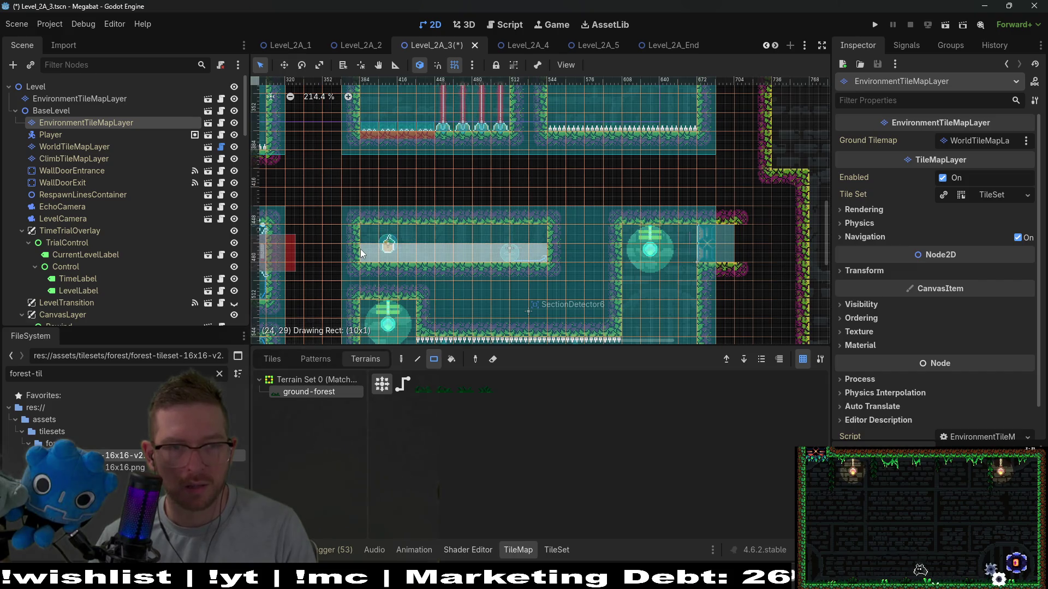
pyautogui.scroll(-3, 566, 271)
pyautogui.moveTo(565, 271); pyautogui.dragTo(602, 225)
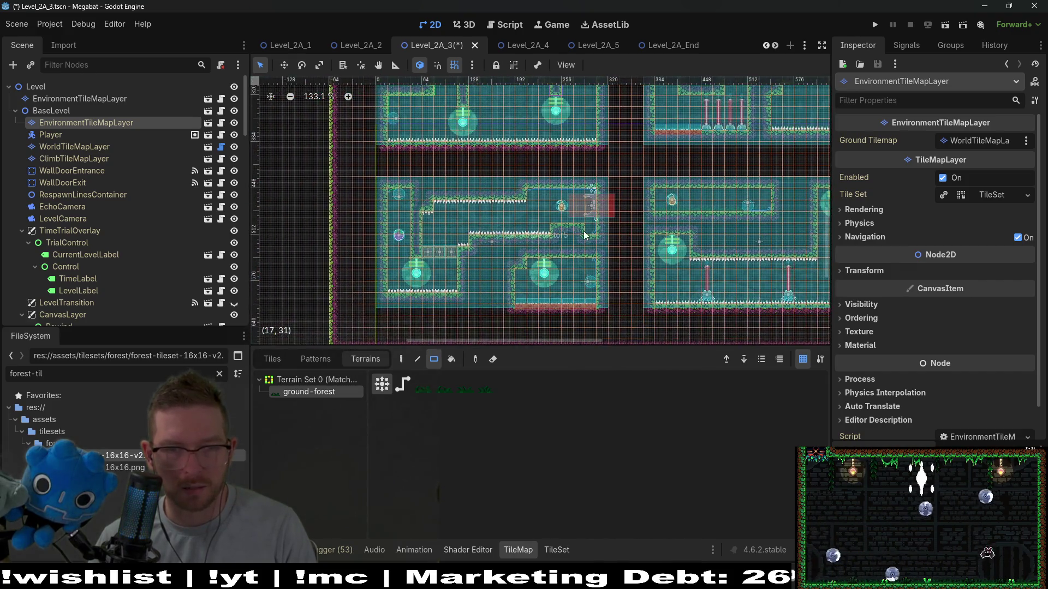
pyautogui.scroll(5, 602, 225)
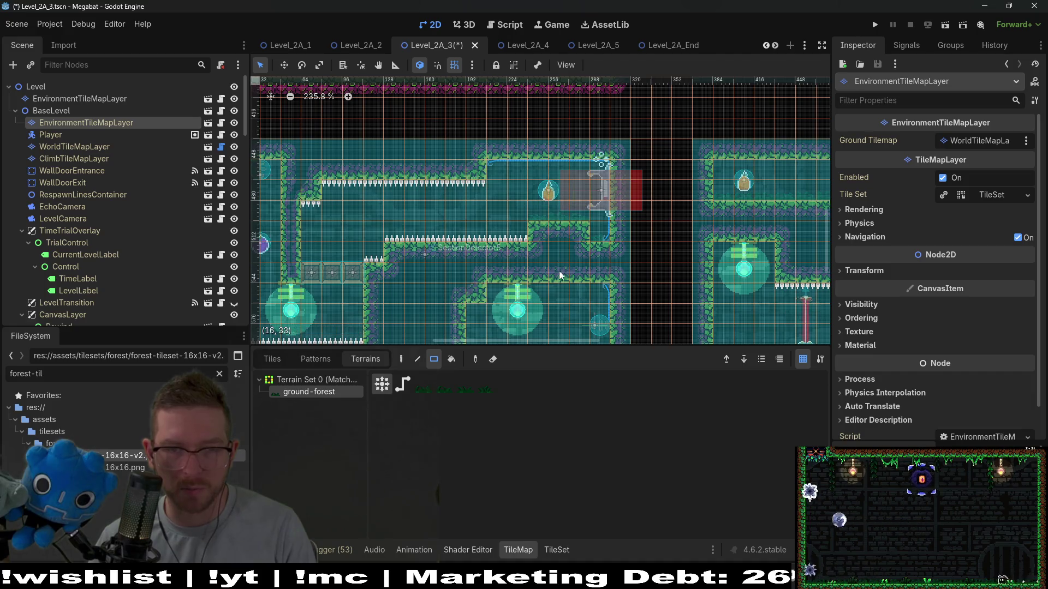
pyautogui.moveTo(599, 332); pyautogui.dragTo(648, 217)
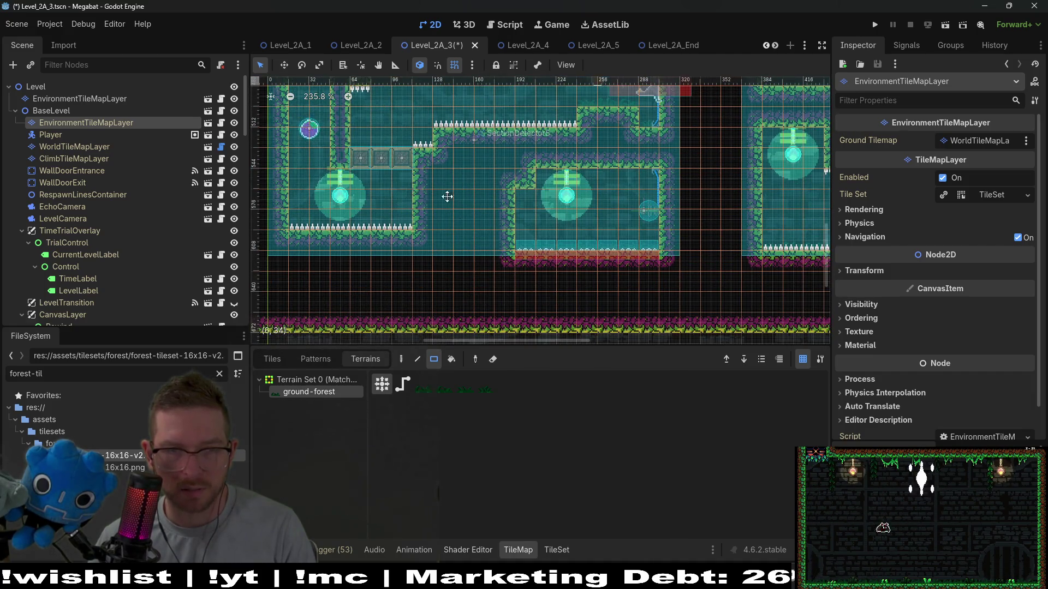
pyautogui.moveTo(422, 150); pyautogui.dragTo(517, 192)
pyautogui.moveTo(635, 158); pyautogui.dragTo(654, 152)
pyautogui.moveTo(496, 256); pyautogui.dragTo(412, 256)
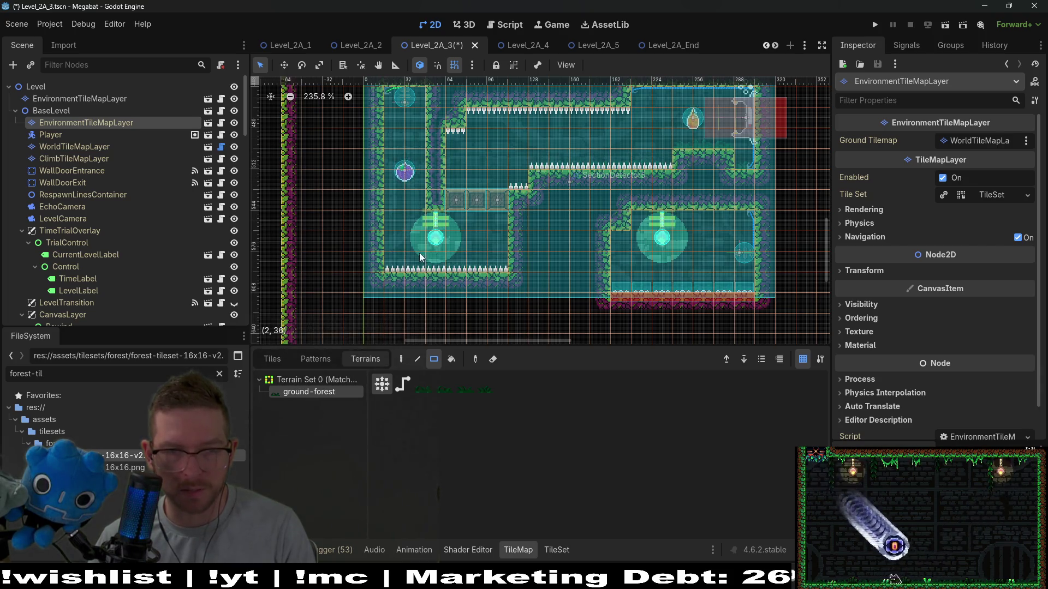
pyautogui.scroll(-3, 437, 246)
pyautogui.scroll(-3, 647, 204)
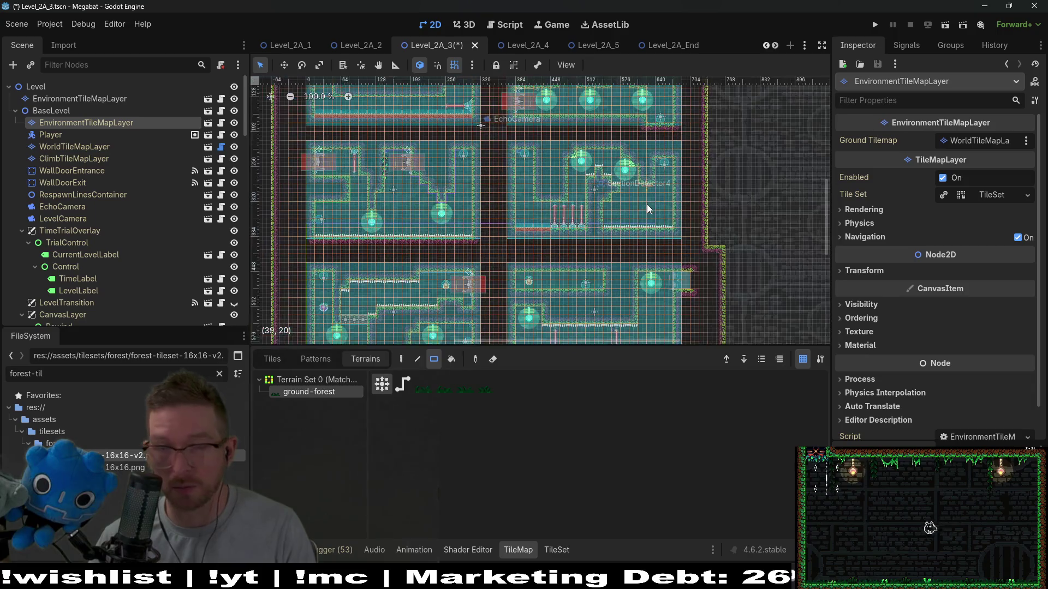
pyautogui.scroll(1, 625, 240)
pyautogui.scroll(-2, 601, 235)
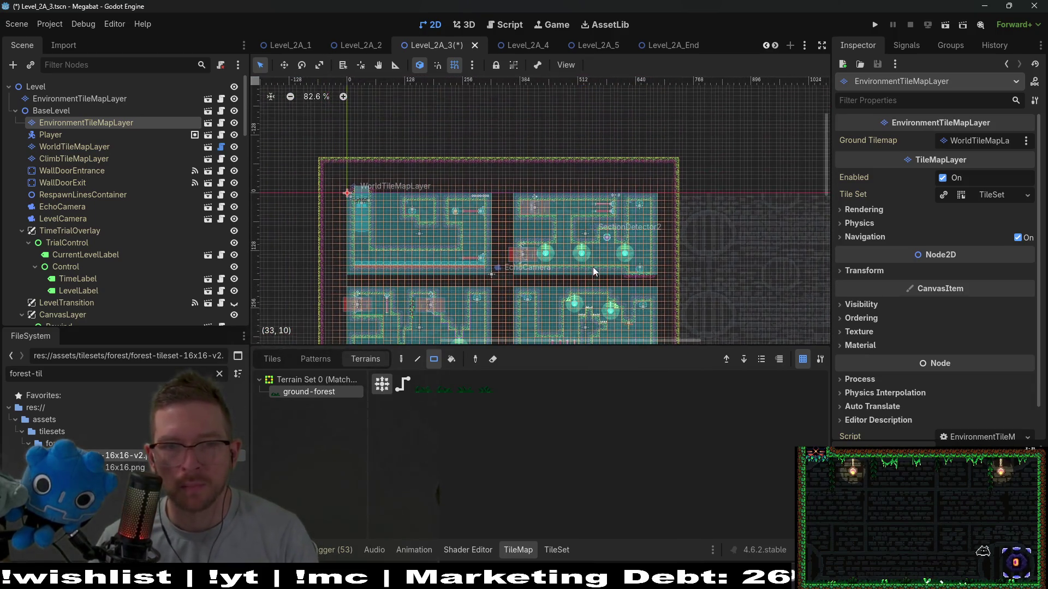
pyautogui.scroll(3, 568, 232)
pyautogui.hscroll(-4, 617, 217)
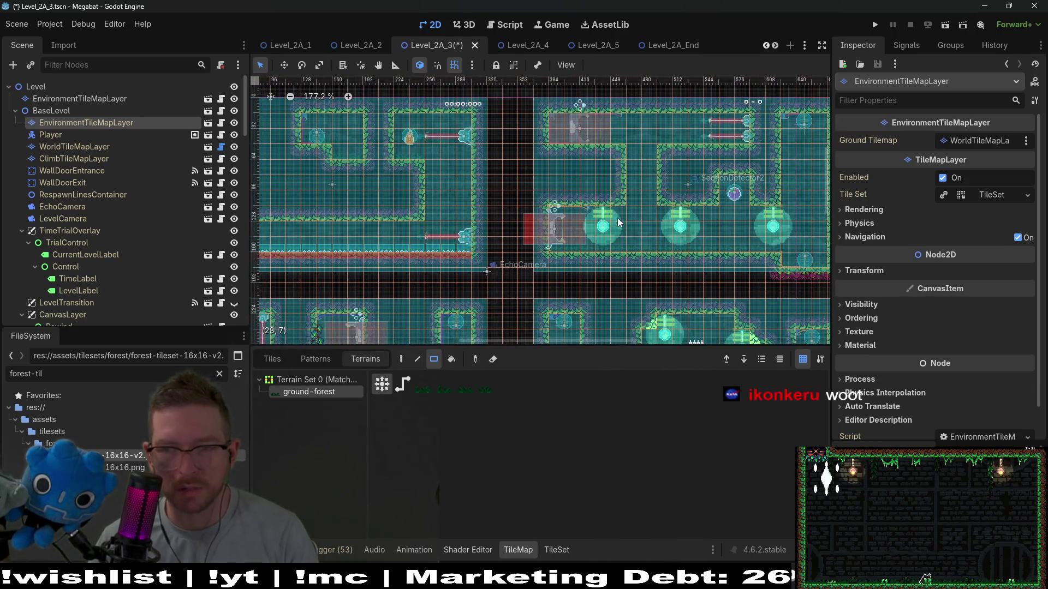
pyautogui.scroll(-2, 610, 235)
pyautogui.moveTo(460, 162)
pyautogui.mouseDown()
pyautogui.moveTo(467, 257)
pyautogui.moveTo(548, 199)
pyautogui.mouseUp()
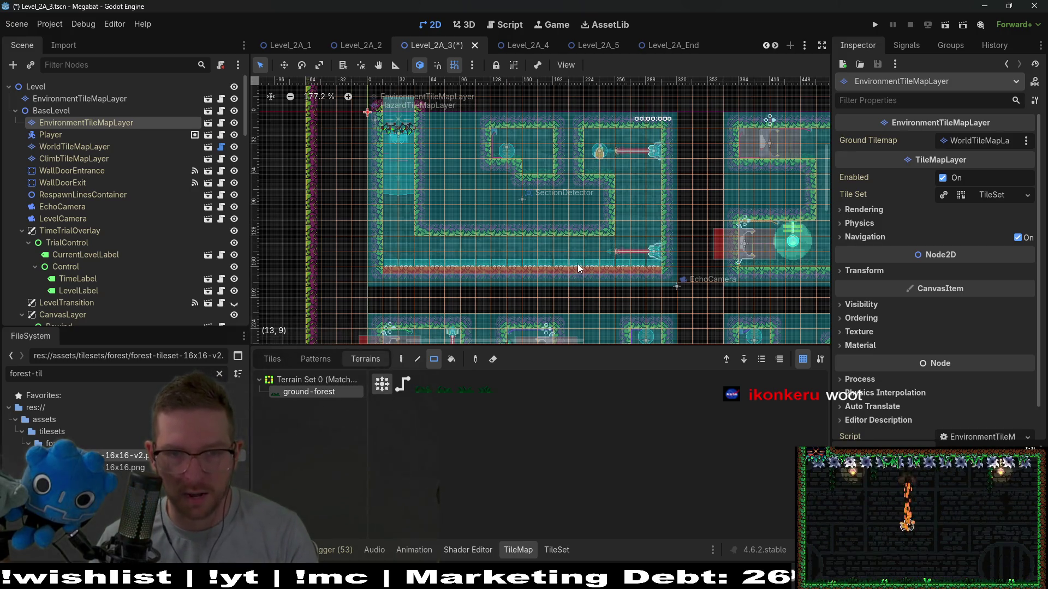
pyautogui.scroll(-3, 578, 264)
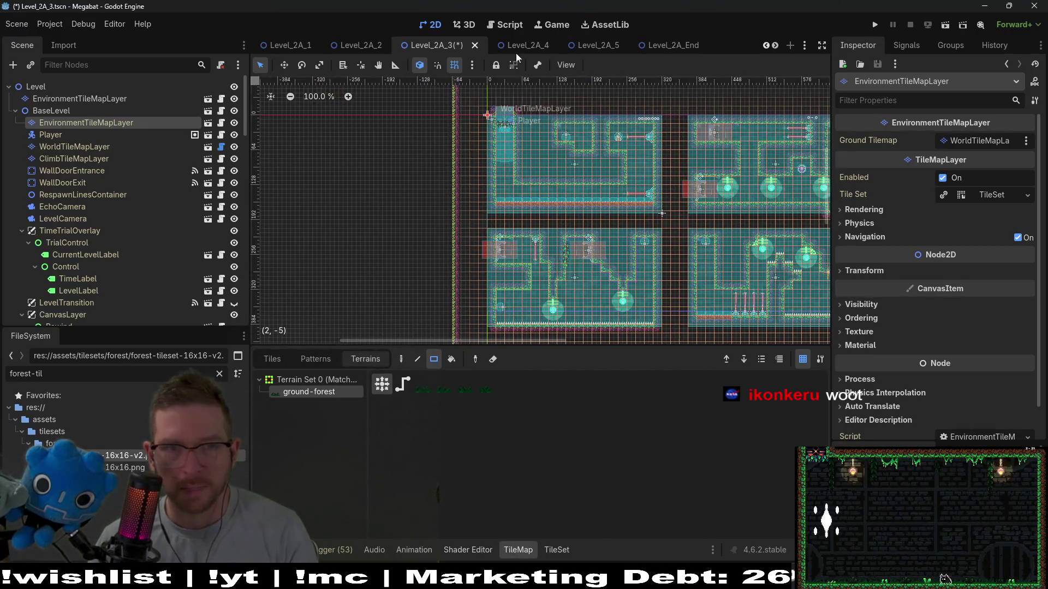
pyautogui.hotkey('ctrl', 's')
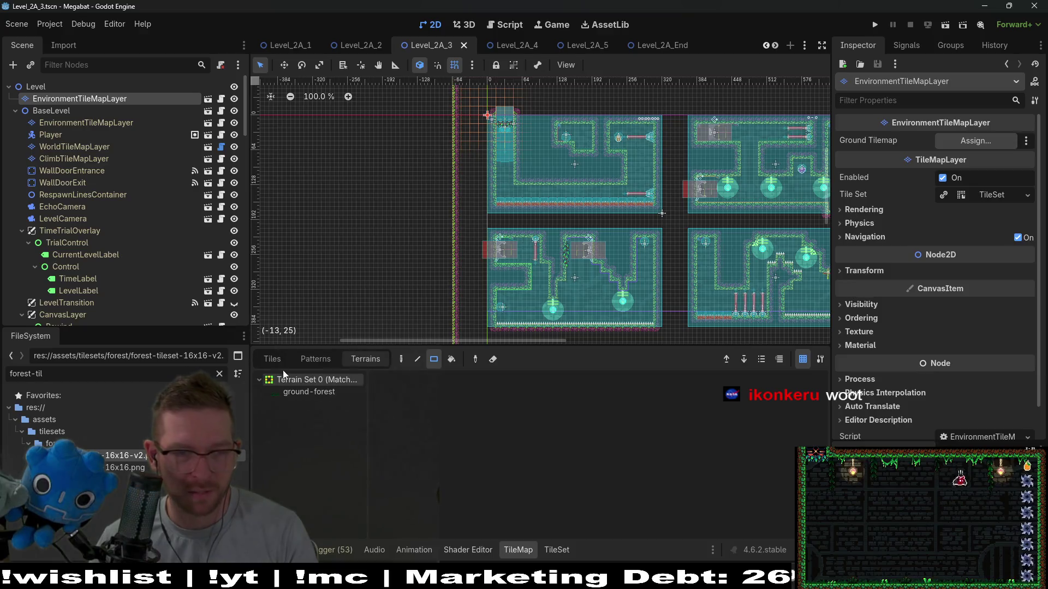
# Select the ForestOvergrowth plant from the Overgrowth scene collection
pyautogui.click(280, 365)
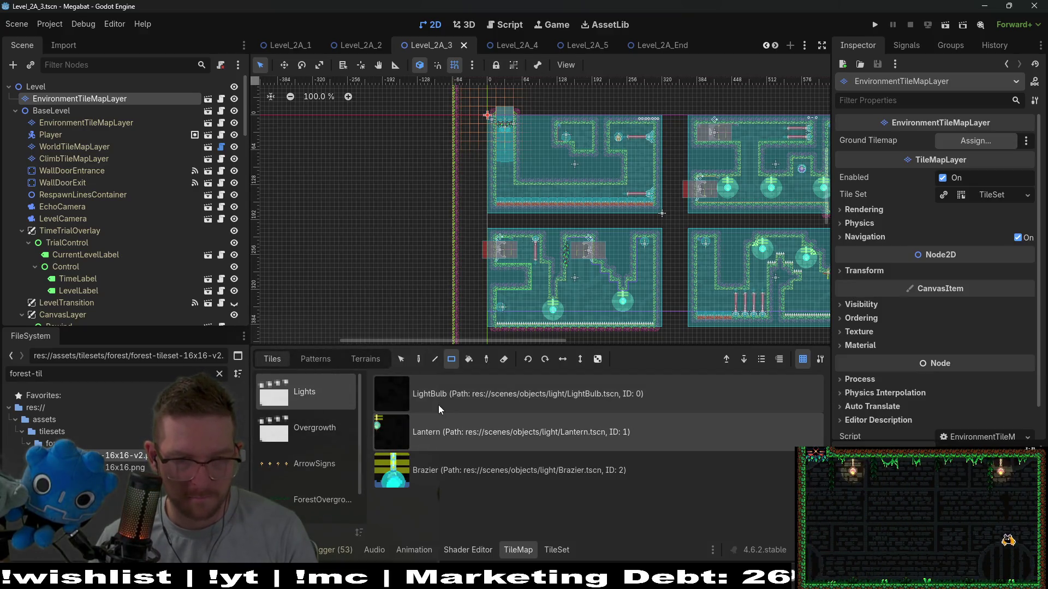
pyautogui.click(329, 431)
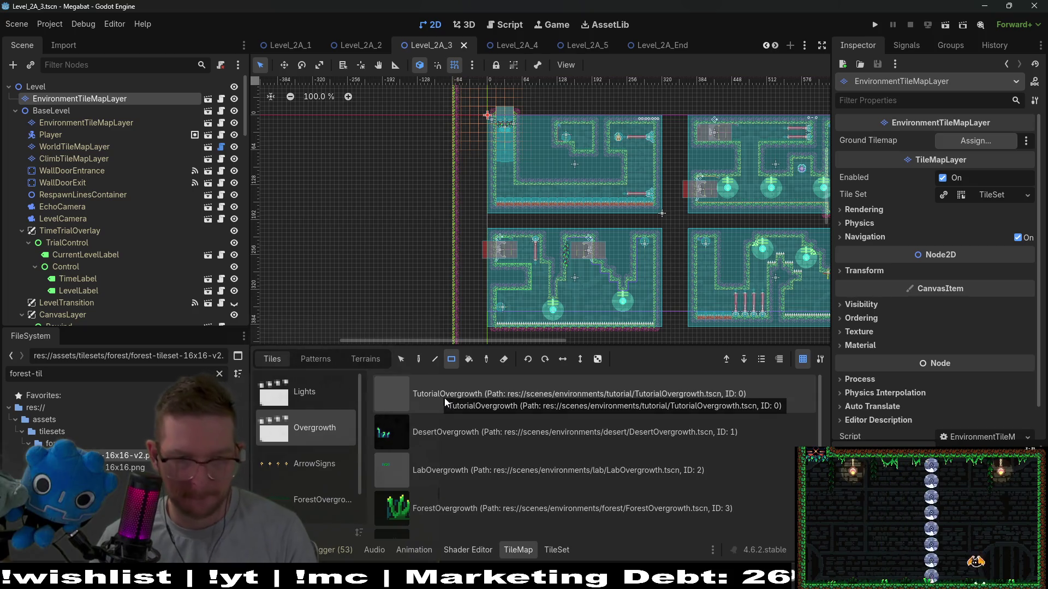
pyautogui.click(473, 506)
# Place ForestOvergrowth plants in the first room, the upper room and the lower floors
pyautogui.scroll(5, 564, 159)
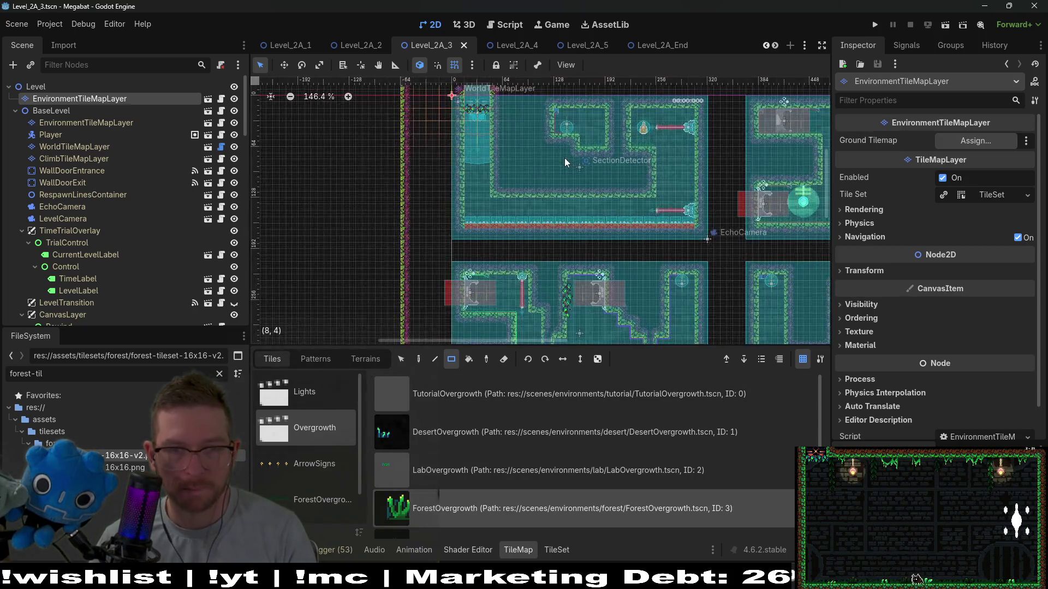
pyautogui.click(562, 223)
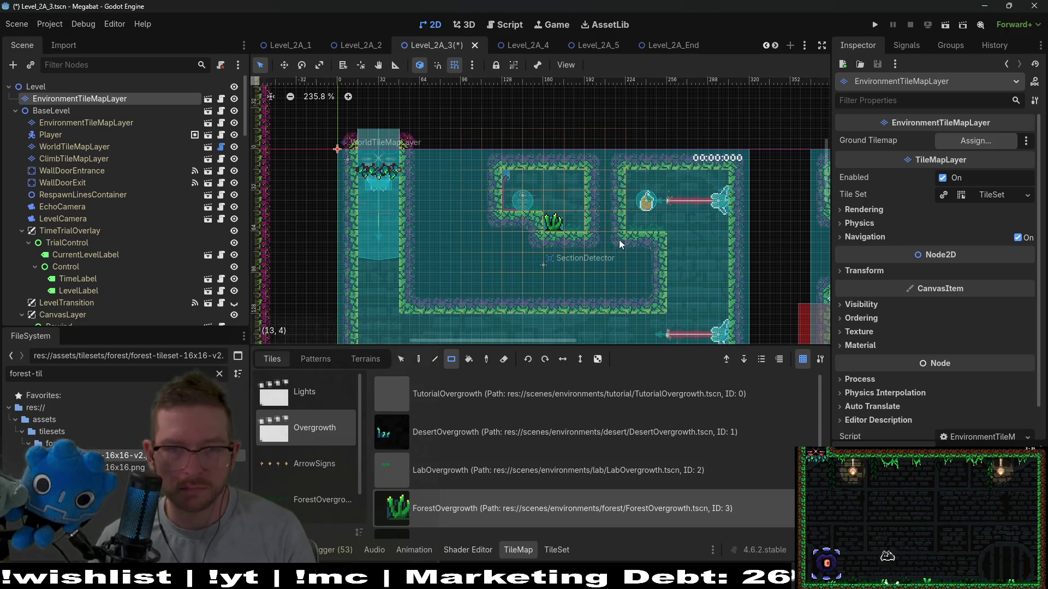
pyautogui.hscroll(5, 617, 240)
pyautogui.click(590, 181)
pyautogui.click(510, 177)
pyautogui.hscroll(3, 474, 212)
pyautogui.scroll(-1, 474, 212)
pyautogui.click(576, 282)
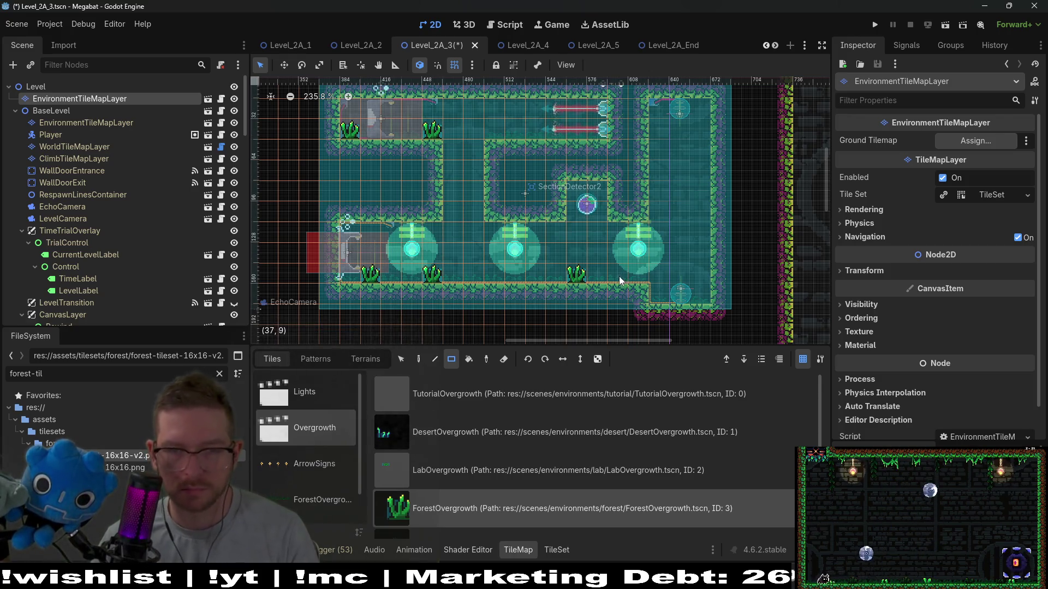
pyautogui.click(660, 300)
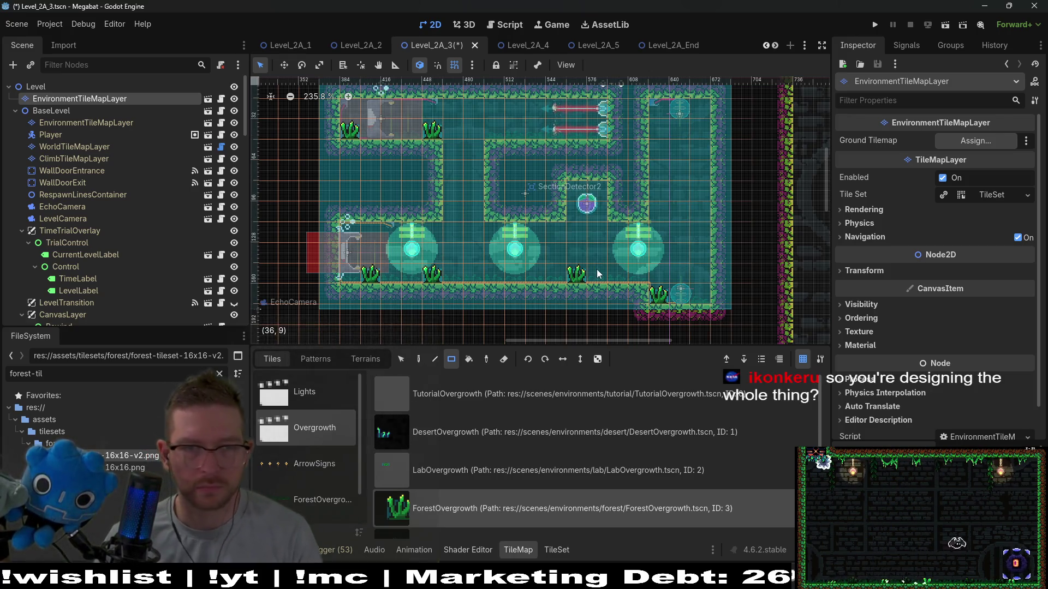
pyautogui.click(538, 271)
# Add a plant in the lower-left room, review the rooms, and save the scene
pyautogui.scroll(-10, 642, 313)
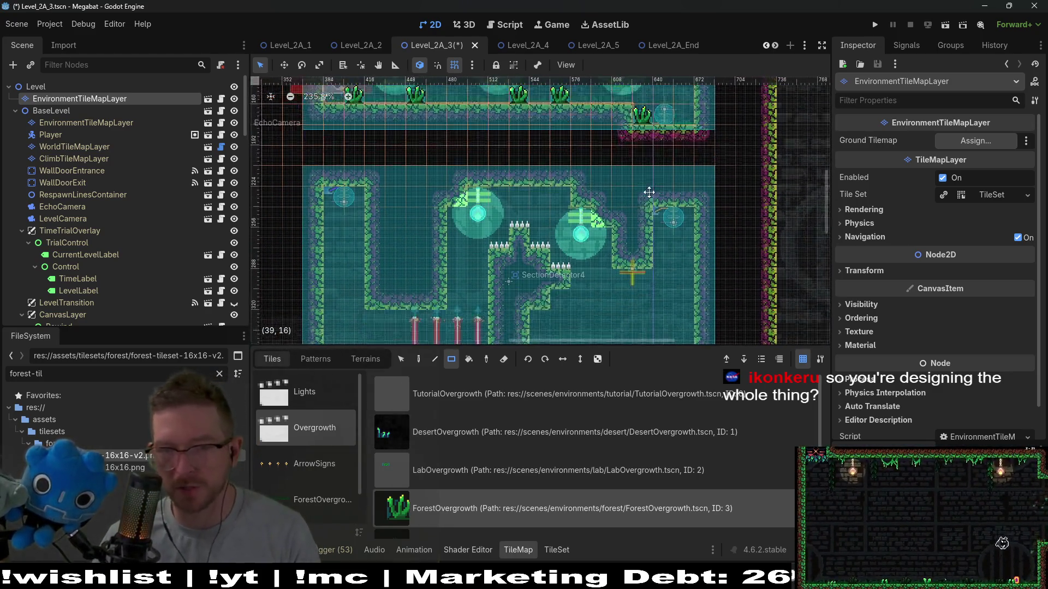
pyautogui.scroll(-5, 622, 177)
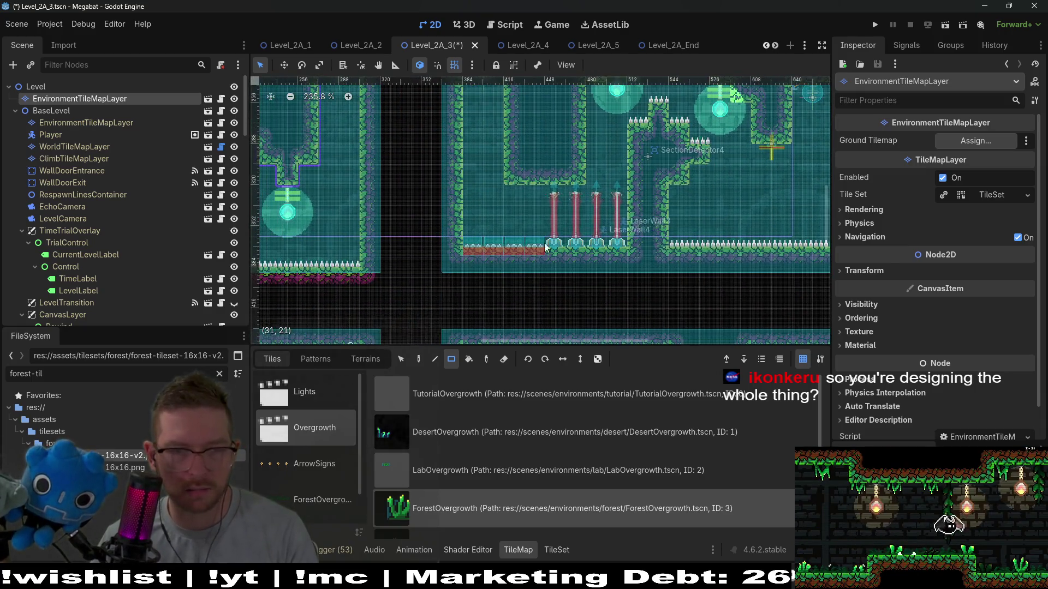
pyautogui.hscroll(-5, 621, 178)
pyautogui.scroll(-8, 627, 191)
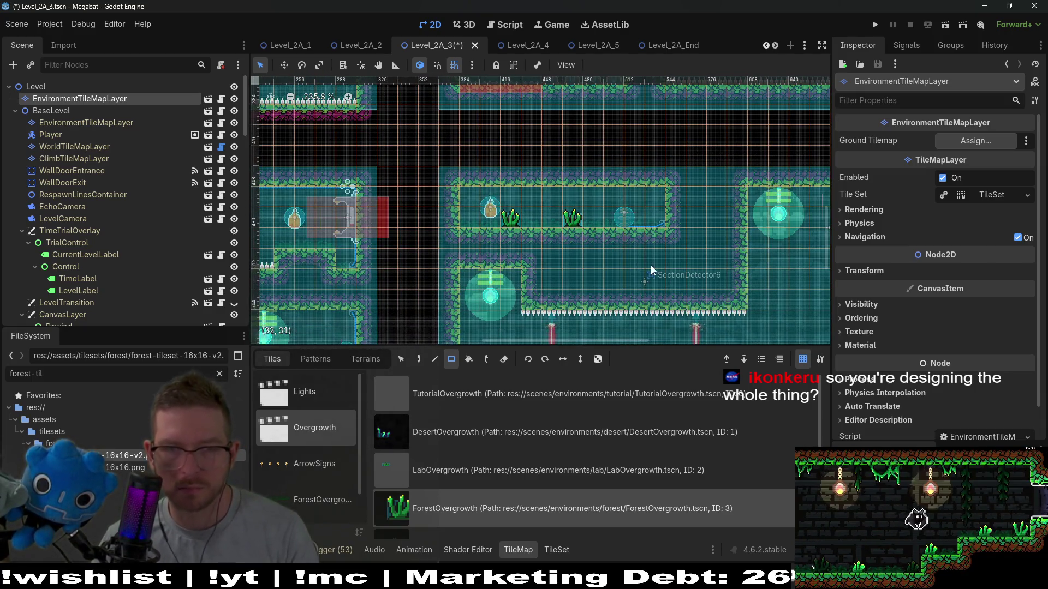
pyautogui.scroll(1, 657, 266)
pyautogui.hscroll(-5, 690, 258)
pyautogui.scroll(-3, 589, 242)
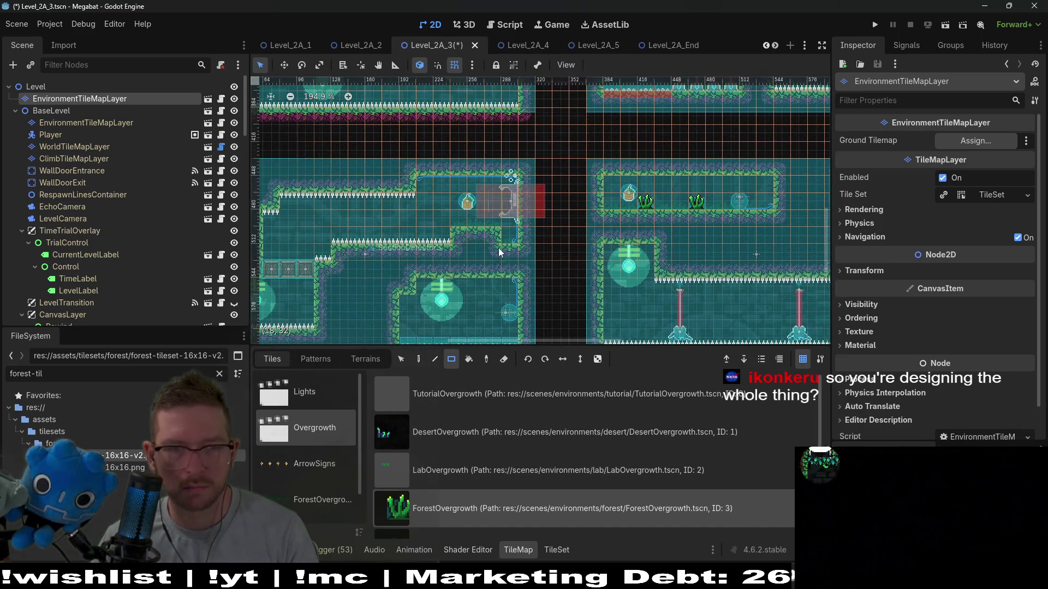
pyautogui.click(608, 225)
pyautogui.hscroll(-4, 620, 223)
pyautogui.scroll(-2, 620, 223)
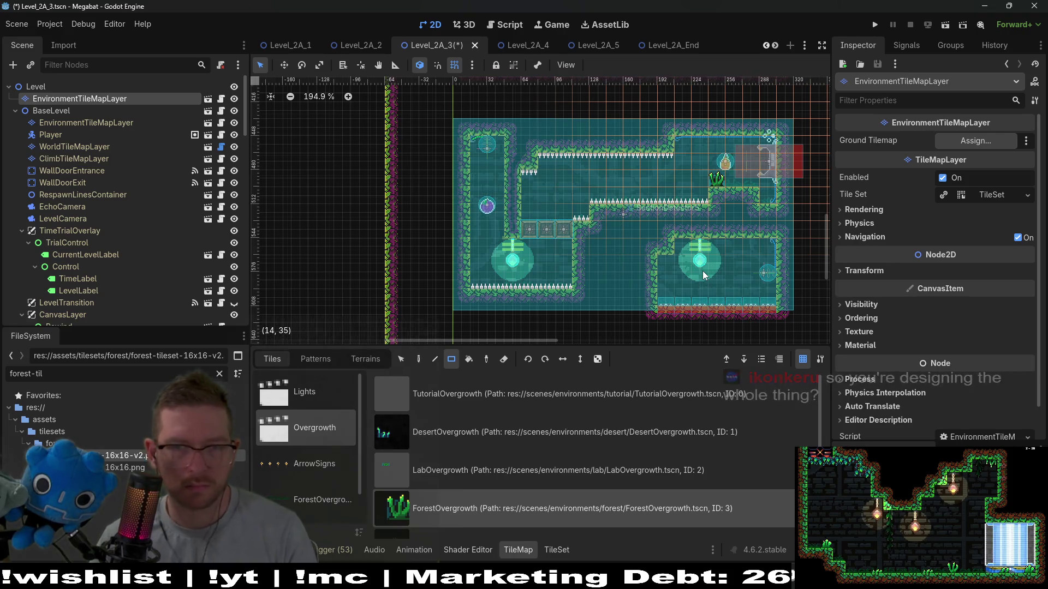
pyautogui.scroll(-3, 703, 271)
pyautogui.moveTo(730, 221); pyautogui.dragTo(664, 274)
pyautogui.hscroll(4, 626, 212)
pyautogui.scroll(3, 566, 234)
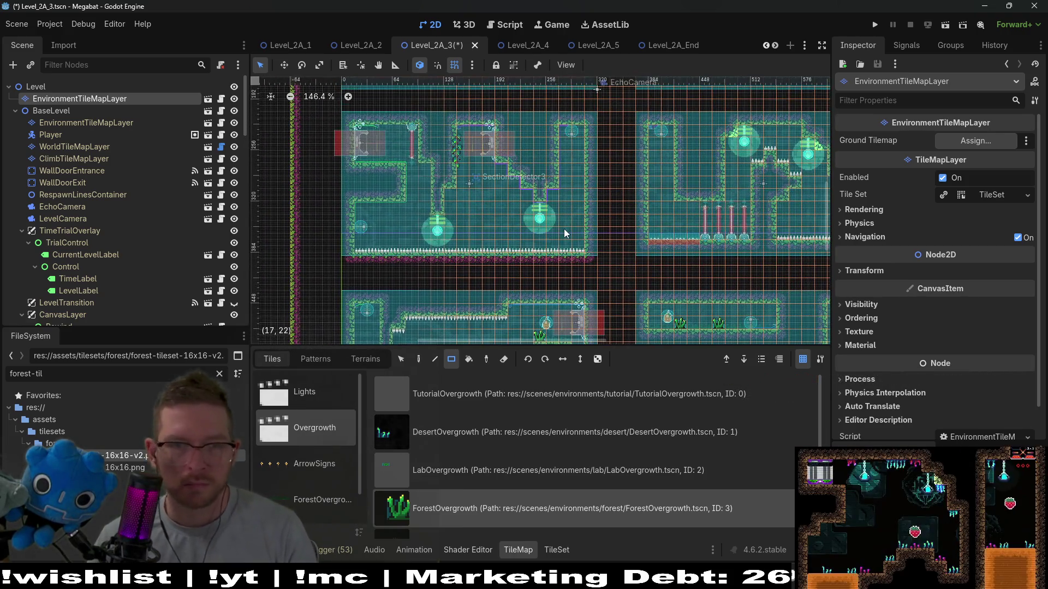
pyautogui.scroll(-5, 566, 232)
pyautogui.hscroll(2, 605, 152)
pyautogui.scroll(7, 639, 189)
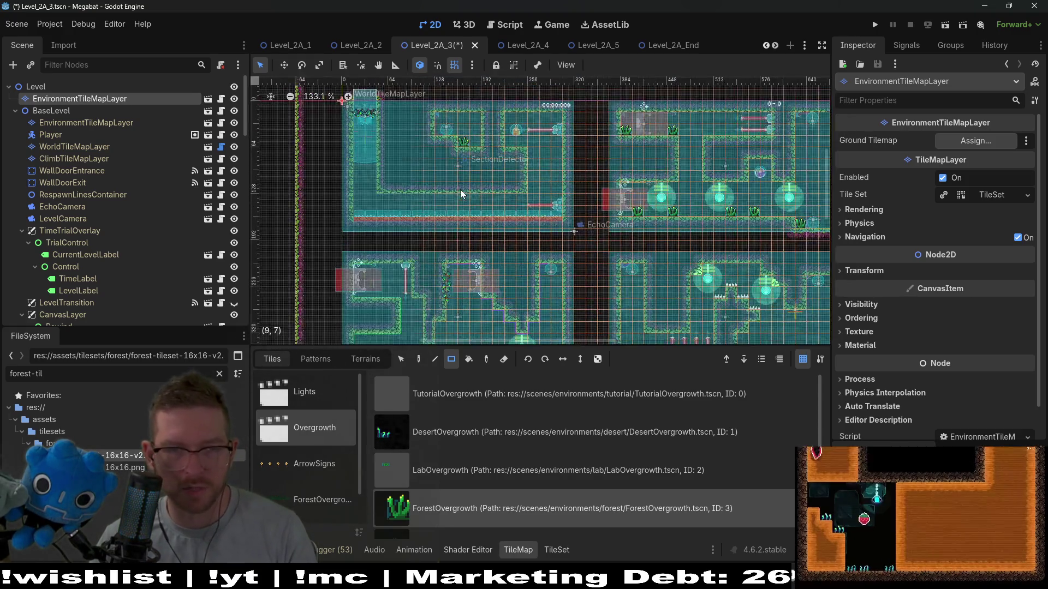
pyautogui.hotkey('ctrl', 's')
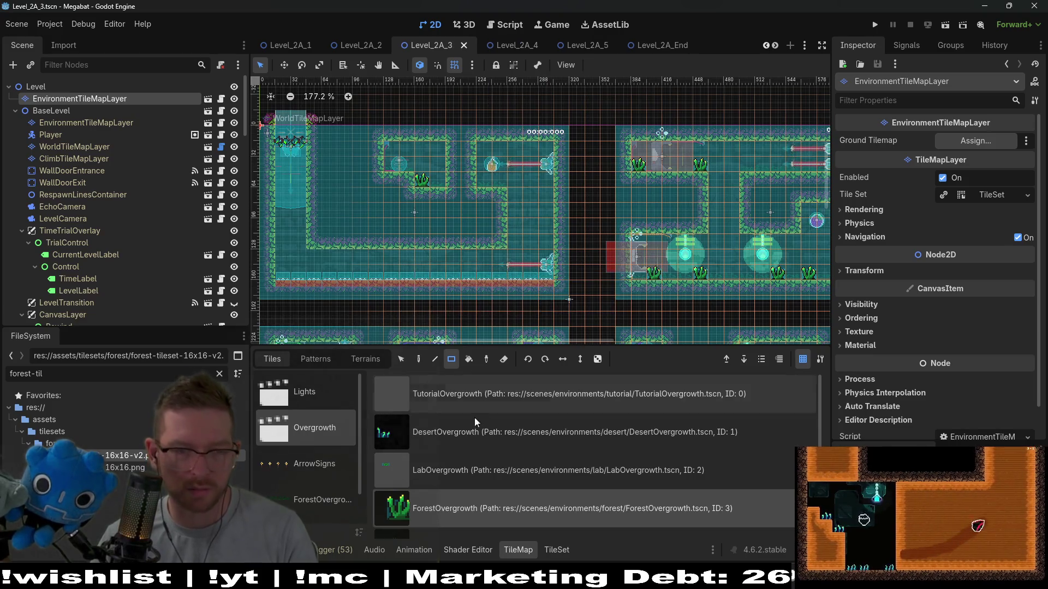
# Paint a ForestOvergrowthBackground piece in the left room
pyautogui.scroll(-1, 470, 434)
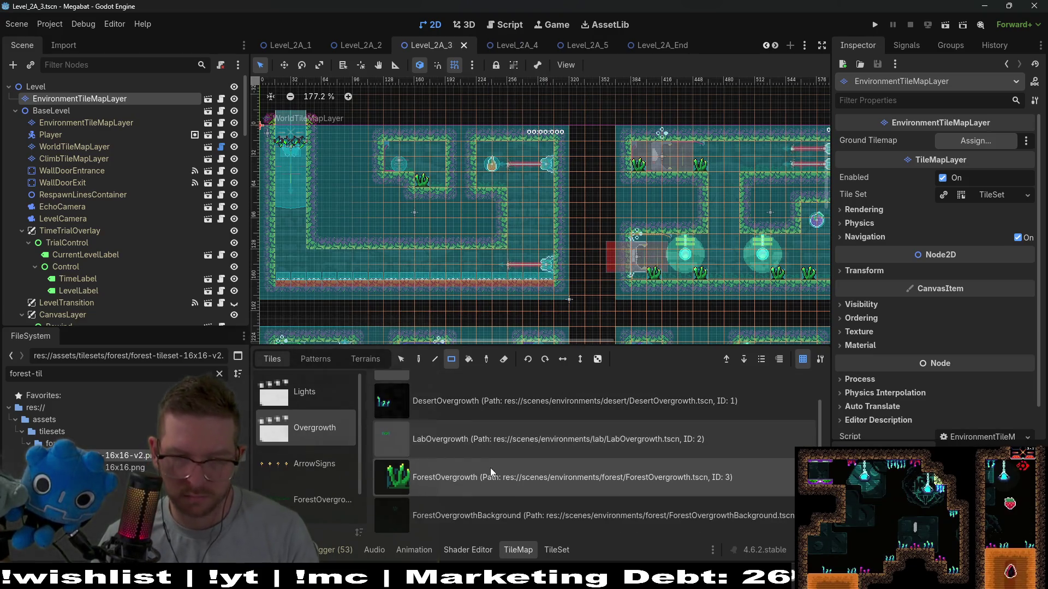
pyautogui.click(486, 519)
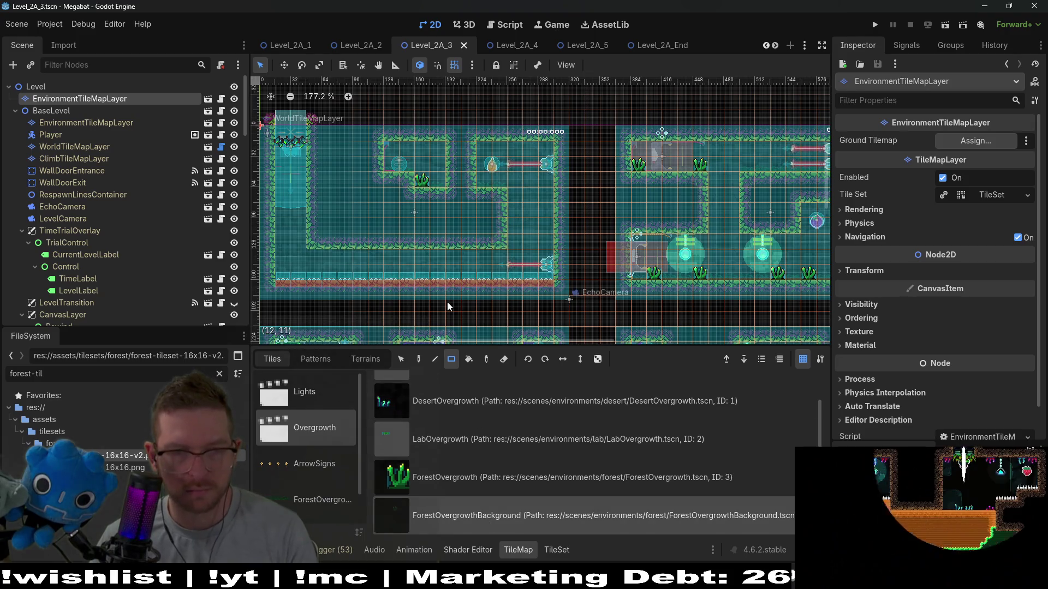
pyautogui.click(341, 266)
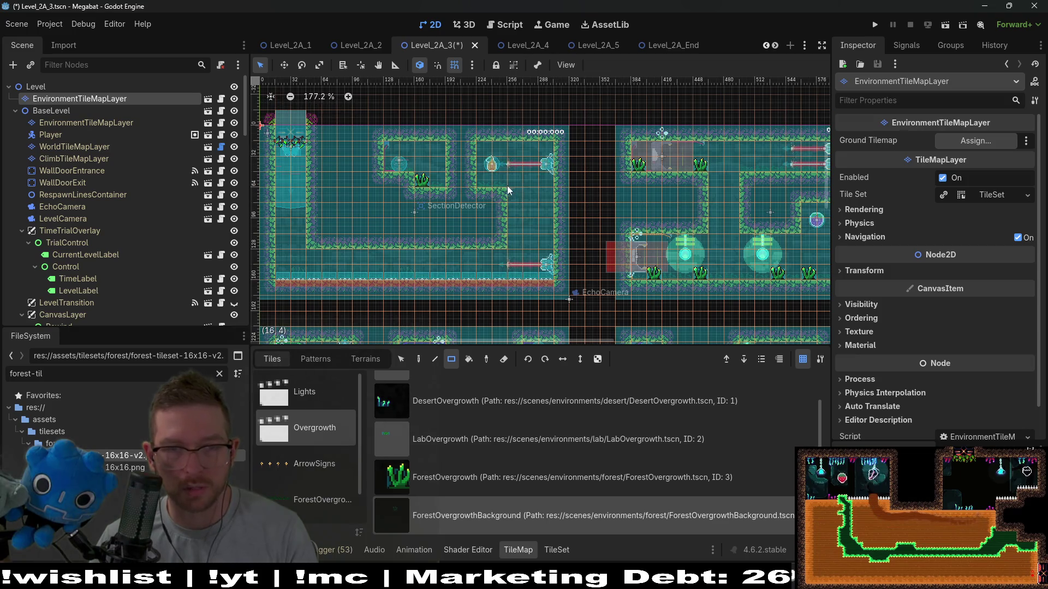
# Survey the level and bring up the CeilingOvergrowth scene tiles
pyautogui.scroll(-5, 557, 302)
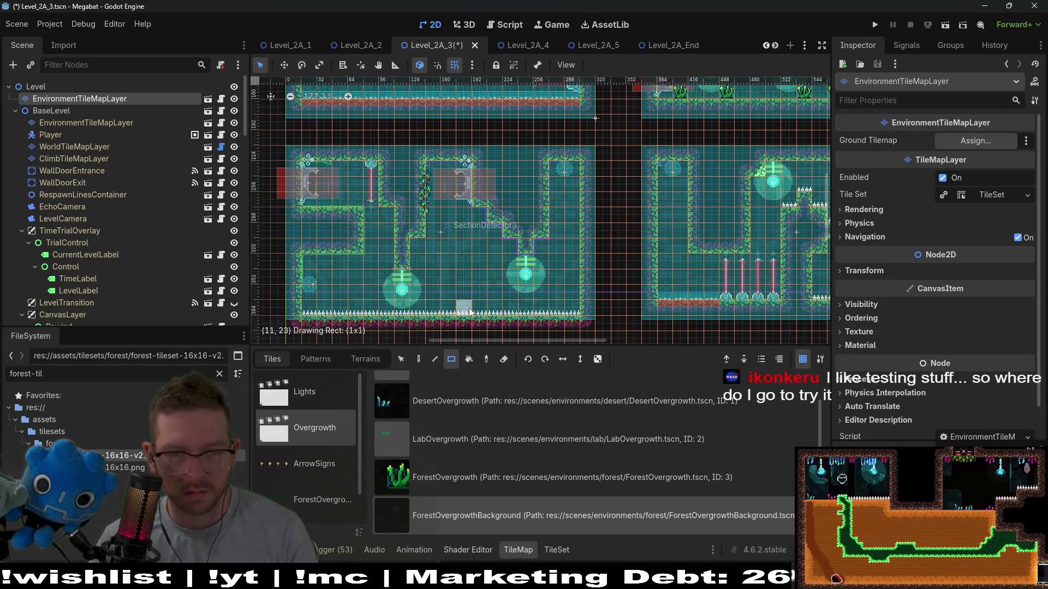
pyautogui.scroll(-1, 556, 263)
pyautogui.hscroll(2, 618, 231)
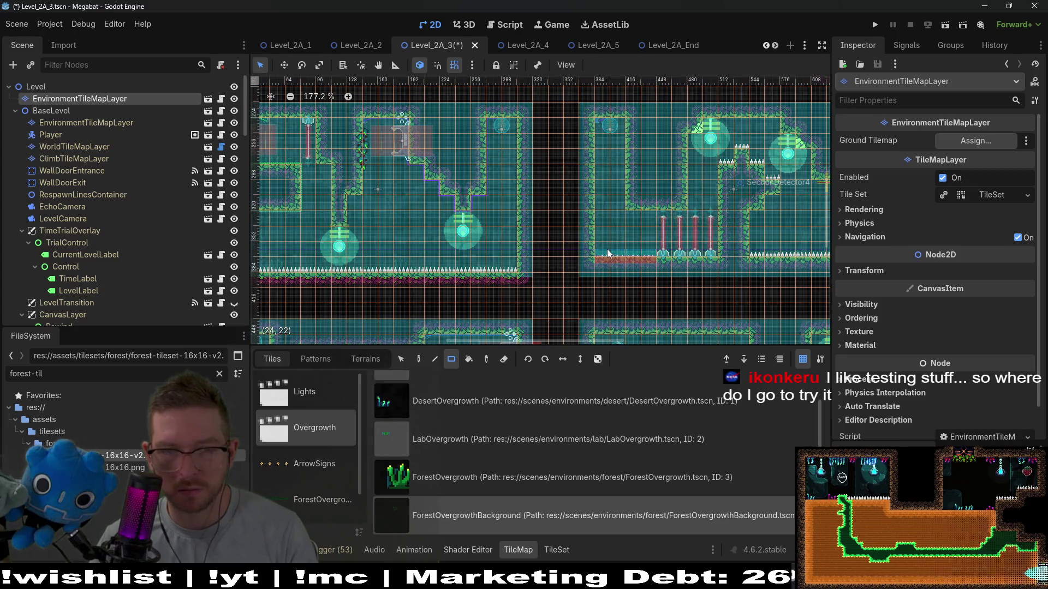
pyautogui.hscroll(4, 681, 245)
pyautogui.hscroll(1, 700, 246)
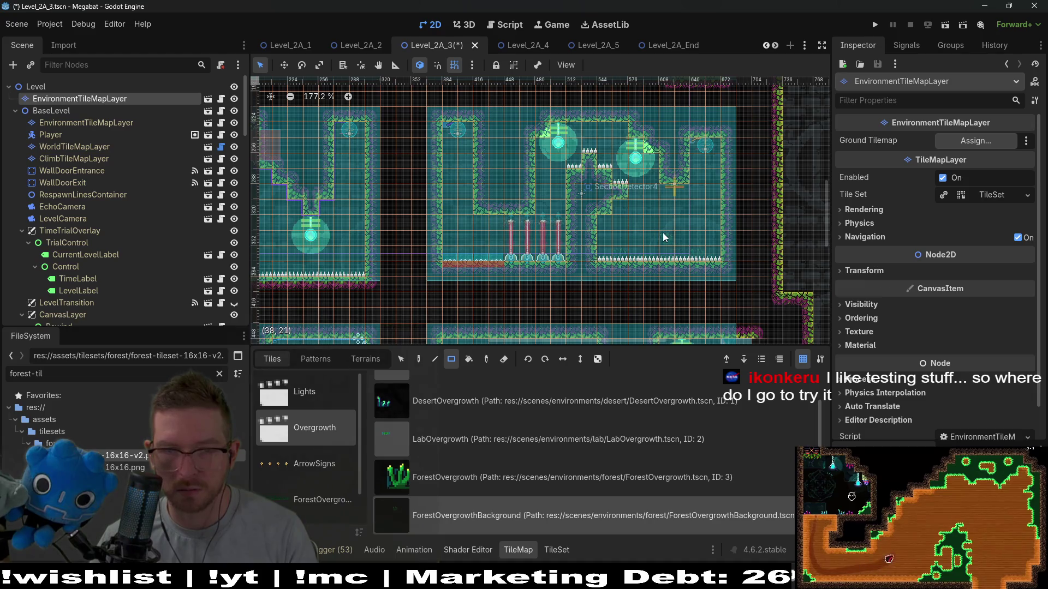
pyautogui.scroll(-2, 691, 180)
pyautogui.hscroll(-1, 690, 180)
pyautogui.scroll(6, 701, 257)
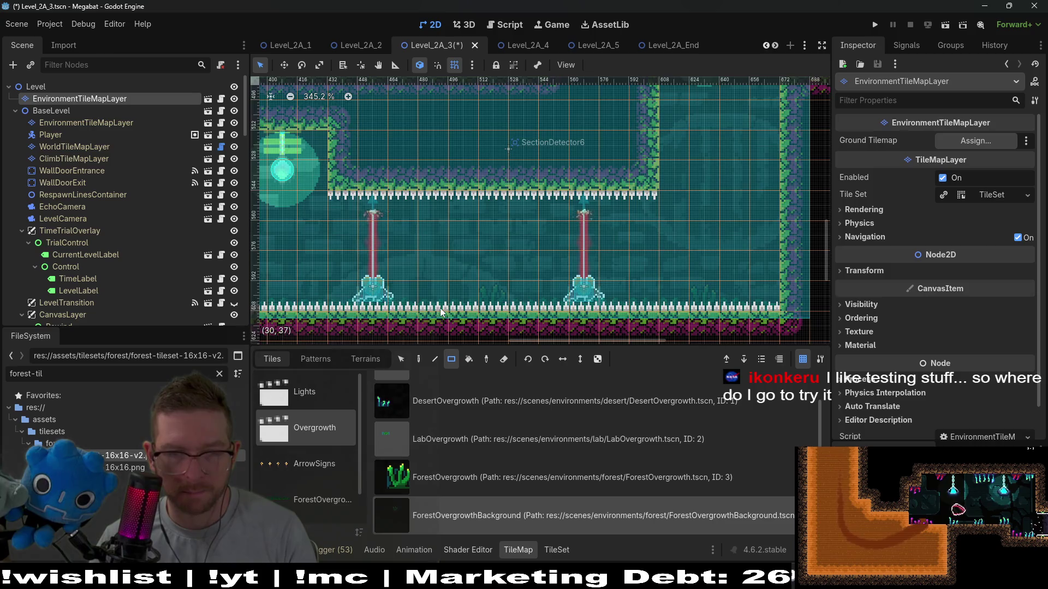
pyautogui.hscroll(-4, 475, 314)
pyautogui.scroll(4, 580, 254)
pyautogui.scroll(-1, 623, 238)
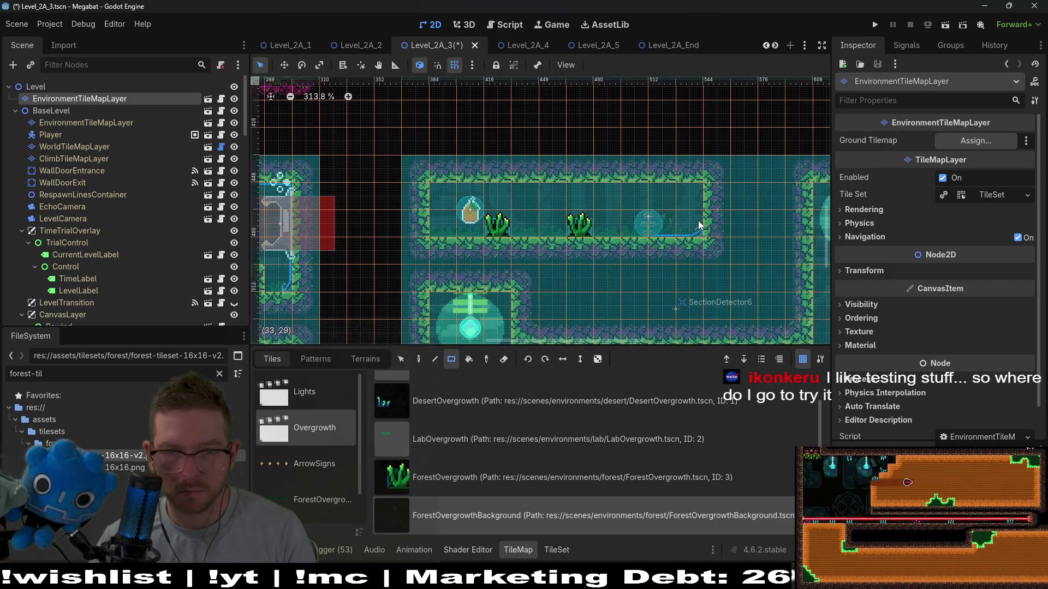
pyautogui.scroll(-1, 682, 240)
pyautogui.hscroll(-3, 571, 217)
pyautogui.scroll(-6, 583, 259)
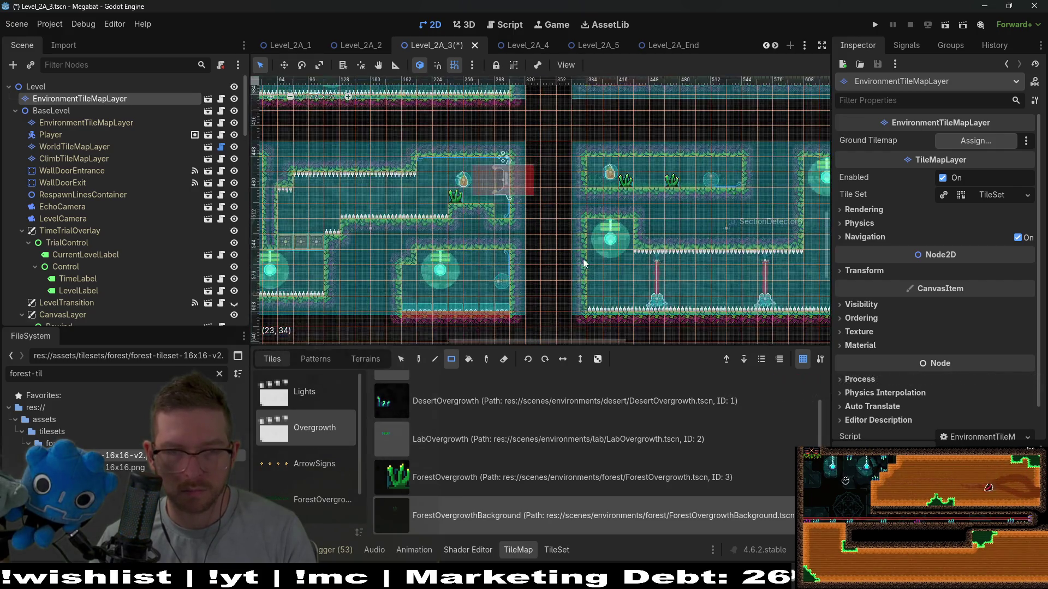
pyautogui.scroll(1, 463, 425)
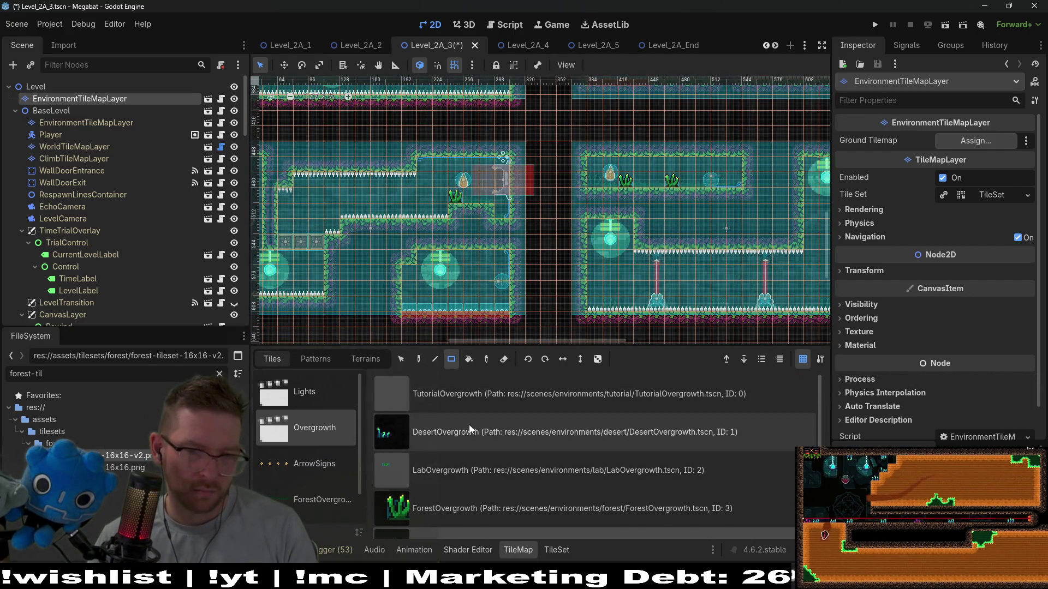
pyautogui.scroll(-1, 486, 477)
pyautogui.scroll(-1, 322, 450)
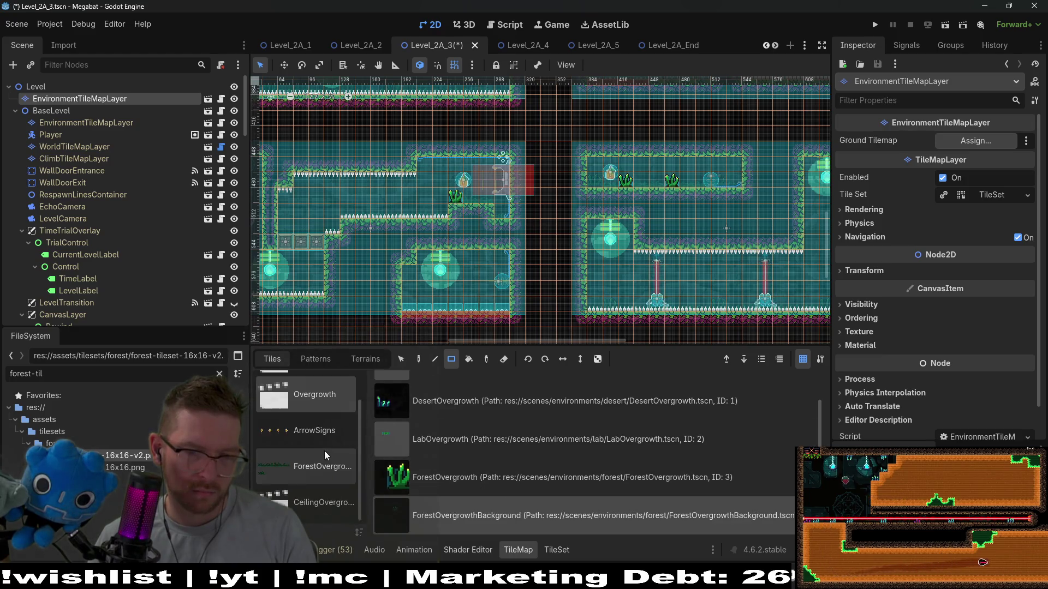
pyautogui.click(306, 503)
# Hang two ForestForegroundVineMedium vines from room ceilings, one near SectionDetector2
pyautogui.hscroll(-5, 522, 191)
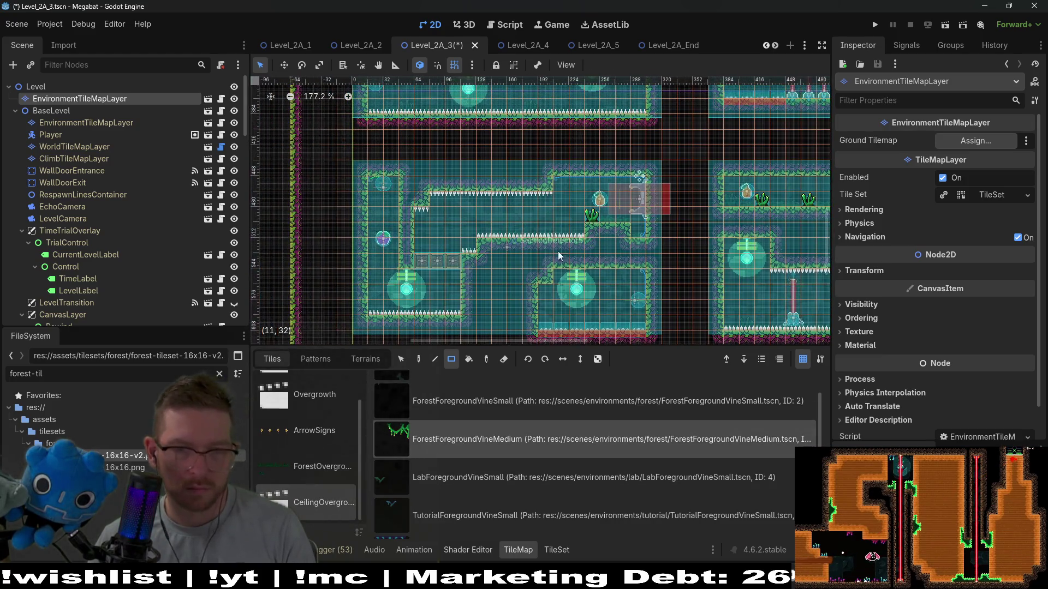
pyautogui.scroll(3, 522, 191)
pyautogui.moveTo(522, 191); pyautogui.dragTo(536, 272)
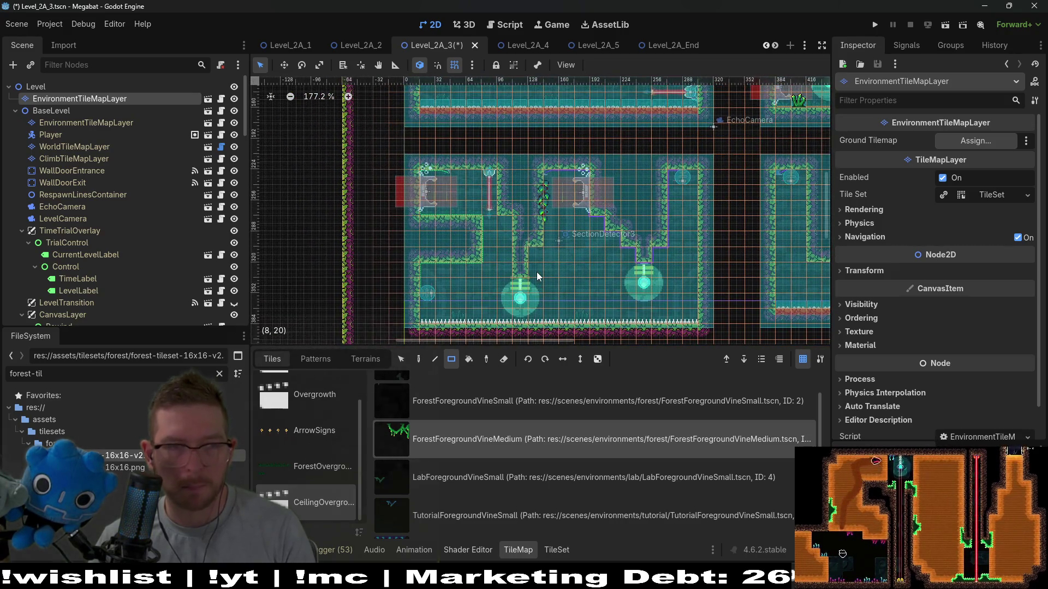
pyautogui.scroll(4, 564, 235)
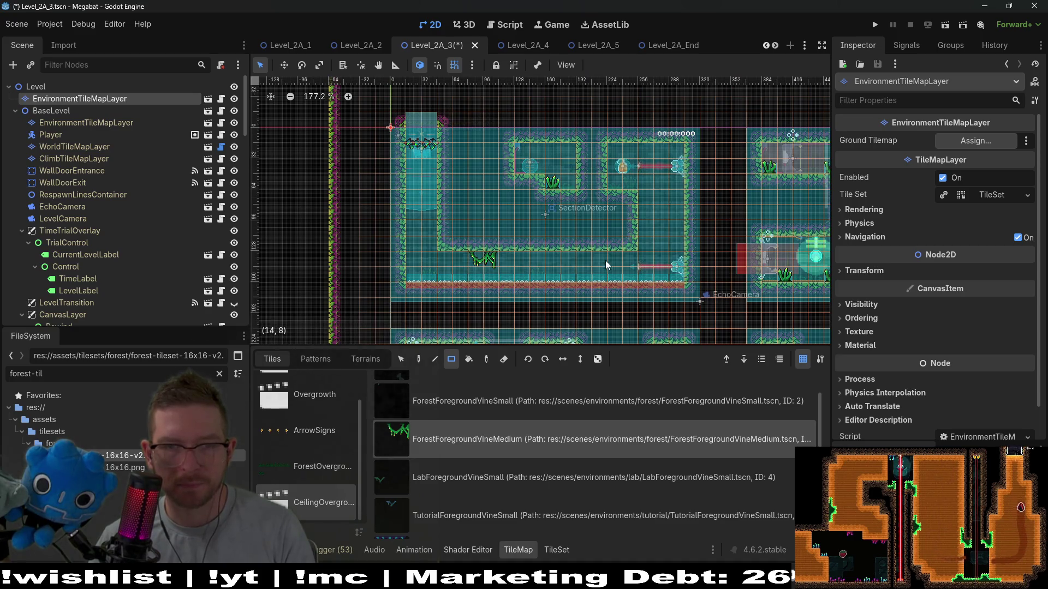
pyautogui.hscroll(6, 620, 250)
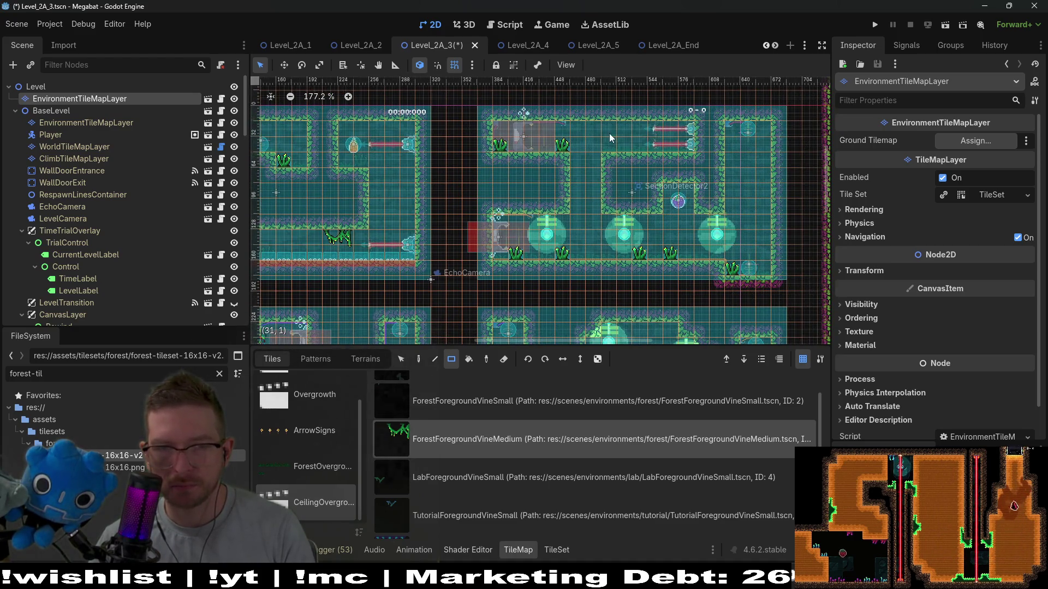
pyautogui.click(678, 196)
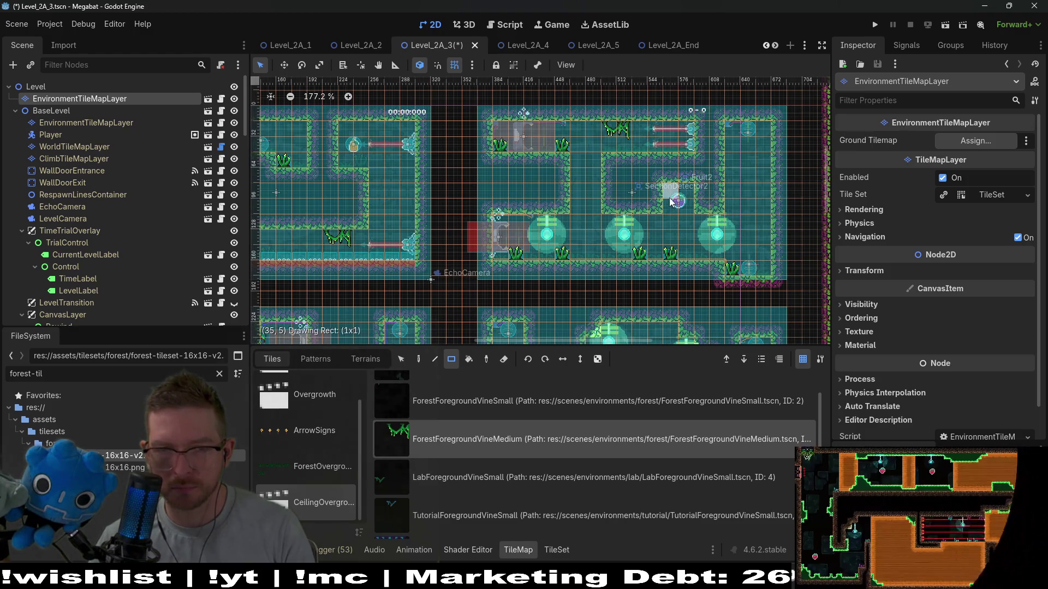
pyautogui.scroll(-3, 664, 199)
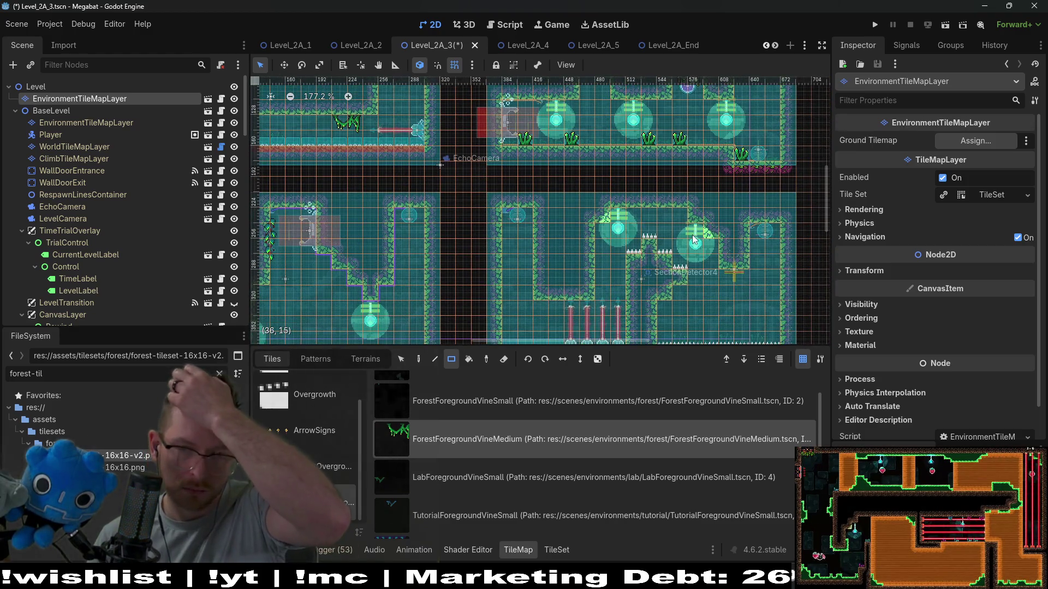
pyautogui.scroll(-3, 640, 273)
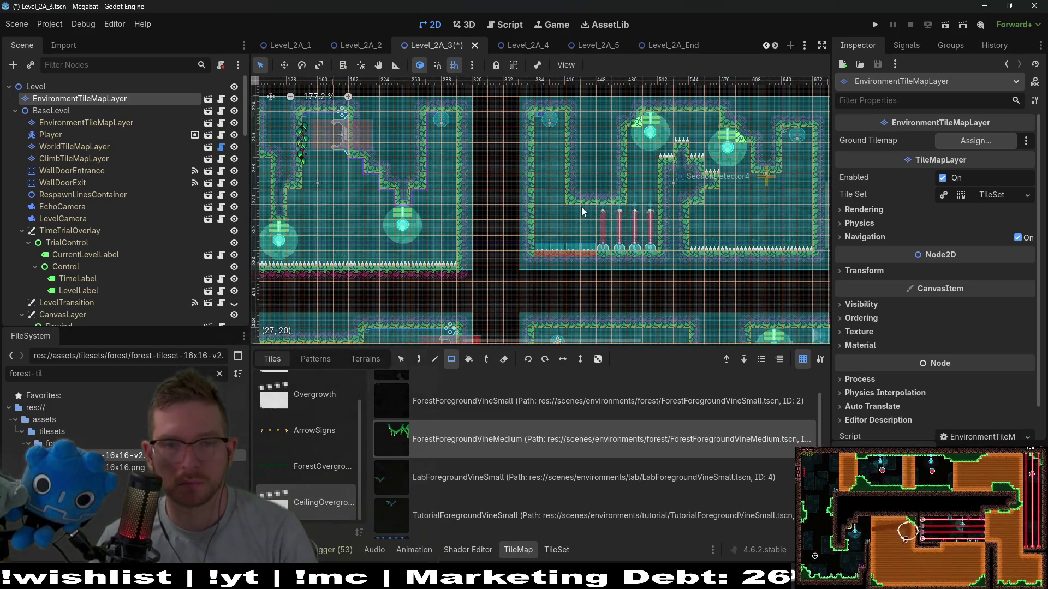
pyautogui.scroll(-2, 622, 229)
pyautogui.keyDown('ctrl'); pyautogui.scroll(1, 636, 197); pyautogui.keyUp('ctrl')
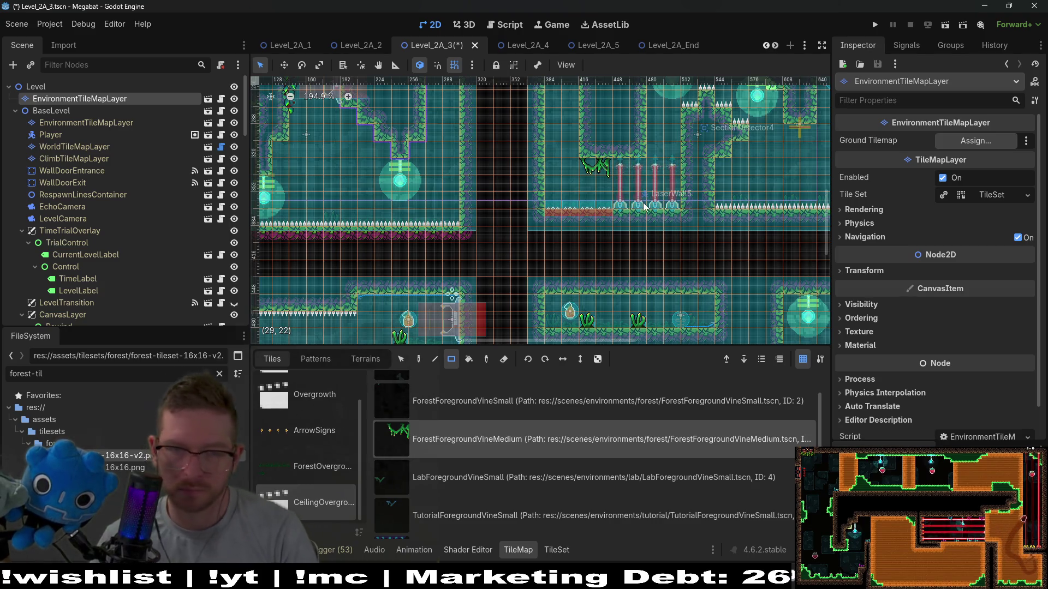
pyautogui.scroll(-3, 650, 218)
pyautogui.keyDown('ctrl'); pyautogui.scroll(-2, 663, 248); pyautogui.keyUp('ctrl')
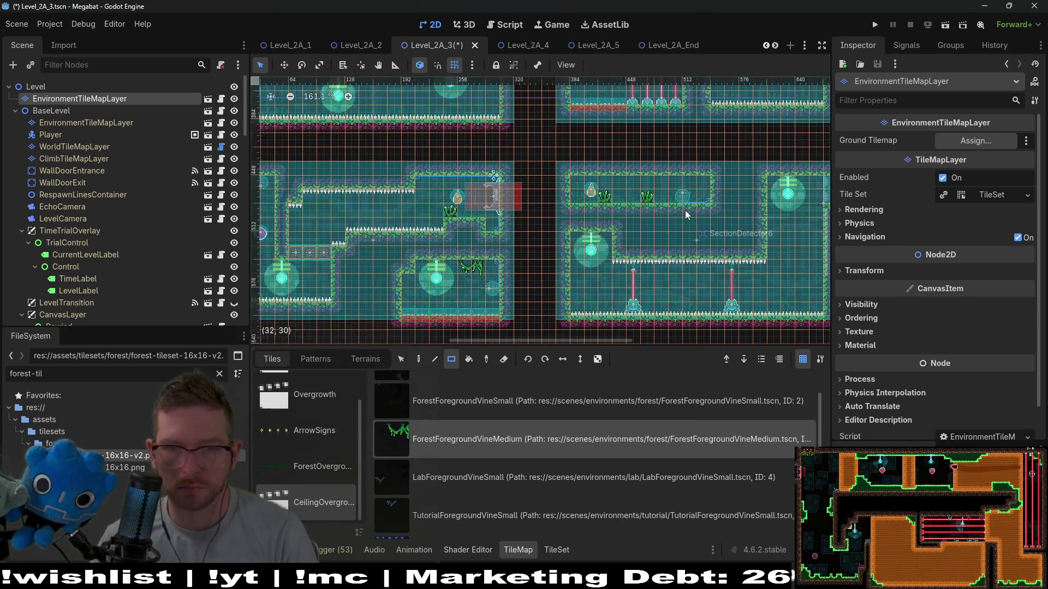
pyautogui.keyDown('ctrl'); pyautogui.scroll(3, 645, 186); pyautogui.keyUp('ctrl')
pyautogui.click(643, 183)
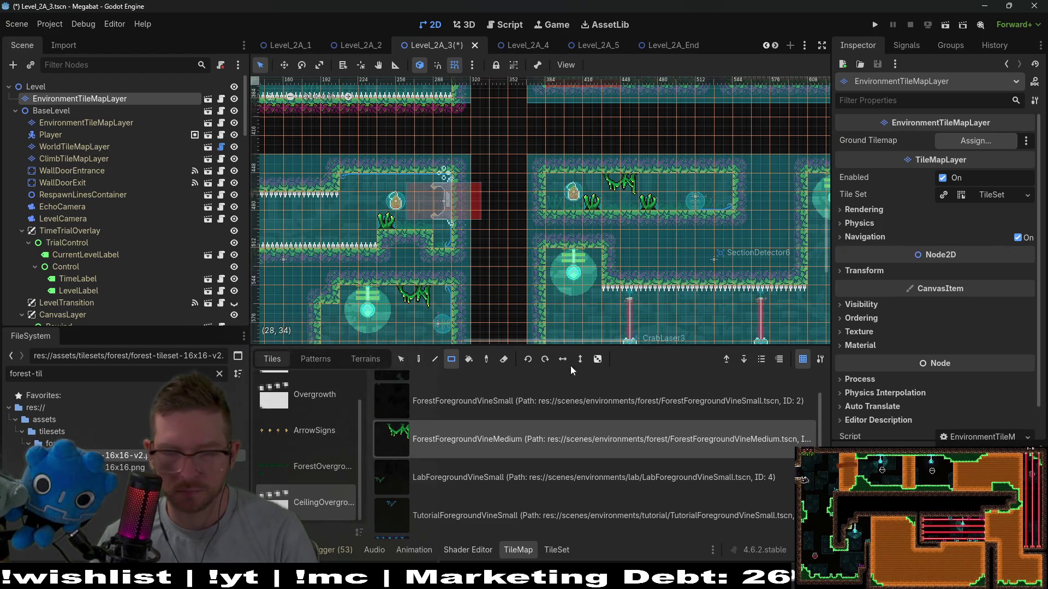
# Select the small lab vine tile
pyautogui.keyDown('ctrl'); pyautogui.scroll(-6, 787, 260); pyautogui.keyUp('ctrl')
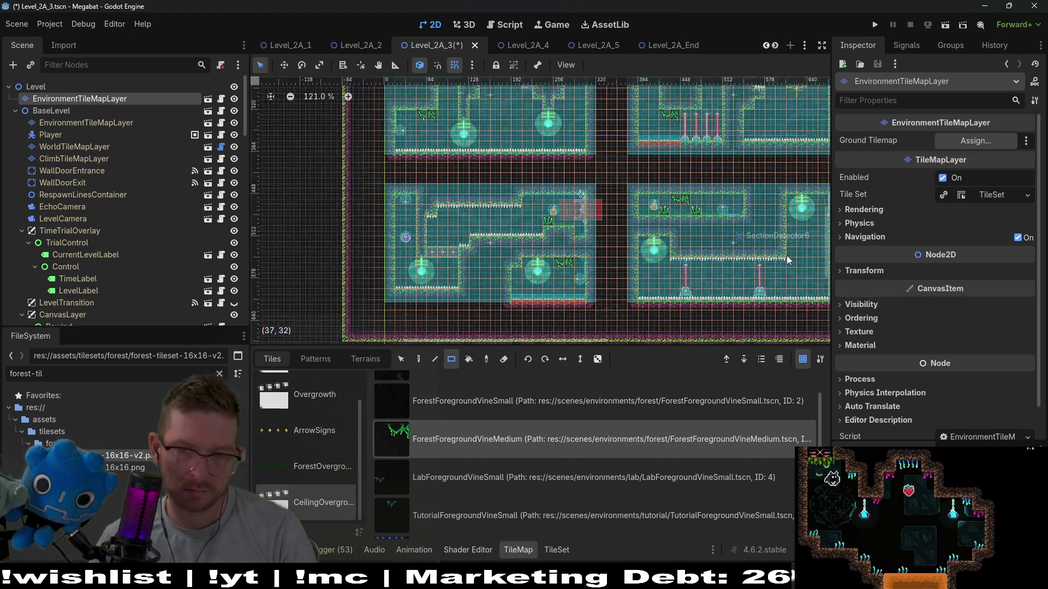
pyautogui.hscroll(4, 787, 260)
pyautogui.scroll(1, 787, 260)
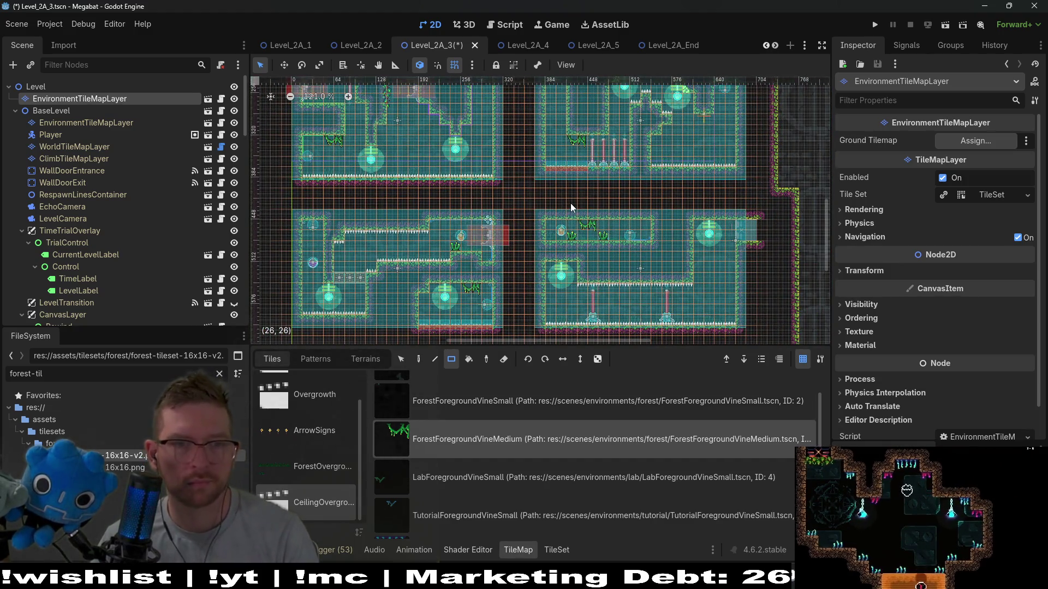
pyautogui.scroll(3, 571, 207)
pyautogui.hscroll(-1, 571, 208)
pyautogui.click(504, 485)
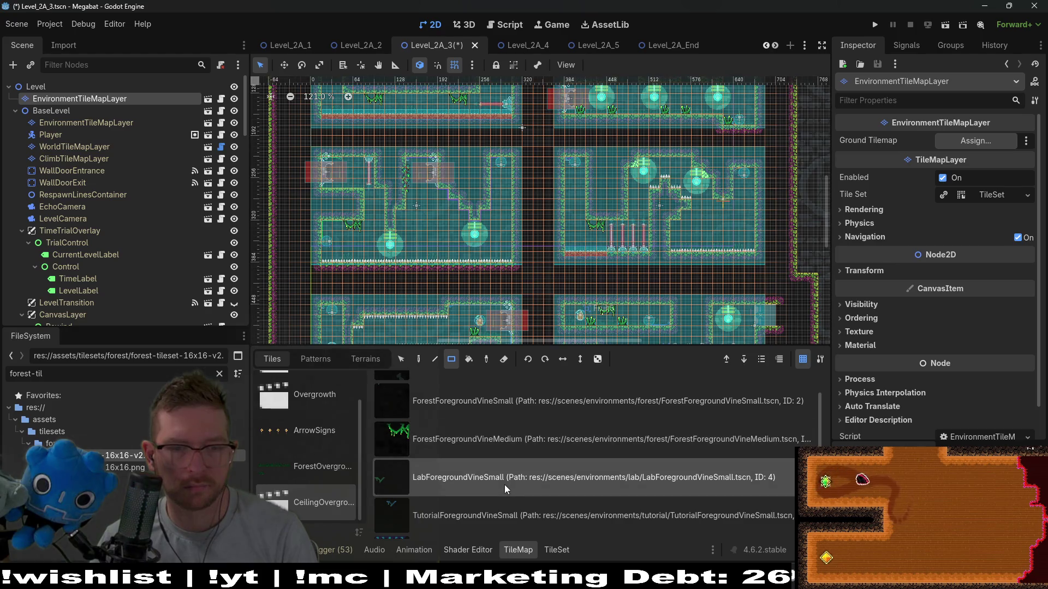
# Switch to the small forest vine tile and hang two vines from a room's ceiling
pyautogui.click(468, 398)
pyautogui.keyDown('ctrl'); pyautogui.scroll(4, 617, 203); pyautogui.keyUp('ctrl')
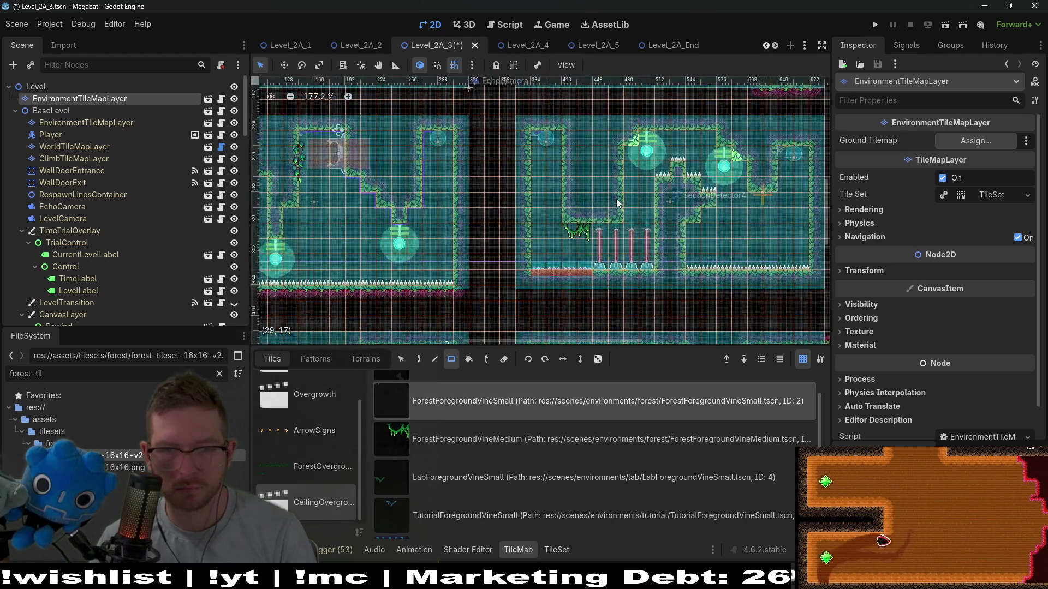
pyautogui.keyDown('ctrl'); pyautogui.scroll(2, 617, 203); pyautogui.keyUp('ctrl')
pyautogui.click(693, 120)
pyautogui.click(726, 123)
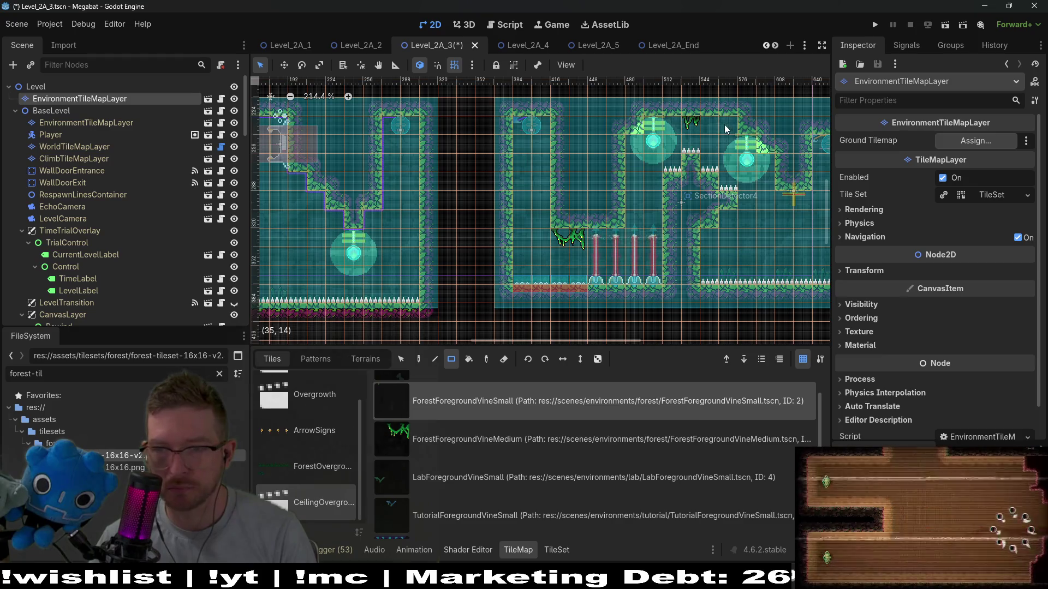
# Add two small vines under another room's ledge and one on its top ceiling
pyautogui.hscroll(2, 745, 196)
pyautogui.scroll(5, 744, 196)
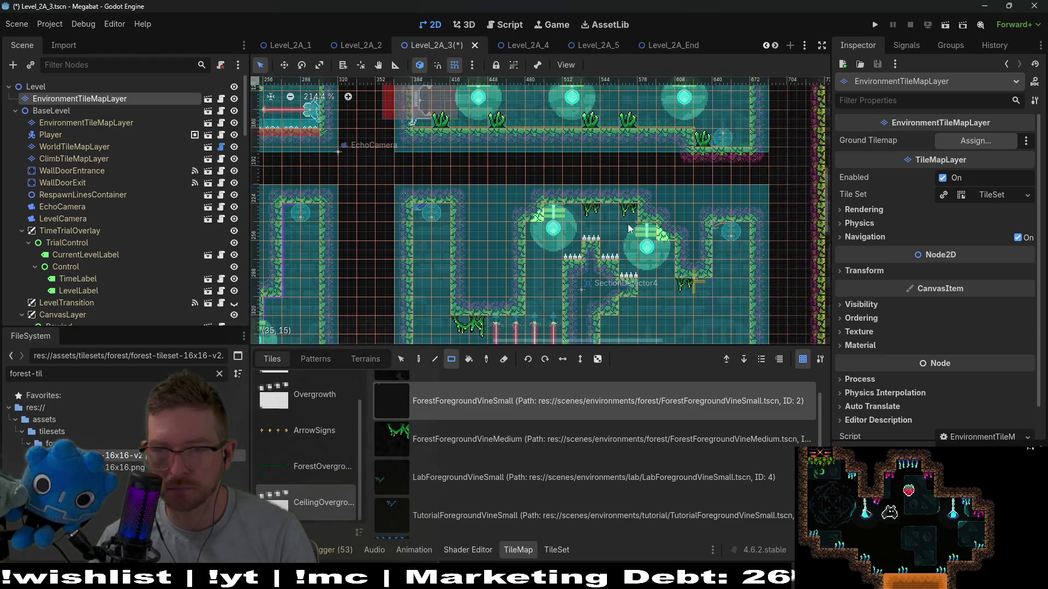
pyautogui.keyDown('ctrl'); pyautogui.scroll(-4, 616, 225); pyautogui.keyUp('ctrl')
pyautogui.keyDown('ctrl'); pyautogui.scroll(2, 613, 225); pyautogui.keyUp('ctrl')
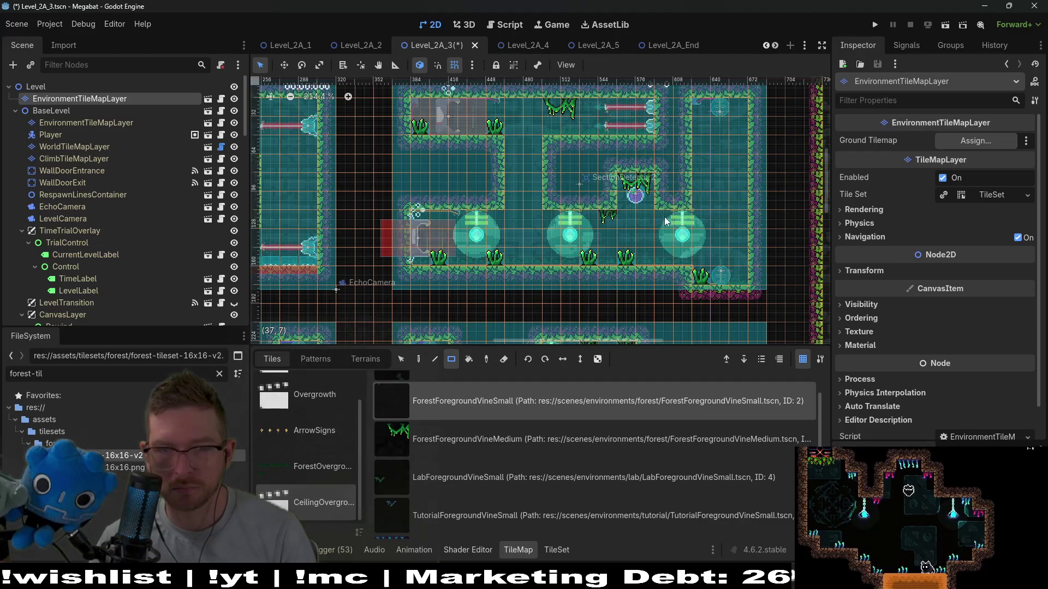
pyautogui.hscroll(-3, 543, 178)
pyautogui.scroll(-1, 543, 177)
pyautogui.hscroll(-3, 543, 177)
pyautogui.scroll(1, 491, 218)
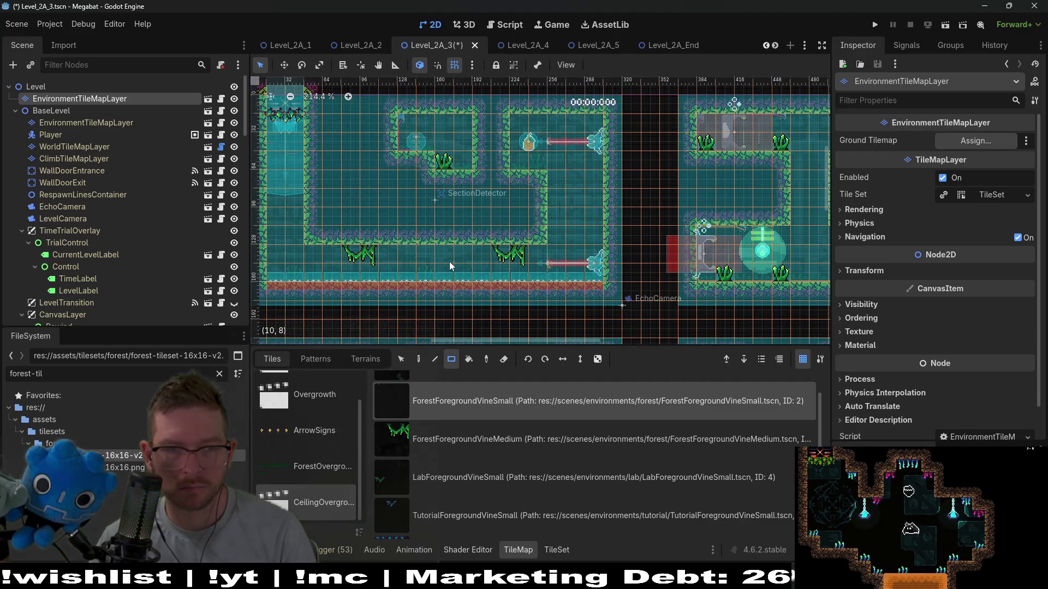
pyautogui.click(315, 254)
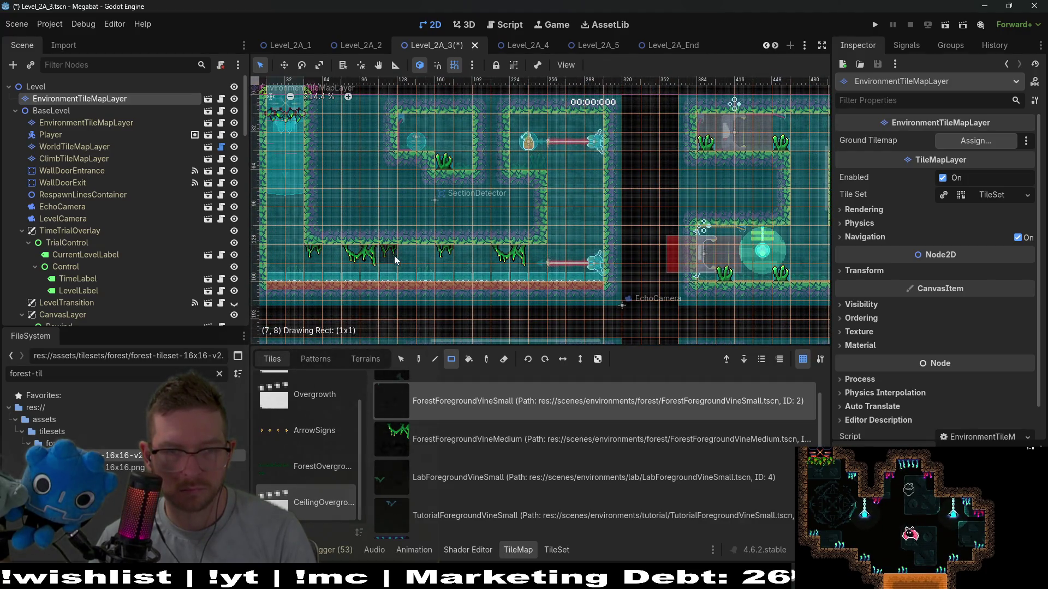
pyautogui.click(480, 253)
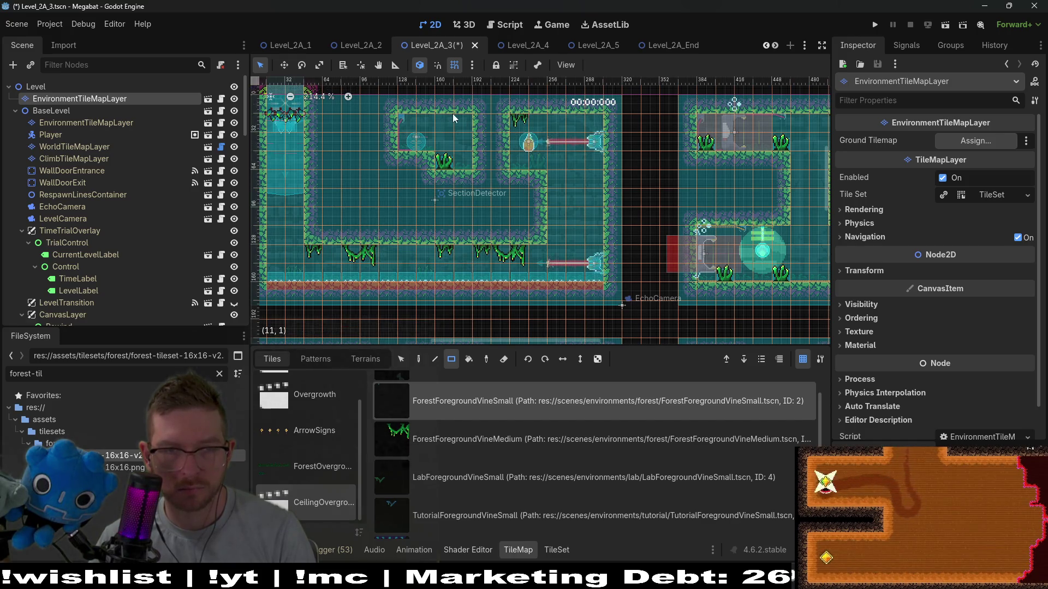
pyautogui.moveTo(454, 117); pyautogui.dragTo(453, 117)
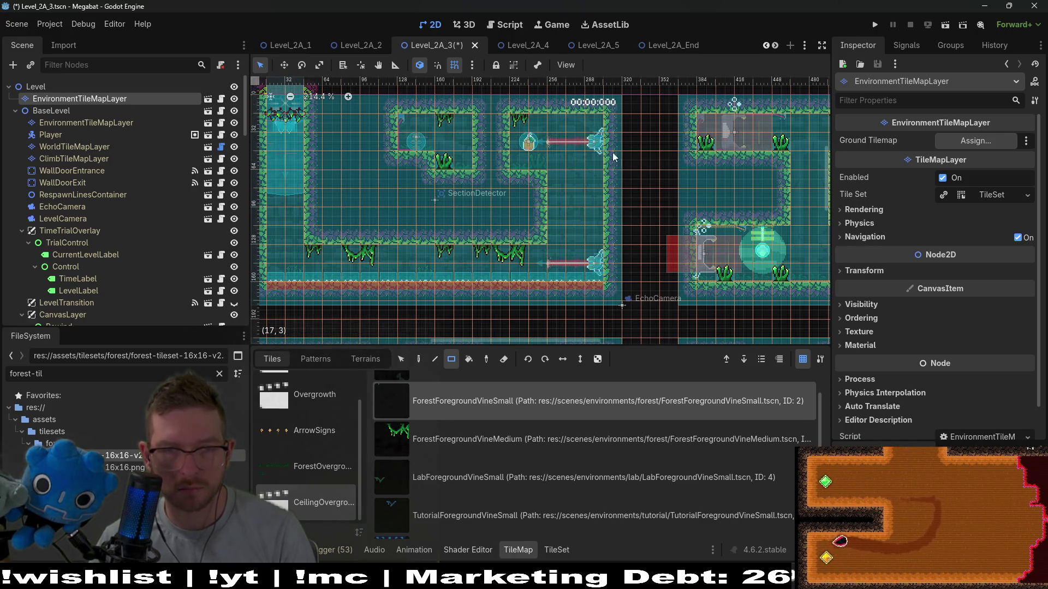
# Place another small forest vine near a further room's ceiling
pyautogui.hscroll(3, 614, 158)
pyautogui.scroll(-5, 545, 172)
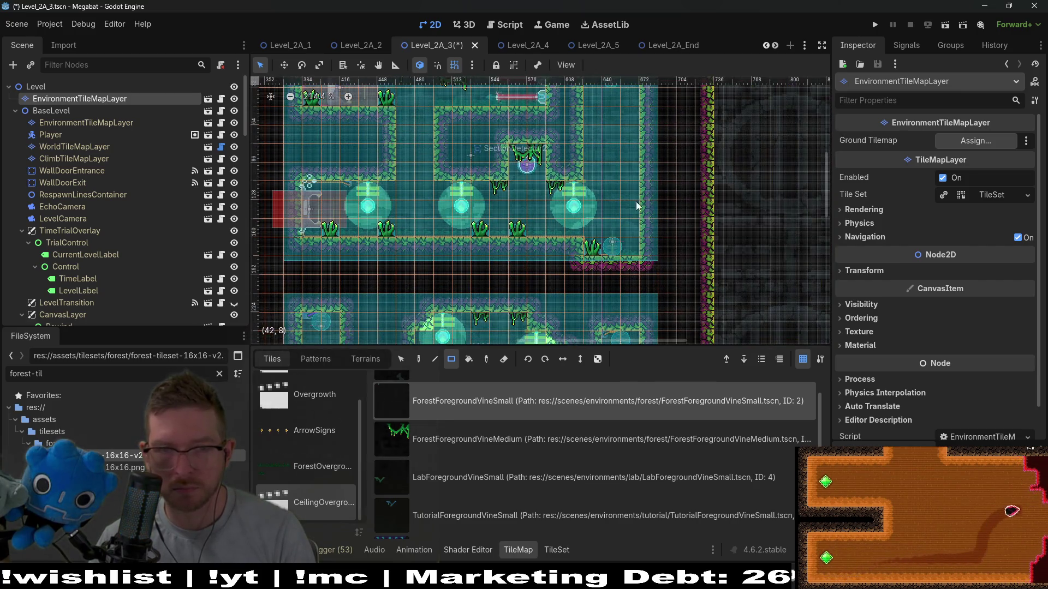
pyautogui.scroll(-5, 600, 186)
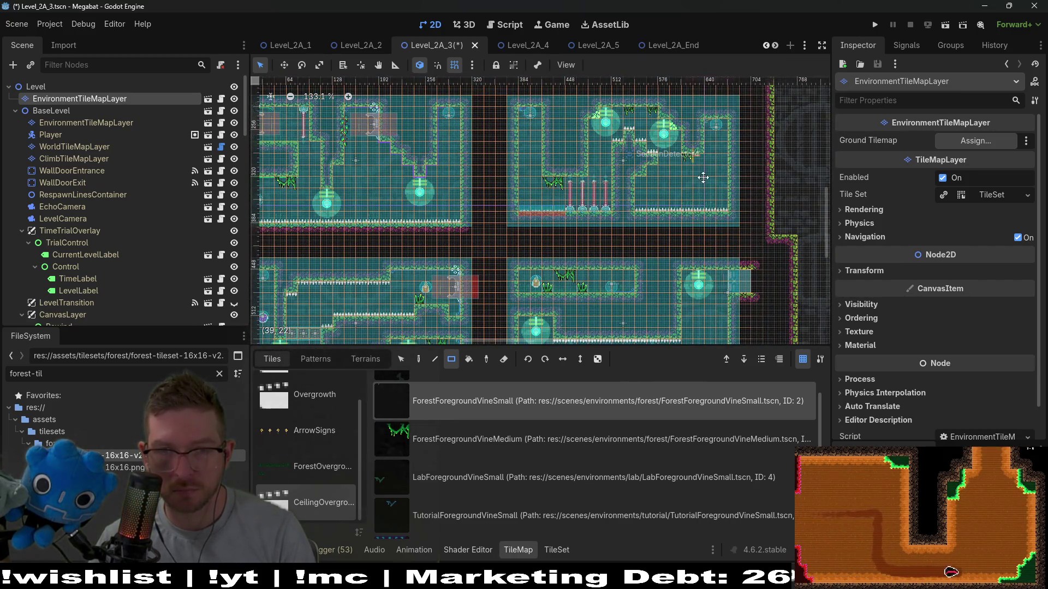
pyautogui.scroll(-3, 671, 178)
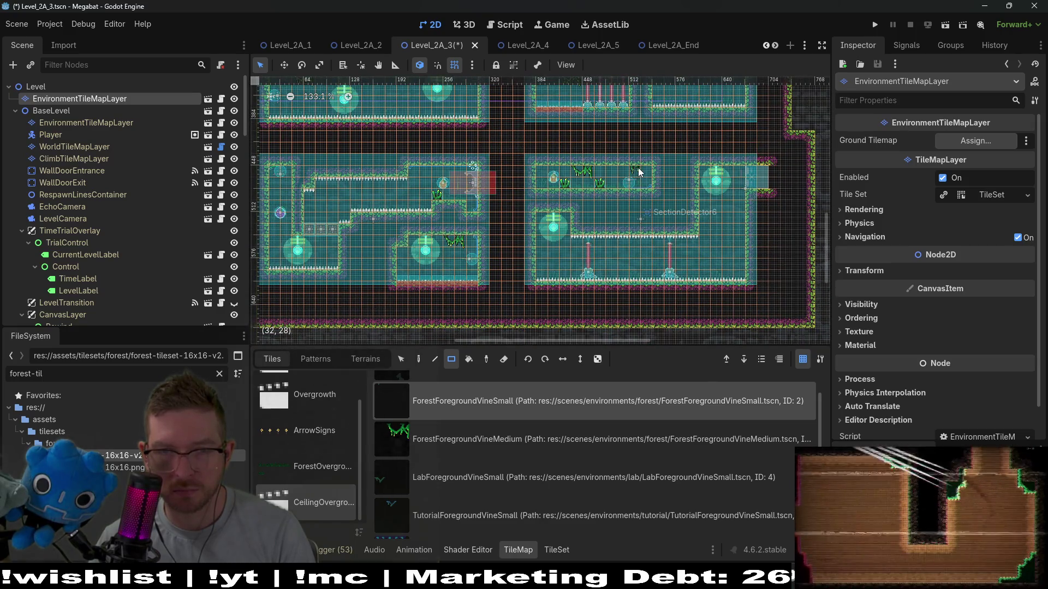
pyautogui.scroll(3, 639, 172)
pyautogui.scroll(-3, 600, 173)
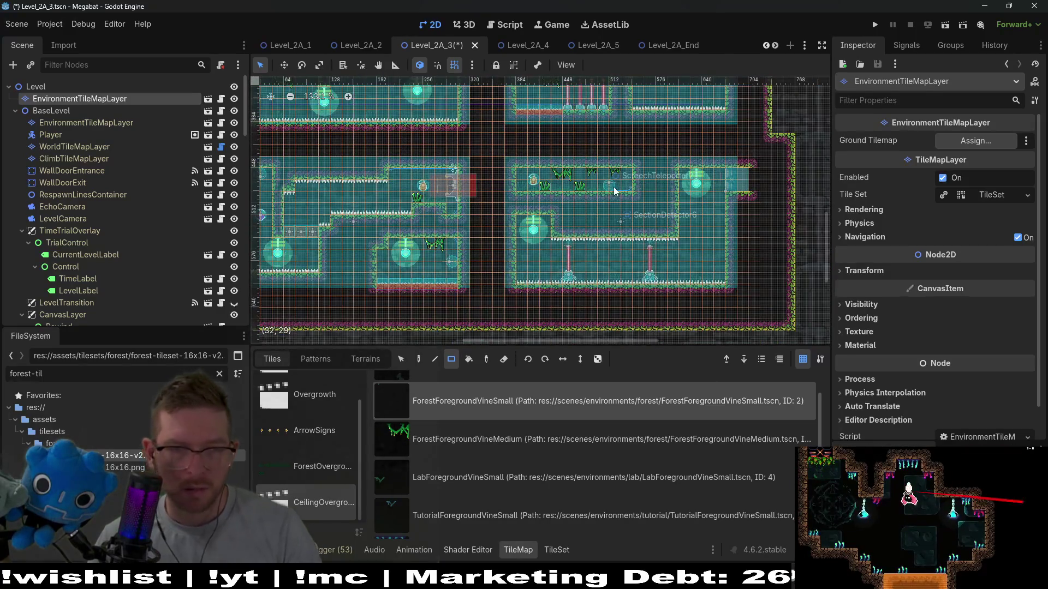
pyautogui.scroll(8, 411, 178)
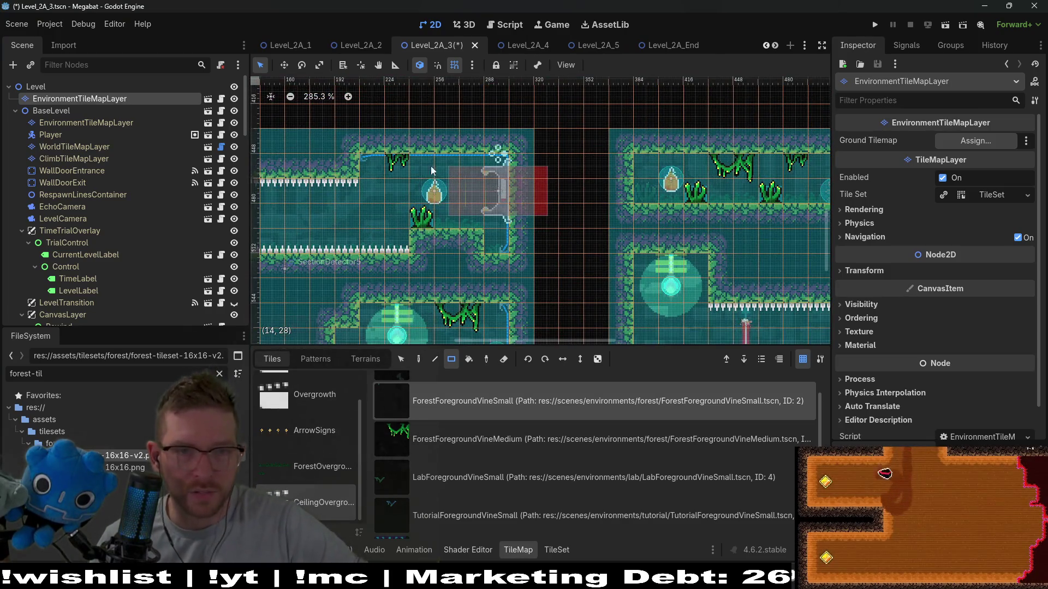
pyautogui.moveTo(467, 167); pyautogui.dragTo(467, 166)
# Select the CrabLaser enemy under EnemyContainer to show its settings in the Inspector
pyautogui.scroll(-7, 498, 208)
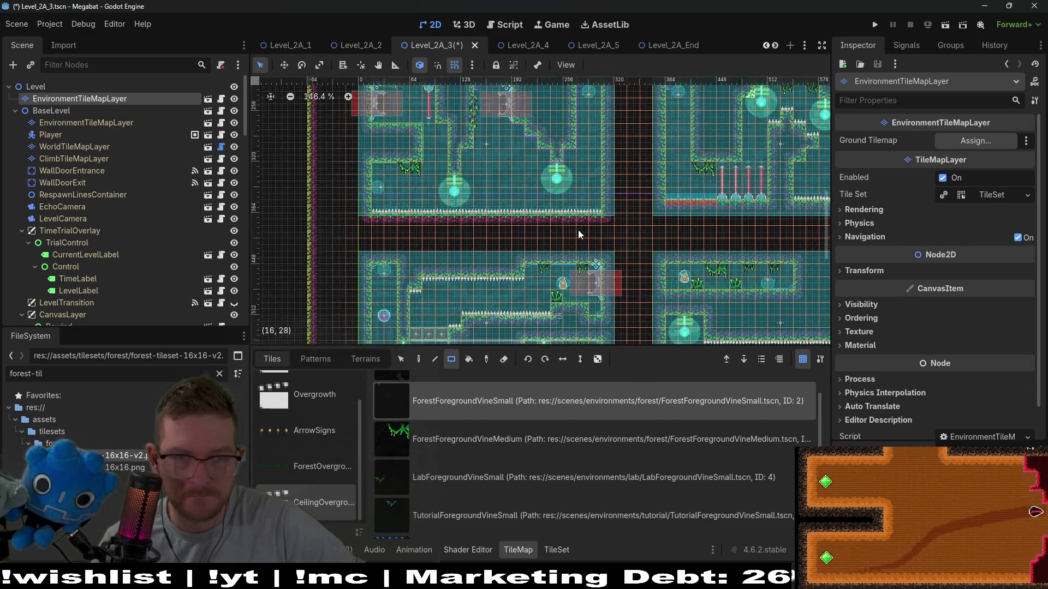
pyautogui.scroll(-4, 617, 184)
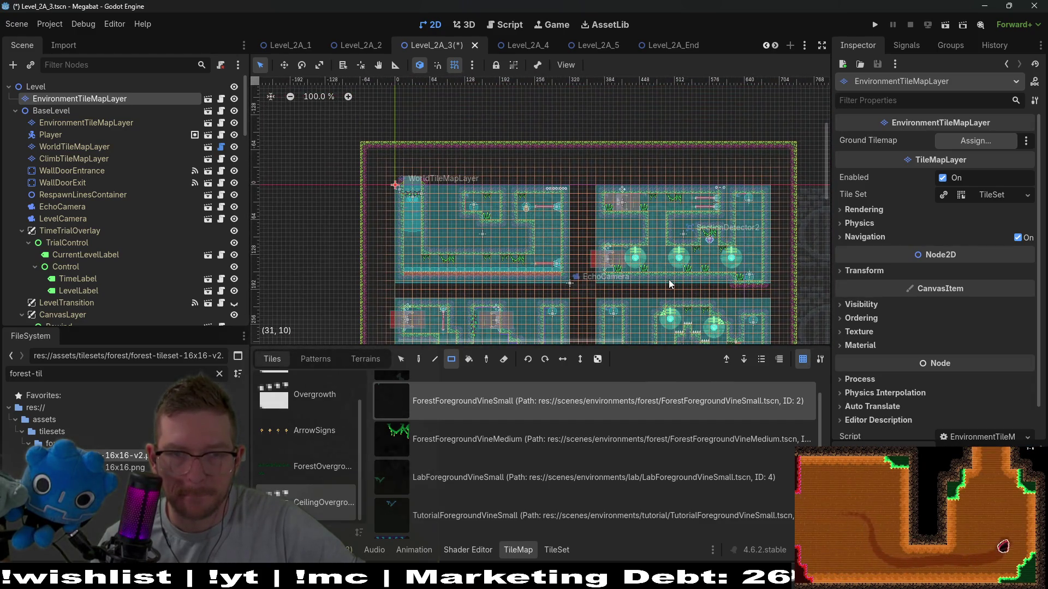
pyautogui.scroll(7, 559, 235)
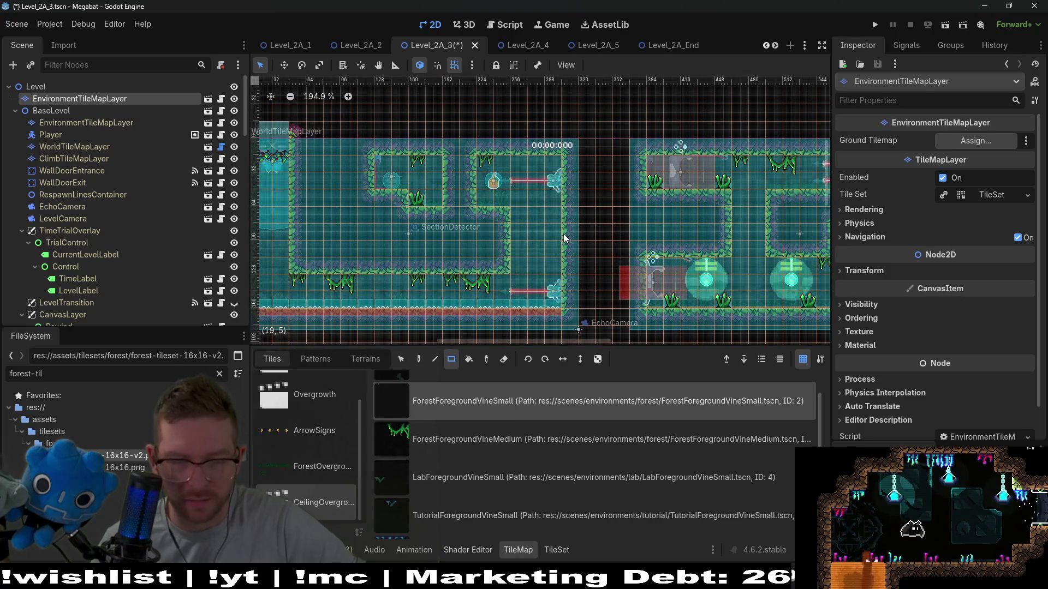
pyautogui.scroll(-5, 116, 194)
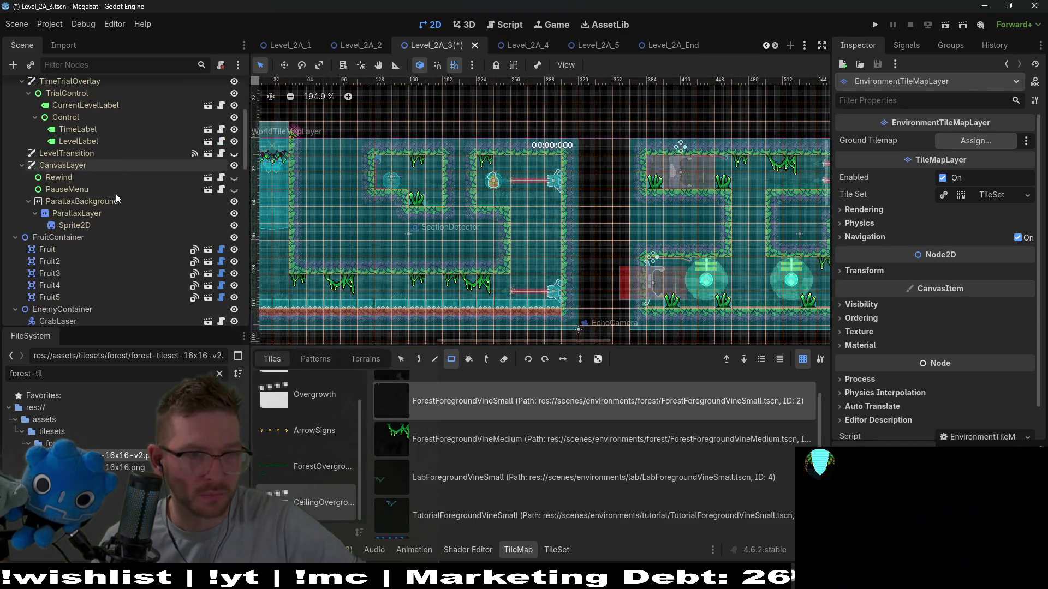
pyautogui.scroll(-4, 100, 272)
pyautogui.click(70, 202)
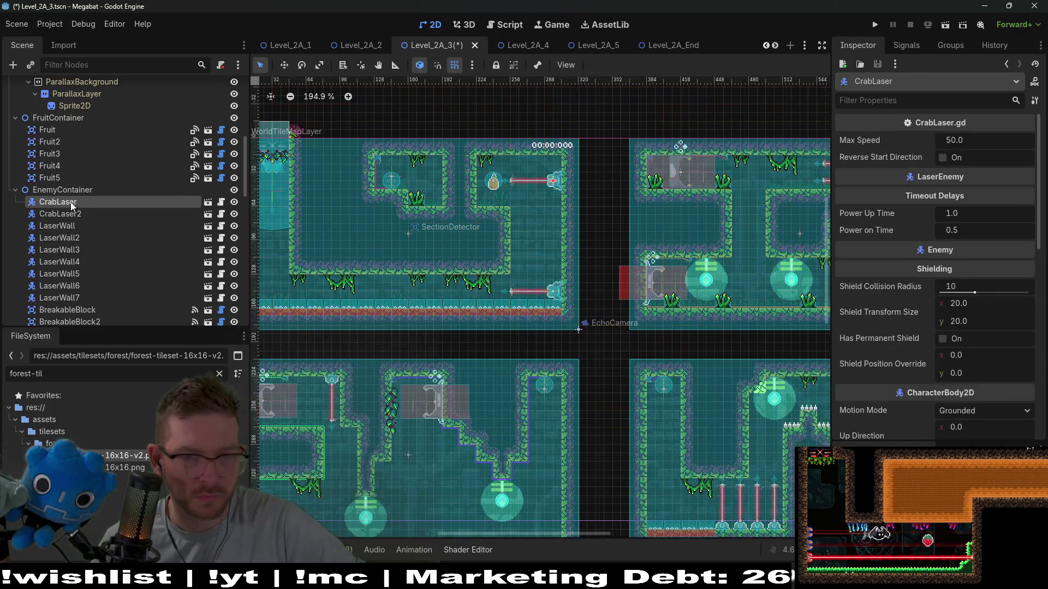
# Run the Level_2A_3 scene to play-test it, then bring up the kanban task board
pyautogui.click(942, 28)
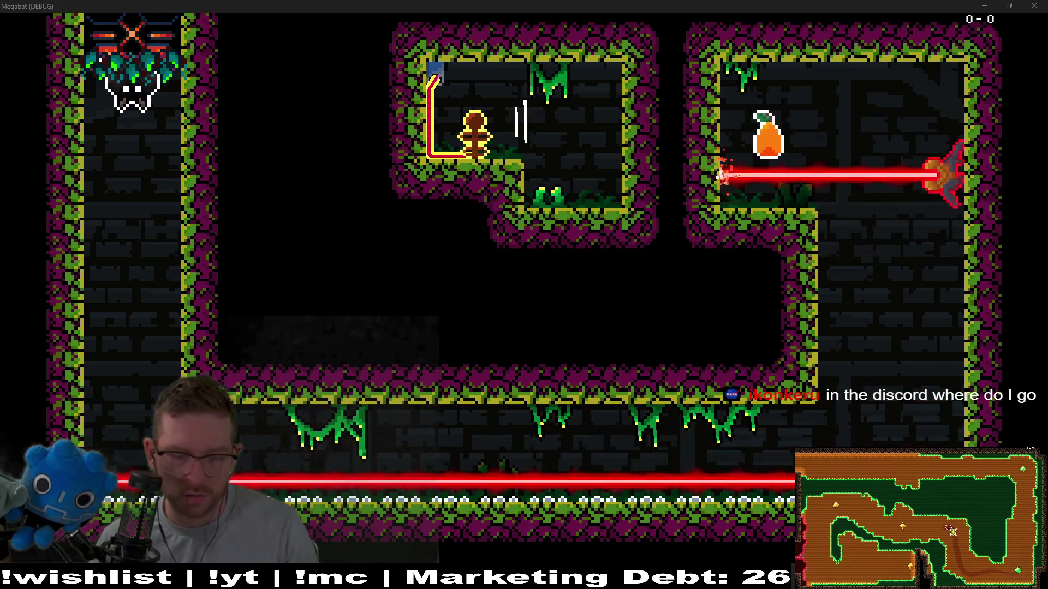
pyautogui.click(562, 578)
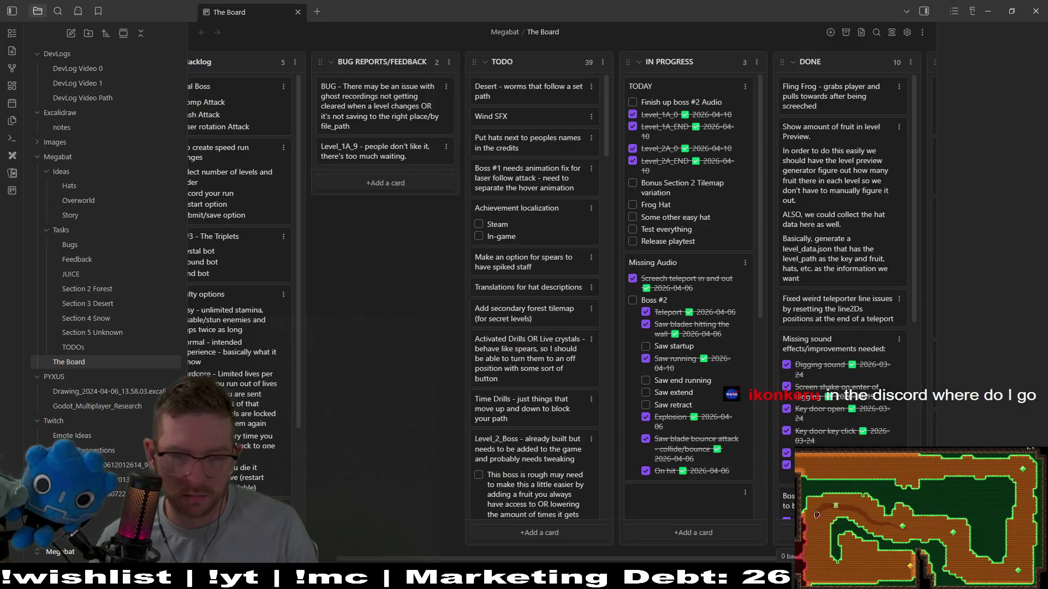
# Switch from the Obsidian board back to the running Megabat (DEBUG) game
pyautogui.hotkey('alt', 'Tab')
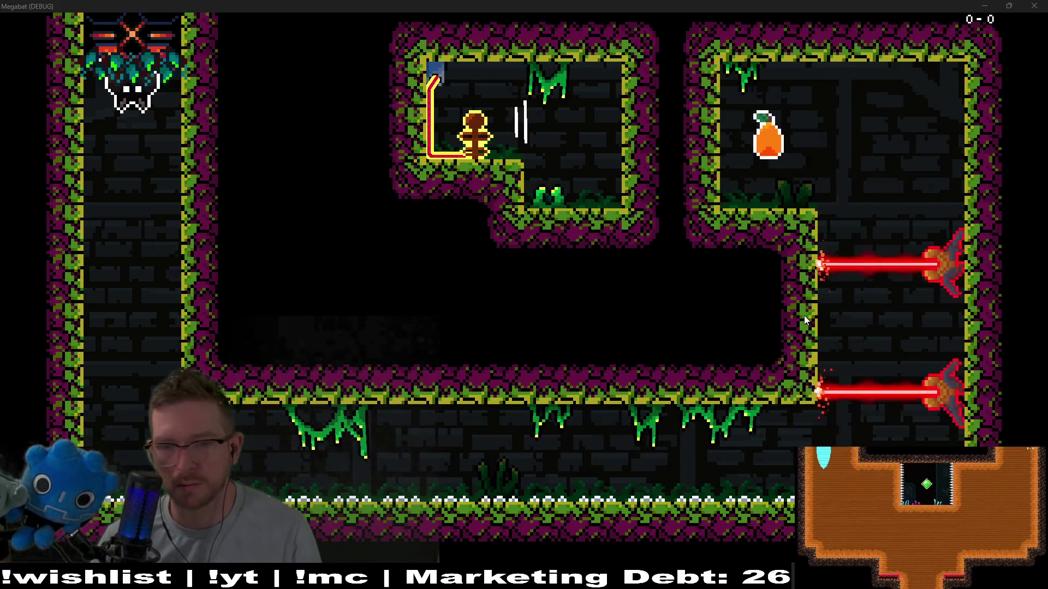
# Close the running game and relaunch the current scene
pyautogui.click(1033, 6)
pyautogui.click(941, 21)
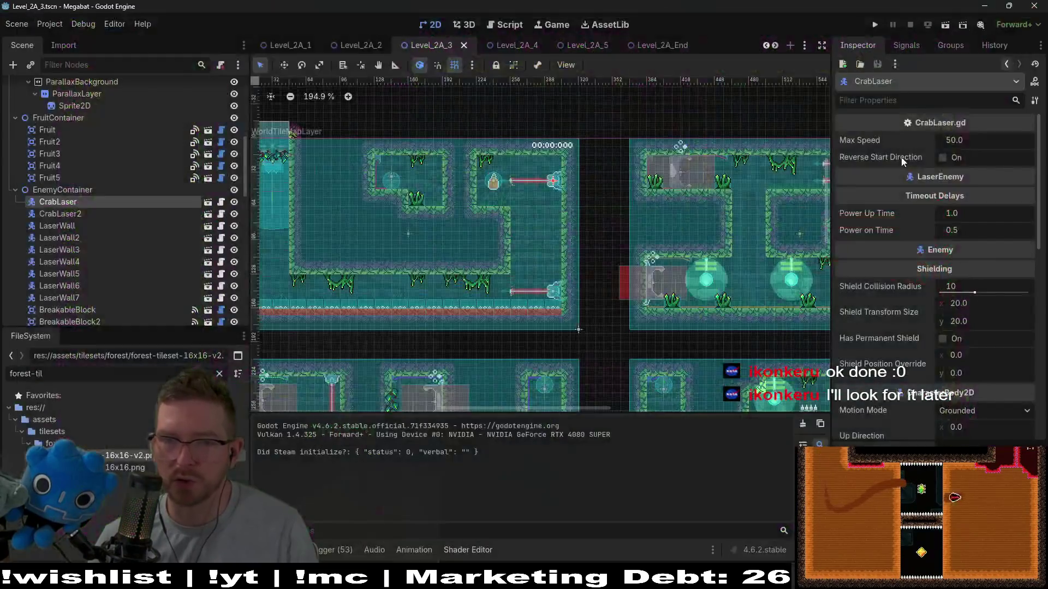
pyautogui.scroll(4, 538, 200)
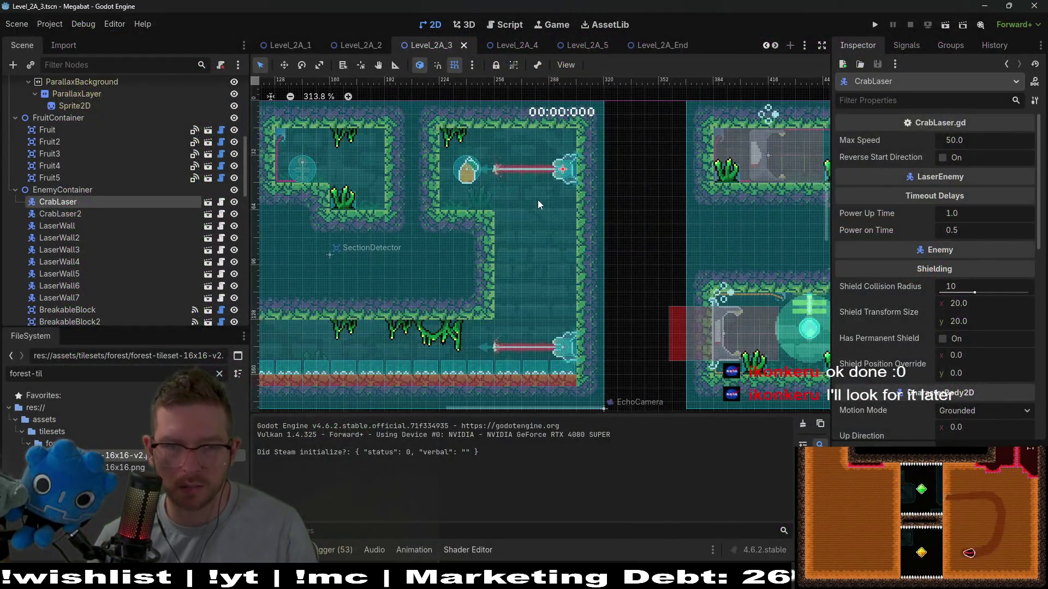
# Select both CrabLaser and CrabLaser2, nudge them slightly higher, and play-test again
pyautogui.keyDown('ctrl'); pyautogui.click(83, 215); pyautogui.keyUp('ctrl')
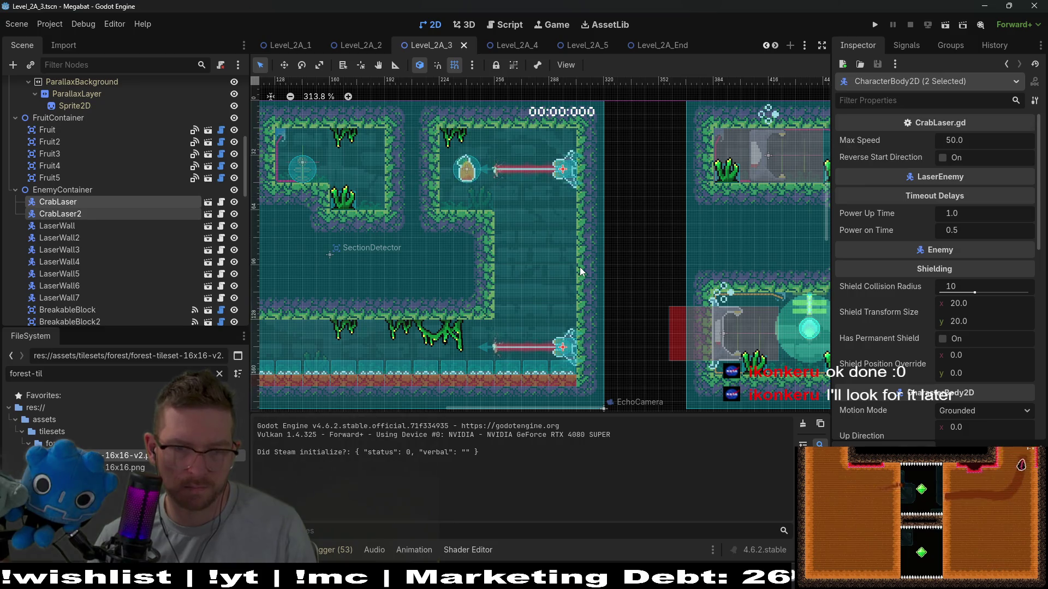
pyautogui.press('Up')
pyautogui.press('Up')
pyautogui.press('Up')
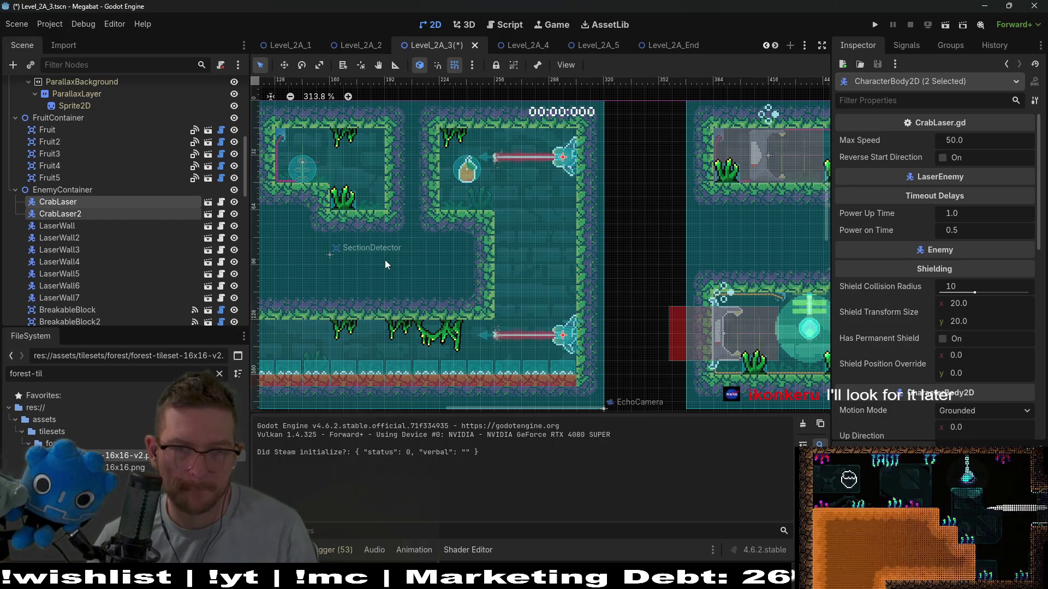
pyautogui.press('Up')
pyautogui.press('Up')
pyautogui.press('Up')
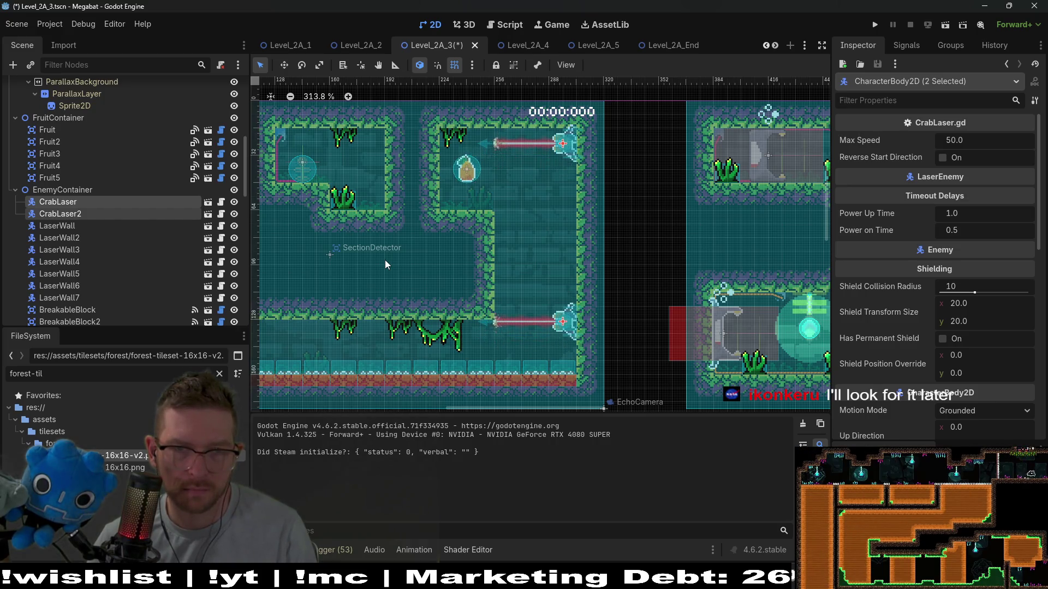
pyautogui.press('Down')
pyautogui.press('Down')
pyautogui.press('Down')
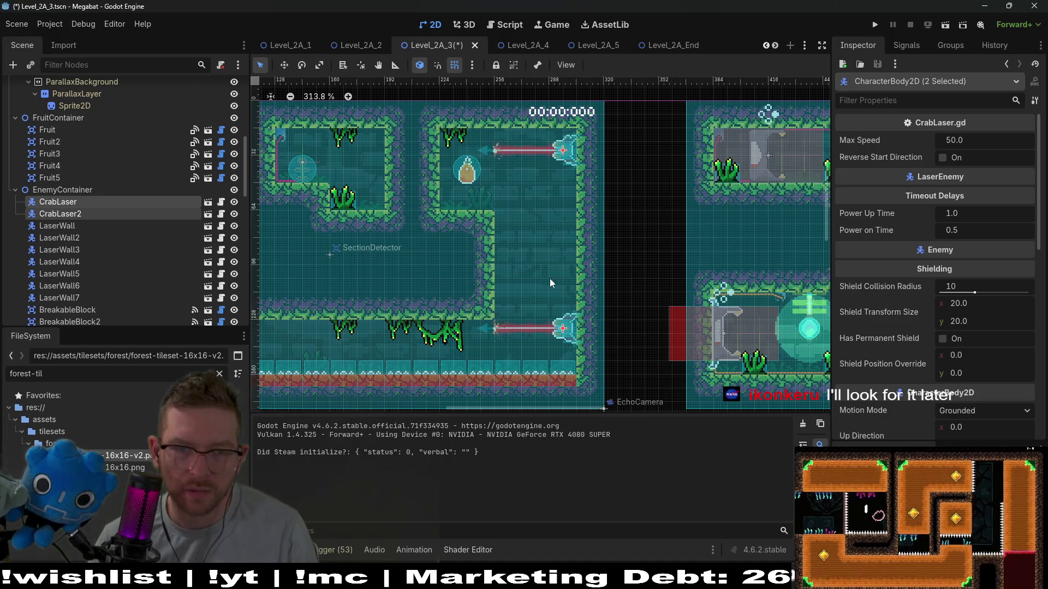
pyautogui.press('F6')
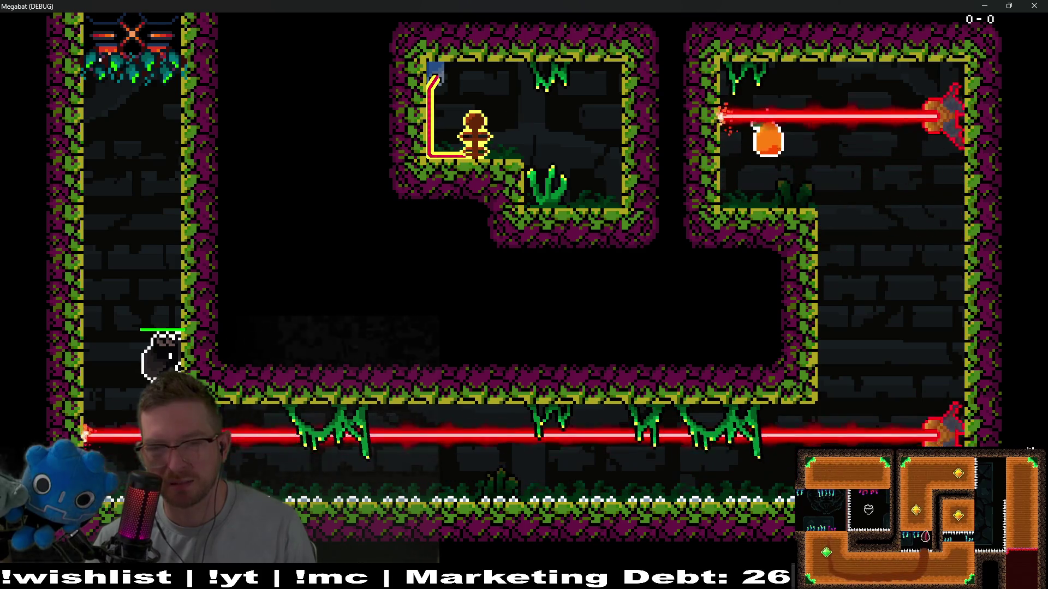
# Fly the bat right along the bottom corridor and up into the top-right fruit room, then close the game
pyautogui.press('Right')
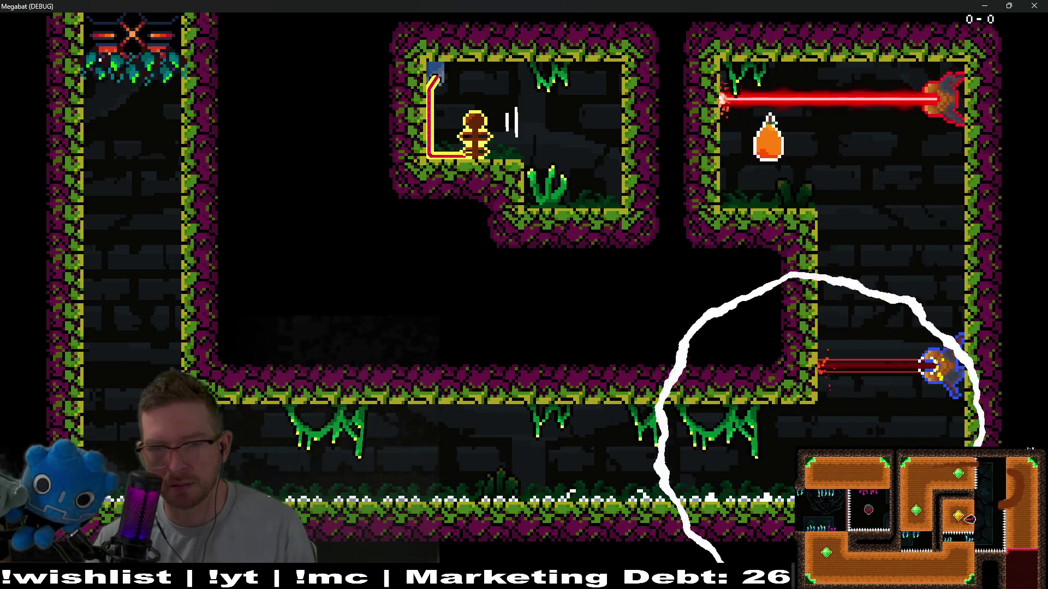
pyautogui.press('Up')
pyautogui.press('Up')
pyautogui.press('Right')
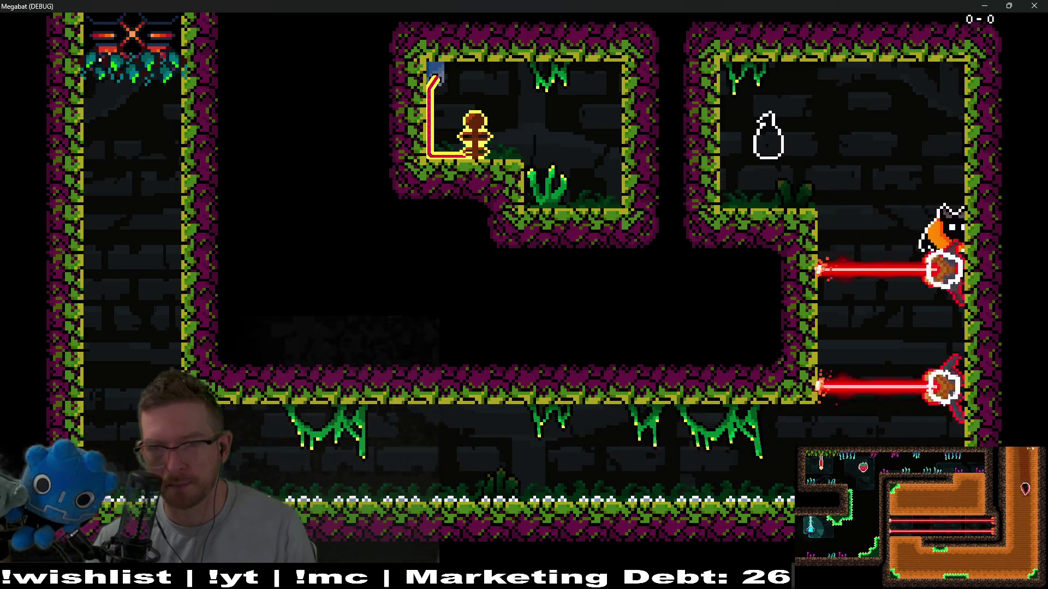
pyautogui.click(1035, 6)
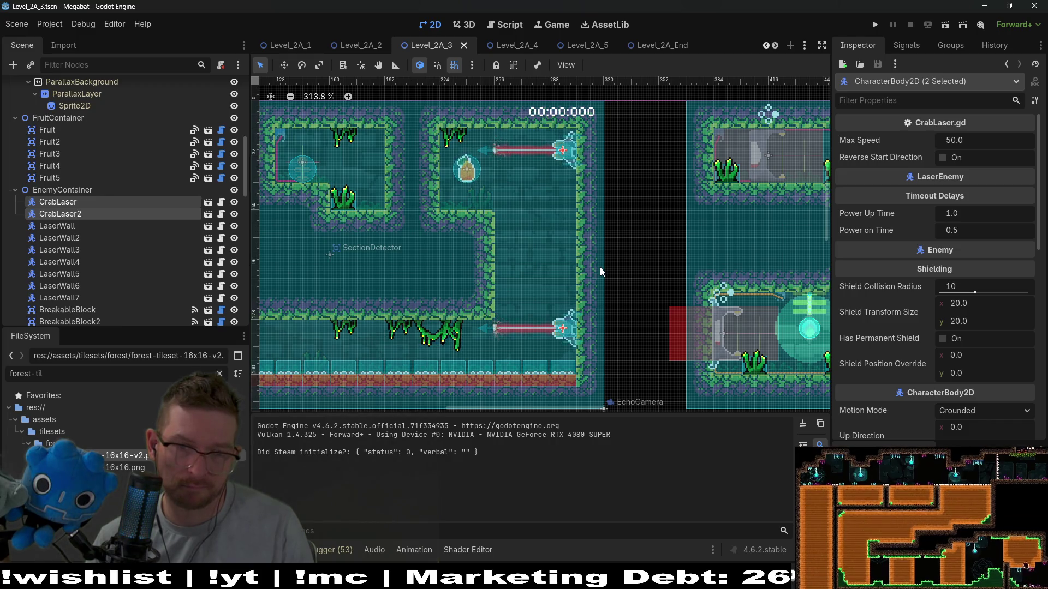
# Delete CrabLaser2 from the scene
pyautogui.click(67, 218)
pyautogui.press('Delete')
pyautogui.press('Return')
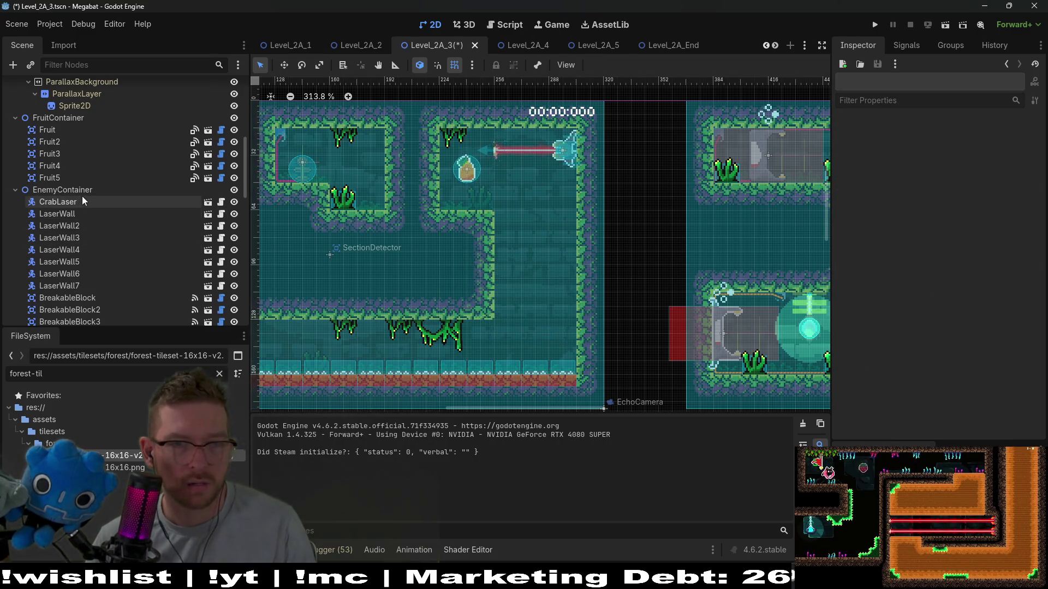
# Move the remaining CrabLaser down to the lower wall spot and play-test the scene
pyautogui.click(84, 201)
pyautogui.press('w')
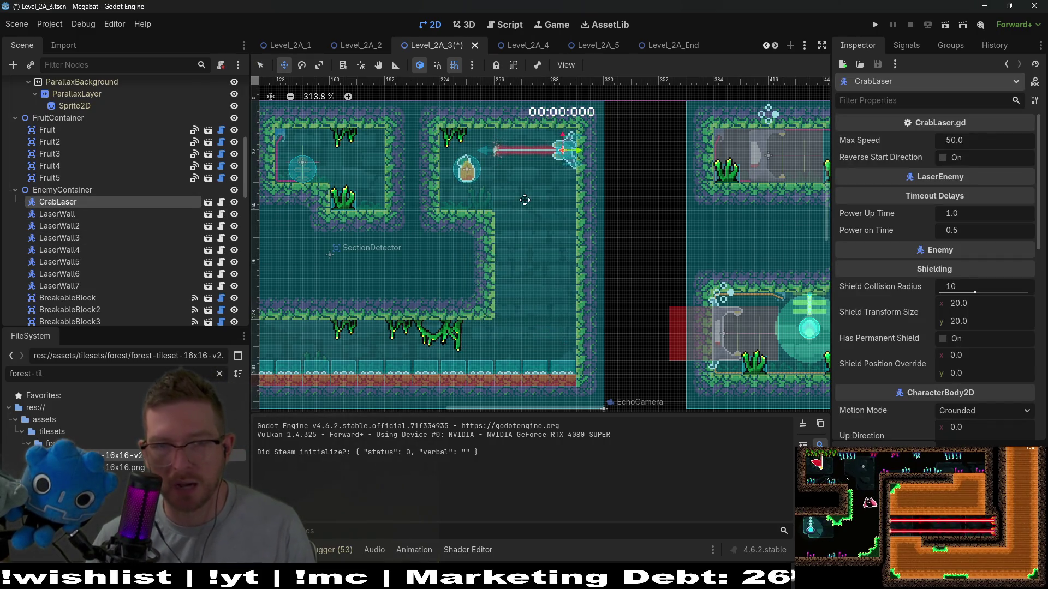
pyautogui.press('Down')
pyautogui.press('Down')
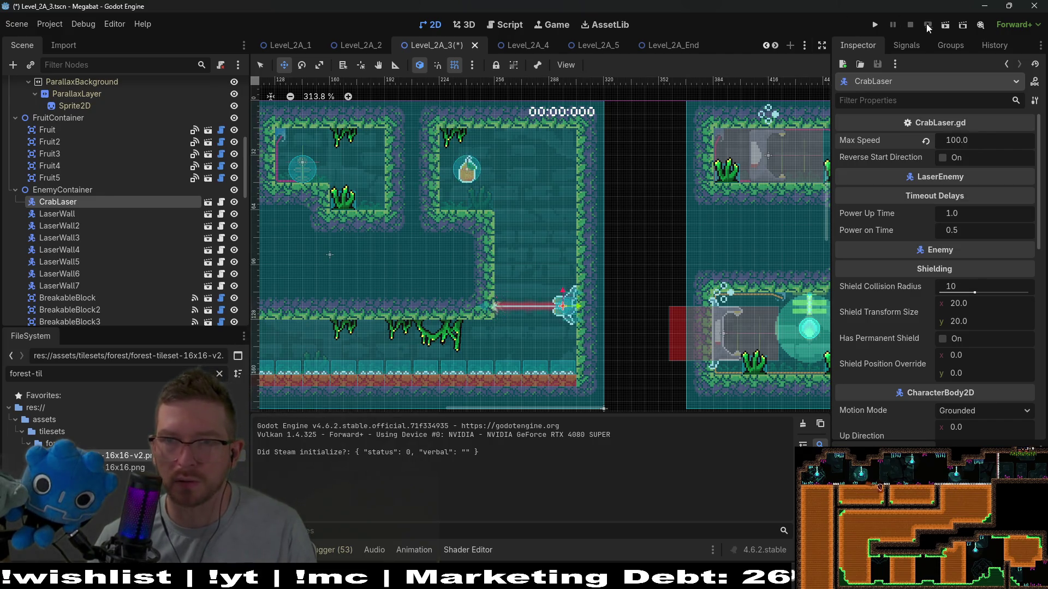
pyautogui.click(945, 27)
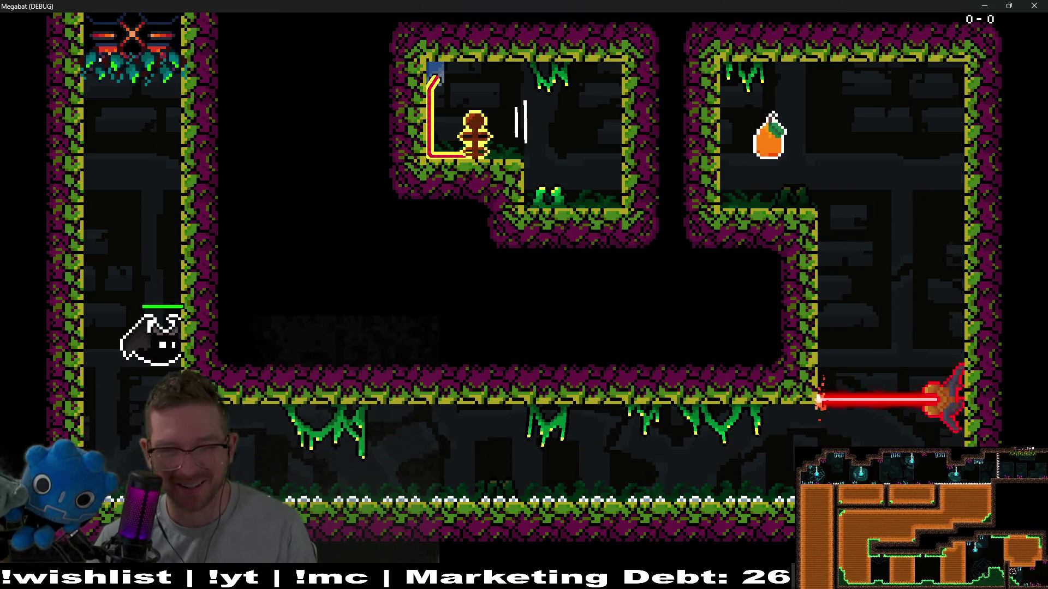
# Fly around the right chamber, hit the laser turret with a pulse attack, and close the game
pyautogui.press('Right')
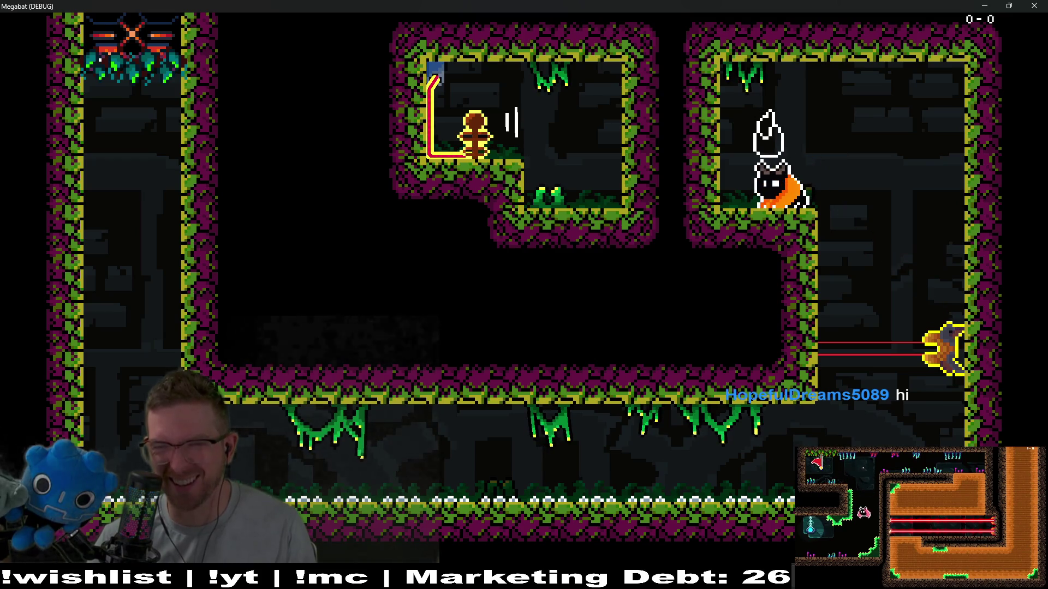
pyautogui.press('Right')
pyautogui.press('Left')
pyautogui.press('Right')
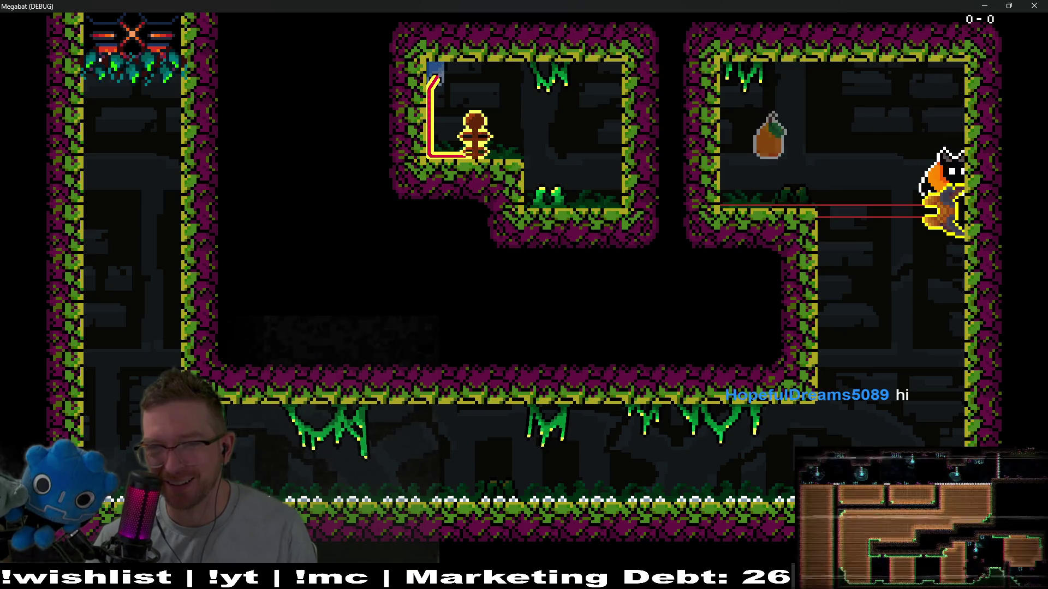
pyautogui.press('Left')
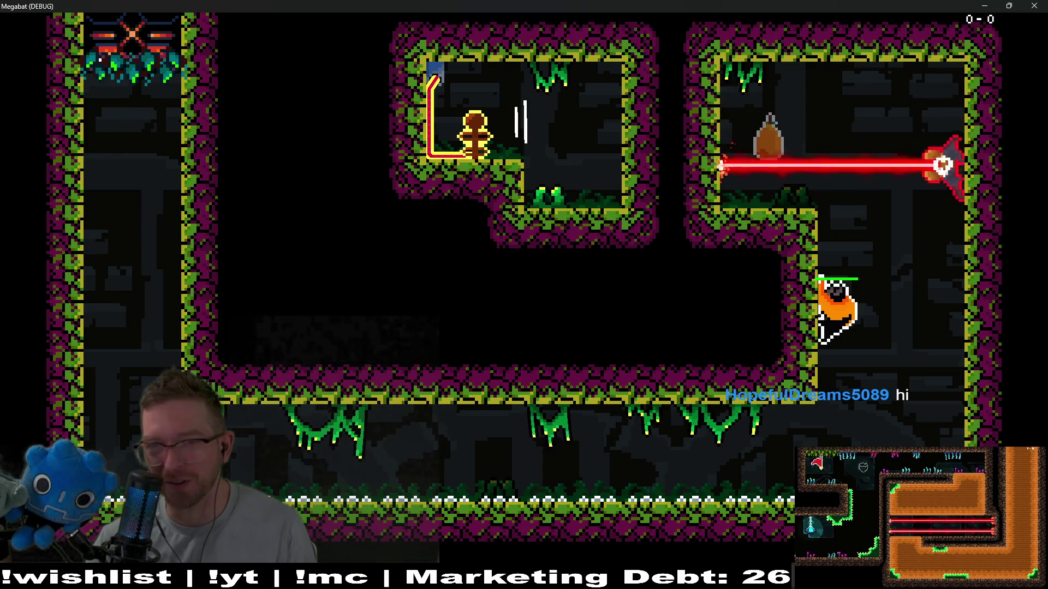
pyautogui.press('Right')
pyautogui.press('Up')
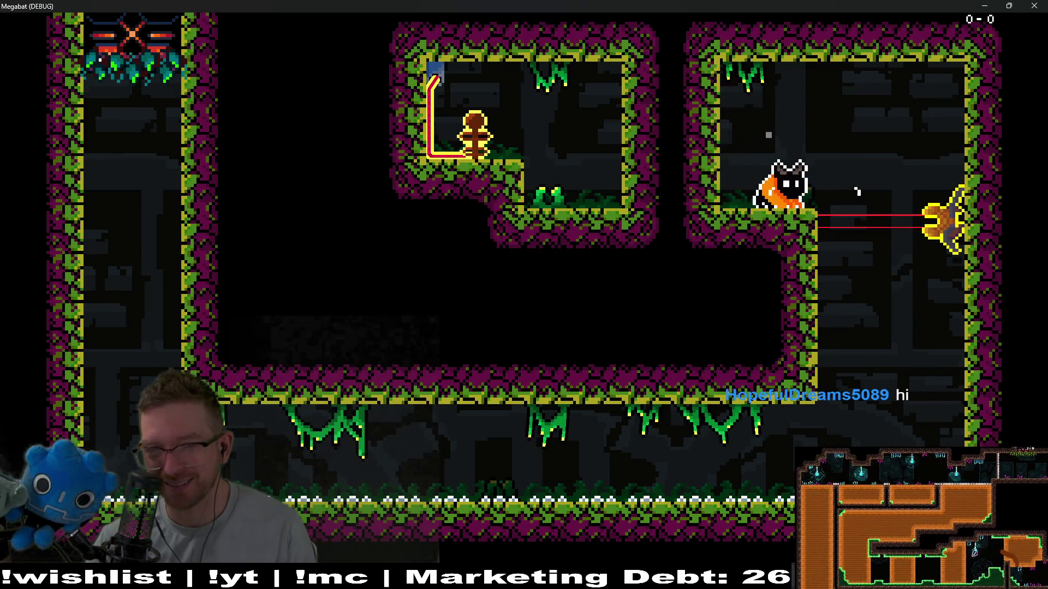
pyautogui.press('x')
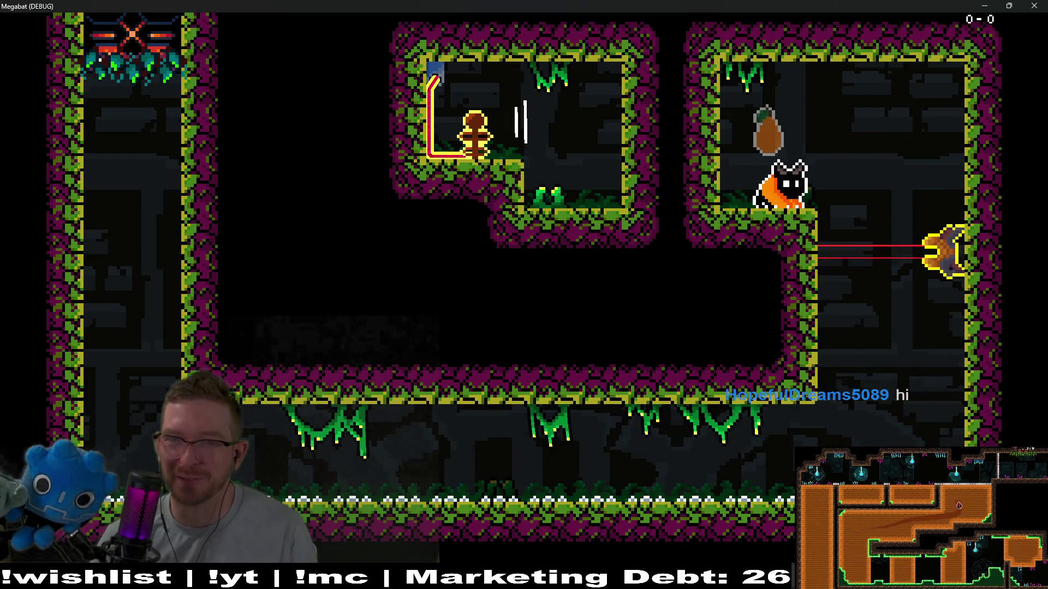
pyautogui.click(1036, 6)
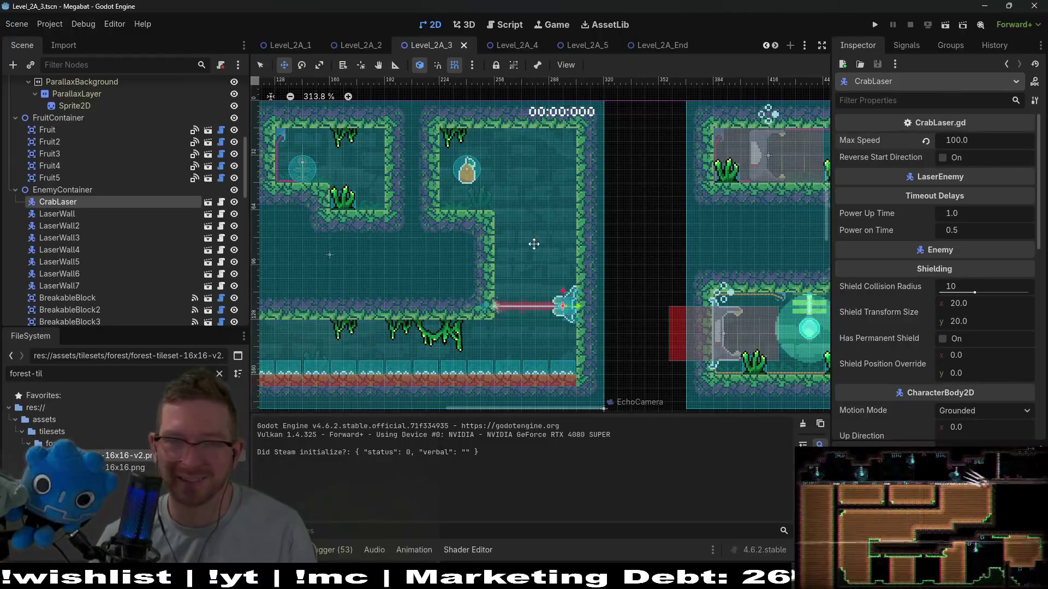
# Paint a Lantern light from the Lights tiles on EnvironmentTileMapLayer in the upper room and save
pyautogui.hotkey('ctrl', 's')
pyautogui.scroll(10, 137, 164)
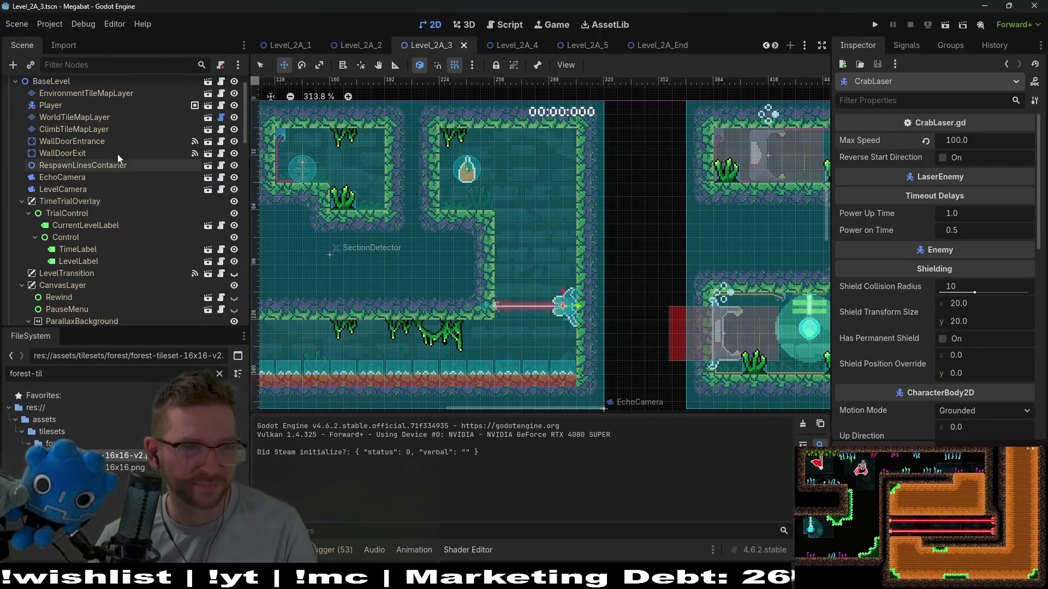
pyautogui.click(99, 123)
pyautogui.scroll(2, 309, 437)
pyautogui.click(327, 402)
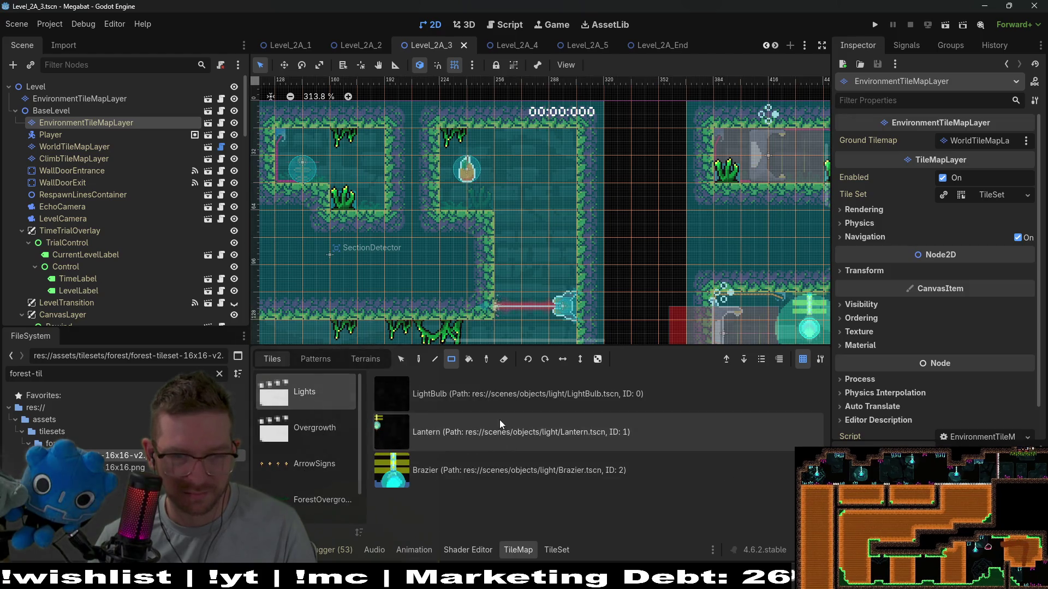
pyautogui.click(467, 434)
pyautogui.click(544, 172)
pyautogui.hotkey('ctrl', 's')
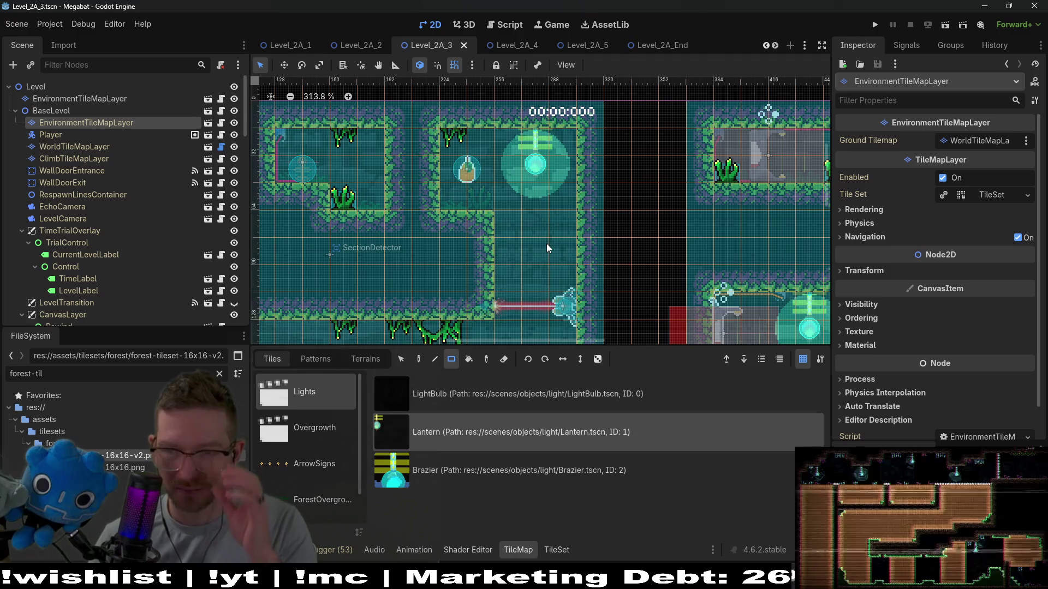
pyautogui.hotkey('ctrl', 's')
# Zoom out and launch the game to play-test
pyautogui.scroll(-2, 564, 243)
pyautogui.scroll(-6, 565, 247)
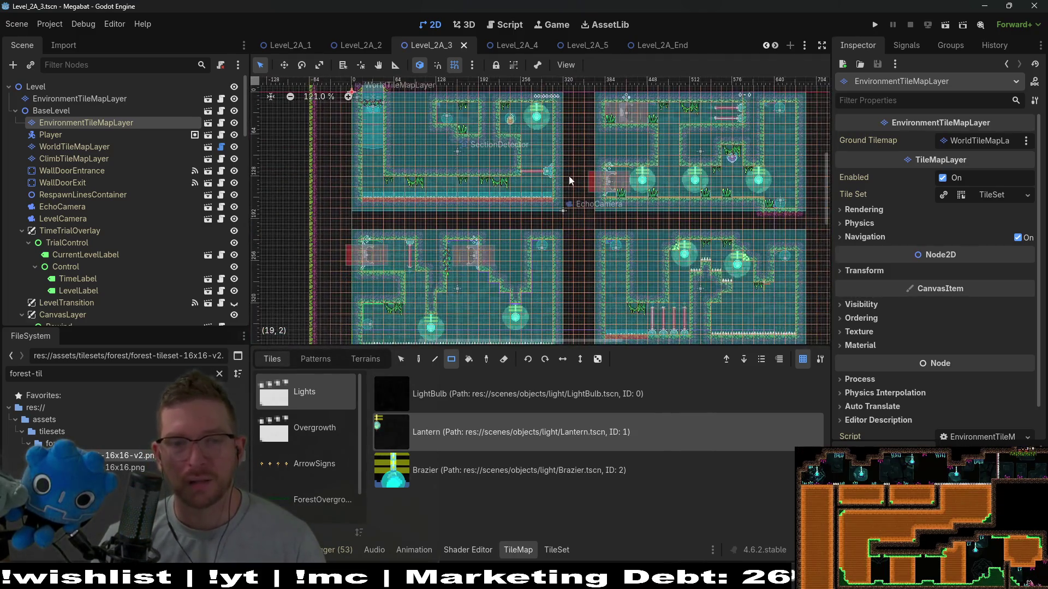
pyautogui.scroll(-4, 579, 174)
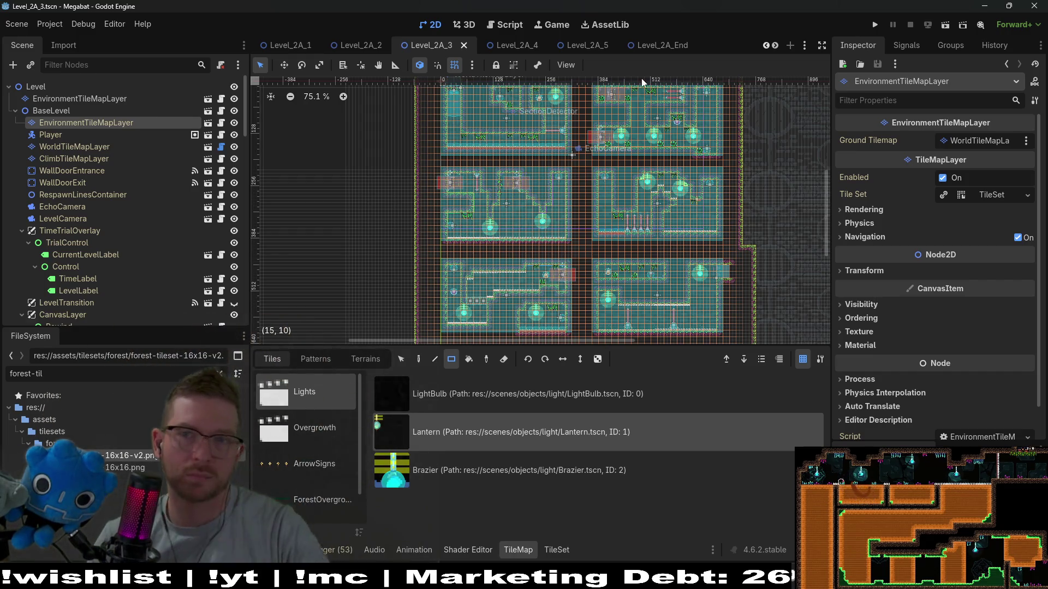
pyautogui.click(874, 25)
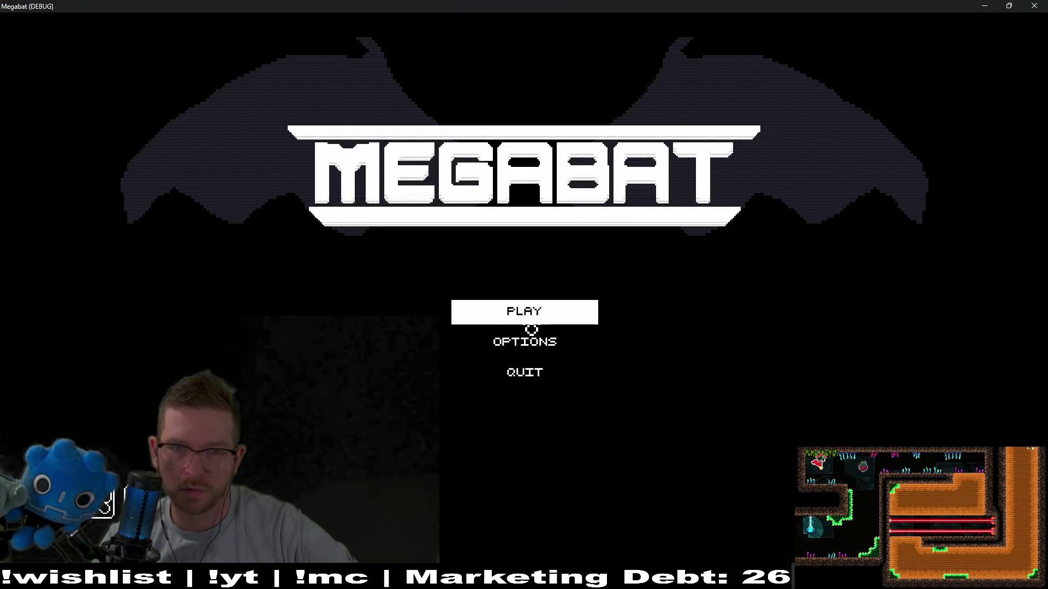
# Start a new game in the first profile, pause to level select, then back out to the main menu
pyautogui.click(527, 319)
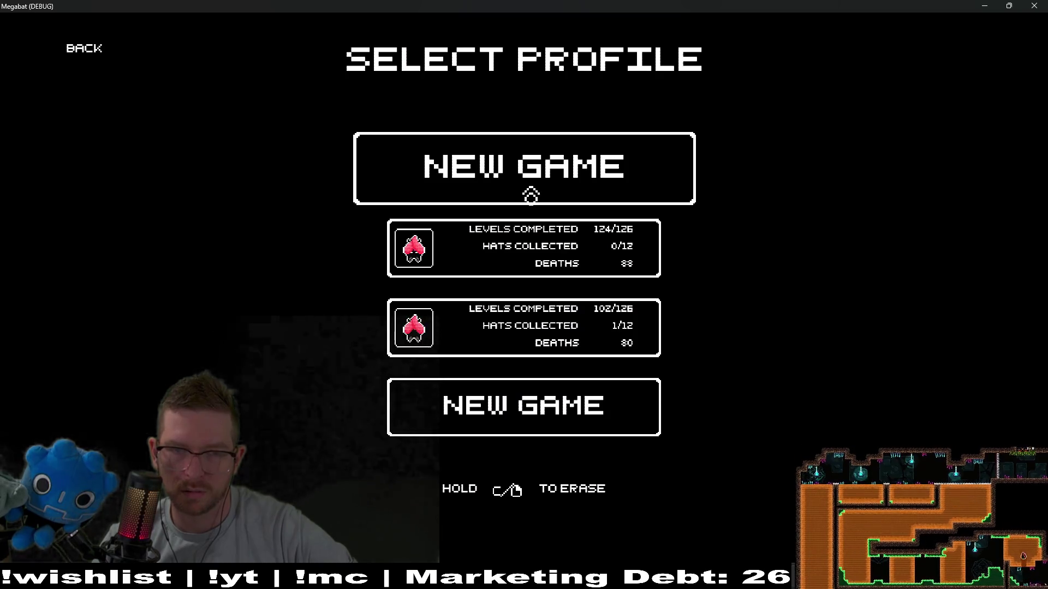
pyautogui.click(531, 195)
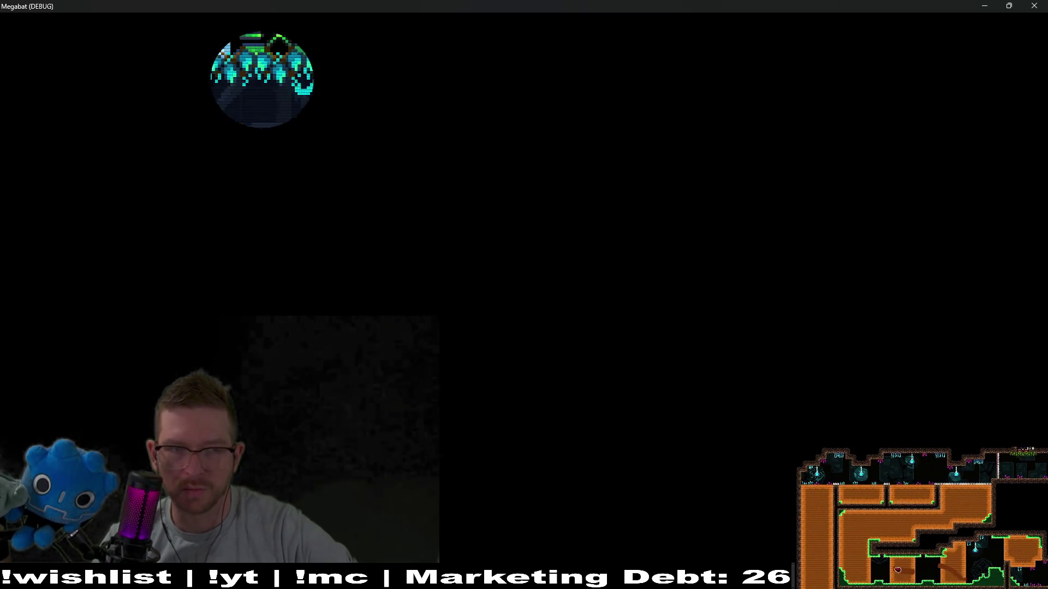
pyautogui.press('Escape')
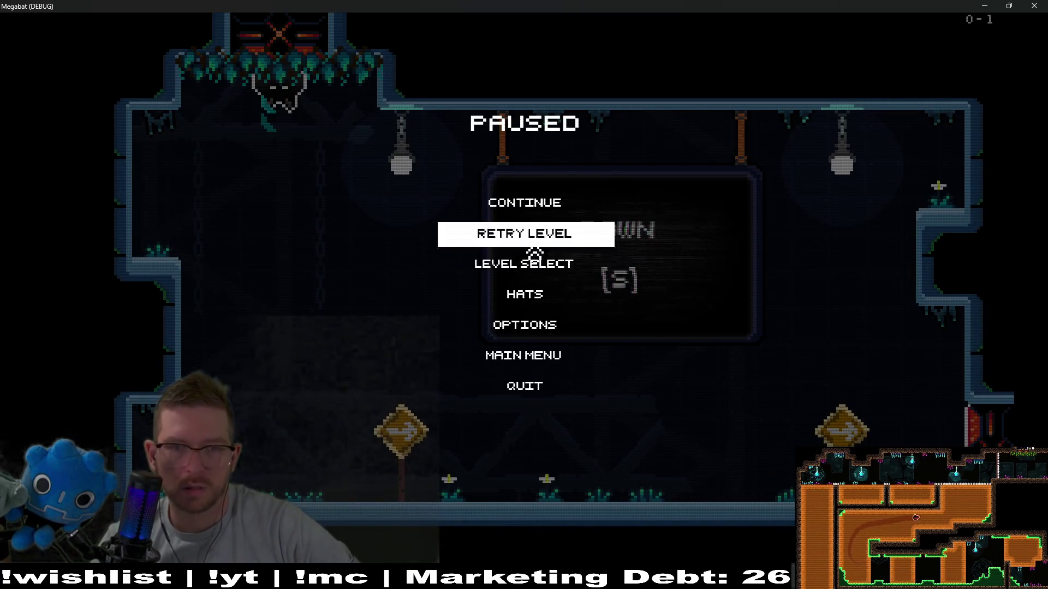
pyautogui.click(535, 252)
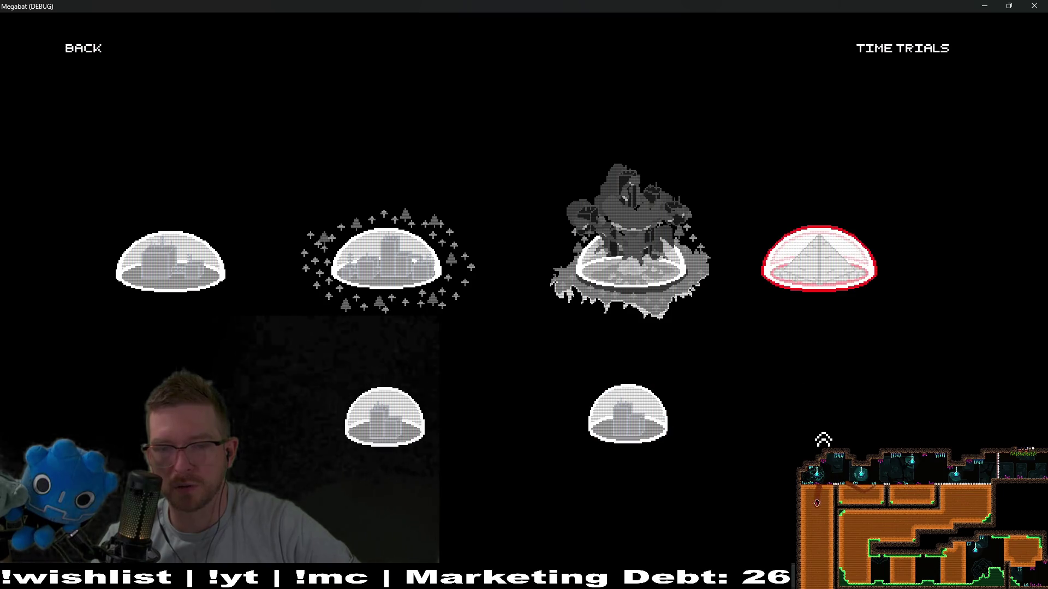
pyautogui.click(100, 53)
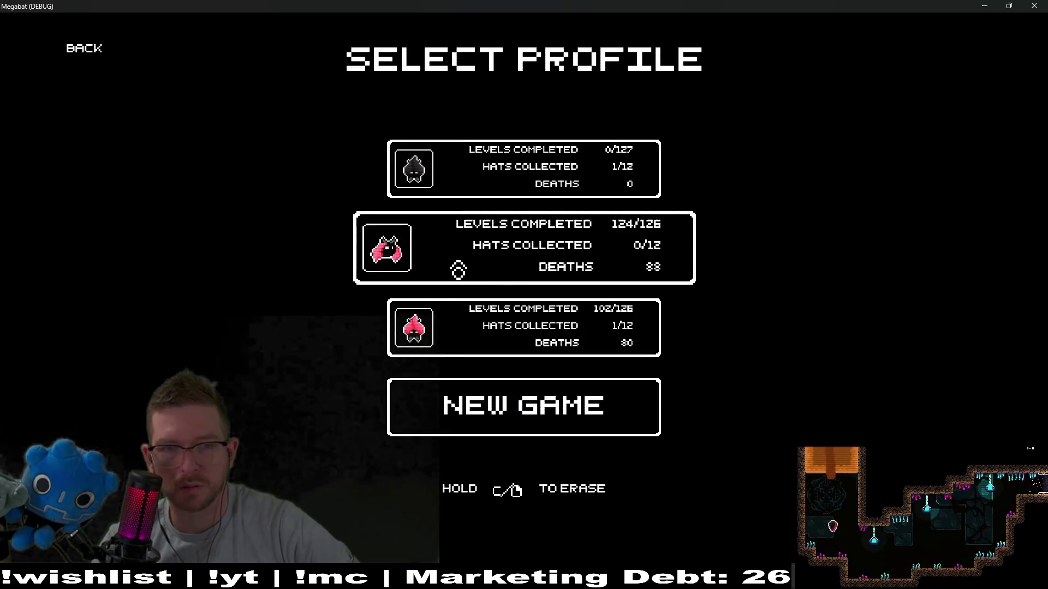
pyautogui.click(85, 53)
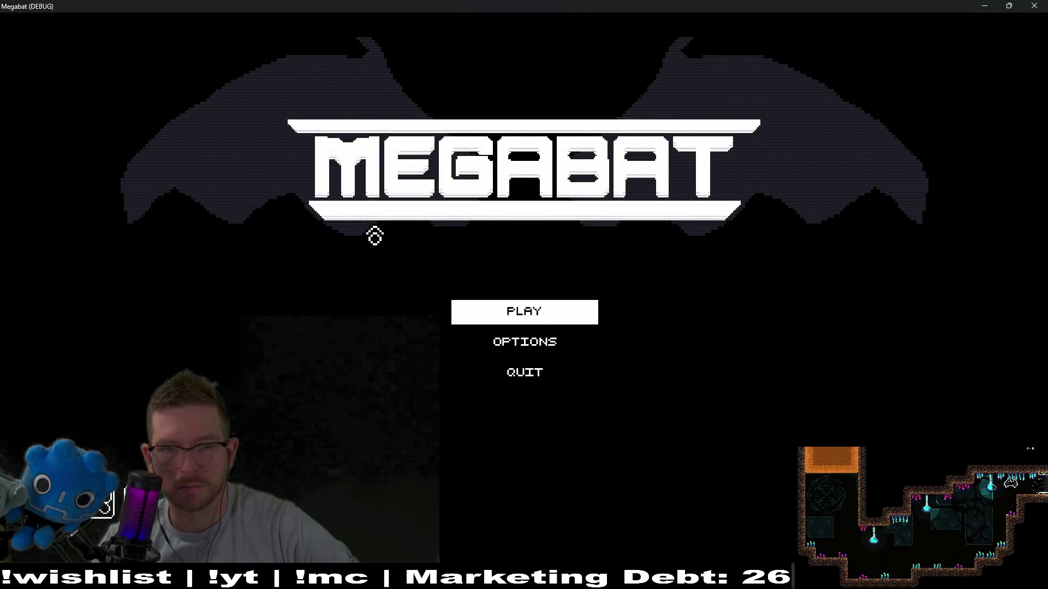
# Load the 124/126 profile, browse the forest world's levels 01–16 picker, then stop the game
pyautogui.click(566, 327)
pyautogui.click(517, 257)
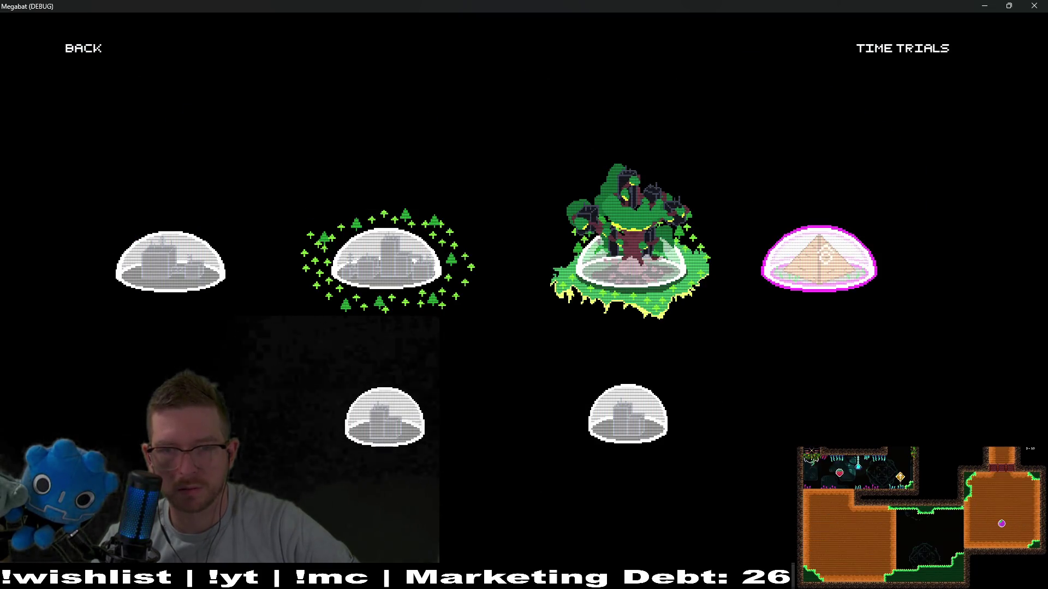
pyautogui.click(632, 449)
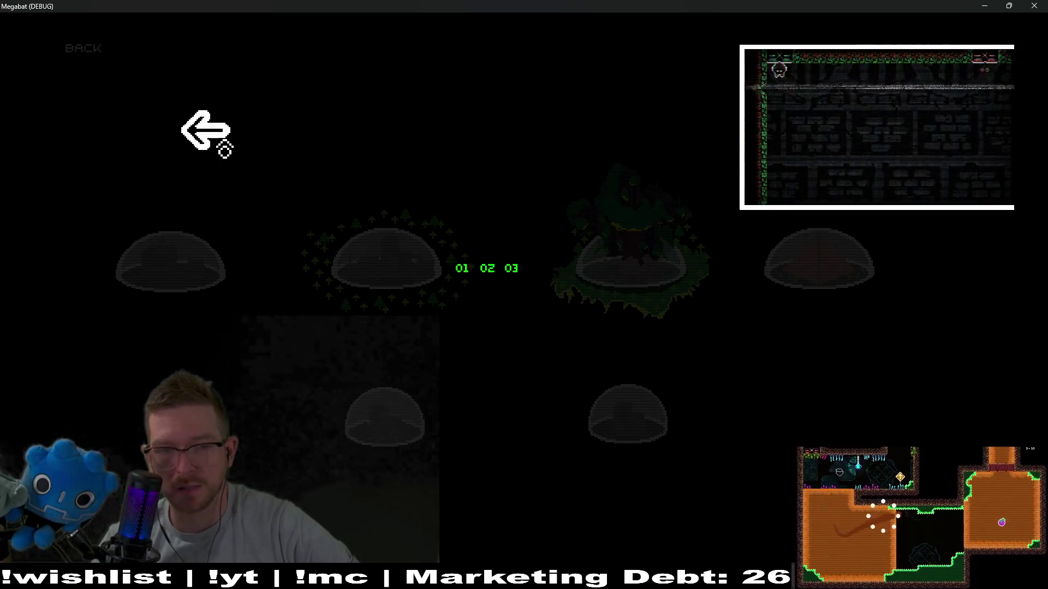
pyautogui.click(224, 149)
pyautogui.click(386, 412)
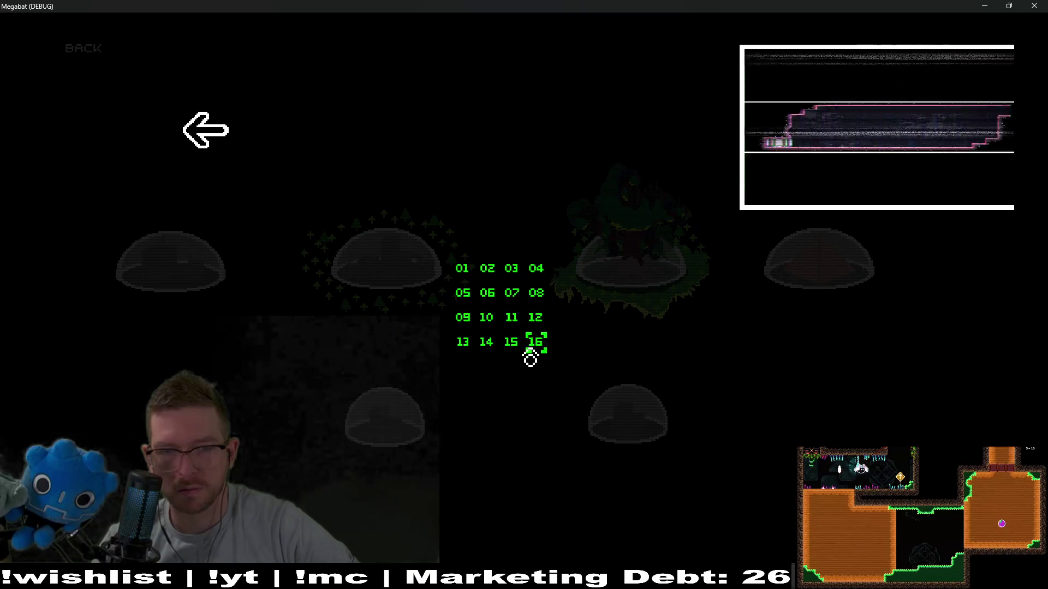
pyautogui.click(214, 147)
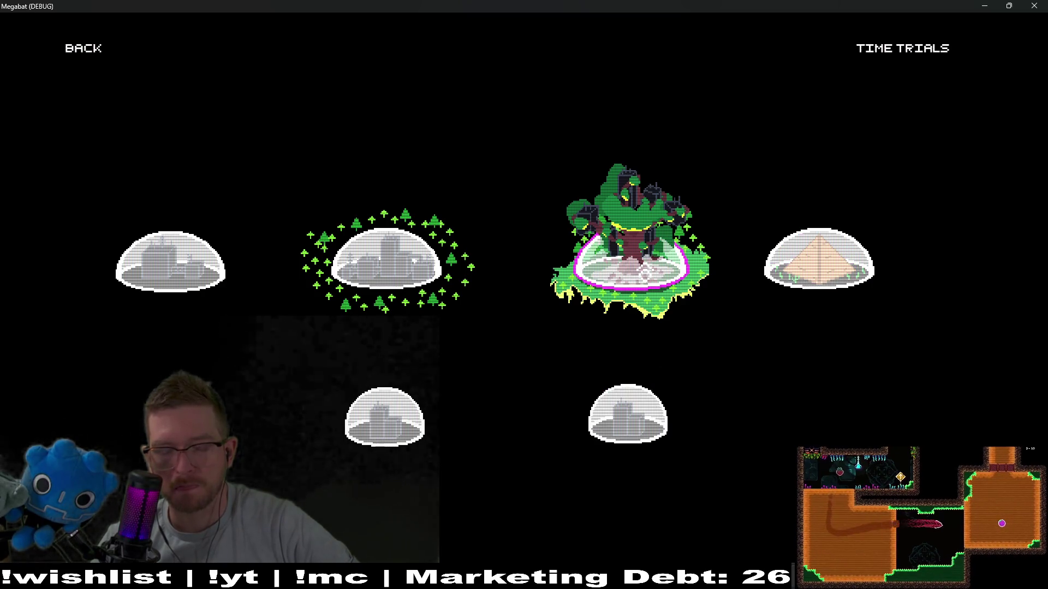
pyautogui.press('F8')
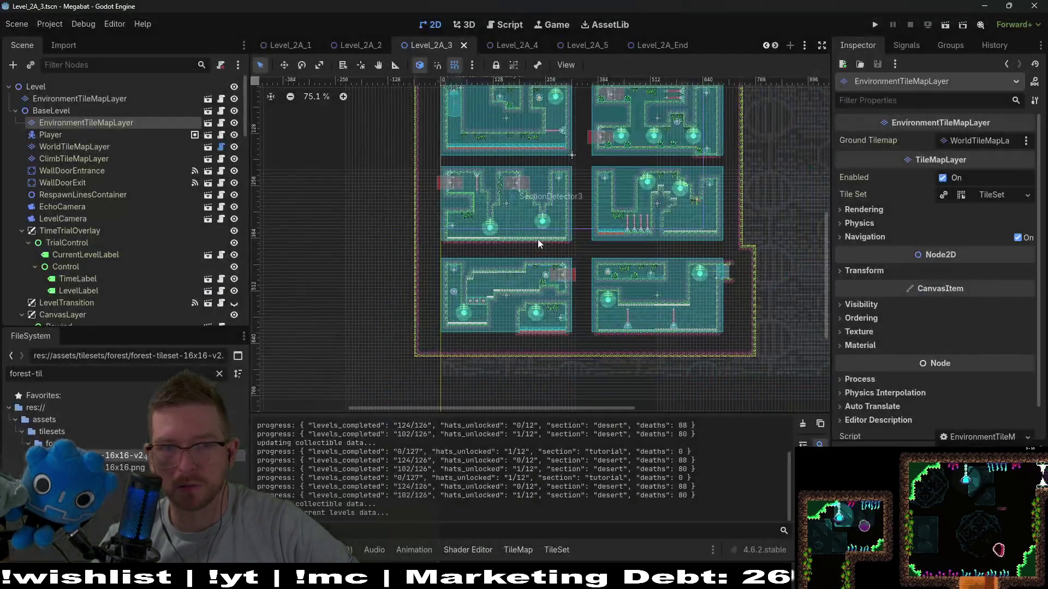
# Quick-open ForestBiomeLevelSelectV2.tscn by searching 'forestbiome'
pyautogui.hotkey('alt', 'shift', 'o')
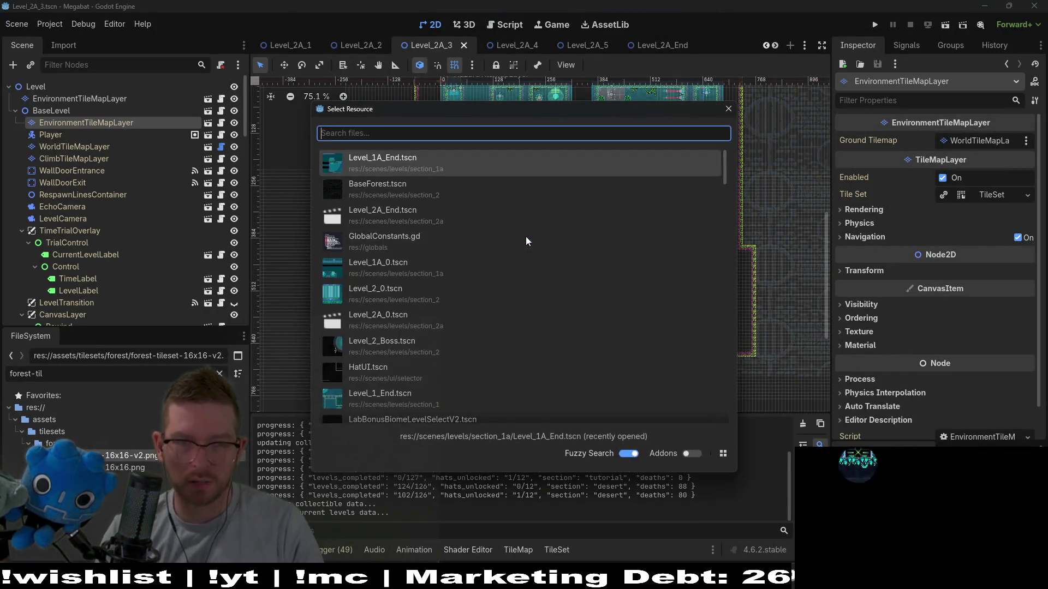
pyautogui.write('forestbiome')
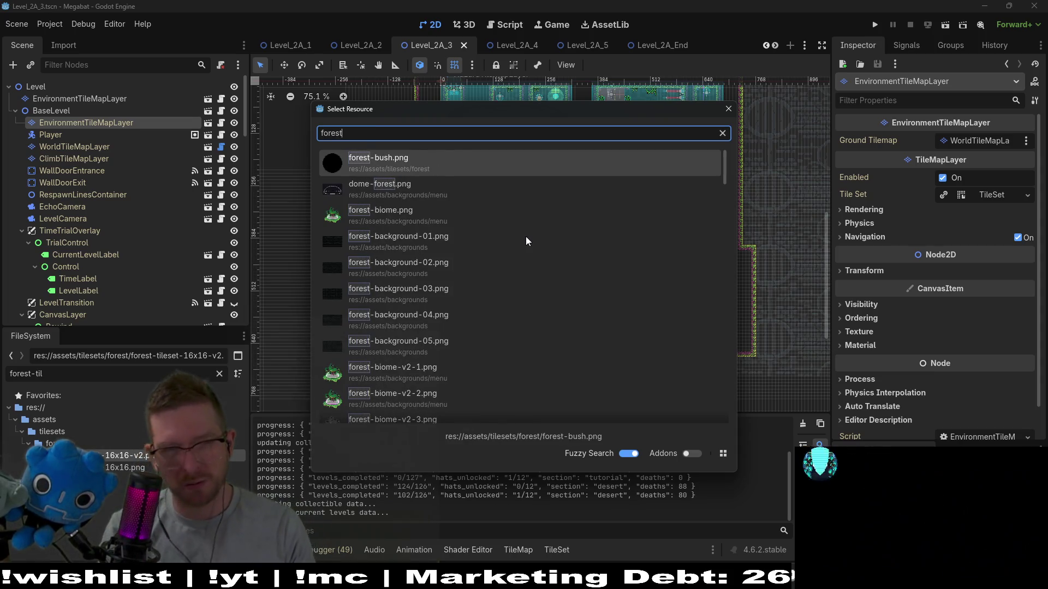
pyautogui.press('Return')
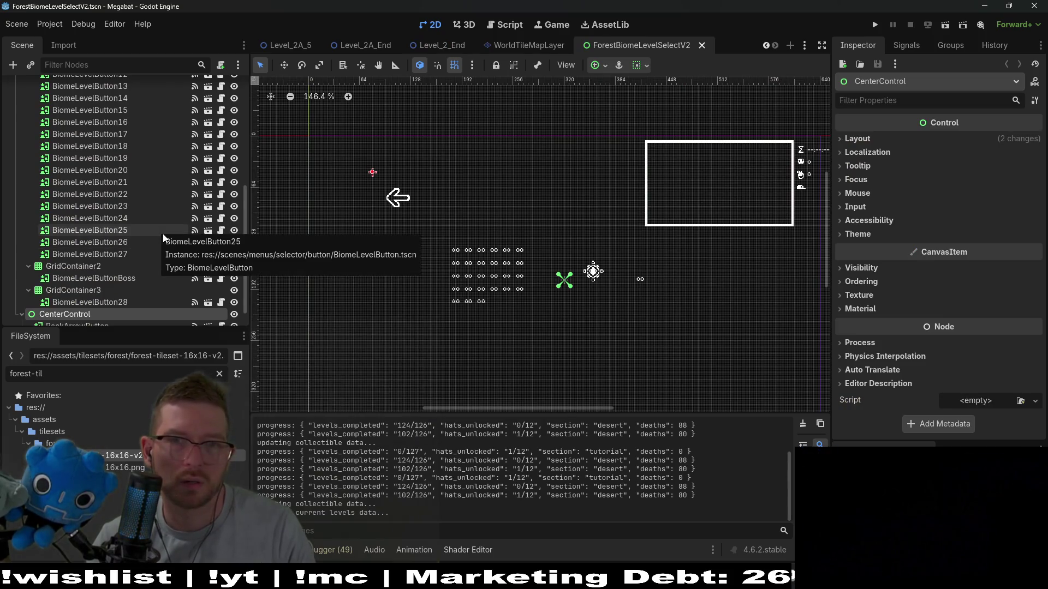
# Open ForestBonusBiomeLevelSelectV2.tscn via a 'forestbiomebonus' search and select its BackArrowButton
pyautogui.hotkey('alt', 'shift', 'o')
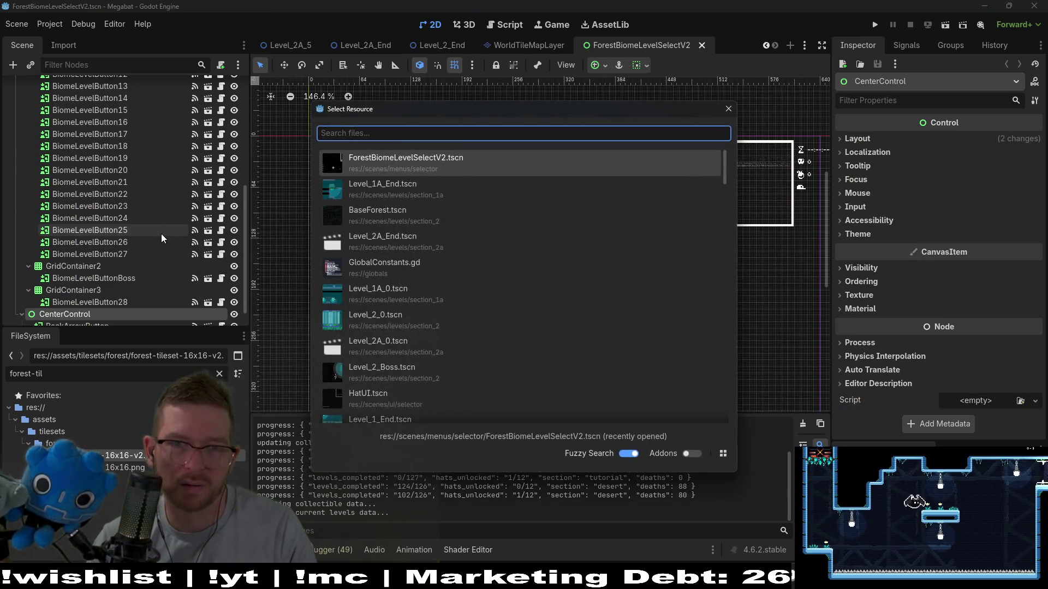
pyautogui.write('forestbiome')
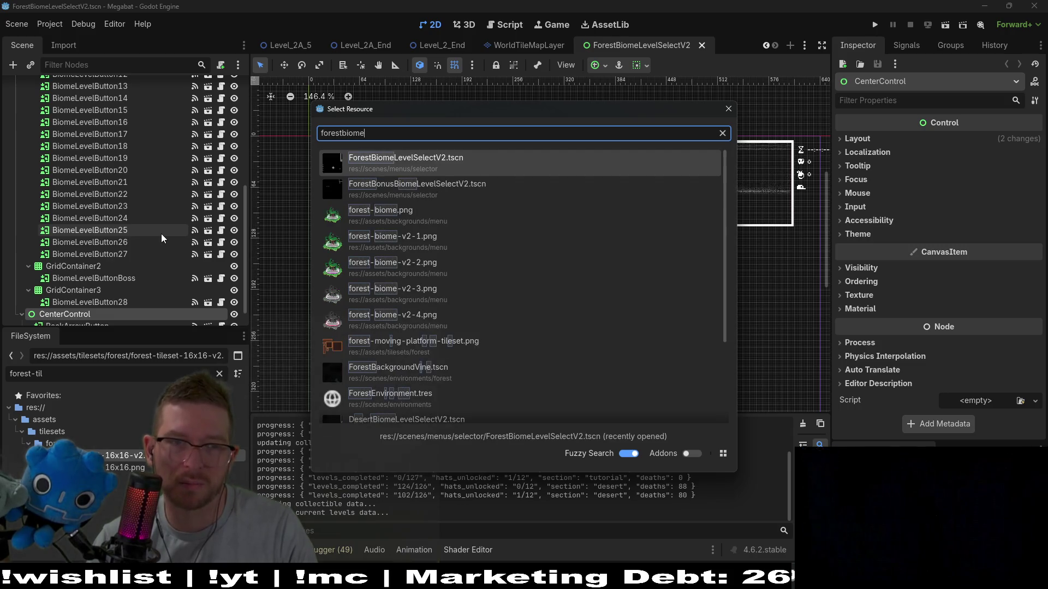
pyautogui.write('bon')
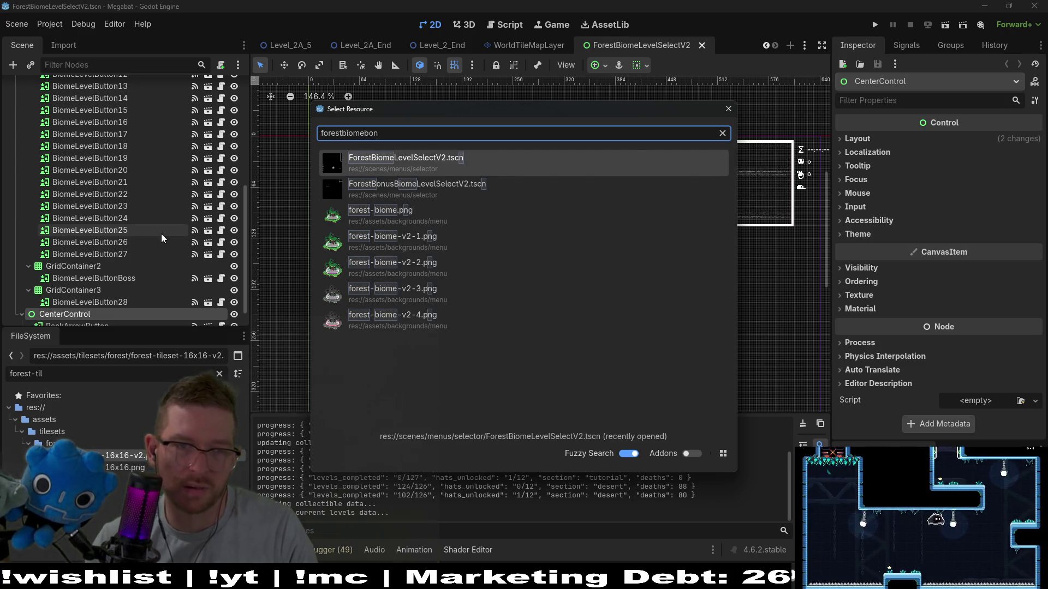
pyautogui.write('us')
pyautogui.press('Return')
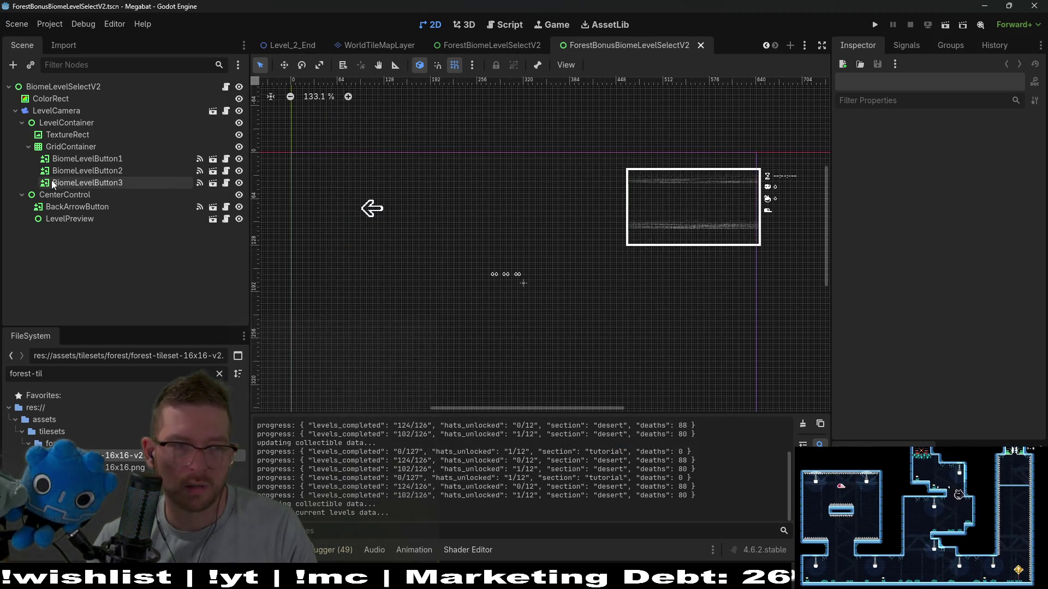
pyautogui.click(79, 207)
# Resize the LevelPreview box in the bonus scene to fit its white frame
pyautogui.click(80, 219)
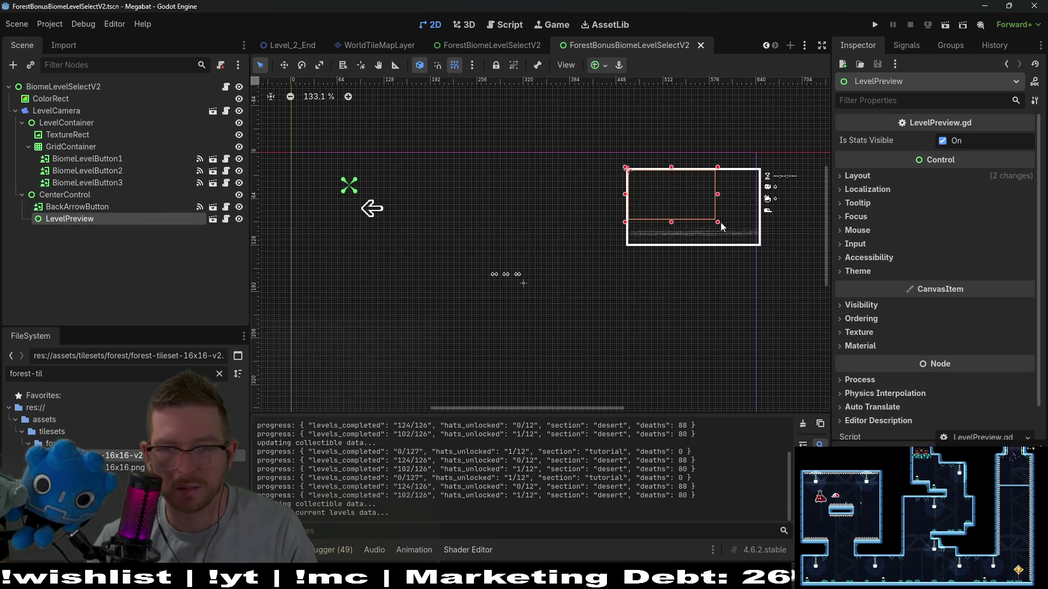
pyautogui.scroll(4, 720, 222)
pyautogui.moveTo(719, 221); pyautogui.dragTo(834, 262)
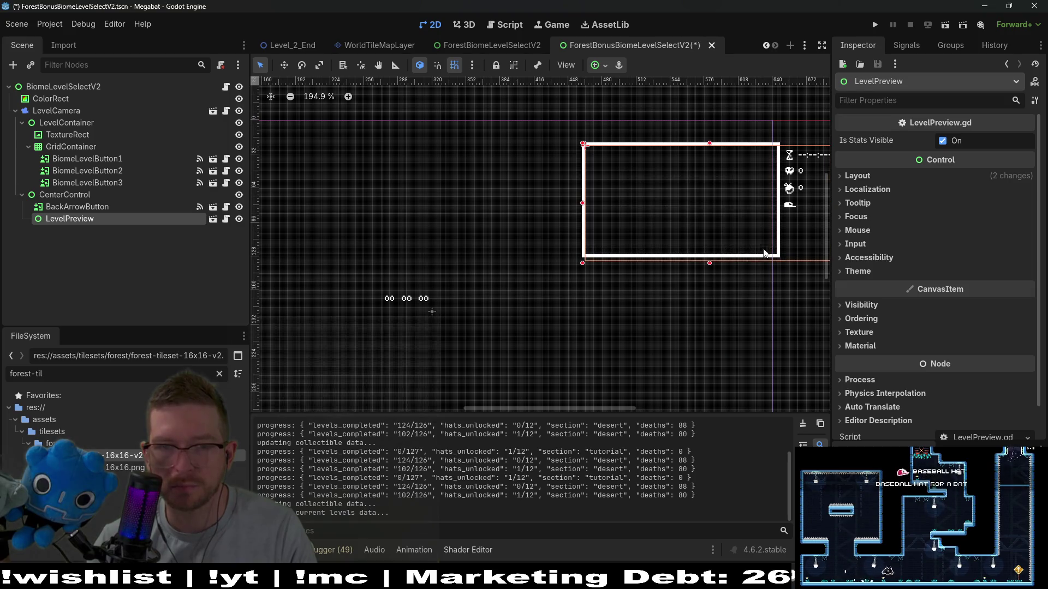
pyautogui.hscroll(3, 764, 255)
pyautogui.scroll(5, 671, 243)
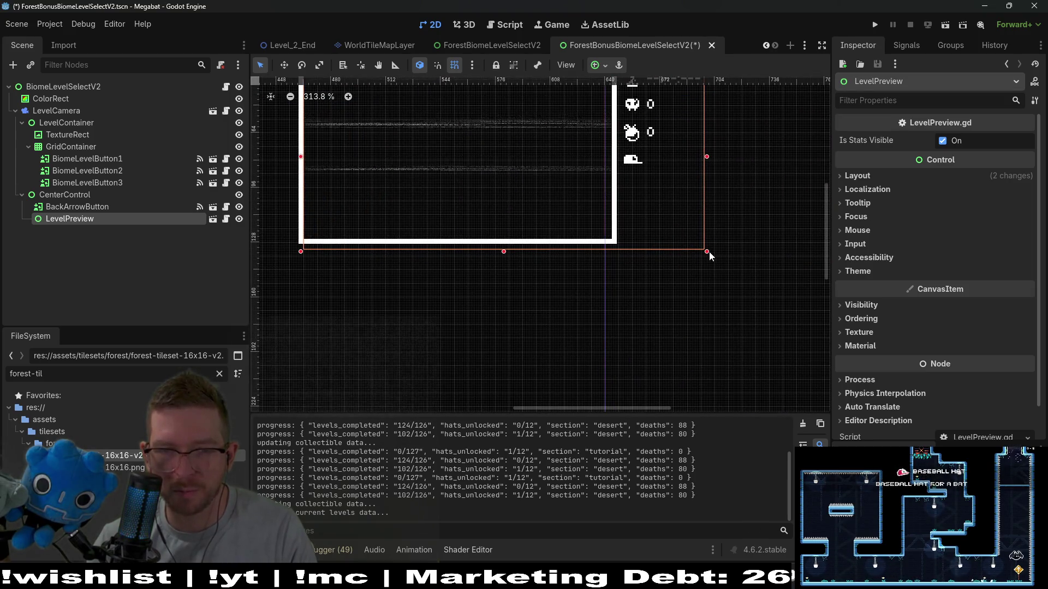
pyautogui.moveTo(709, 256); pyautogui.dragTo(705, 248)
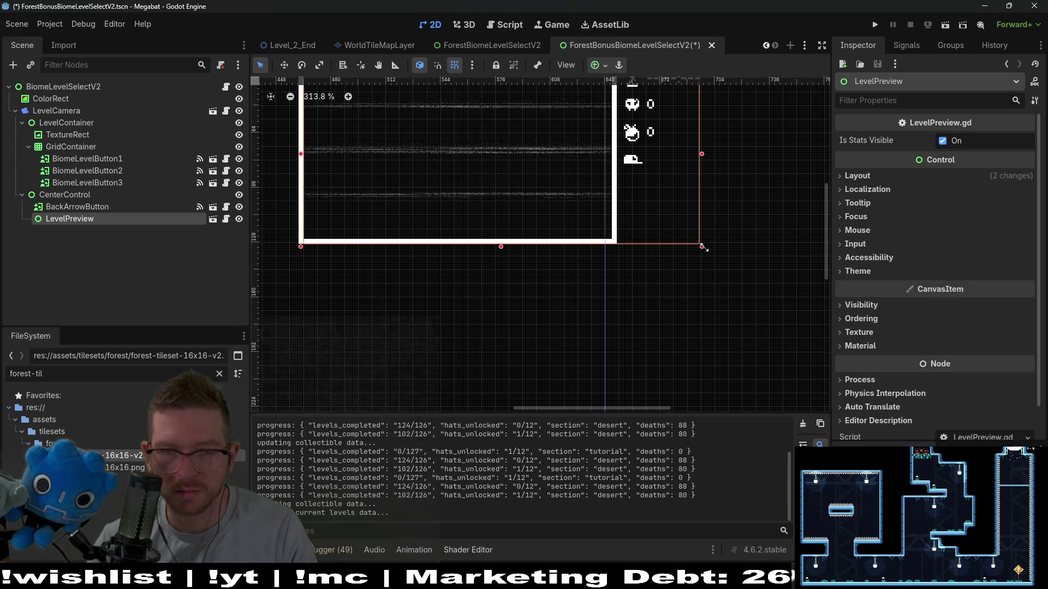
pyautogui.scroll(-9, 430, 220)
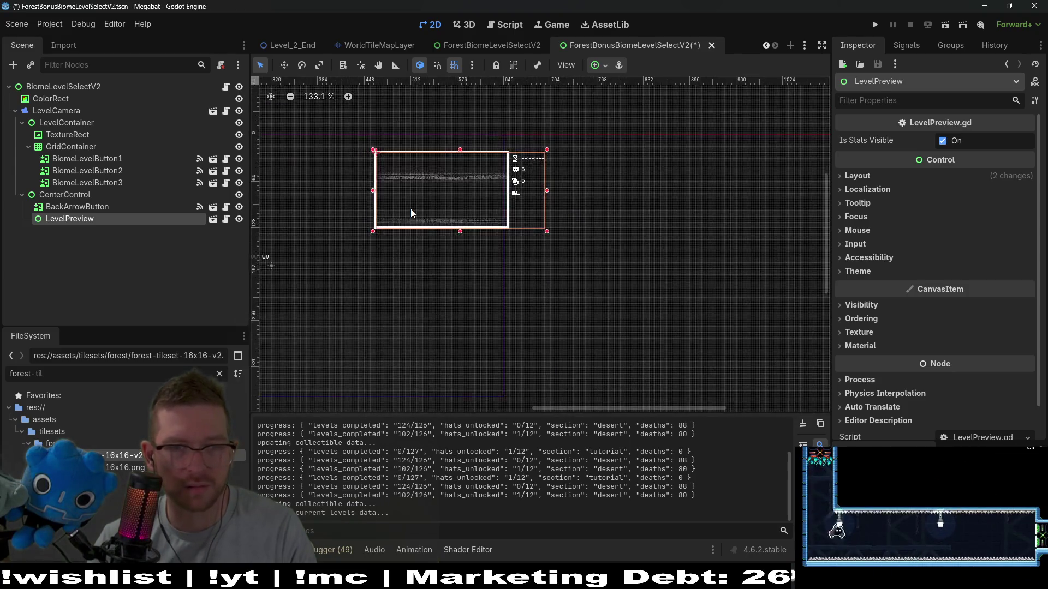
pyautogui.moveTo(411, 213); pyautogui.dragTo(582, 238)
pyautogui.click(98, 211)
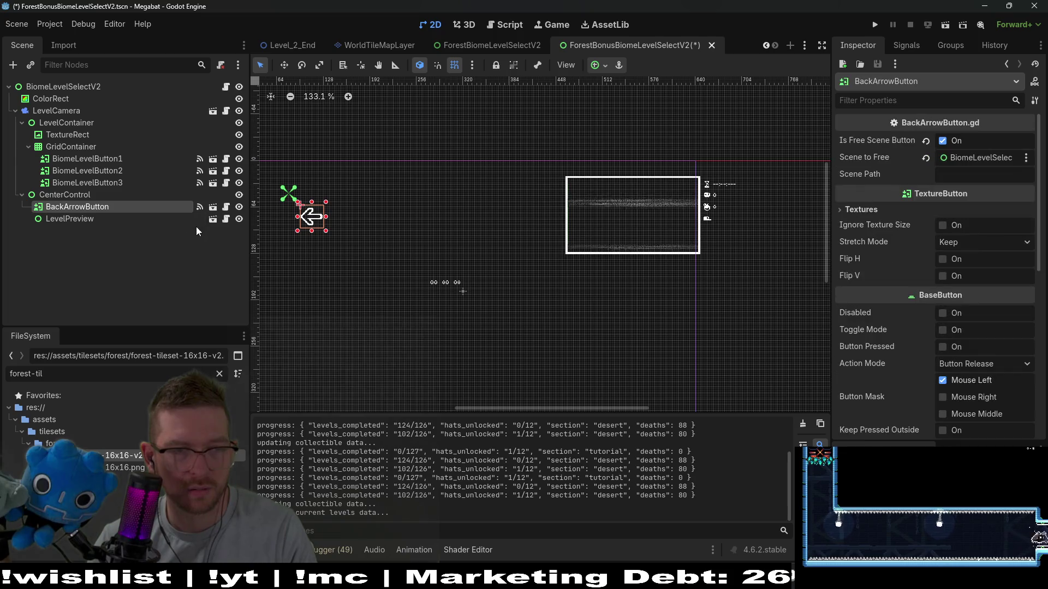
# In LevelPreview.tscn, extend the root's right edge past the stats icons and save
pyautogui.click(213, 219)
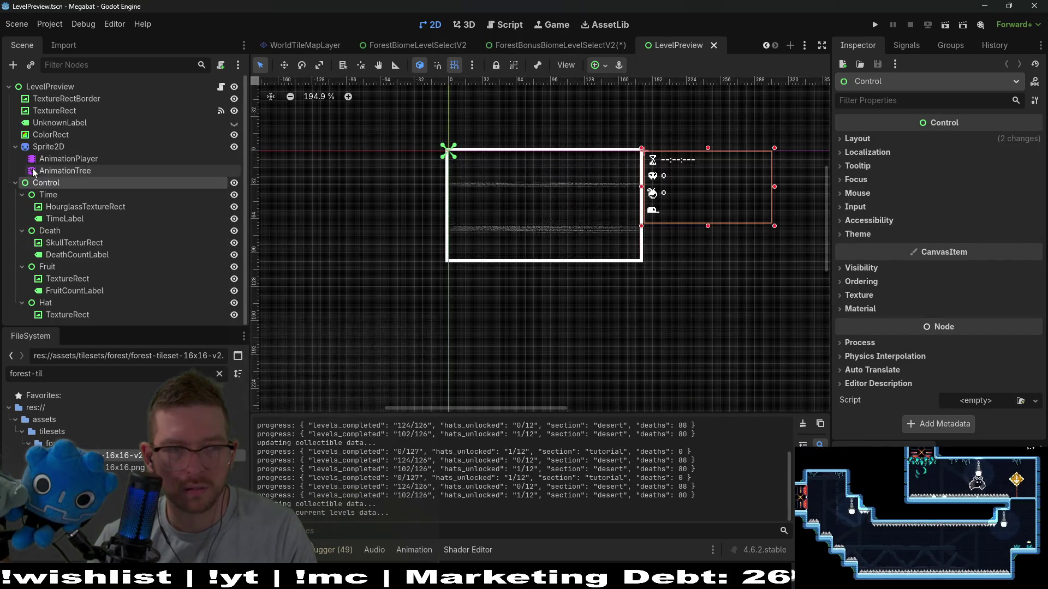
pyautogui.click(58, 87)
pyautogui.scroll(4, 671, 213)
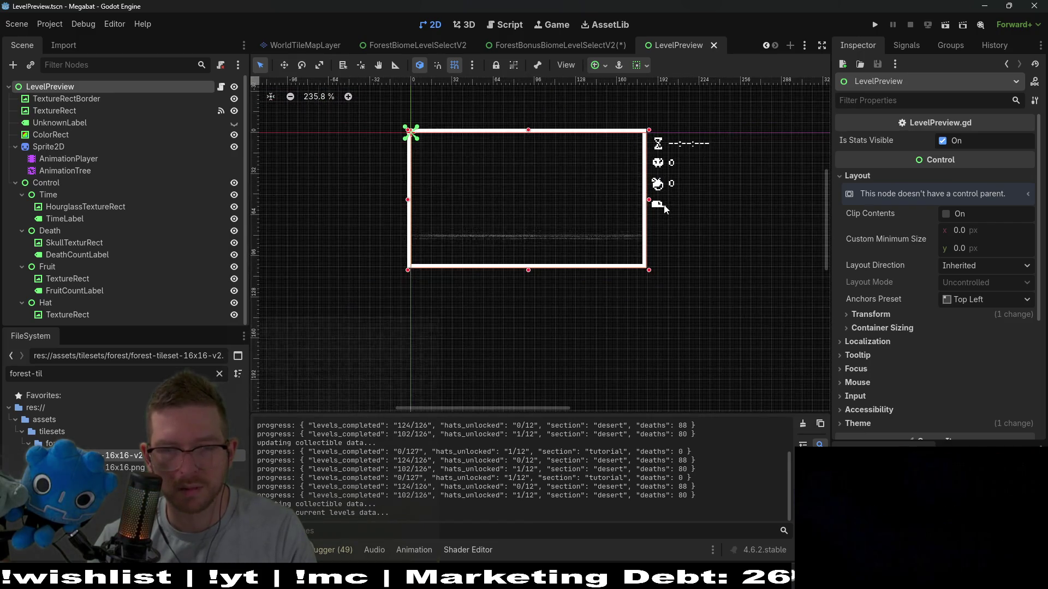
pyautogui.scroll(-2, 664, 207)
pyautogui.scroll(1, 649, 203)
pyautogui.moveTo(649, 203); pyautogui.dragTo(732, 201)
pyautogui.scroll(4, 730, 195)
pyautogui.scroll(1, 730, 196)
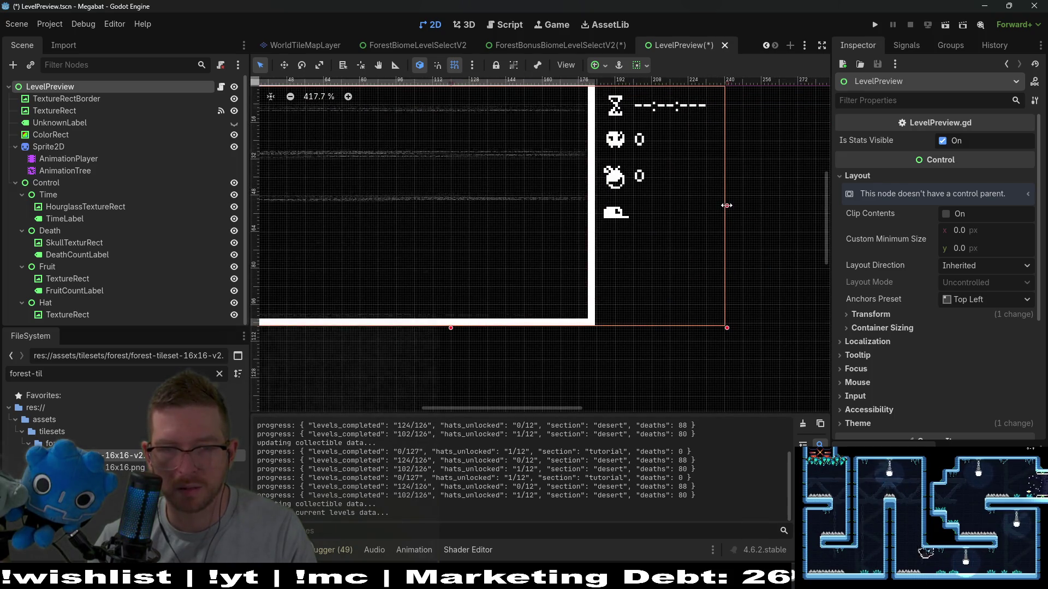
pyautogui.scroll(-5, 584, 206)
pyautogui.hotkey('ctrl', 's')
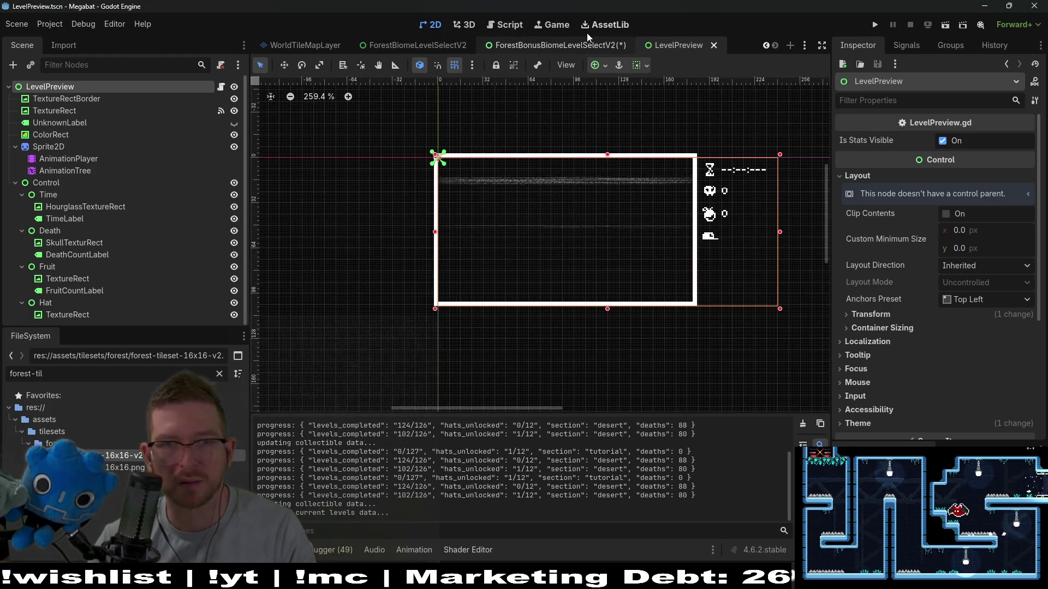
# Return to ForestBonusBiomeLevelSelectV2, save it, and show the 2D view
pyautogui.click(598, 26)
pyautogui.click(600, 45)
pyautogui.hotkey('ctrl', 's')
pyautogui.click(431, 25)
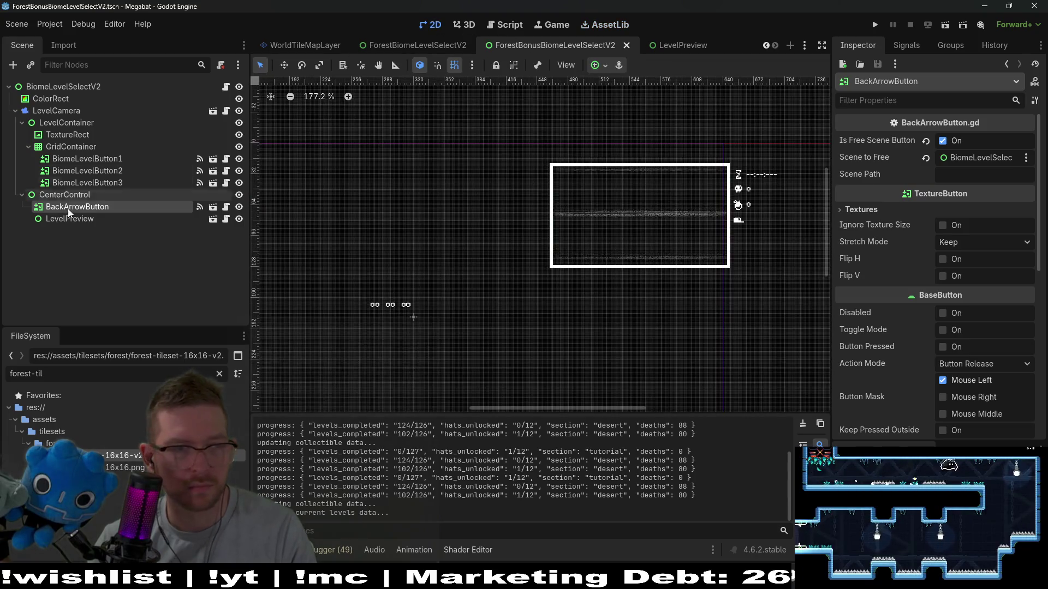
# Move the LevelPreview box toward the upper right of the layout
pyautogui.click(70, 219)
pyautogui.press('w')
pyautogui.moveTo(615, 244)
pyautogui.mouseDown()
pyautogui.moveTo(484, 237)
pyautogui.moveTo(507, 247)
pyautogui.mouseUp()
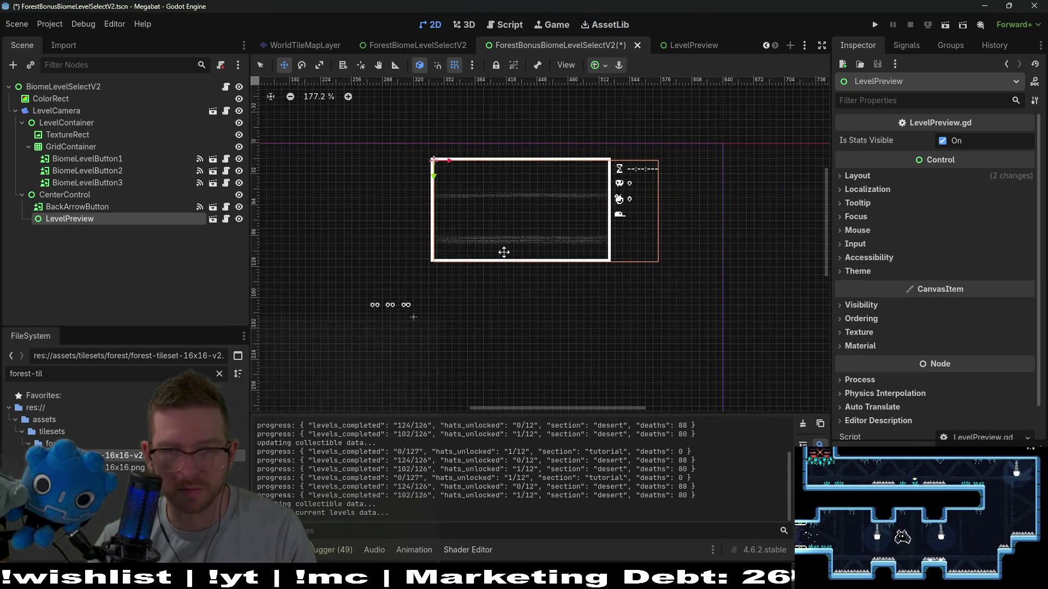
pyautogui.hscroll(-5, 546, 251)
# Duplicate BiomeLevelButton3 to add level buttons, undoing the extra copy
pyautogui.click(93, 182)
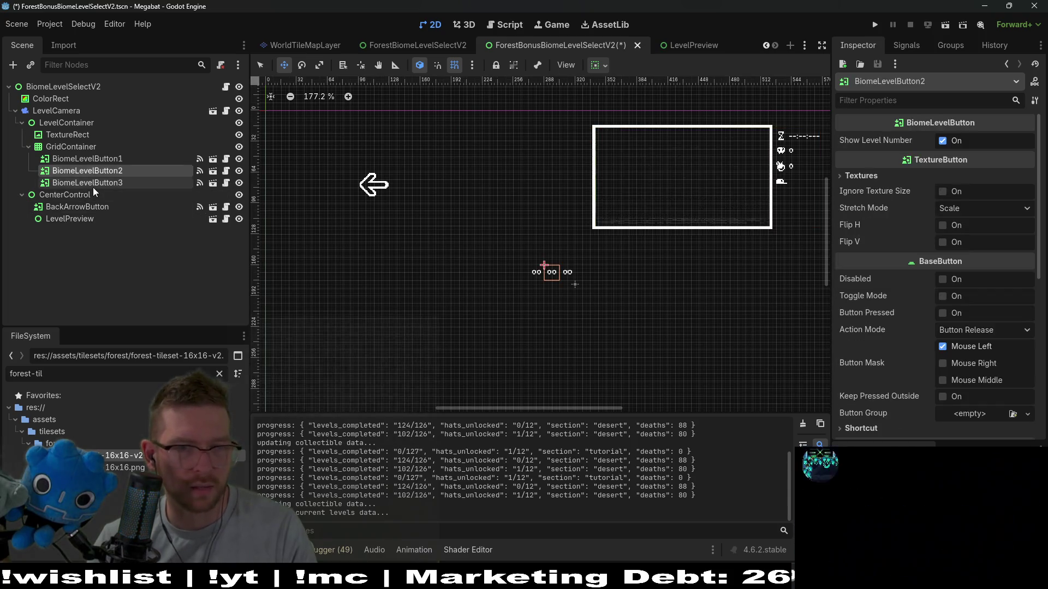
pyautogui.hotkey('ctrl', 'd')
pyautogui.hotkey('ctrl', 'd')
pyautogui.hotkey('ctrl', 'd')
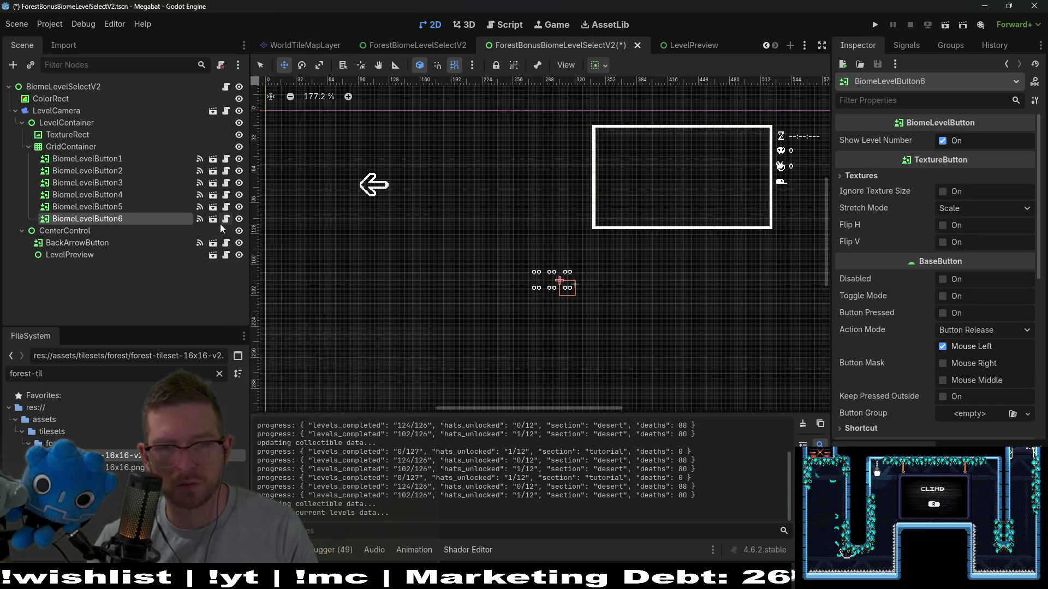
pyautogui.hotkey('ctrl', 'd')
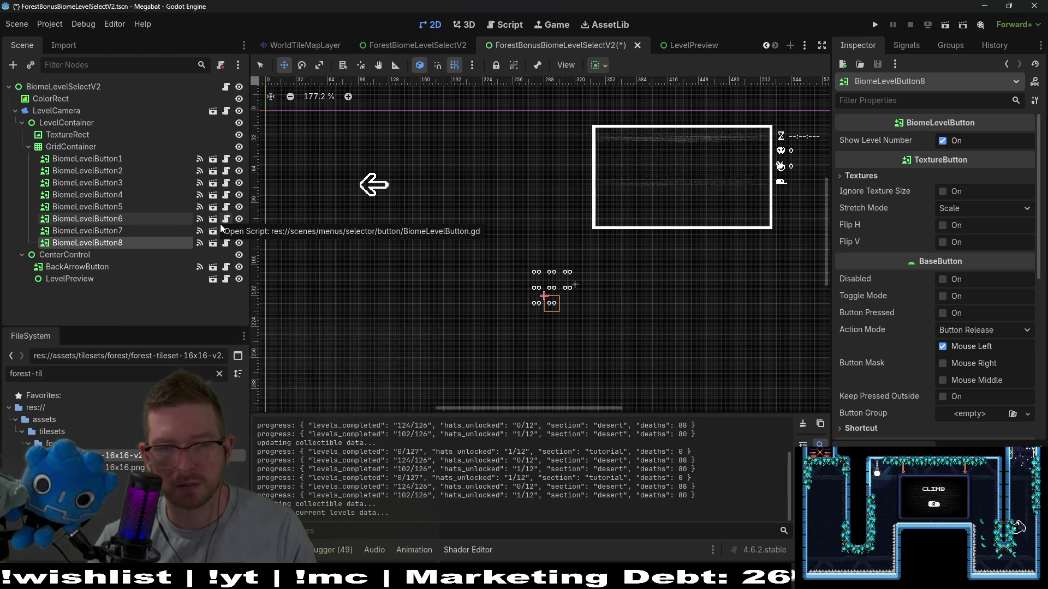
pyautogui.hotkey('ctrl', 'z')
pyautogui.hotkey('ctrl', 'z')
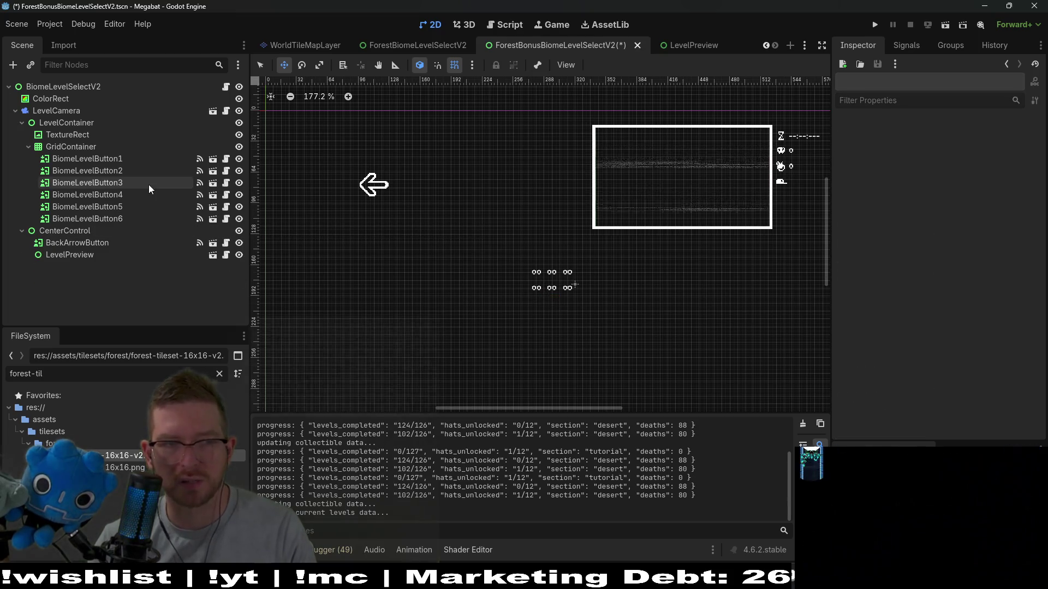
# Enter 6 in the GridContainer's Columns field, save the scene, and run the project
pyautogui.click(89, 158)
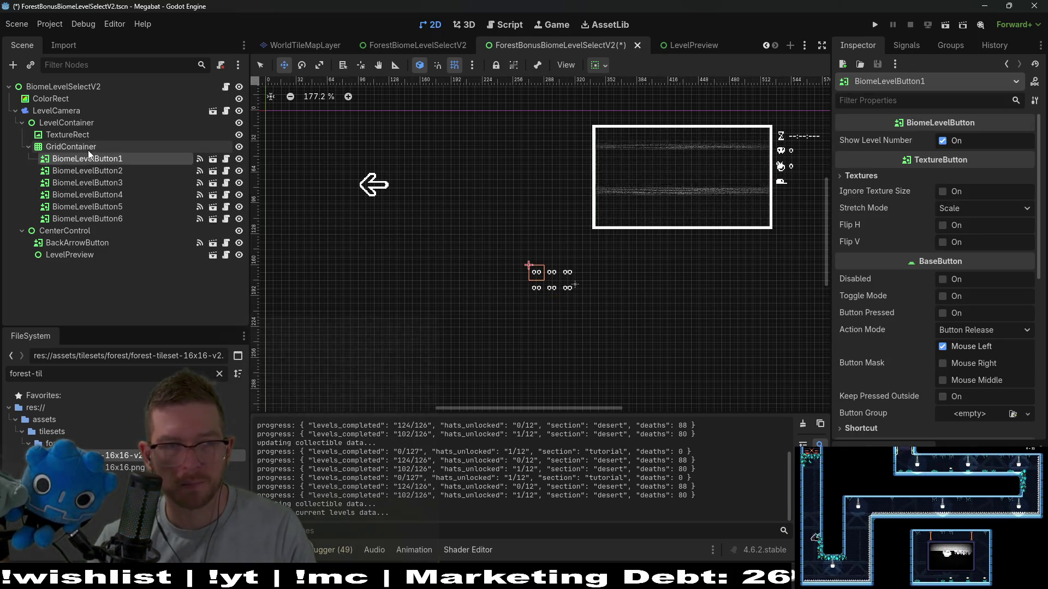
pyautogui.click(88, 149)
pyautogui.click(965, 139)
pyautogui.write('6')
pyautogui.press('Return')
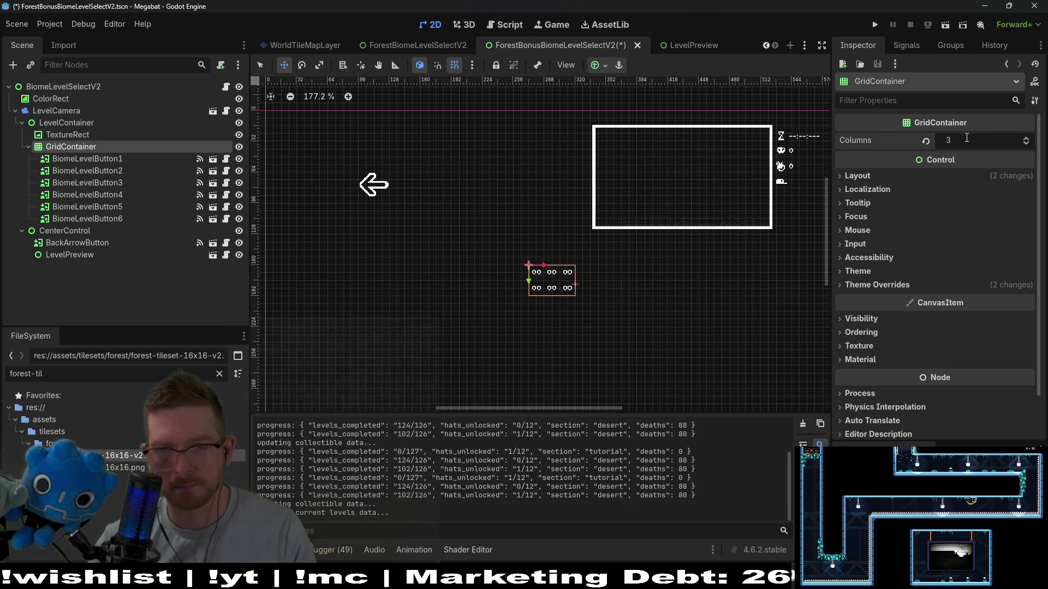
pyautogui.hotkey('ctrl', 's')
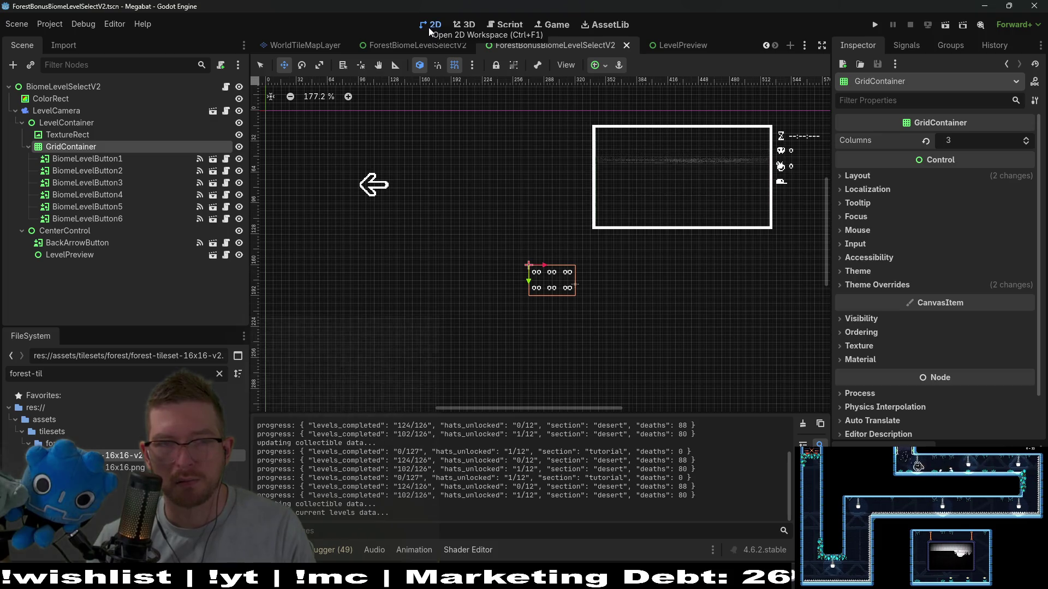
pyautogui.click(875, 25)
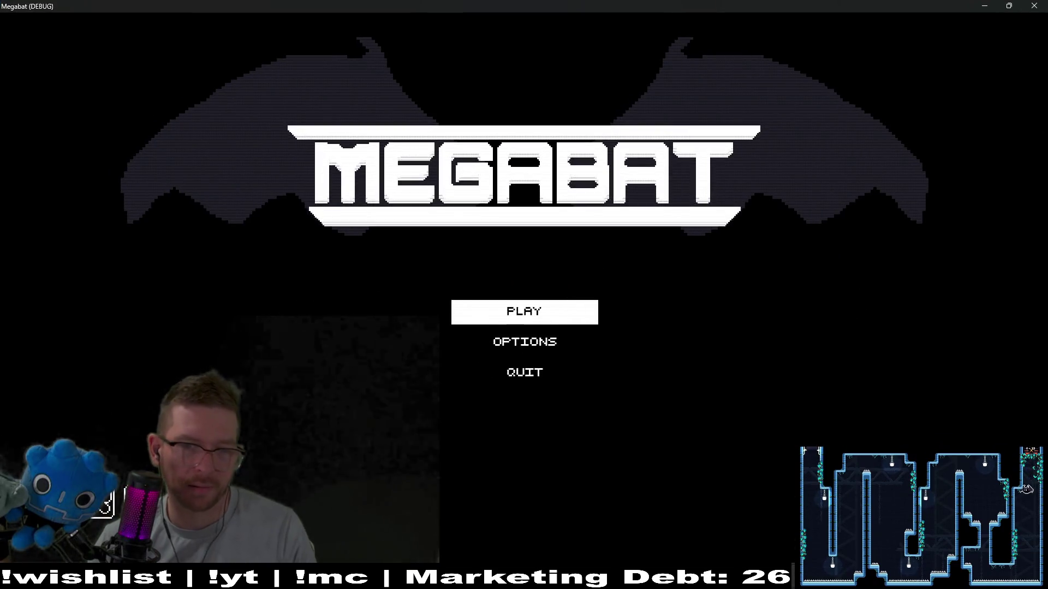
# Pass the title and profile screens, open the green world's levels, then another world's
pyautogui.press('Return')
pyautogui.click(505, 176)
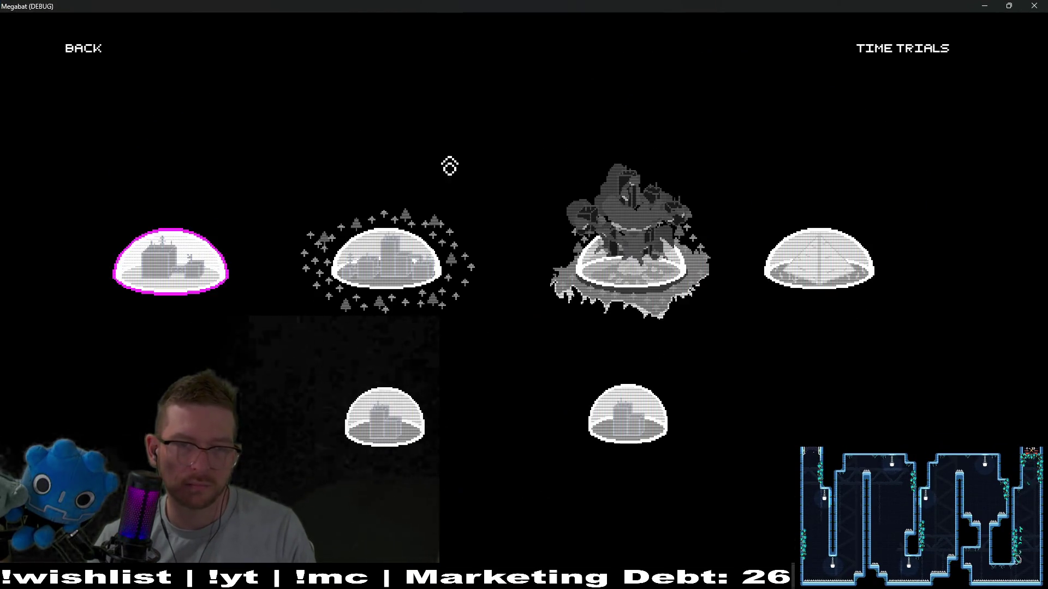
pyautogui.click(112, 68)
pyautogui.click(445, 259)
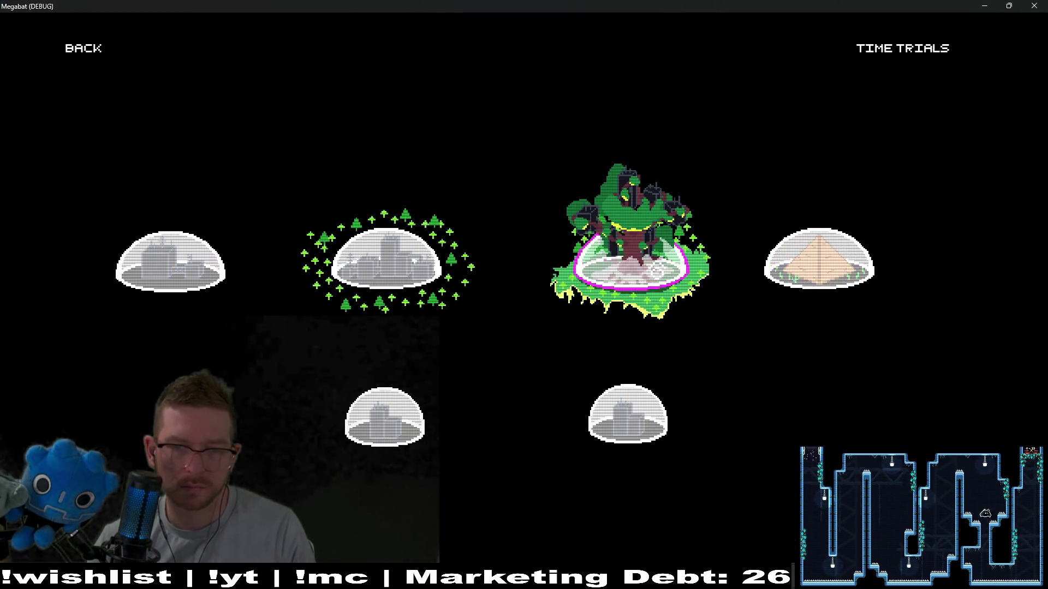
pyautogui.click(627, 256)
pyautogui.press('Escape')
pyautogui.click(603, 414)
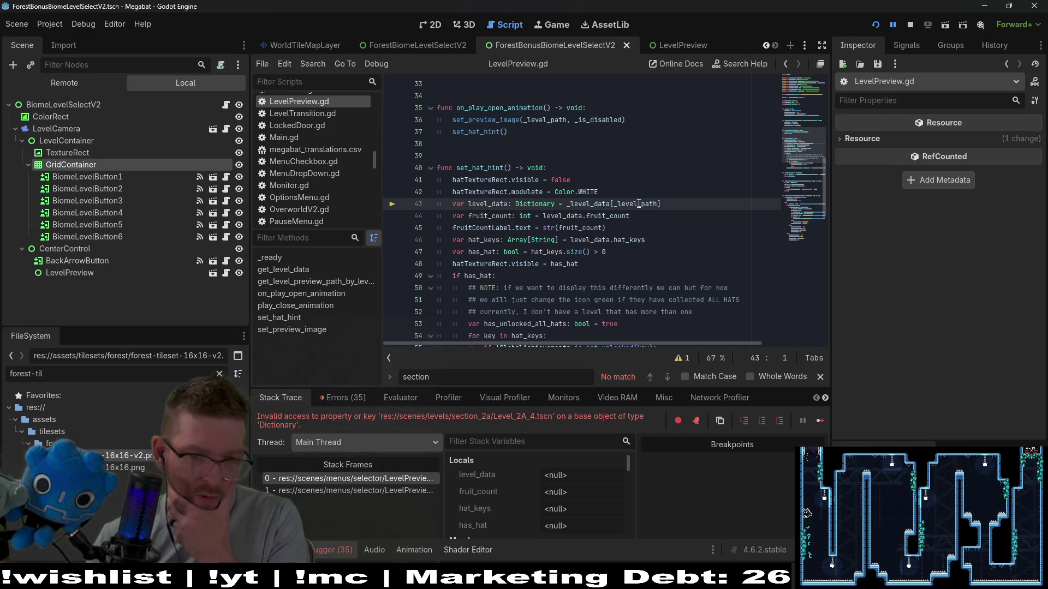
# Review the Errors tab and jump to the _level_data declaration in LevelPreview.gd
pyautogui.moveTo(639, 204)
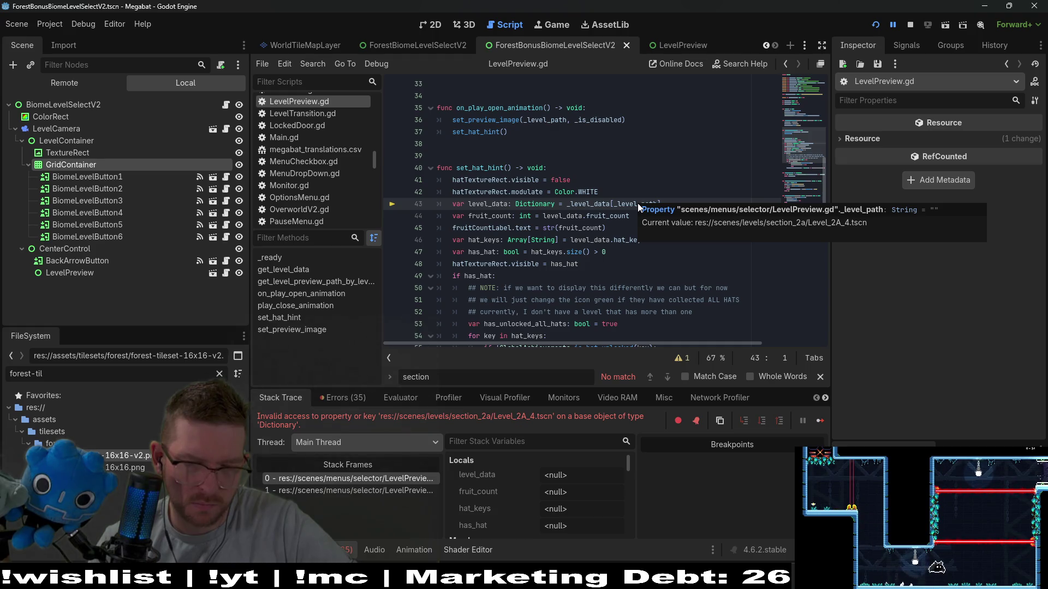
pyautogui.click(356, 401)
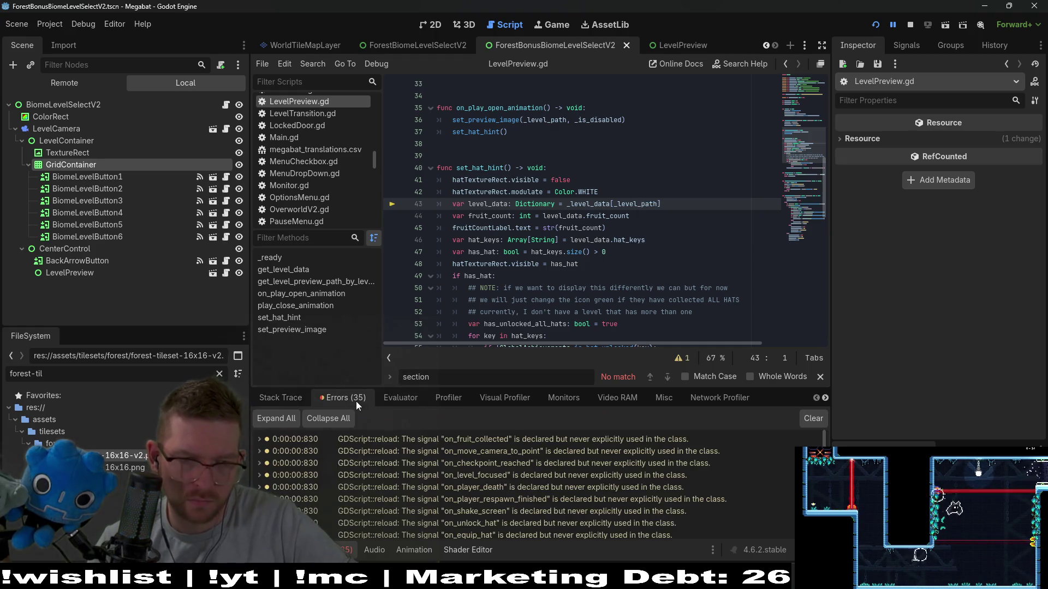
pyautogui.scroll(-10, 457, 457)
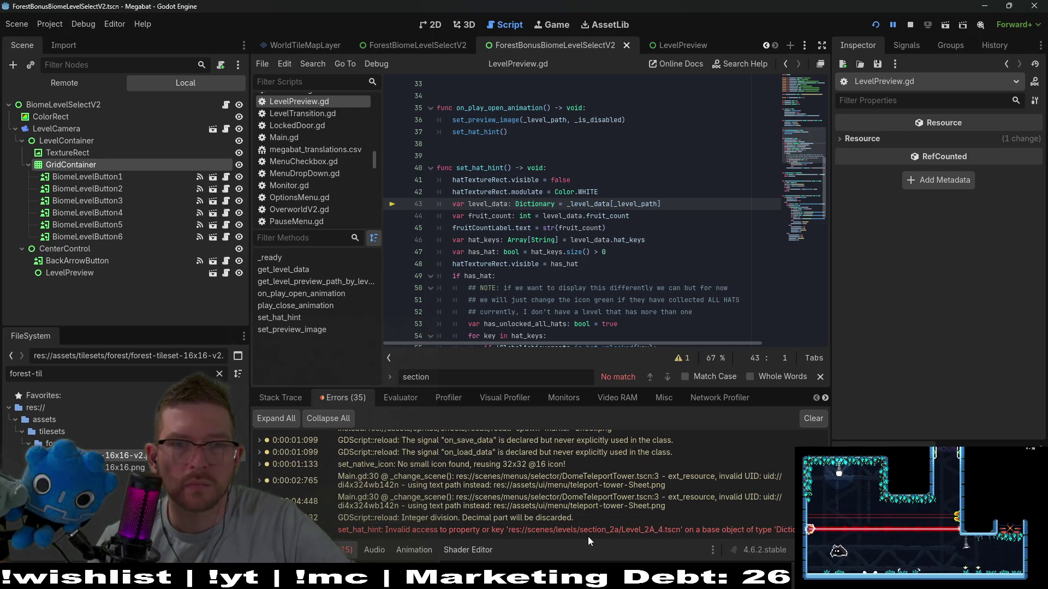
pyautogui.scroll(4, 574, 254)
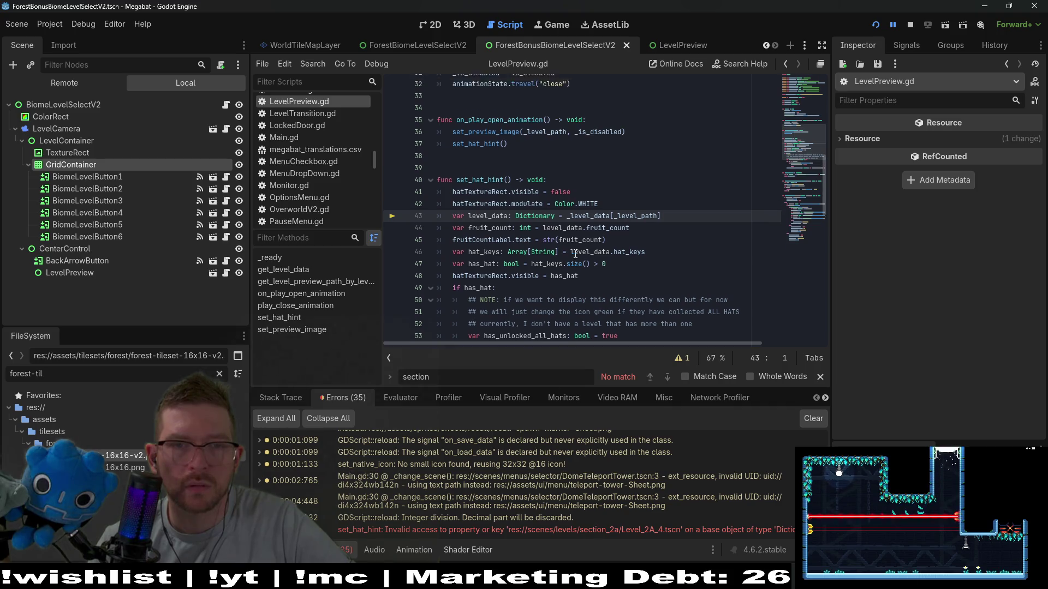
pyautogui.scroll(-2, 574, 254)
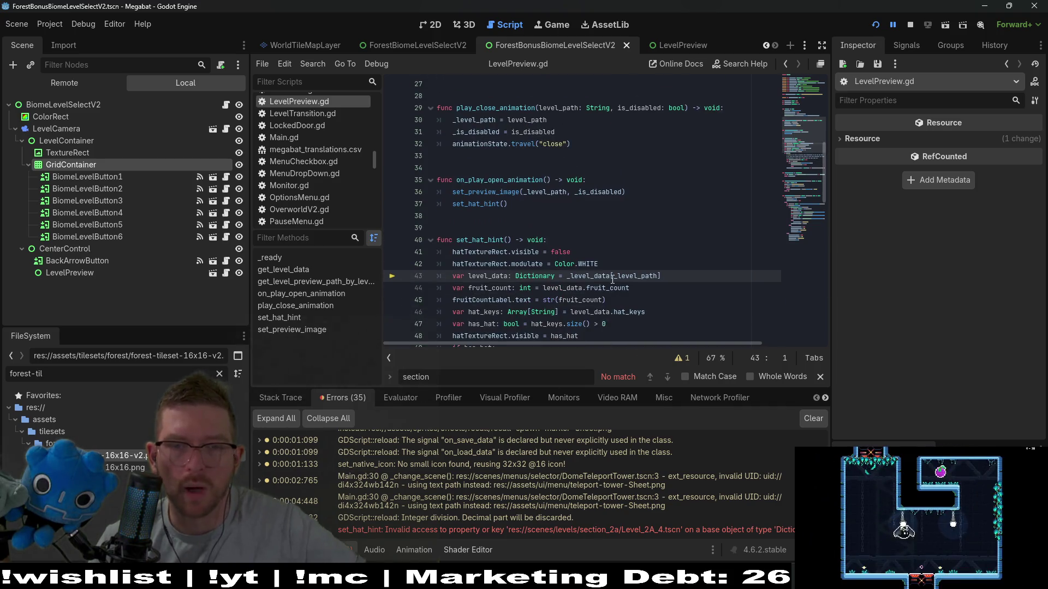
pyautogui.keyDown('ctrl'); pyautogui.click(597, 276); pyautogui.keyUp('ctrl')
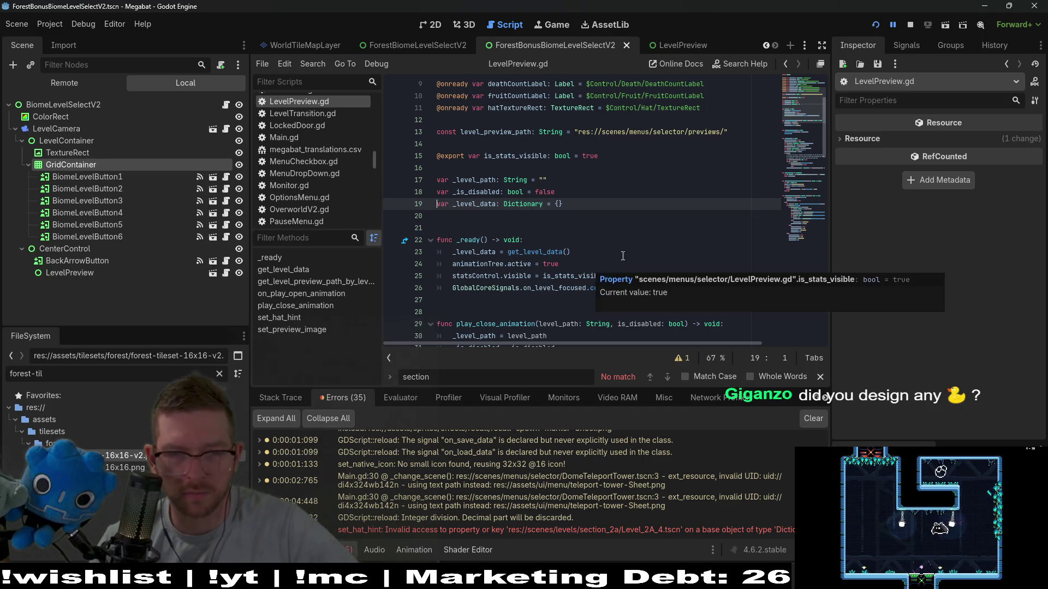
pyautogui.scroll(-2, 597, 249)
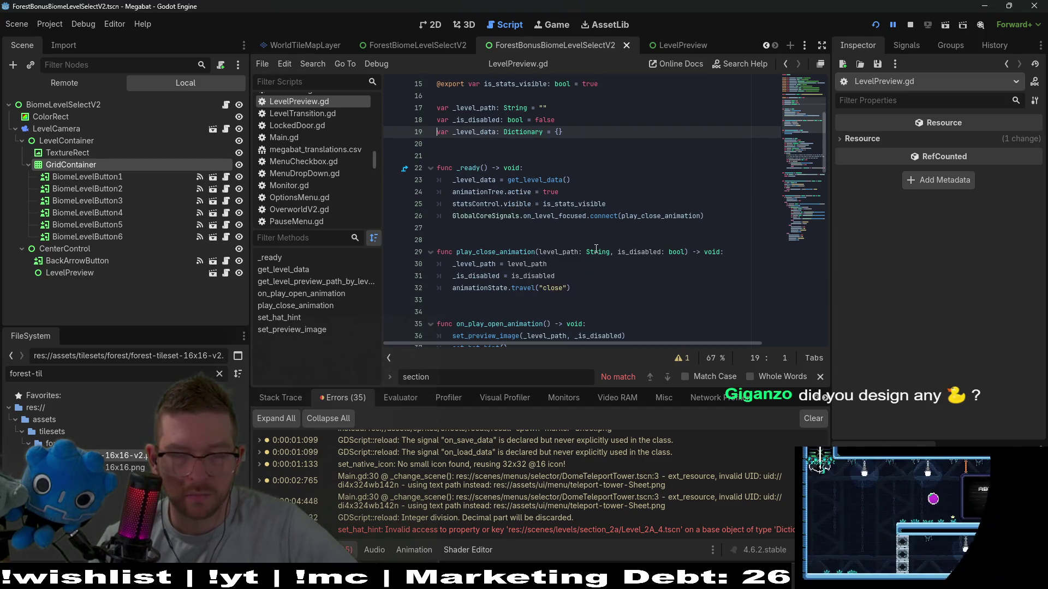
# Stop the crashed running game
pyautogui.click(911, 25)
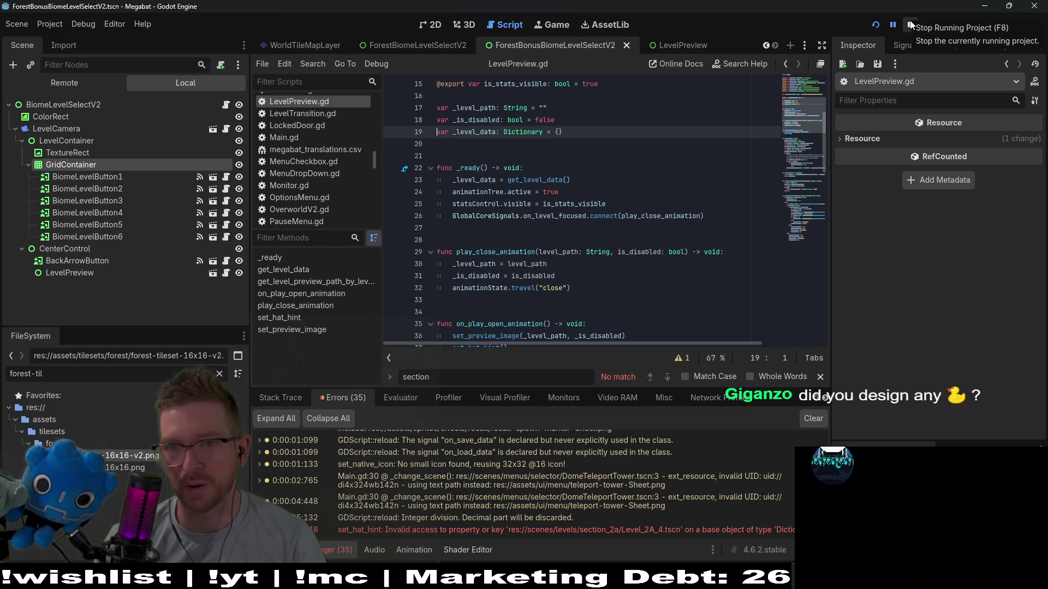
pyautogui.click(910, 25)
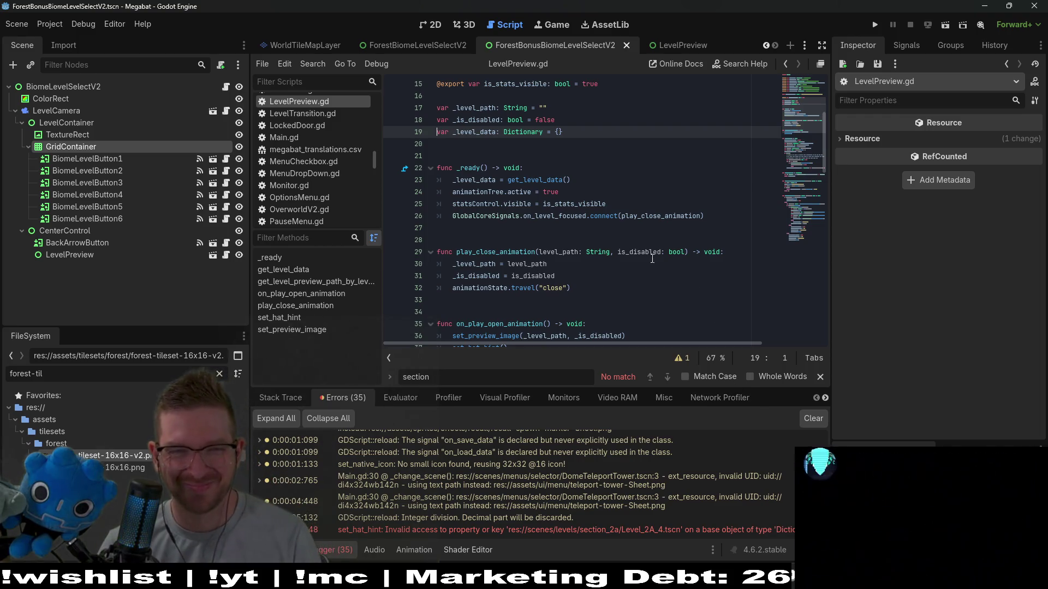
pyautogui.click(656, 240)
# Switch to the 2D view and quick-open LabBonusBiomeLevelSelectV2.tscn by searching 'labbonus'
pyautogui.click(423, 25)
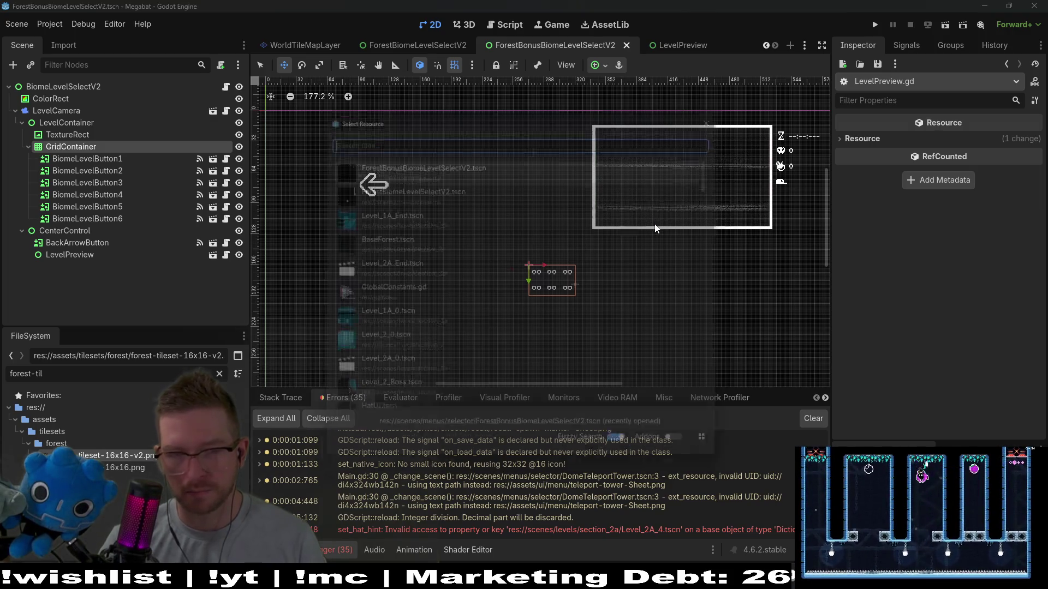
pyautogui.hotkey('alt', 'shift', 'o')
pyautogui.write('level')
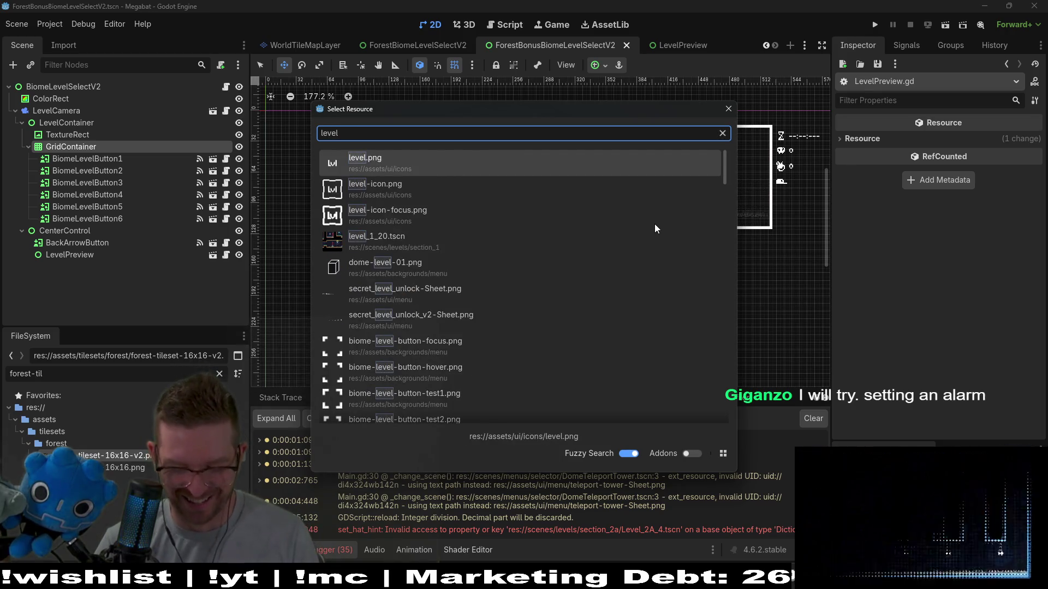
pyautogui.write('_1_')
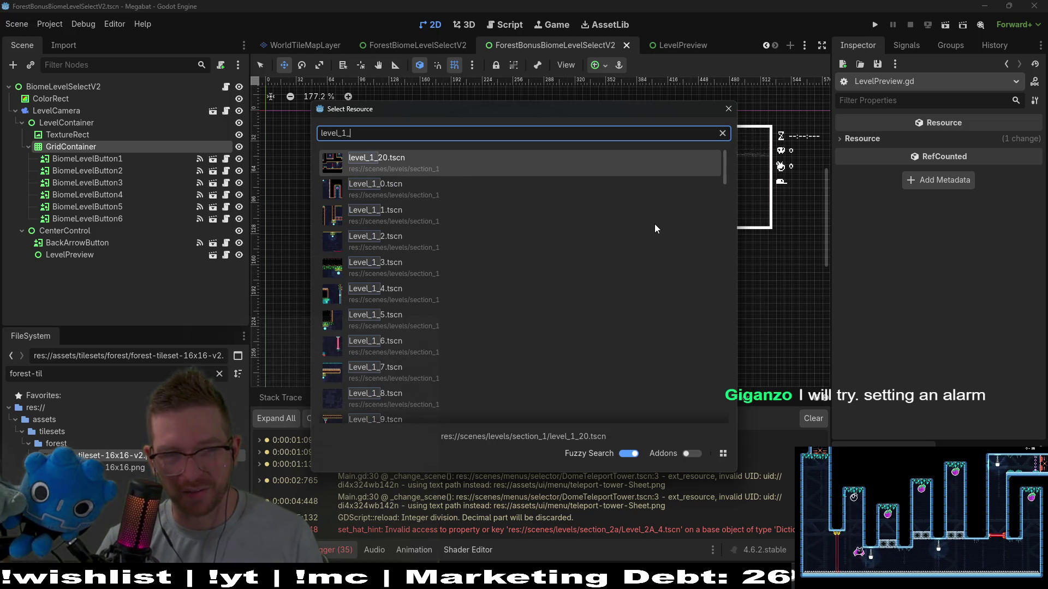
pyautogui.press('Return')
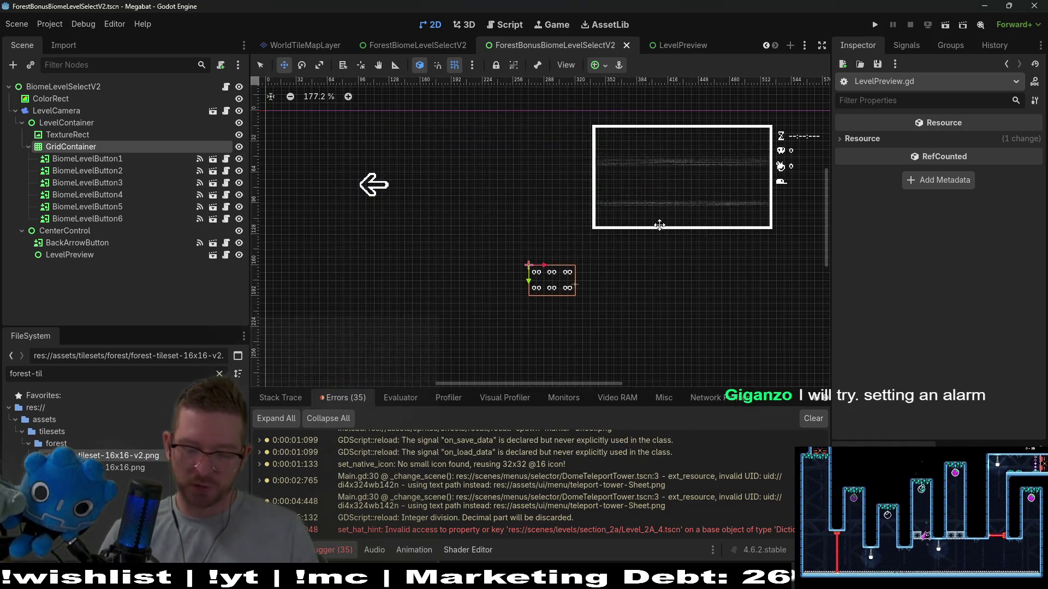
pyautogui.hotkey('alt', 'shift', 'o')
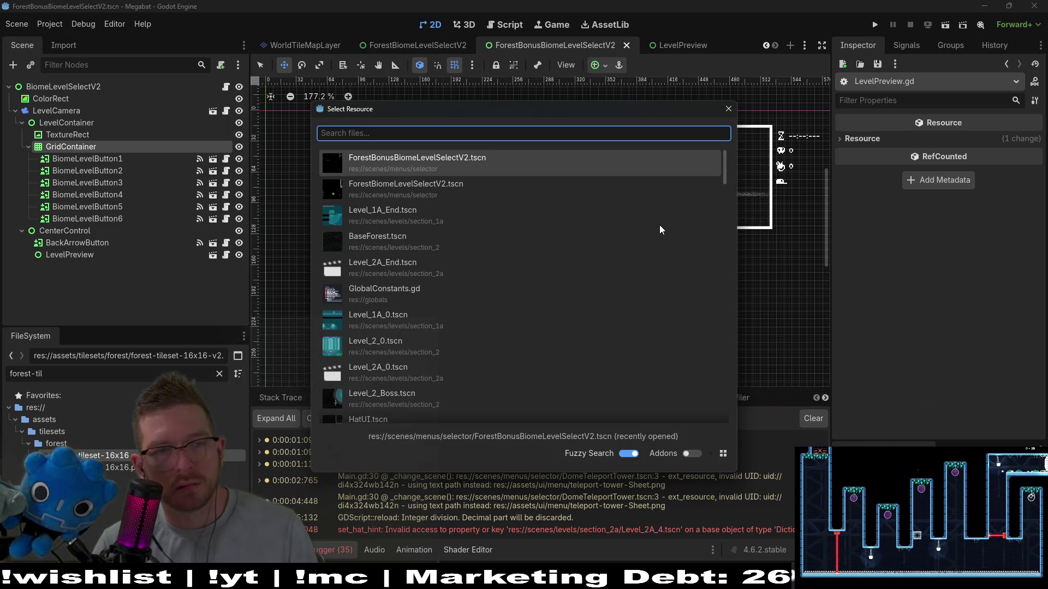
pyautogui.write('lab')
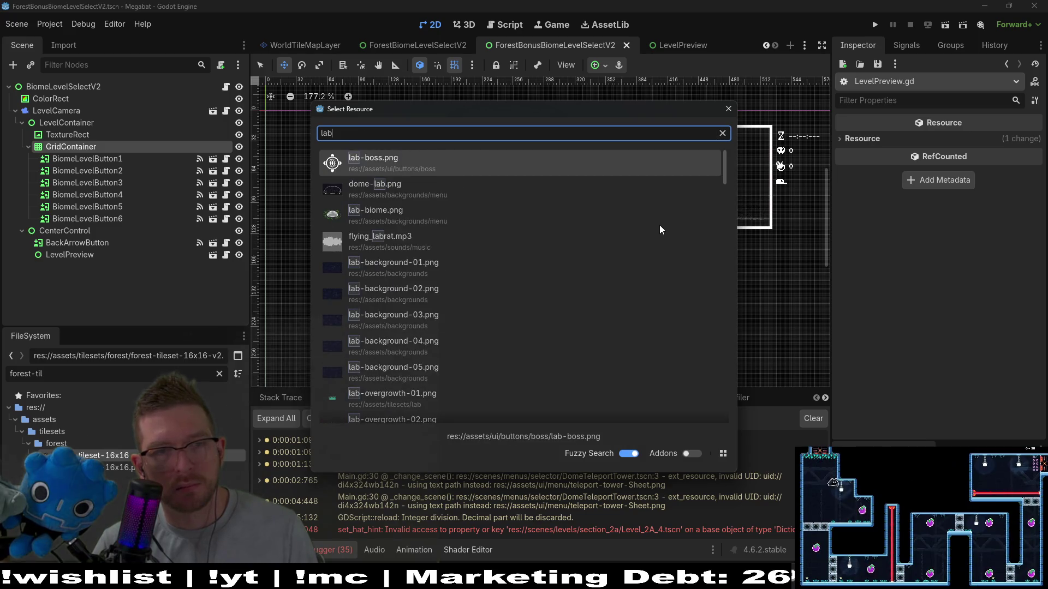
pyautogui.write('bonus')
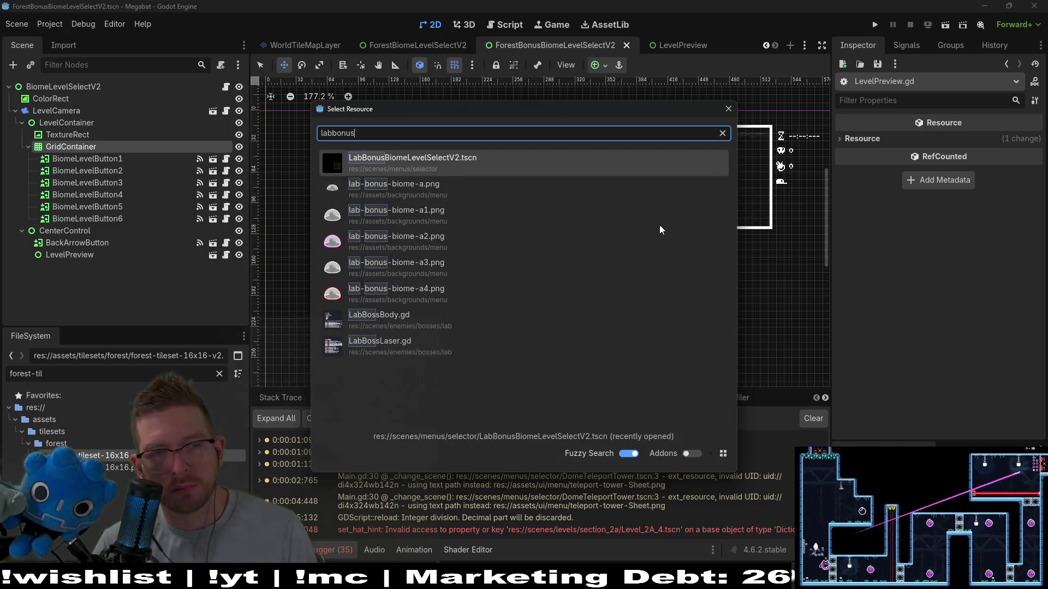
pyautogui.press('Return')
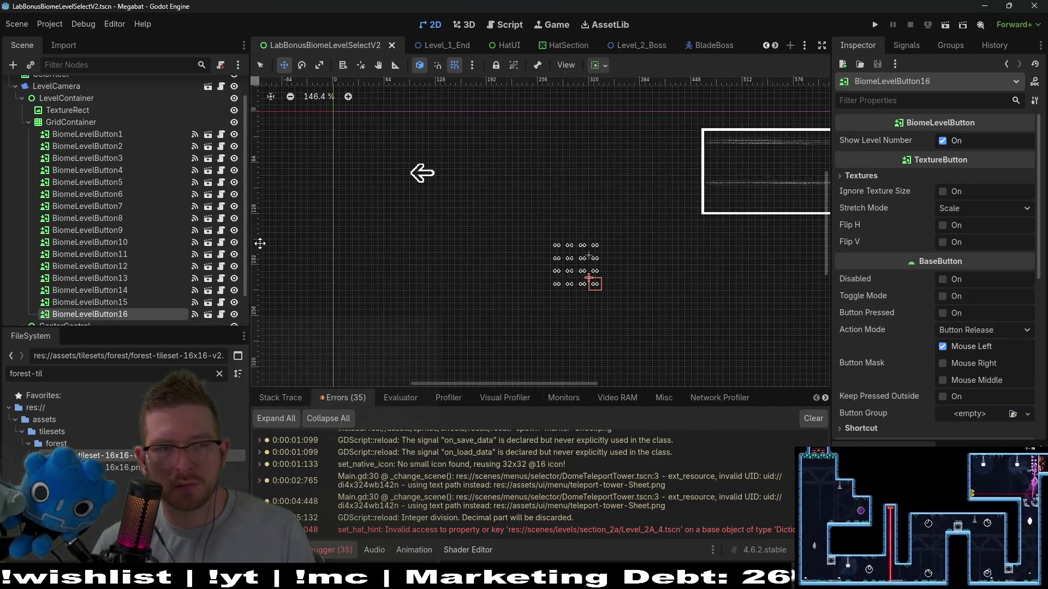
# Search 'setuplevel' in Quick Open and open SetupLevelPreview.tscn
pyautogui.scroll(-1, 148, 233)
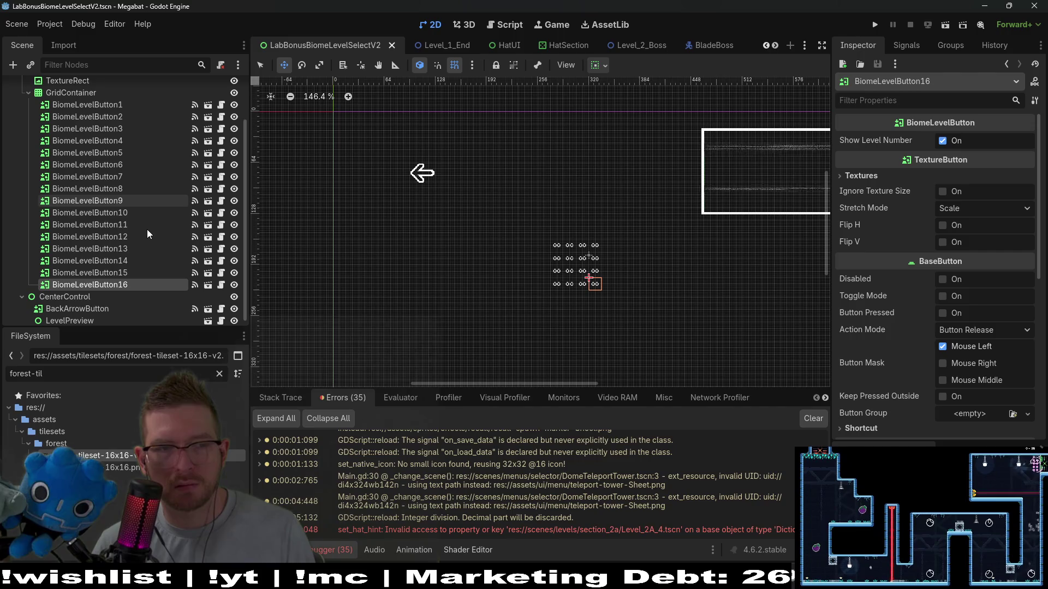
pyautogui.click(117, 106)
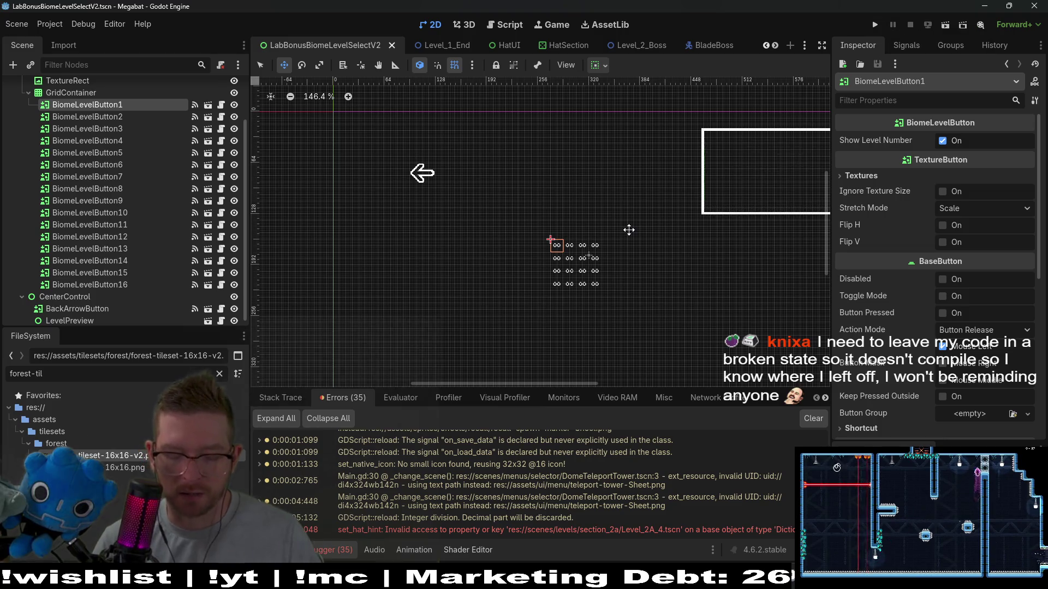
pyautogui.hotkey('alt', 'shift', 'o')
pyautogui.write('level')
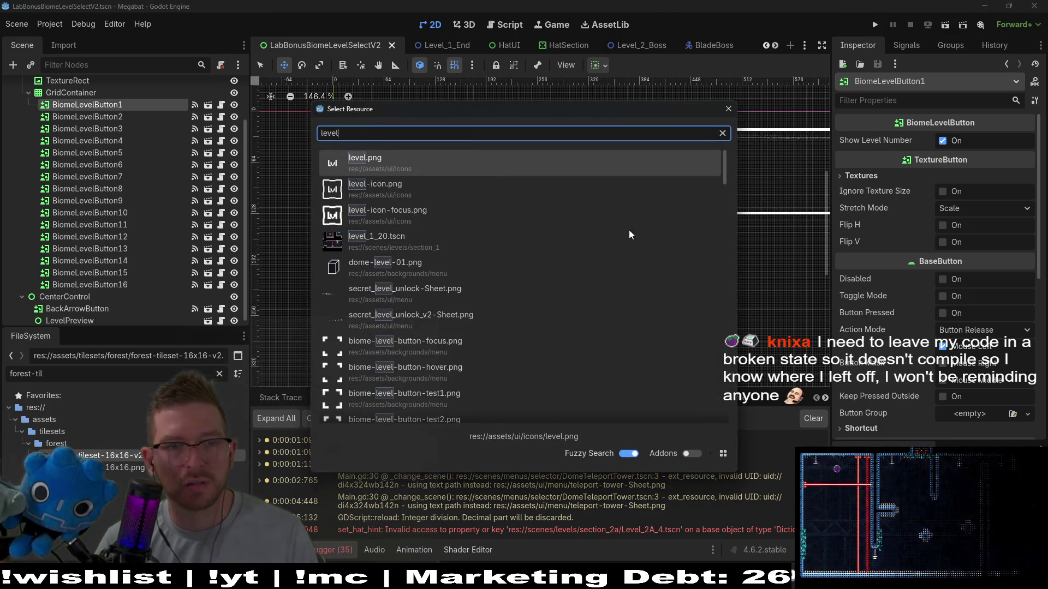
pyautogui.write('_')
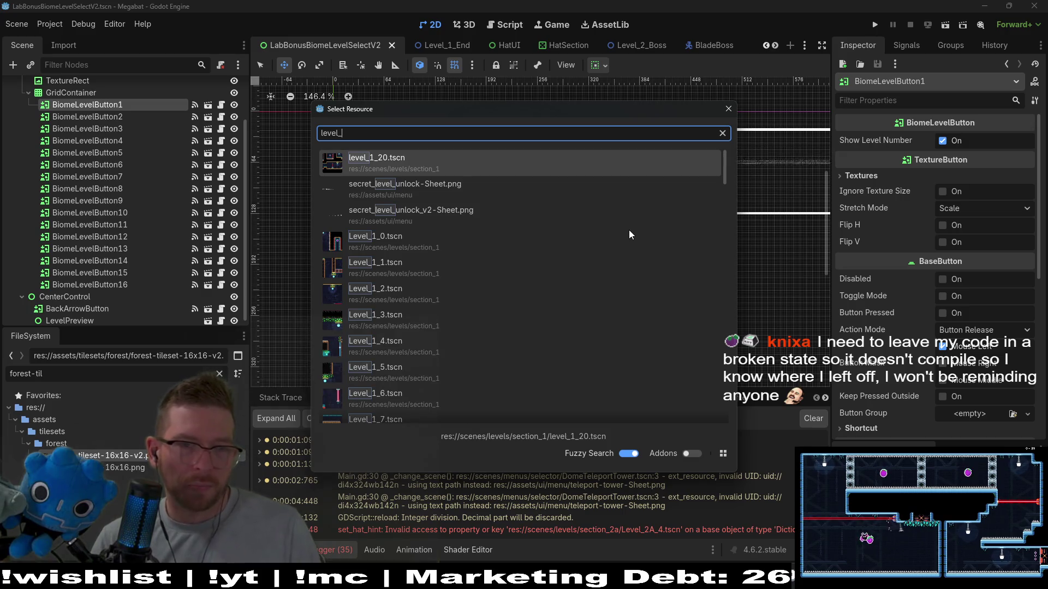
pyautogui.press('BackSpace')
pyautogui.press('BackSpace')
pyautogui.press('BackSpace')
pyautogui.press('BackSpace')
pyautogui.write('setup')
pyautogui.press('BackSpace')
pyautogui.press('BackSpace')
pyautogui.press('BackSpace')
pyautogui.write('setuplevel')
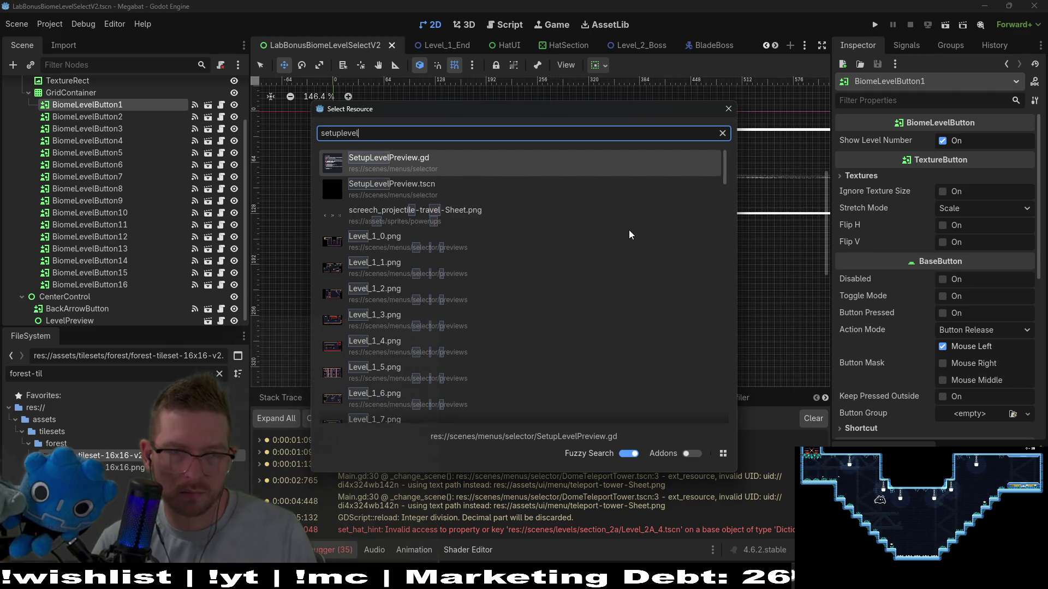
pyautogui.doubleClick(408, 184)
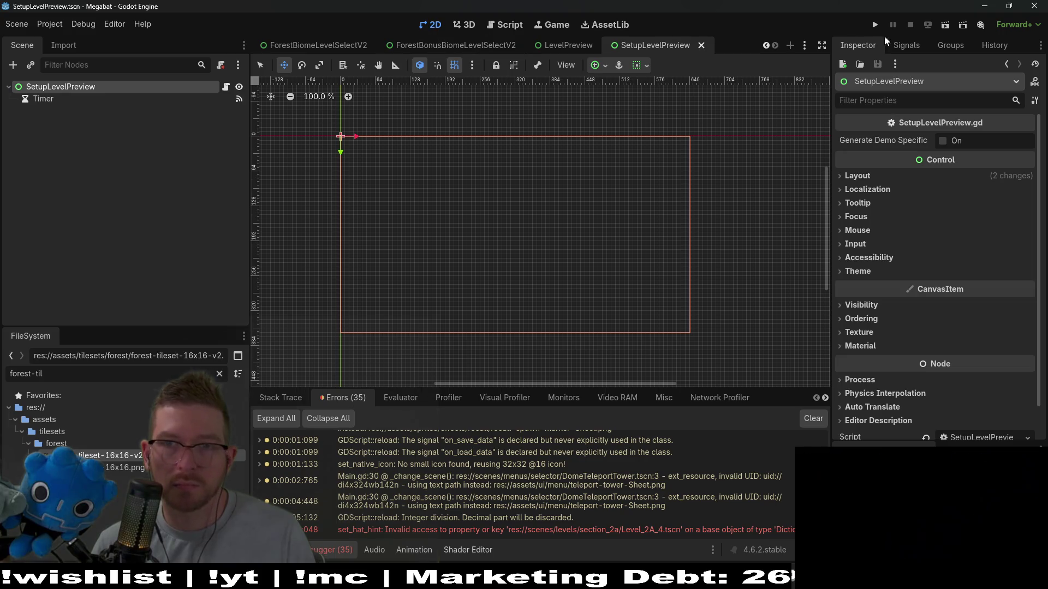
# Run SetupLevelPreview as the current scene and let Megabat step through the levels
pyautogui.click(947, 27)
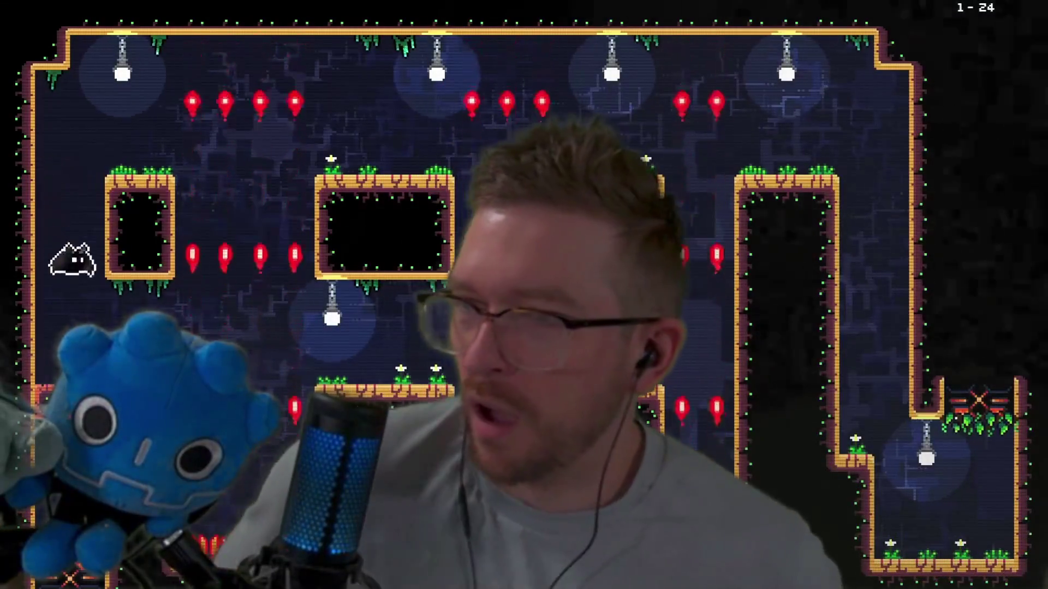
pyautogui.press('Right')
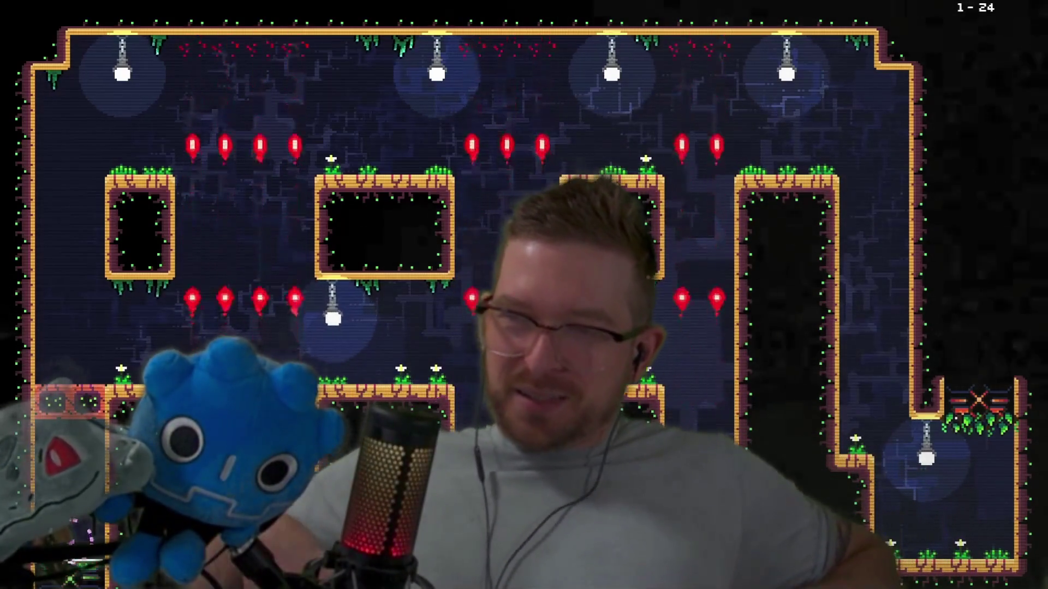
pyautogui.press('Left')
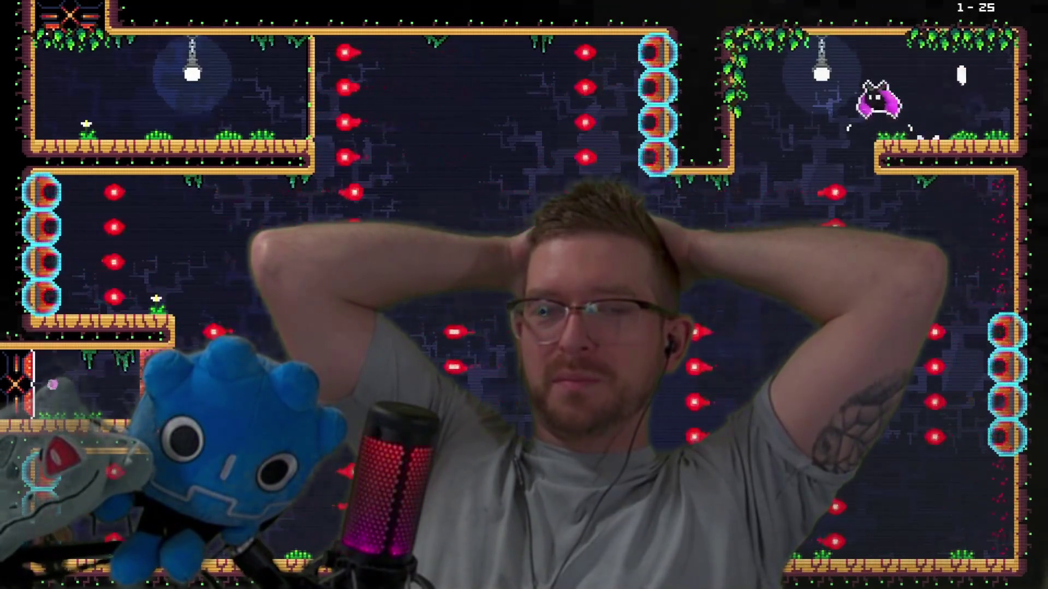
pyautogui.press('Left')
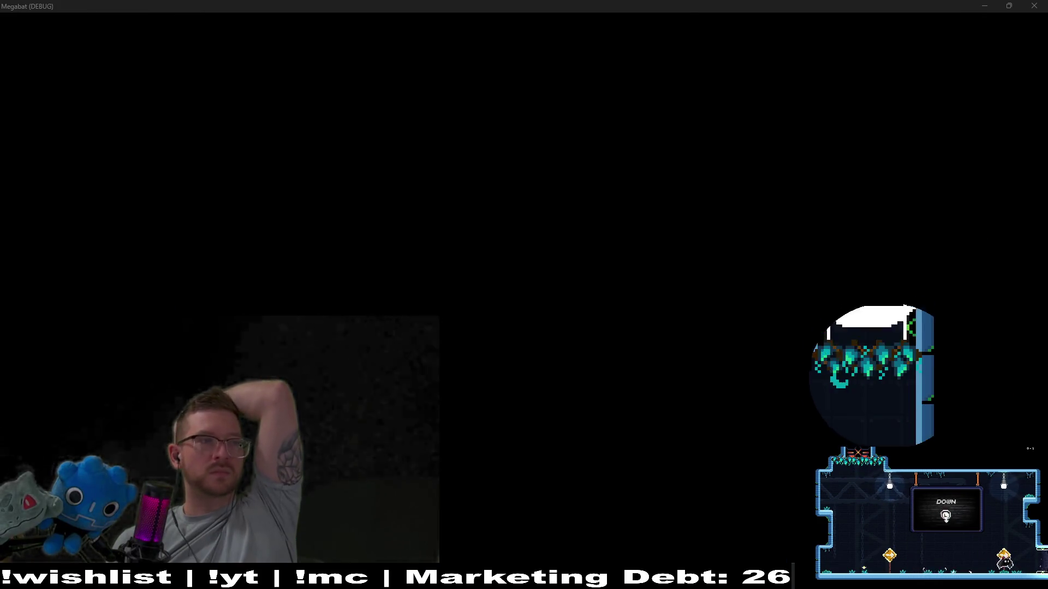
pyautogui.hotkey('alt', 'Tab')
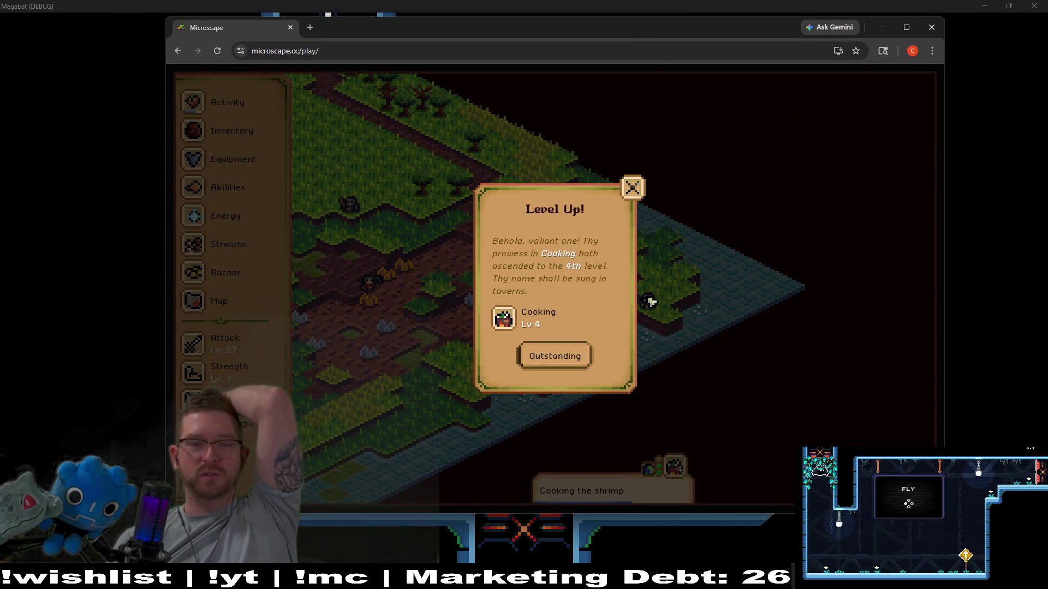
# Click Outstanding on the cooking Level Up, scroll through the Inventory, then show the Map
pyautogui.click(570, 358)
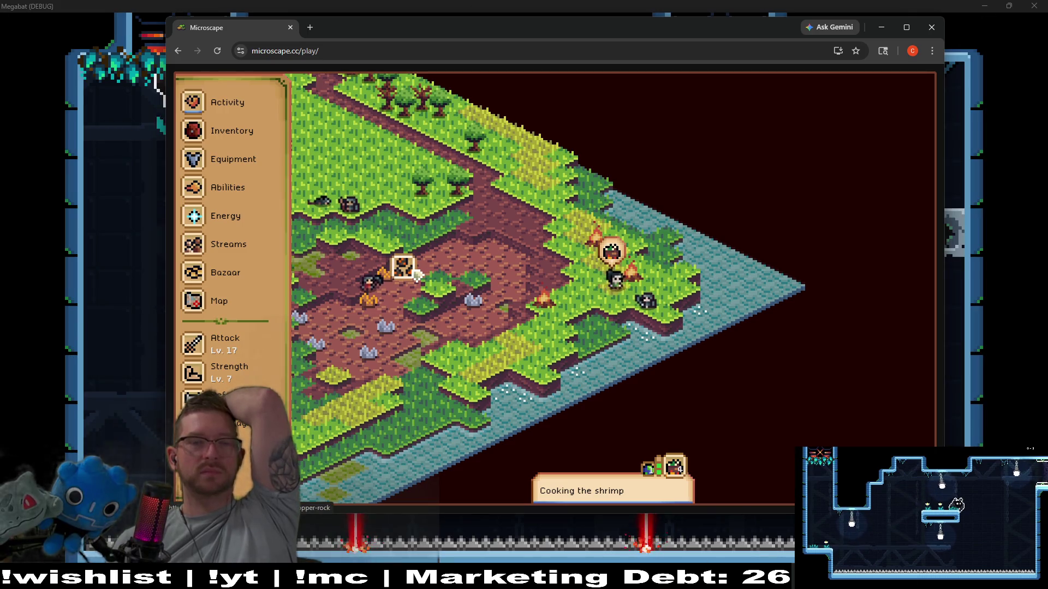
pyautogui.click(482, 307)
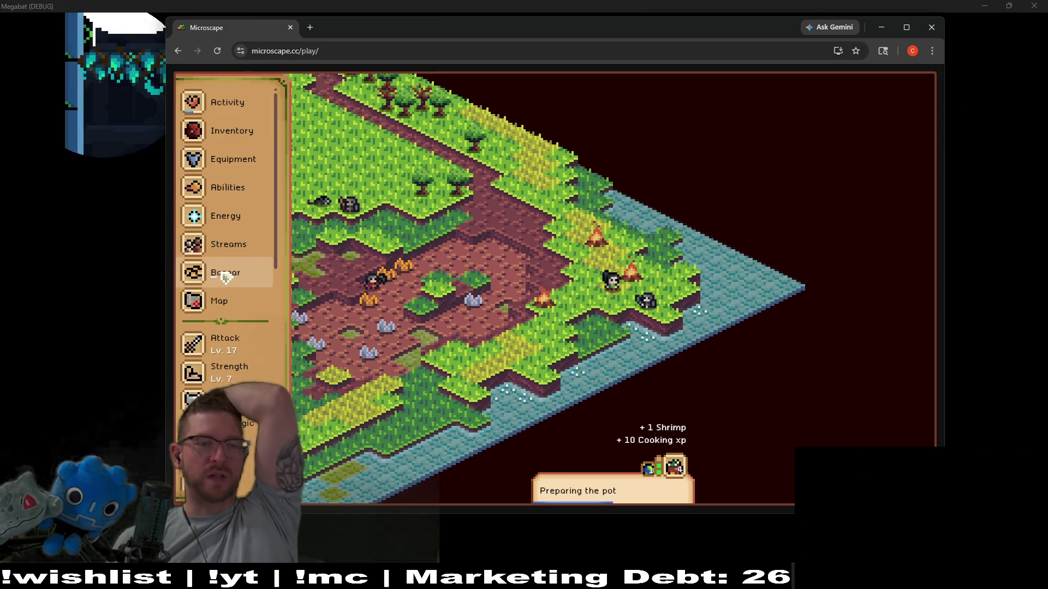
pyautogui.click(255, 145)
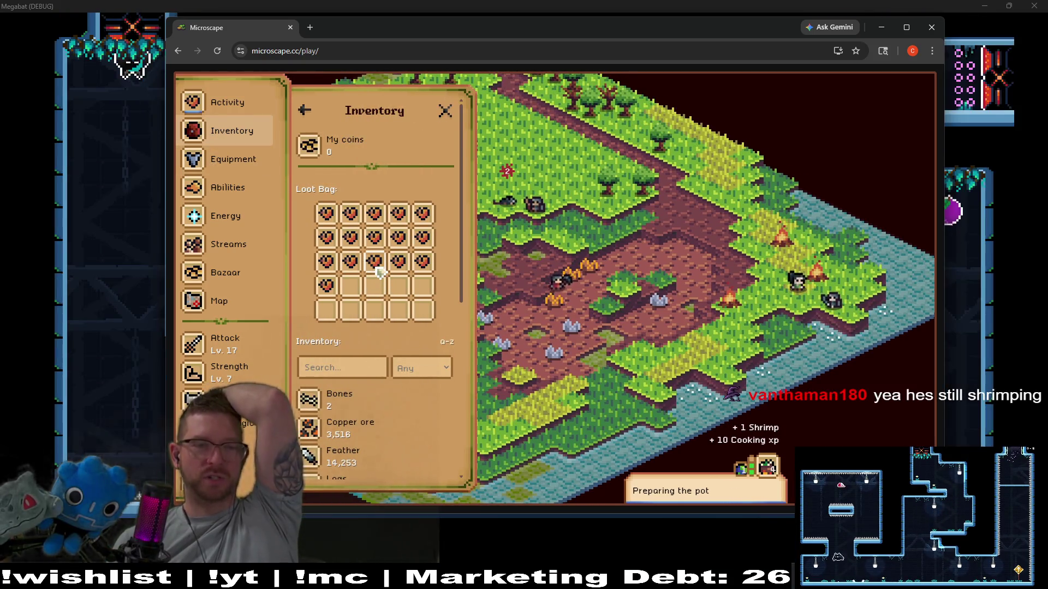
pyautogui.scroll(-6, 363, 367)
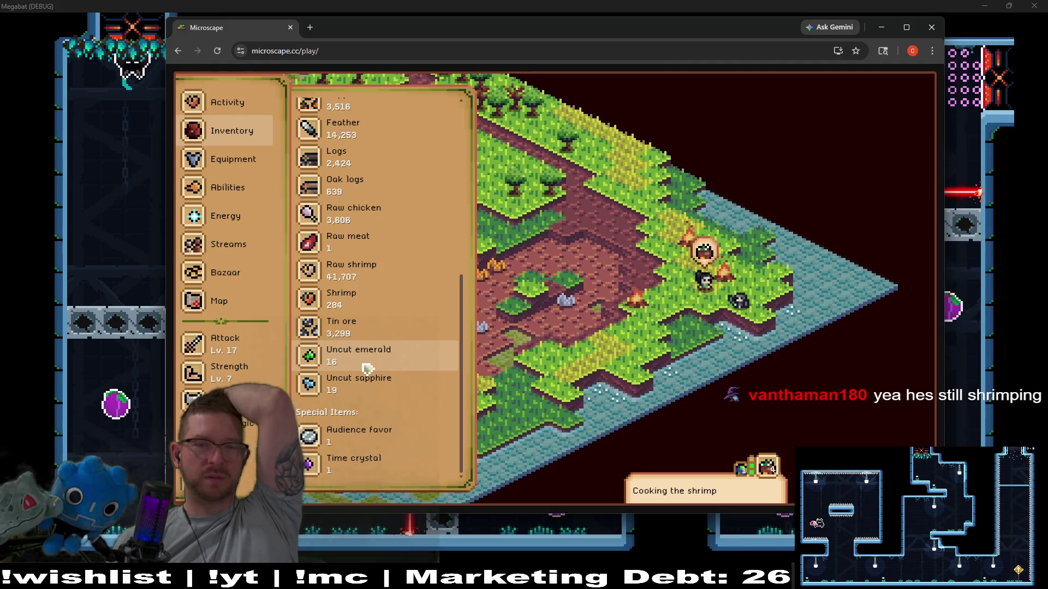
pyautogui.scroll(6, 365, 367)
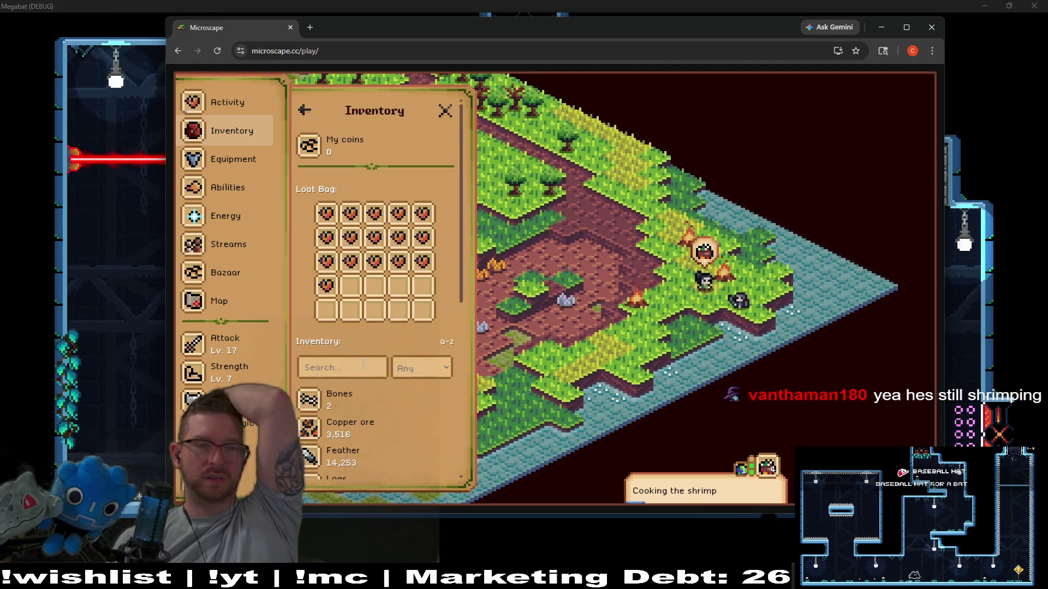
pyautogui.click(243, 304)
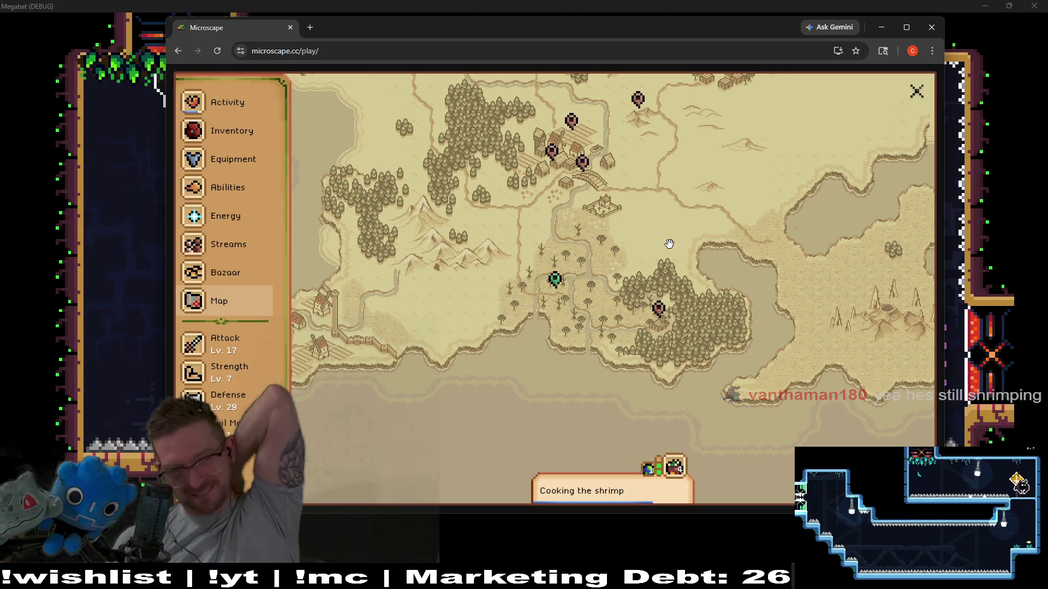
# Open the Bazaar and scroll through its items for sale
pyautogui.click(230, 285)
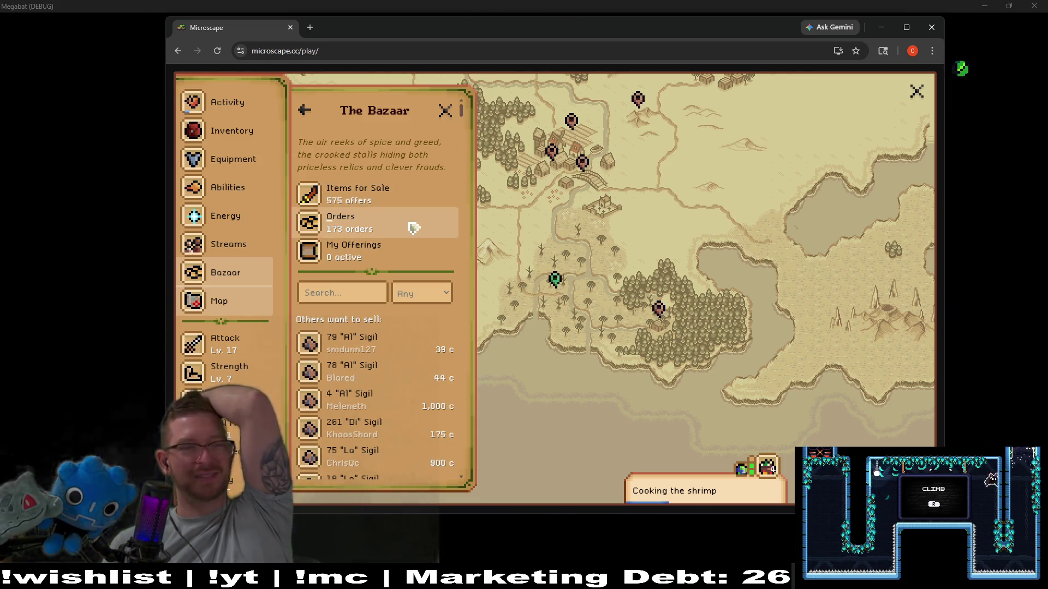
pyautogui.scroll(-5, 382, 326)
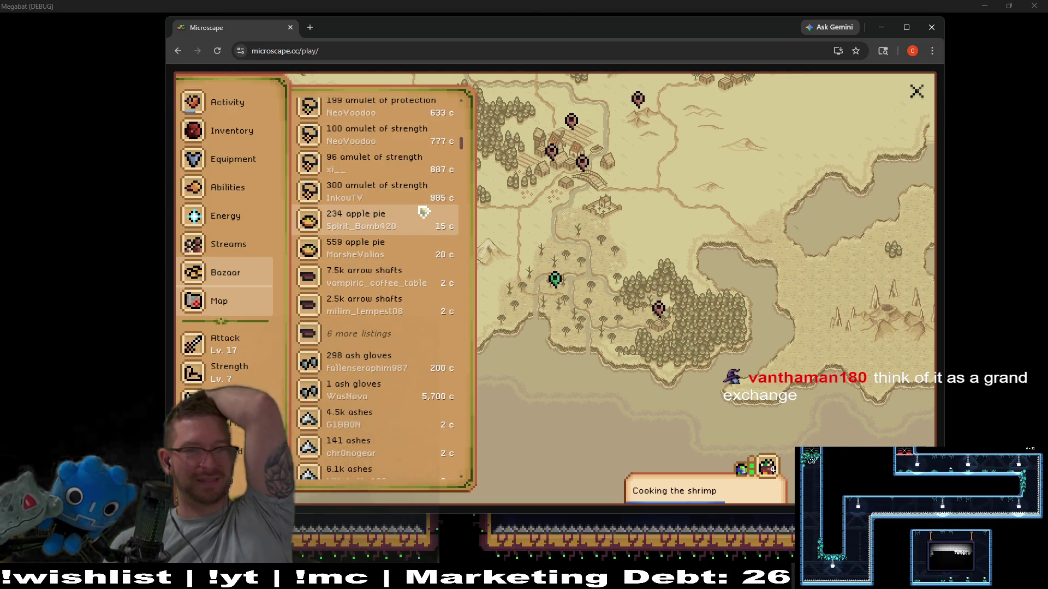
pyautogui.scroll(-5, 424, 212)
pyautogui.scroll(-8, 425, 212)
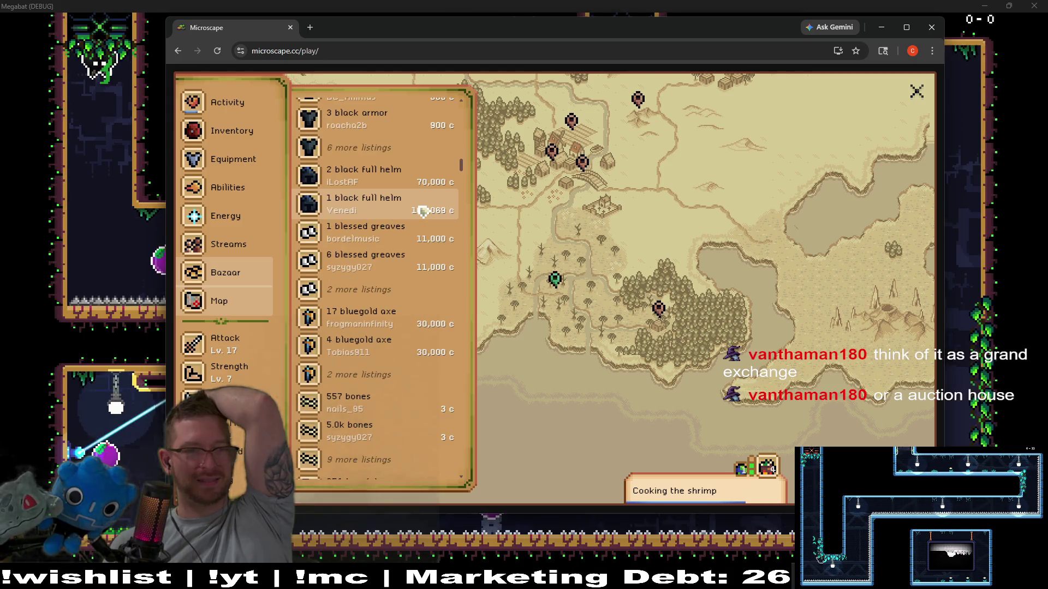
pyautogui.scroll(-10, 425, 212)
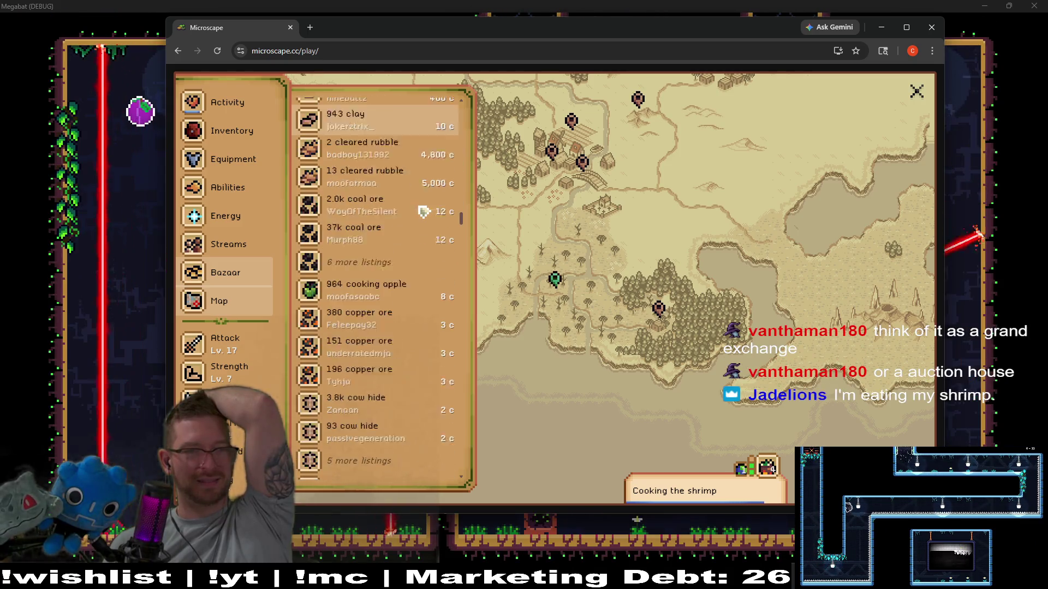
pyautogui.scroll(20, 425, 212)
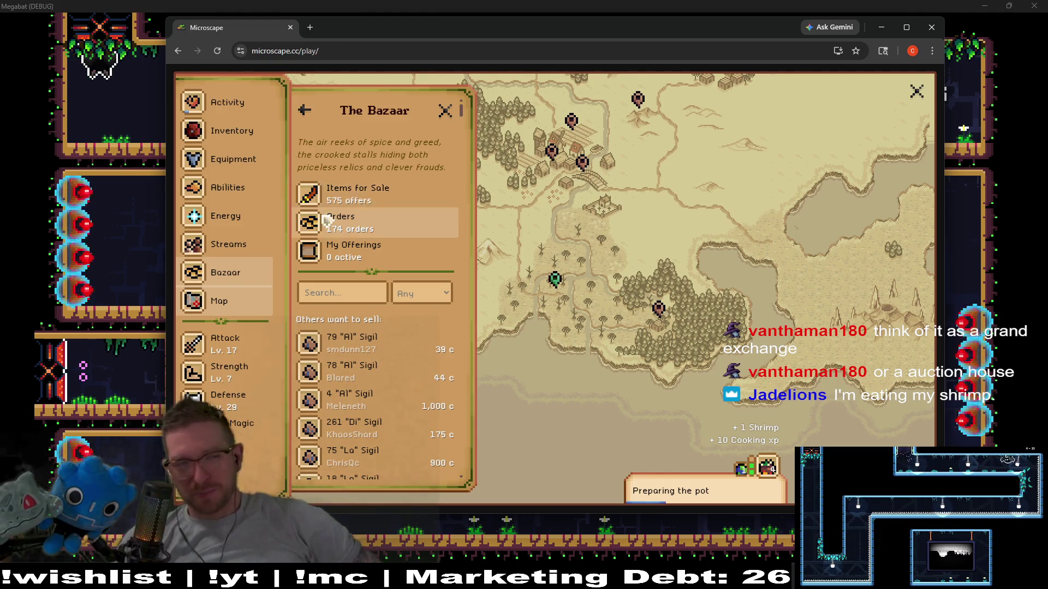
# Check Inventory and Activity, close the map, and open the fire's cooking list (Logs, Shrimp, Meat, Bread)
pyautogui.click(253, 143)
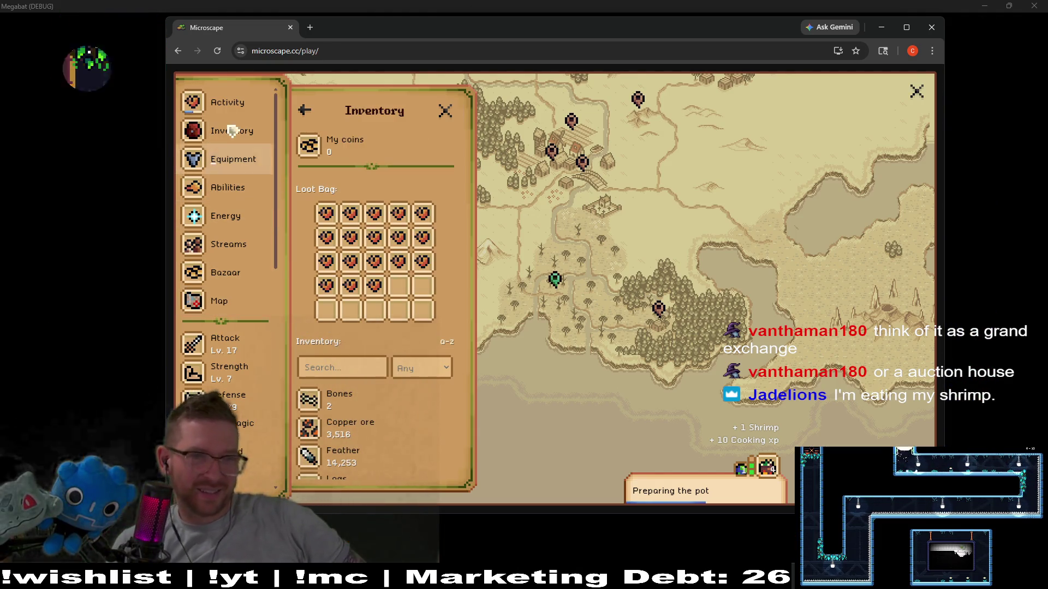
pyautogui.click(232, 104)
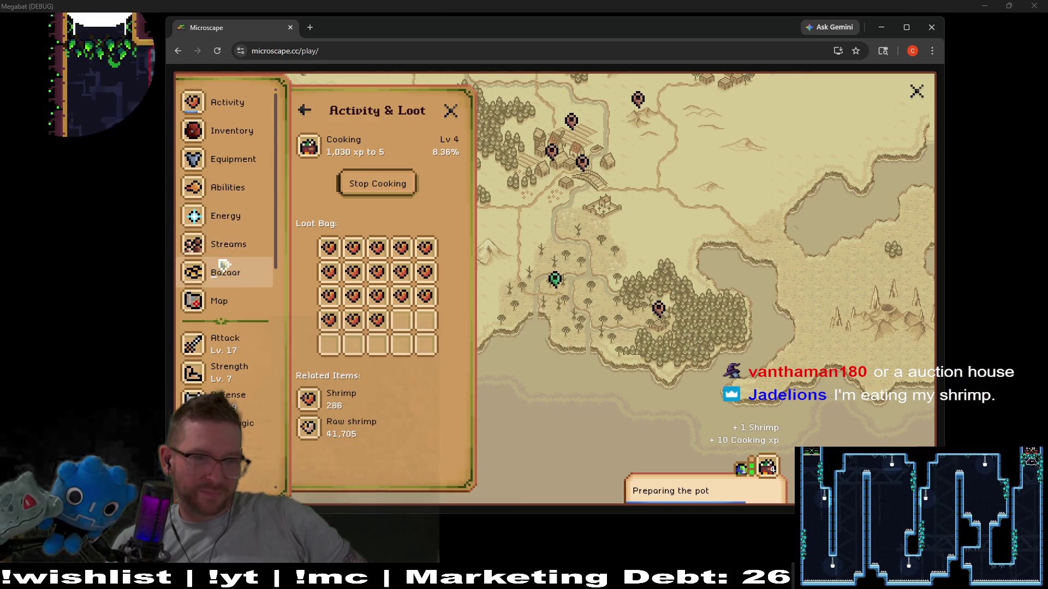
pyautogui.click(219, 301)
pyautogui.click(451, 111)
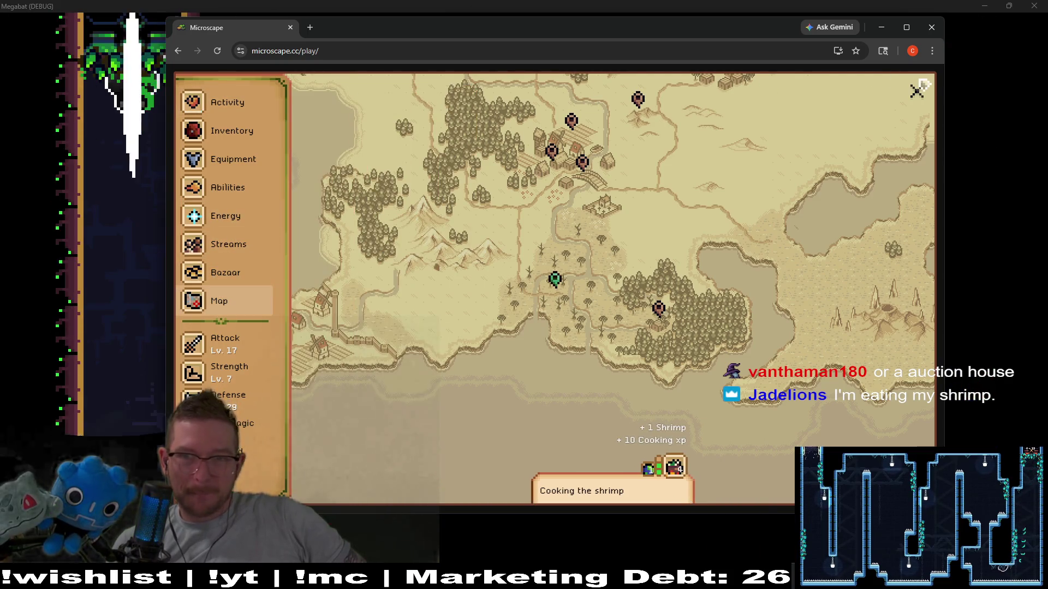
pyautogui.click(921, 91)
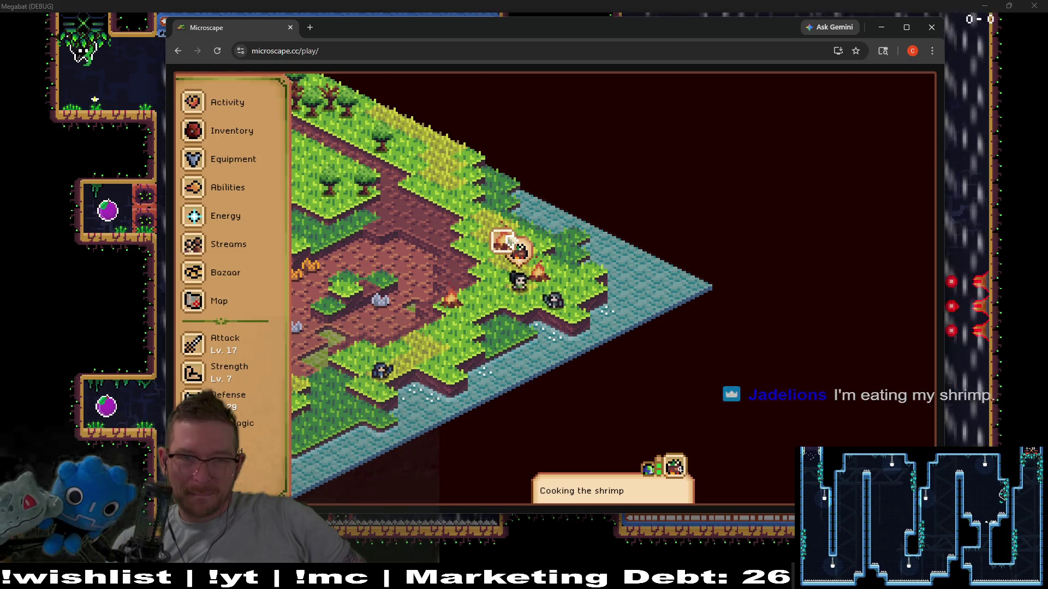
pyautogui.click(507, 241)
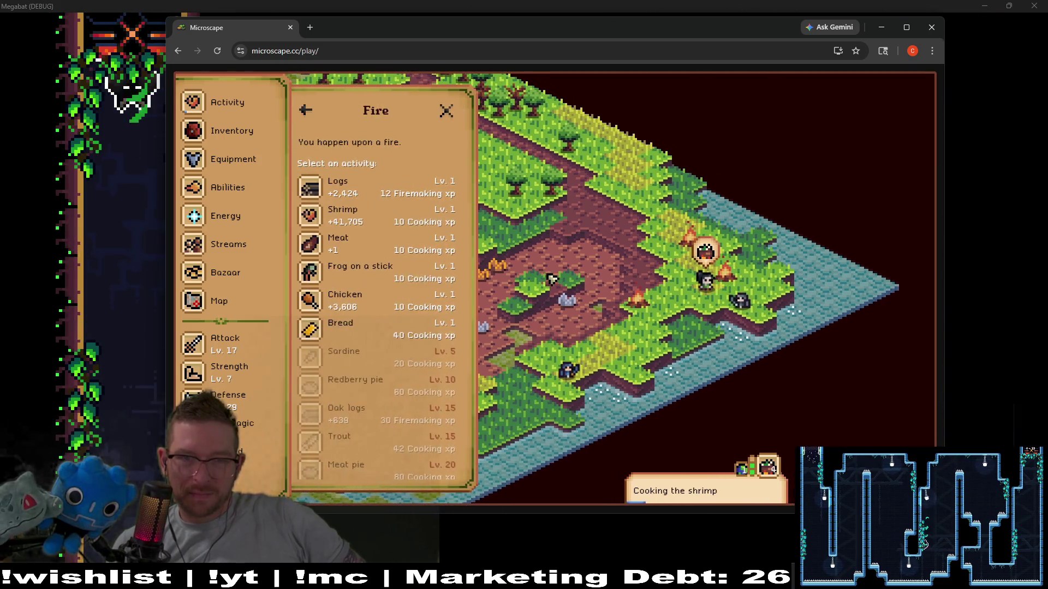
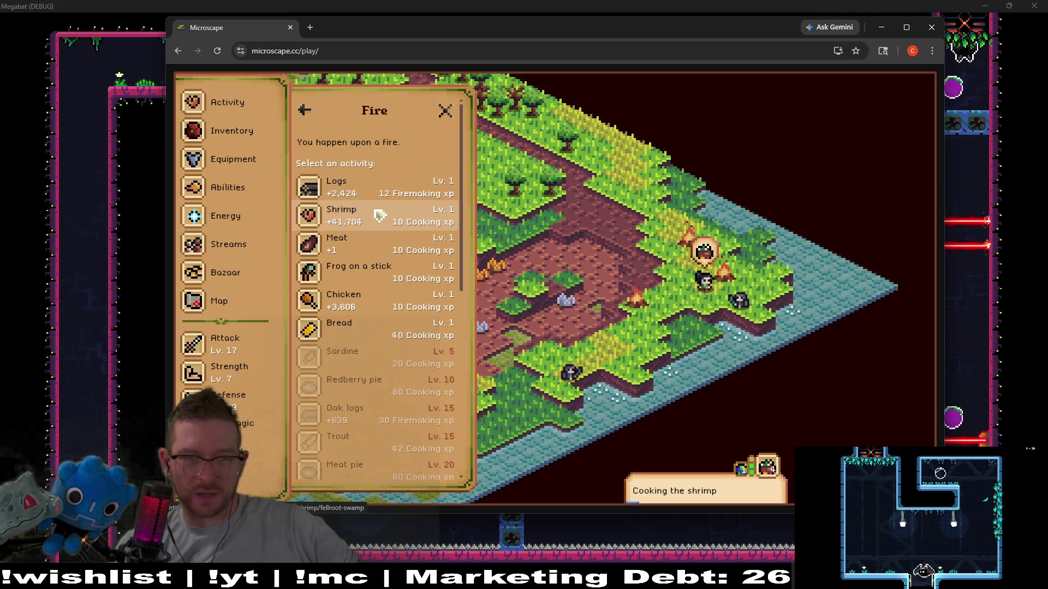
# Show Microscape's Communities streams list and scroll through the available streams
pyautogui.click(233, 249)
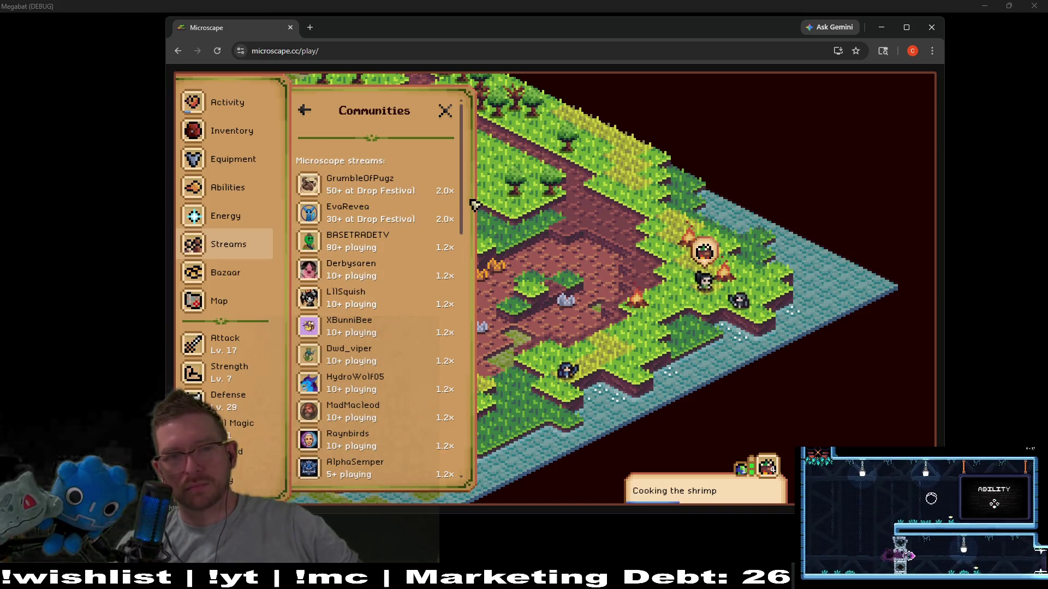
pyautogui.scroll(-3, 460, 208)
pyautogui.scroll(3, 445, 210)
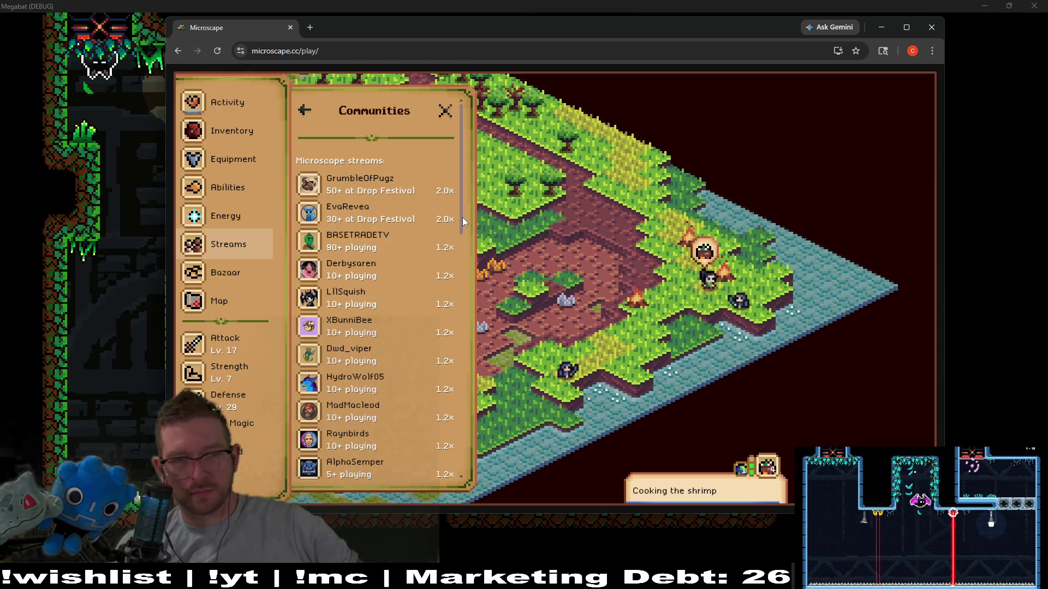
pyautogui.moveTo(463, 221); pyautogui.dragTo(464, 476)
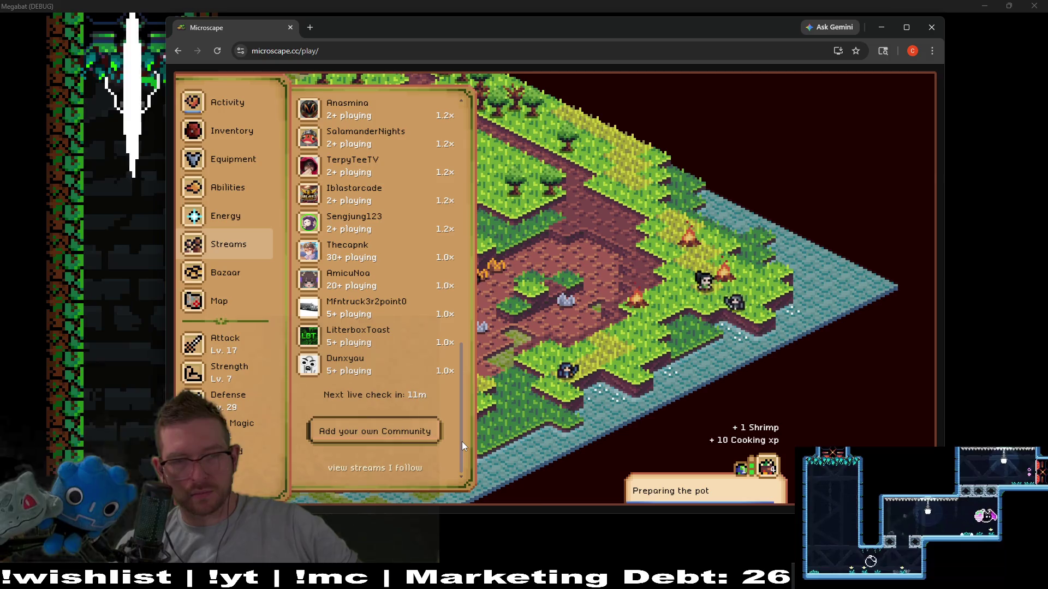
pyautogui.moveTo(462, 441)
pyautogui.mouseDown()
pyautogui.moveTo(486, 362)
pyautogui.moveTo(473, 325)
pyautogui.moveTo(470, 178)
pyautogui.mouseUp()
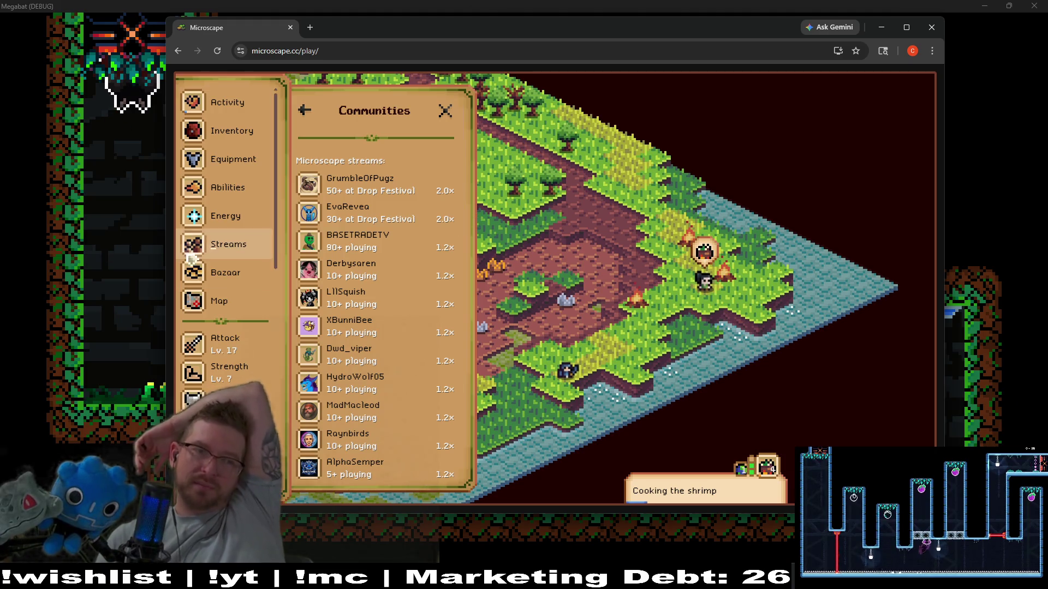
# View Microscape's energy details, move the browser off screen, and stop the running Godot game
pyautogui.click(224, 215)
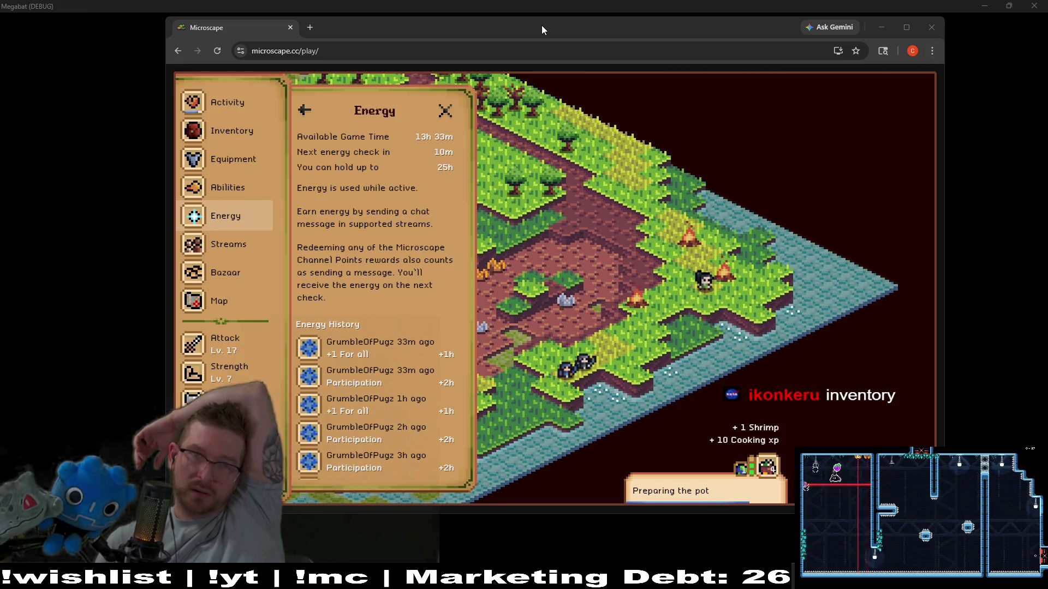
pyautogui.moveTo(545, 28); pyautogui.dragTo(0, 60)
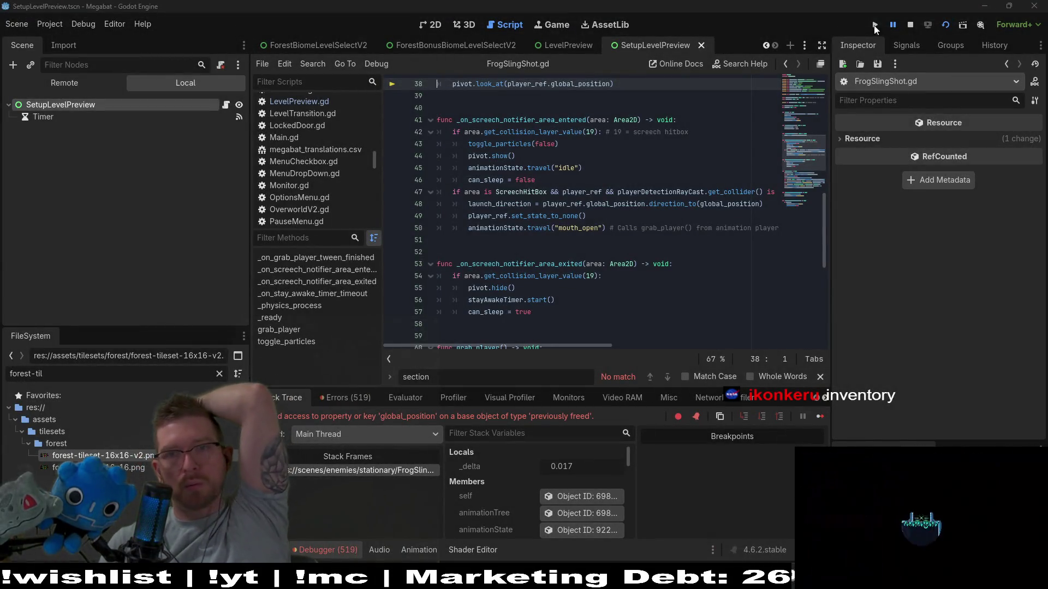
pyautogui.click(909, 24)
# Review the logged errors and jump to FrogSlingShot.gd line 38 in _physics_process
pyautogui.click(349, 397)
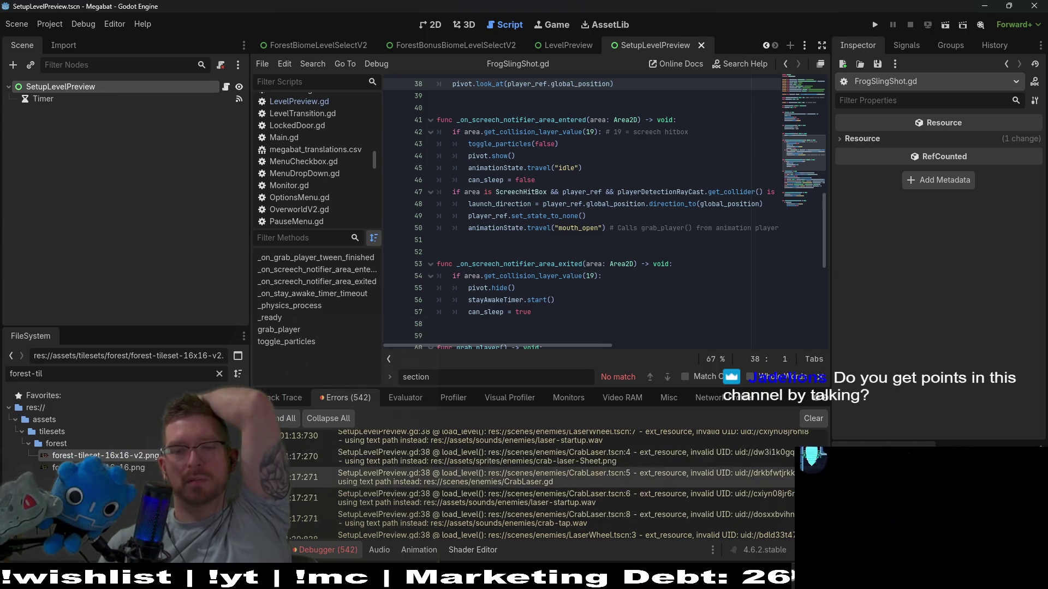
pyautogui.scroll(-10, 546, 481)
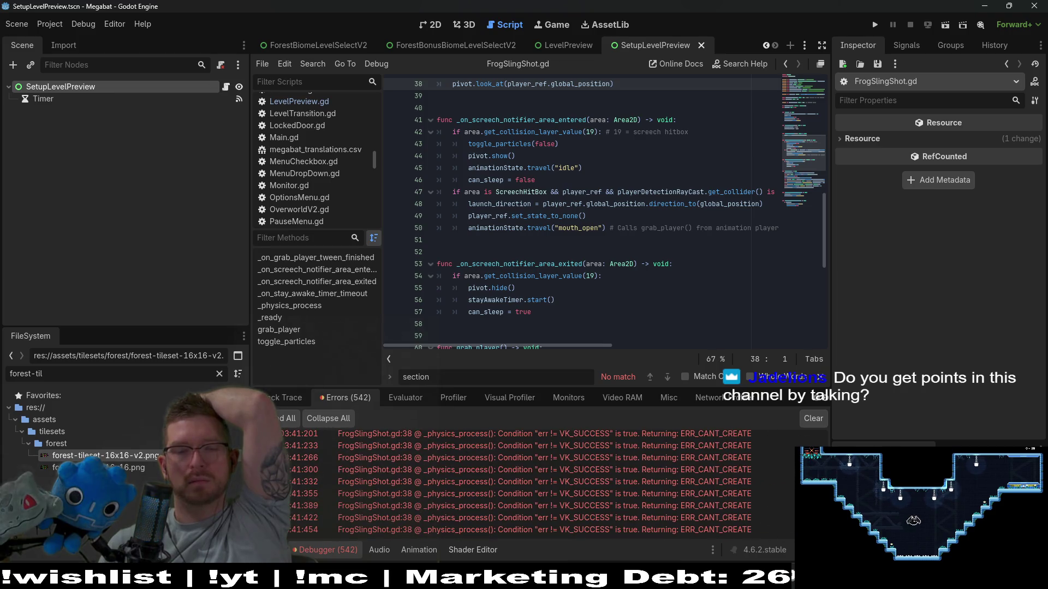
pyautogui.scroll(3, 634, 501)
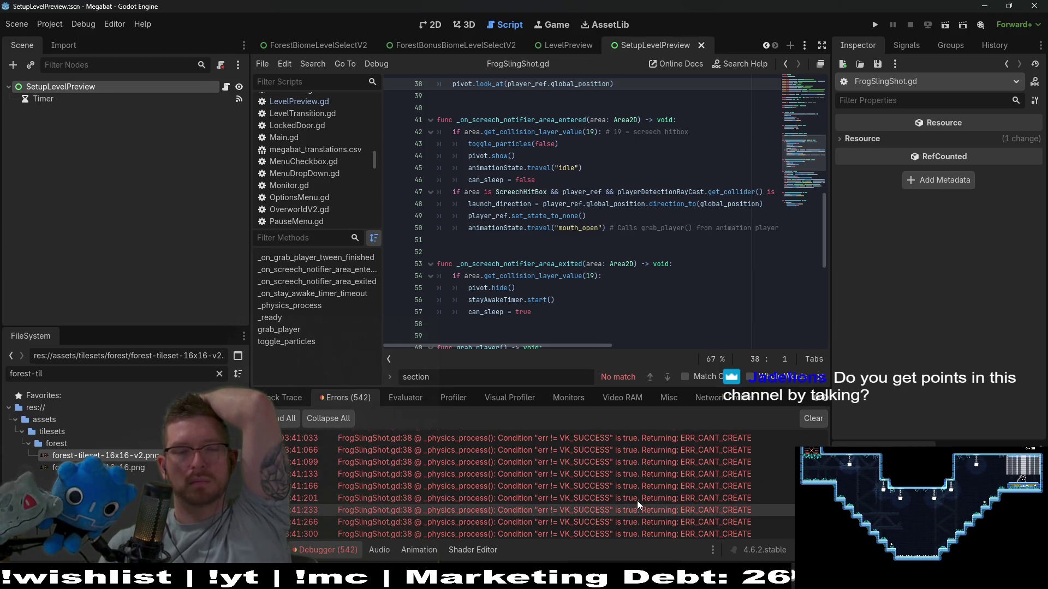
pyautogui.click(564, 490)
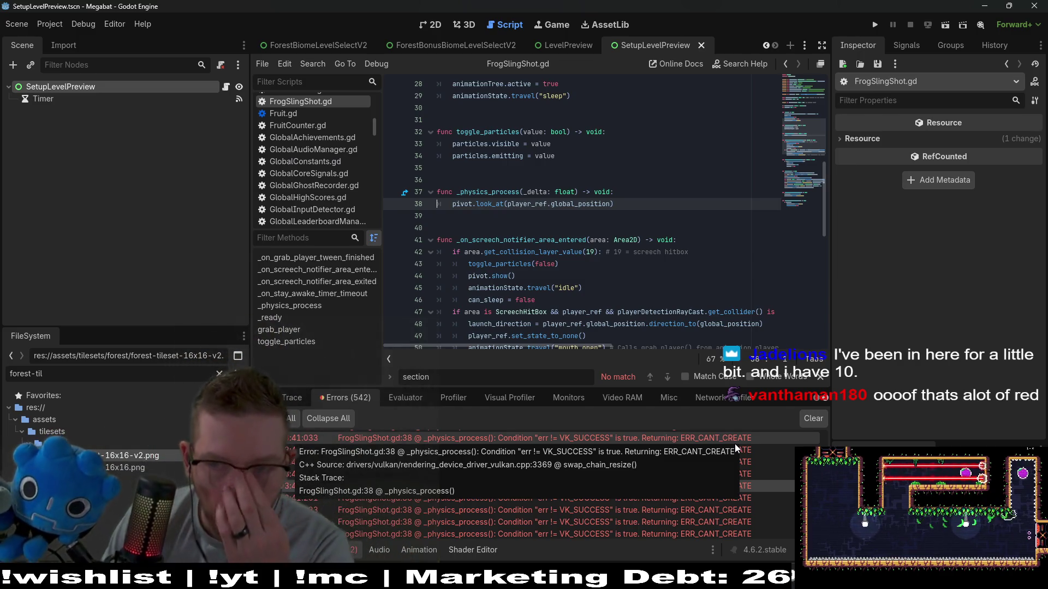
pyautogui.scroll(5, 548, 244)
pyautogui.scroll(4, 548, 244)
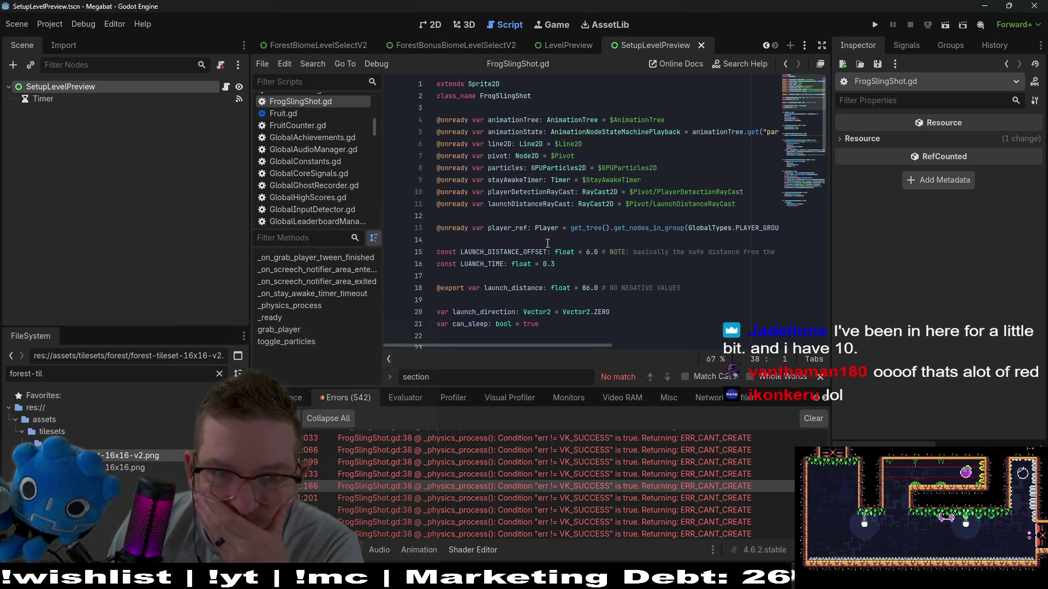
pyautogui.scroll(-2, 547, 244)
pyautogui.scroll(-7, 547, 244)
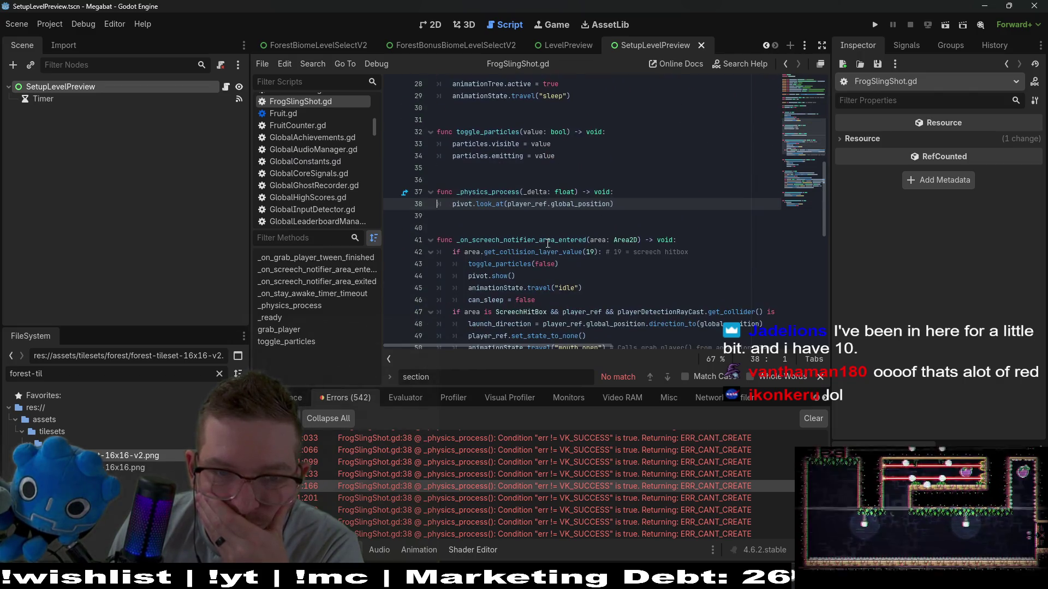
pyautogui.click(634, 191)
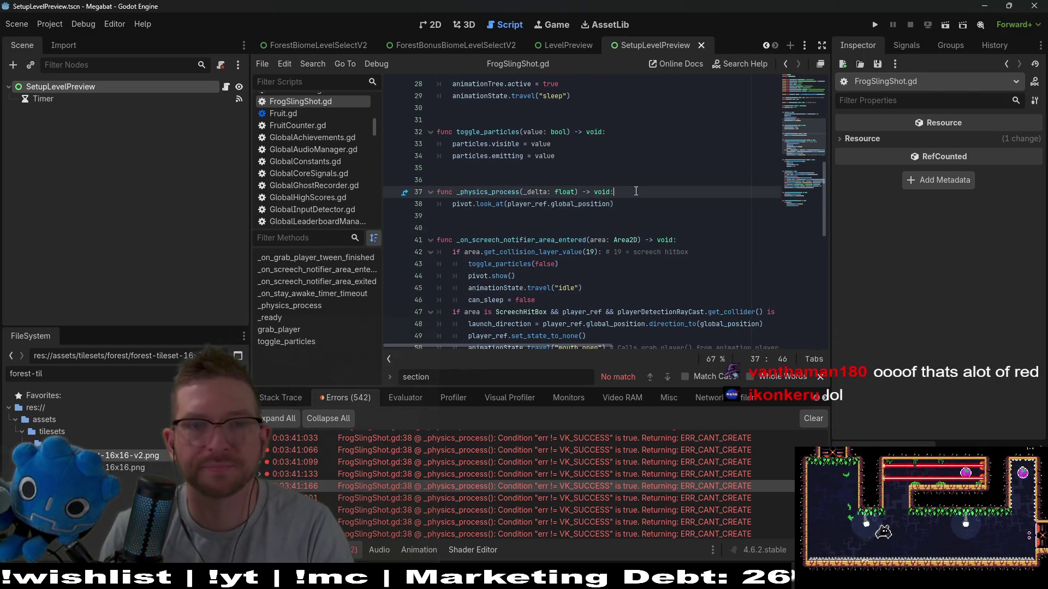
pyautogui.scroll(4, 636, 191)
pyautogui.scroll(5, 636, 191)
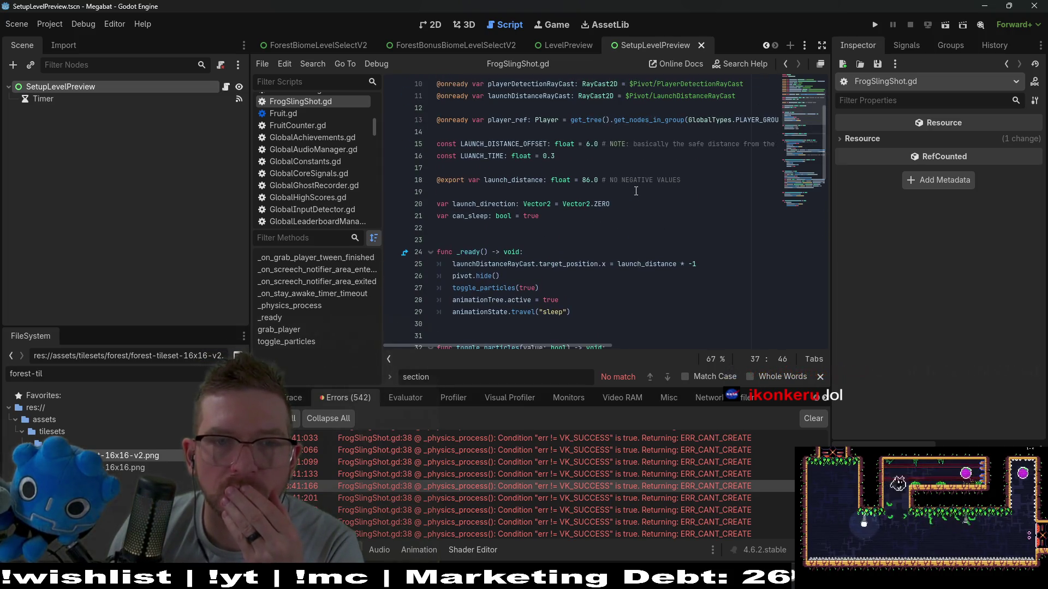
pyautogui.scroll(-2, 636, 191)
pyautogui.scroll(-8, 636, 192)
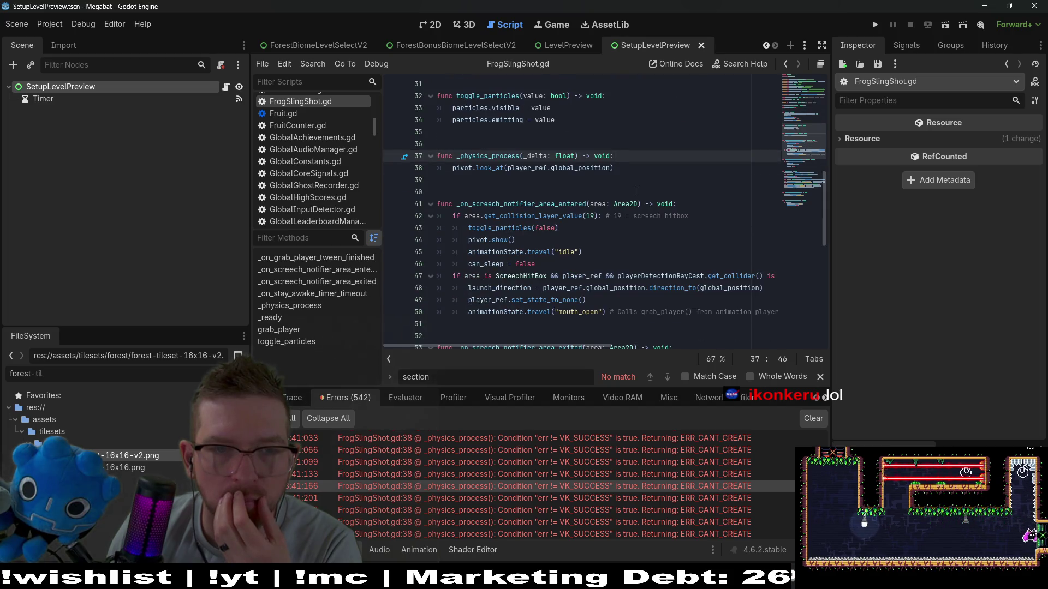
pyautogui.scroll(-10, 636, 191)
pyautogui.scroll(-1, 636, 192)
pyautogui.scroll(2, 635, 191)
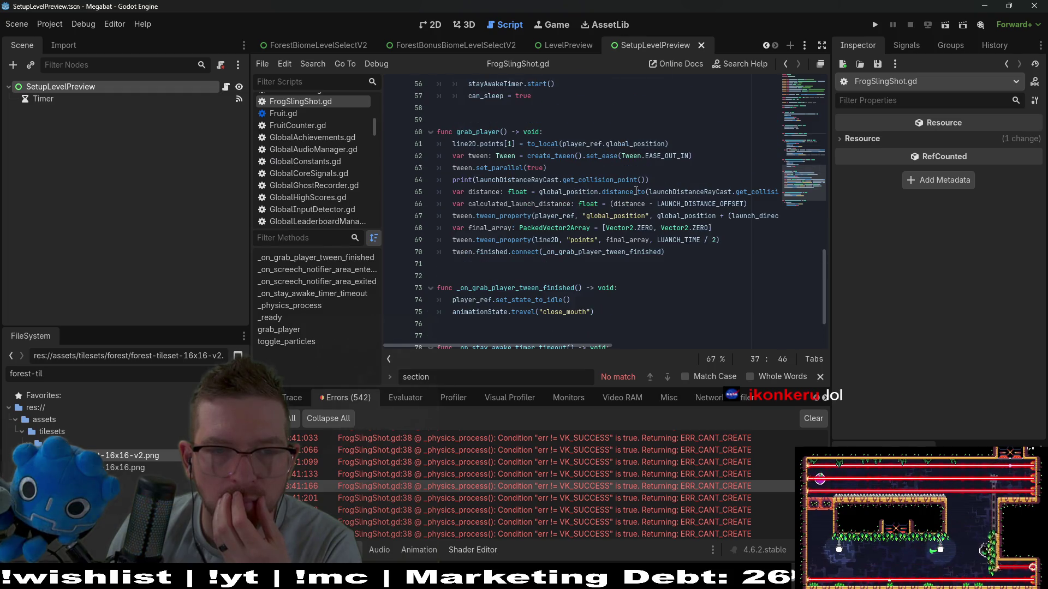
pyautogui.scroll(11, 636, 192)
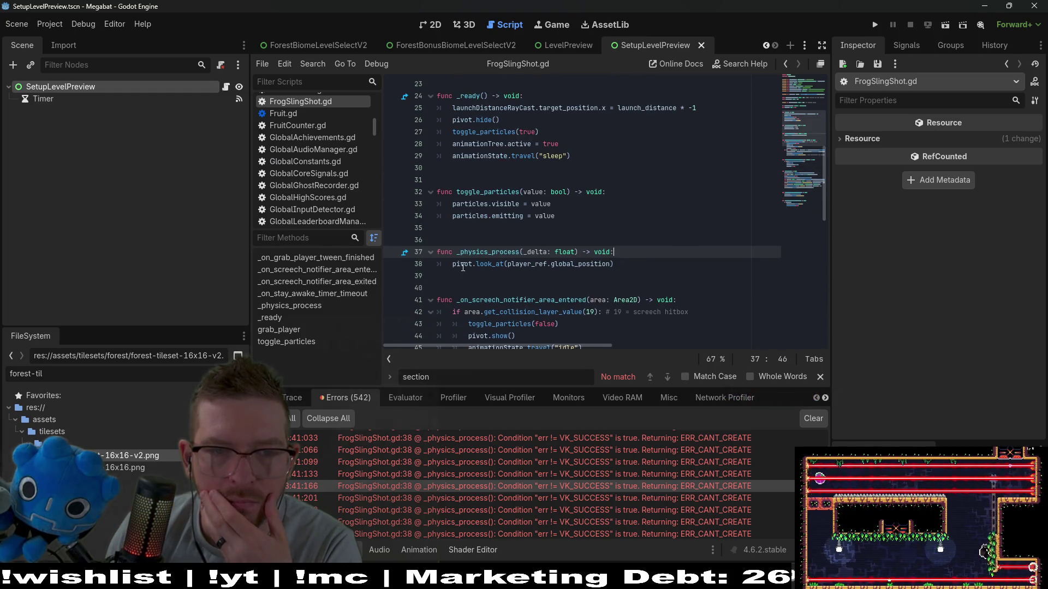
pyautogui.scroll(4, 562, 258)
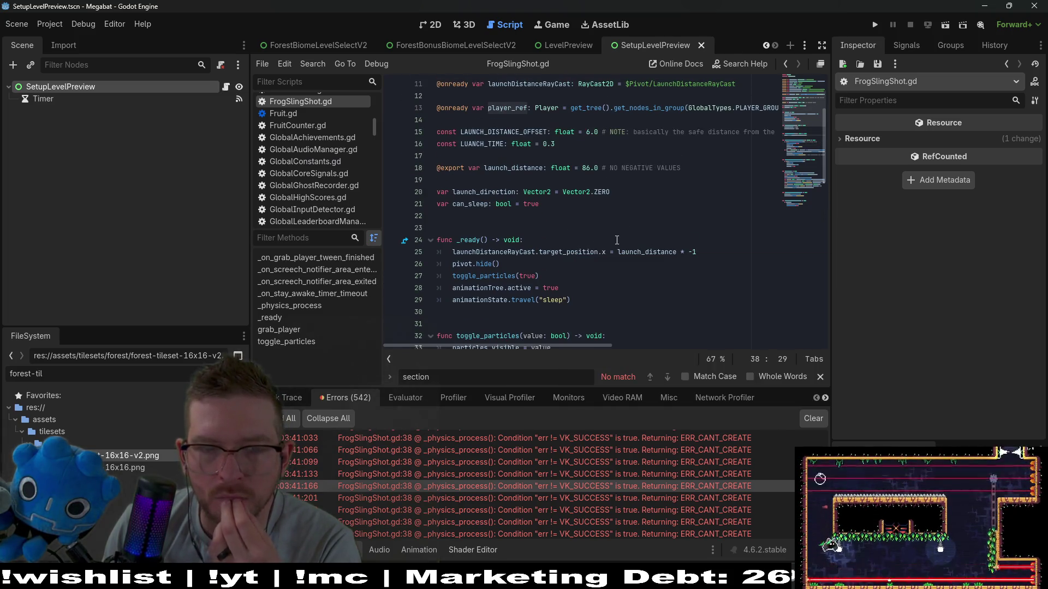
pyautogui.scroll(-3, 617, 240)
pyautogui.click(624, 288)
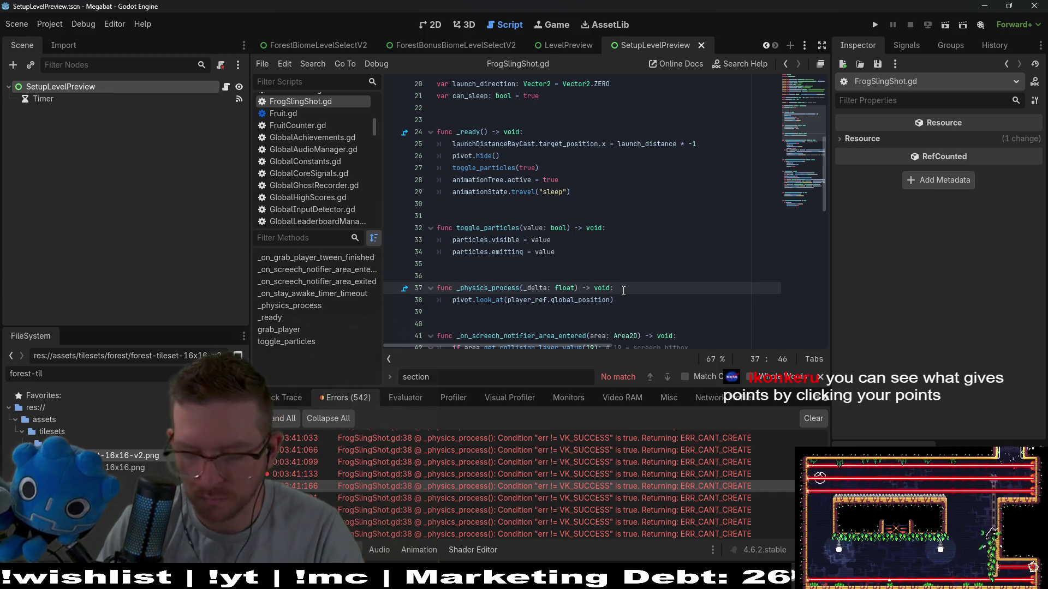
# Guard pivot.look_at with an 'if player_ref:' check, save FrogSlingShot.gd, and relaunch the game
pyautogui.press('Return')
pyautogui.write('if ')
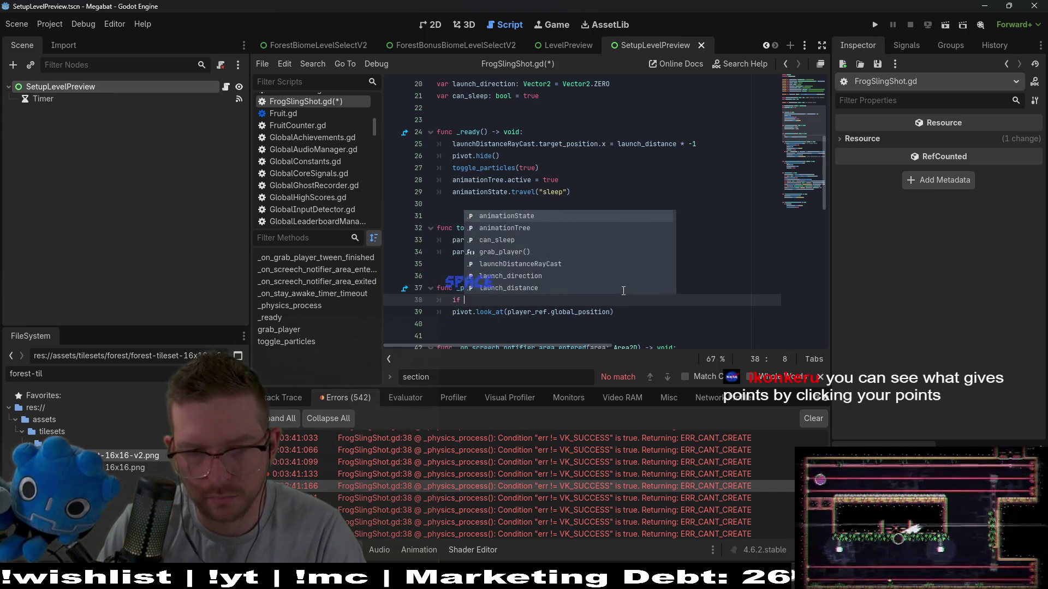
pyautogui.write('player_ref')
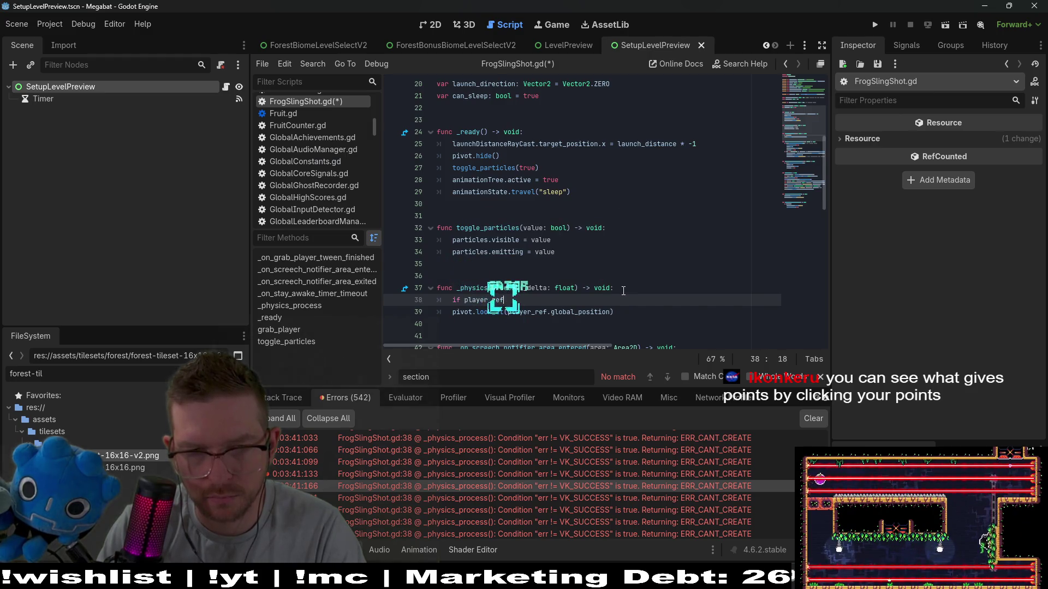
pyautogui.press('Return')
pyautogui.write(':')
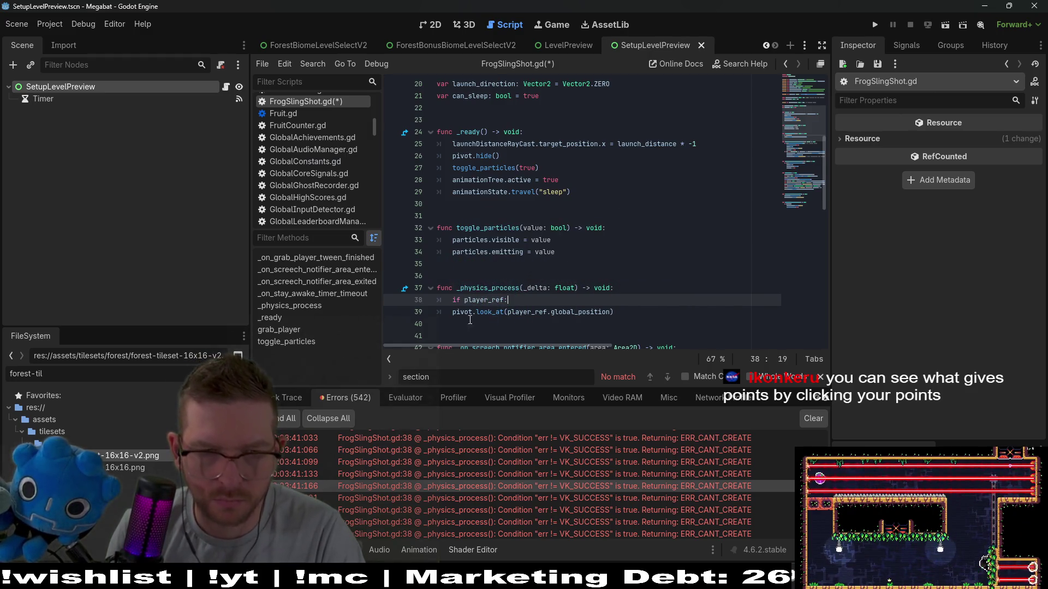
pyautogui.hotkey('ctrl', 'i')
pyautogui.hotkey('ctrl', 's')
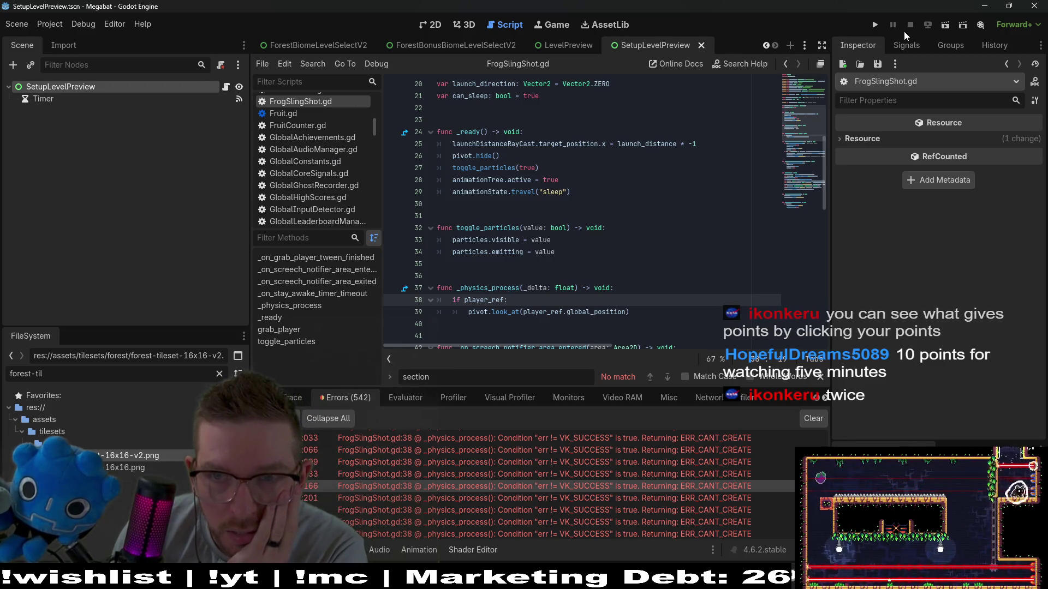
pyautogui.click(876, 23)
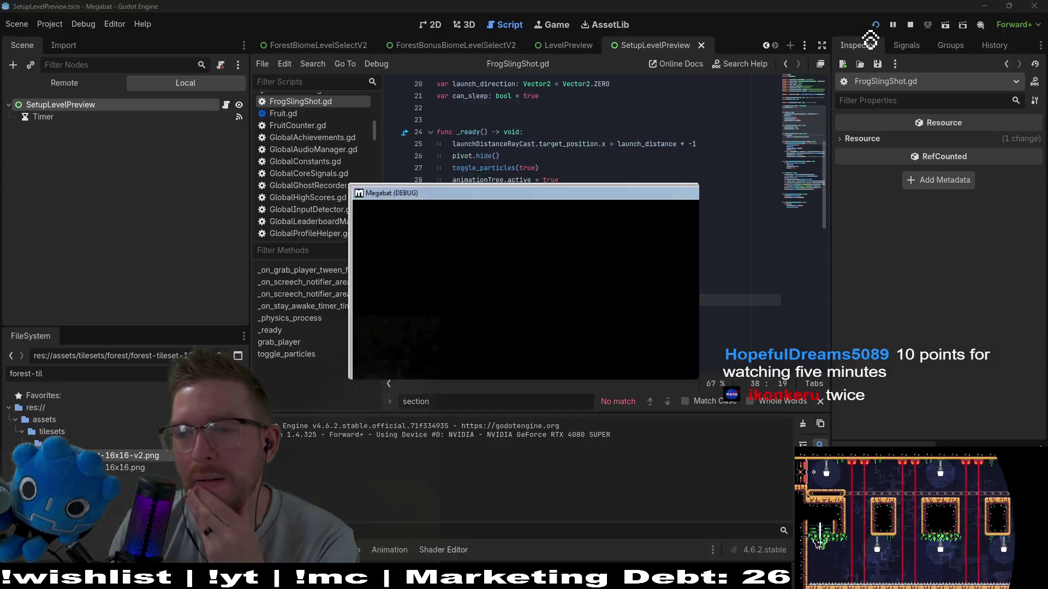